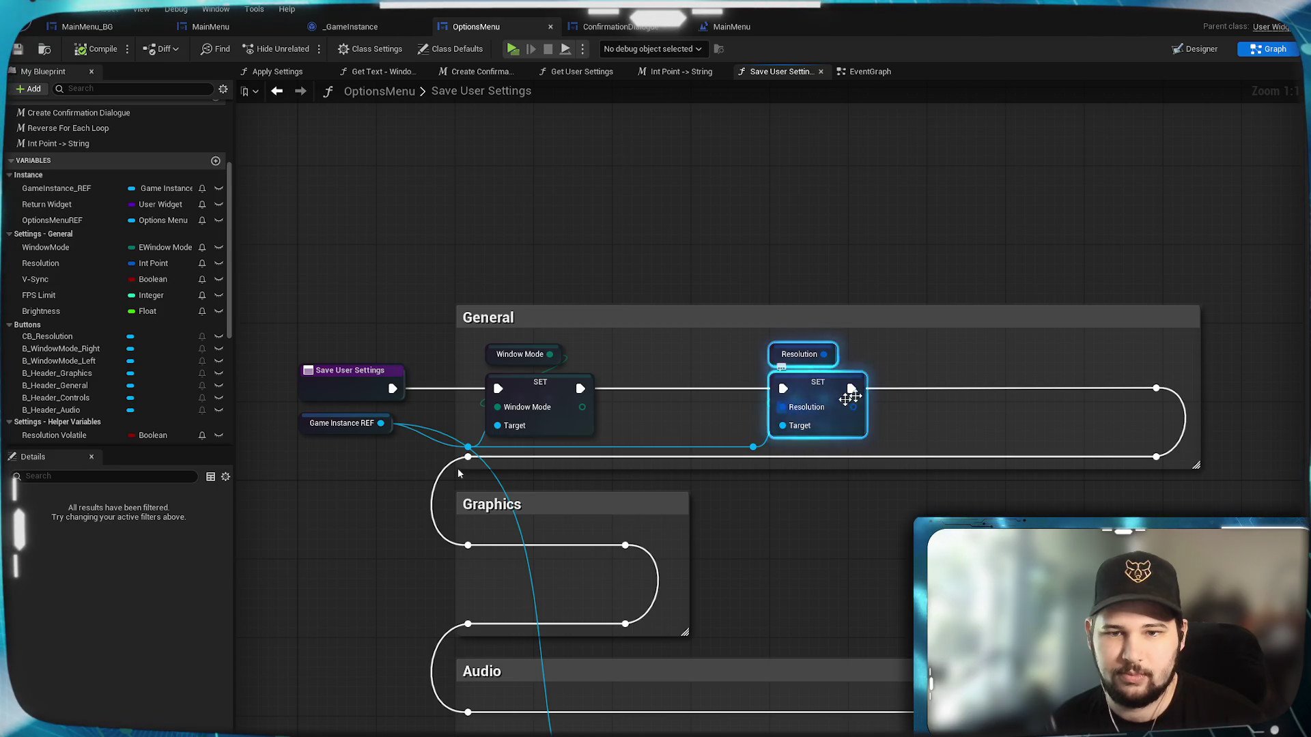
Move the Resolution setter beside Window Mode and chain a Set V-Sync node after it.
left_click_drag(814, 390, 666, 391)
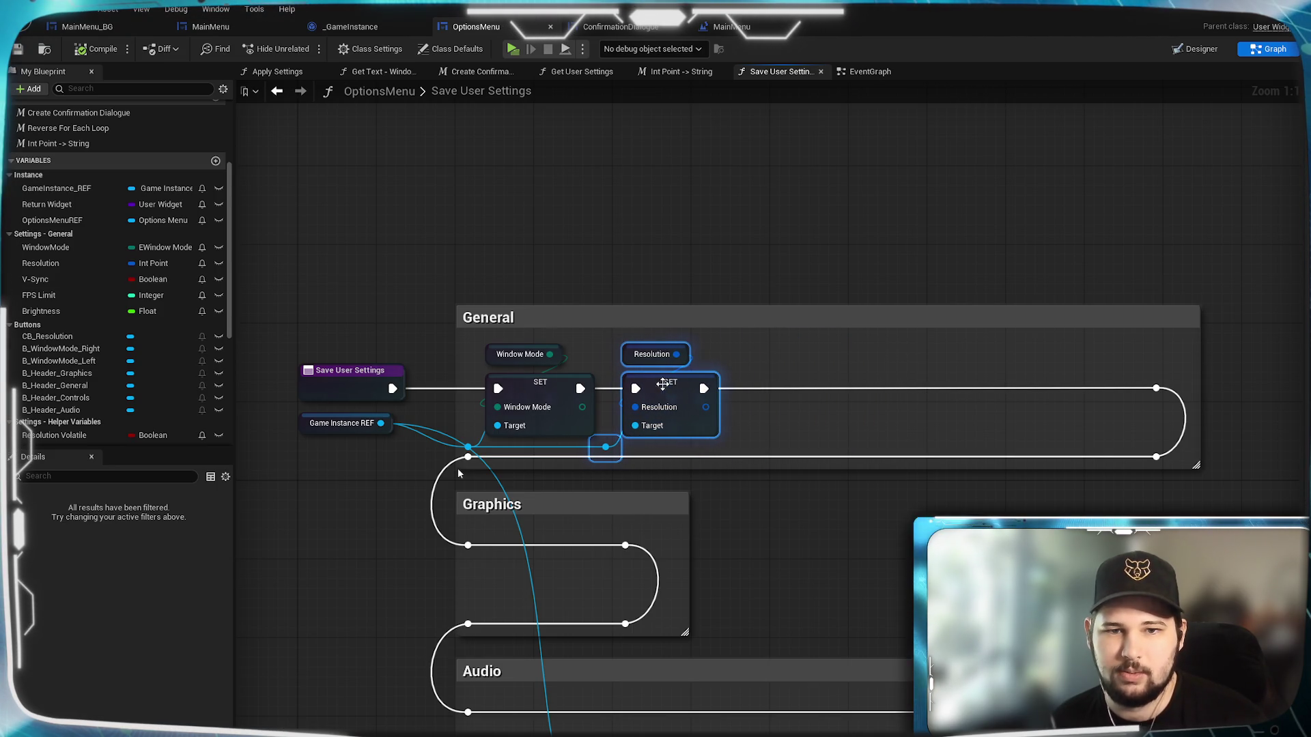
left_click(752, 416)
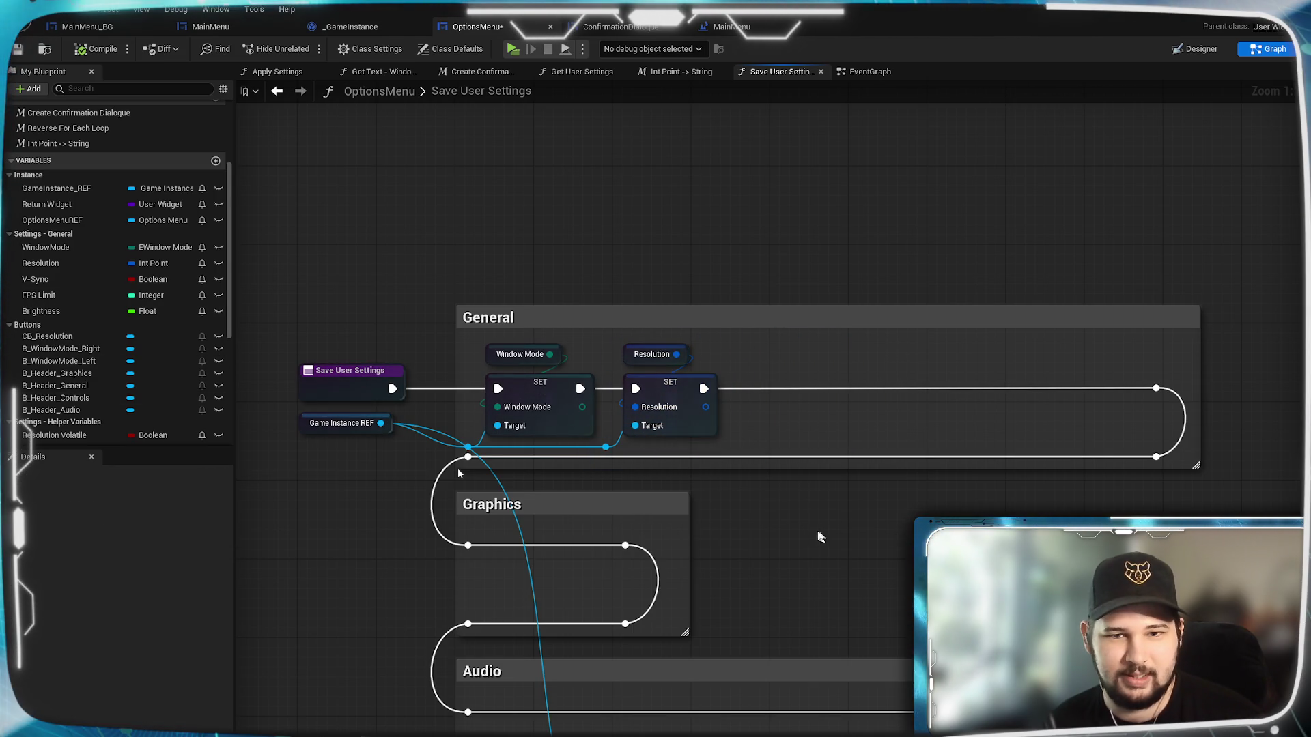
left_click_drag(607, 447, 769, 417)
type("set v-s")
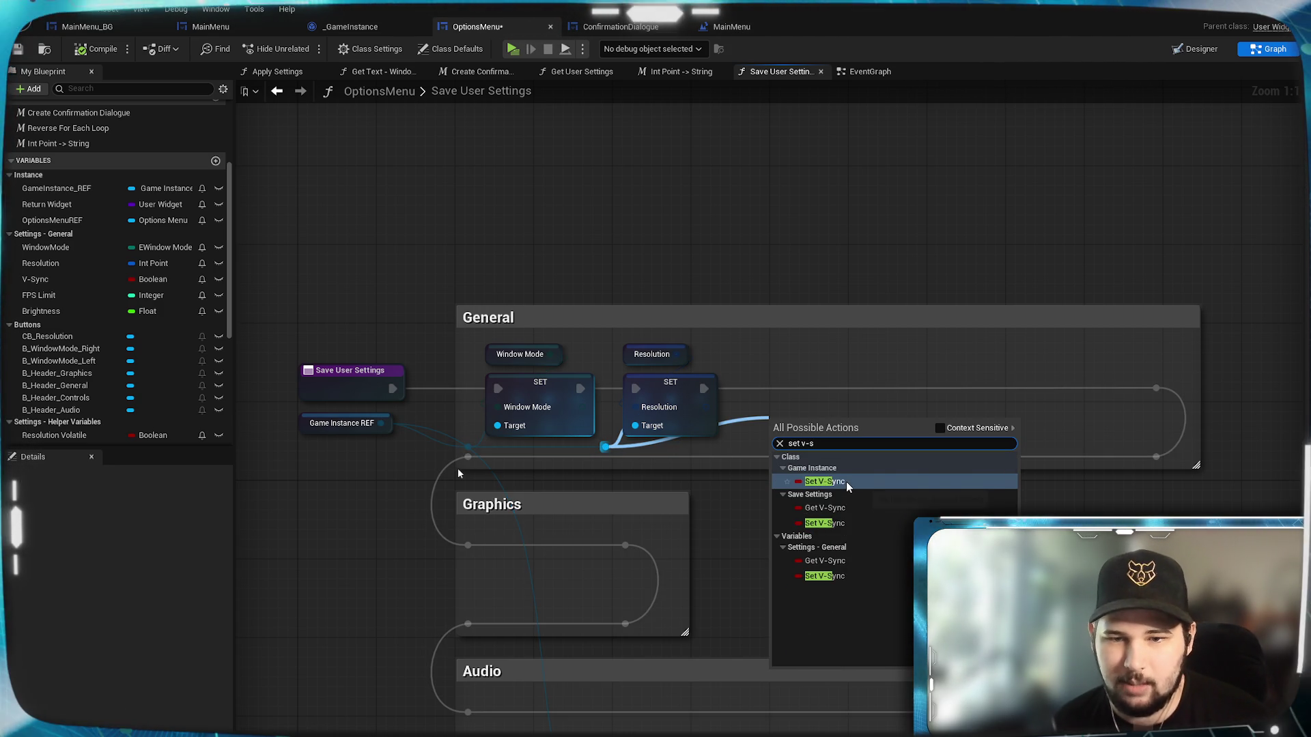
left_click(846, 481)
left_click_drag(819, 420, 808, 394)
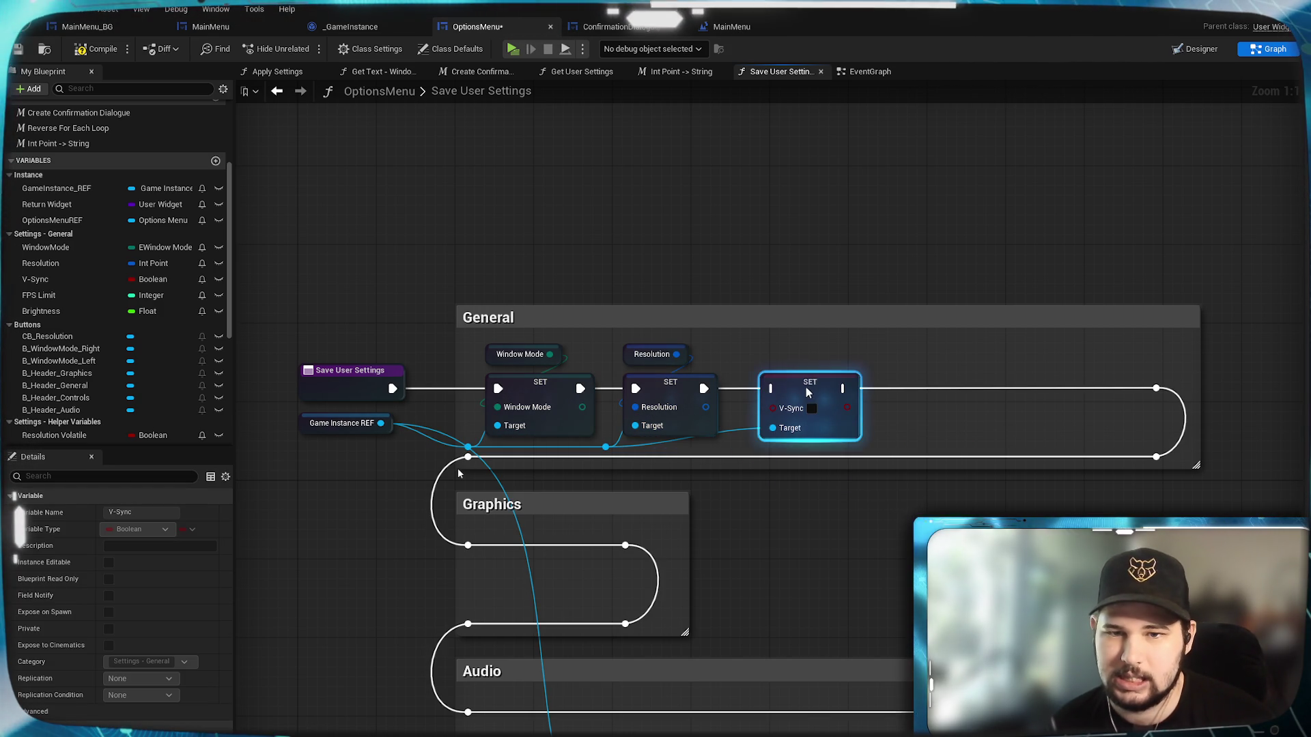
left_click(731, 430)
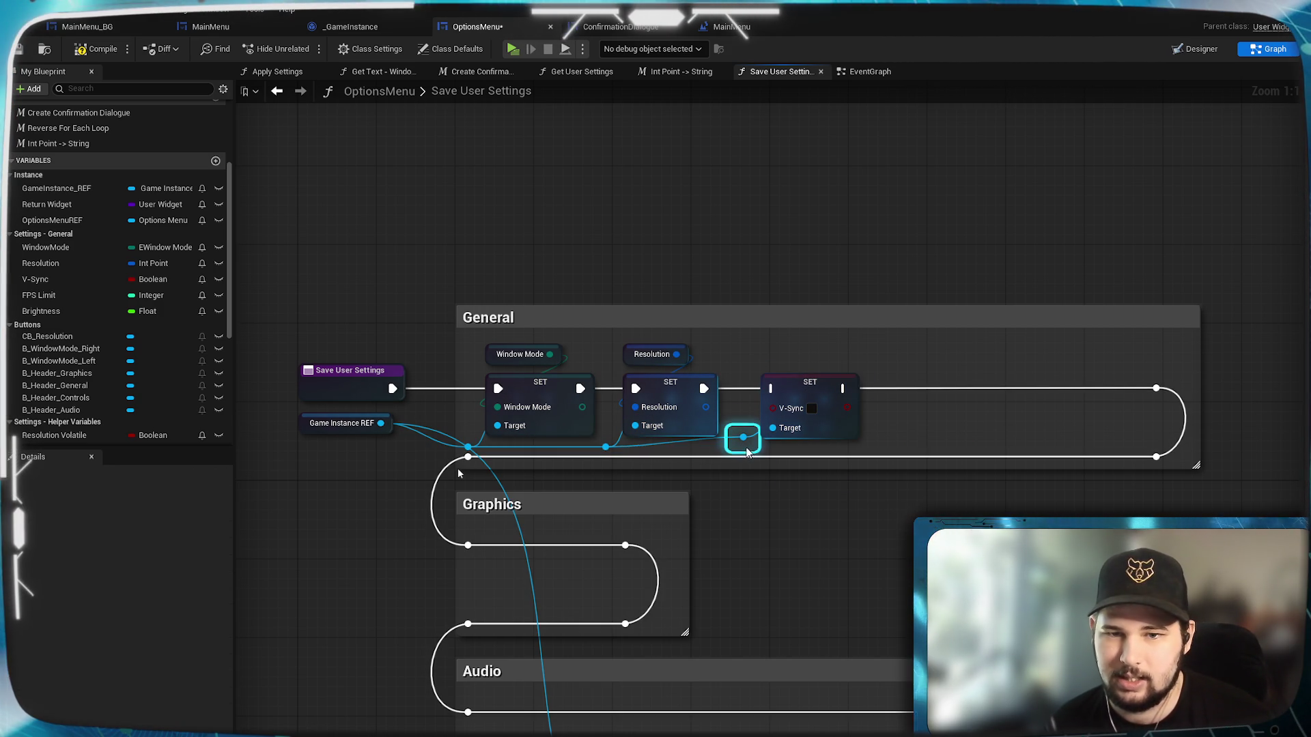
Add a Set FPS Limit node after V-Sync, with a reroute knot on its target wire.
left_click_drag(743, 447, 904, 419)
type("set fps")
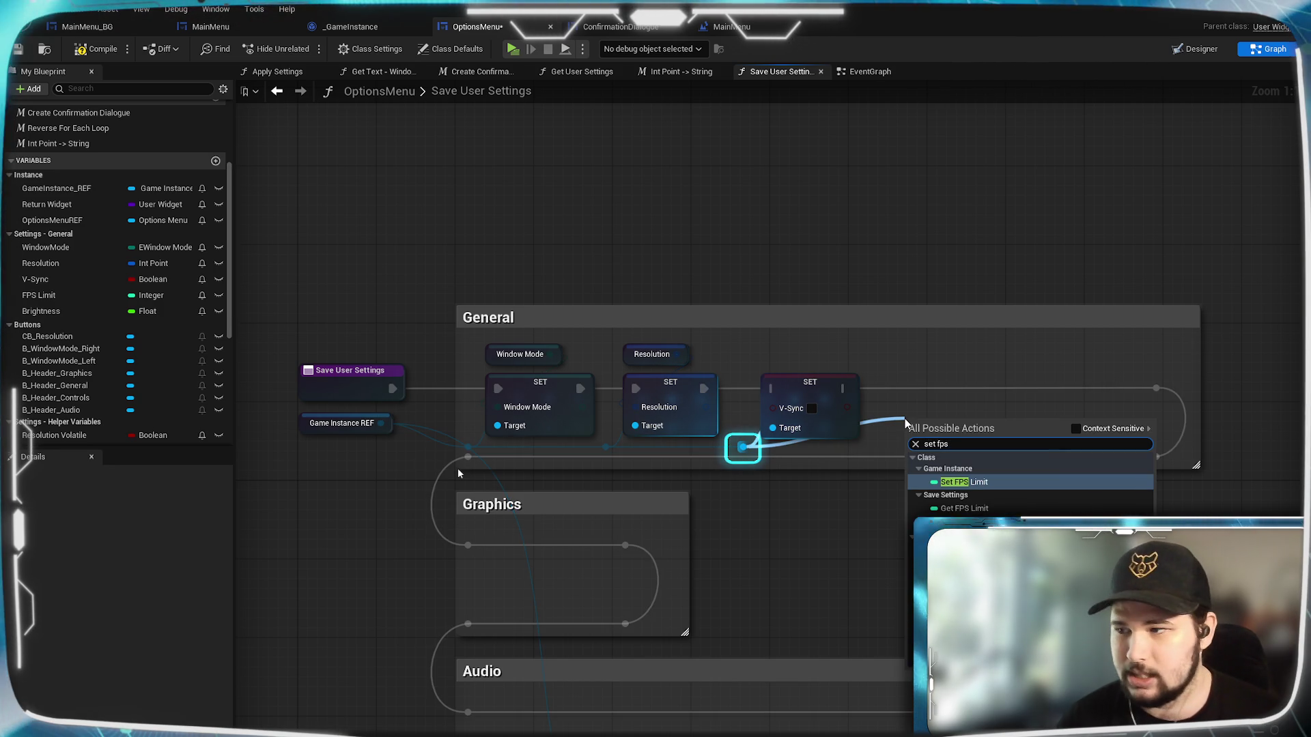
left_click(997, 483)
left_click_drag(935, 419, 936, 381)
double_click(871, 428)
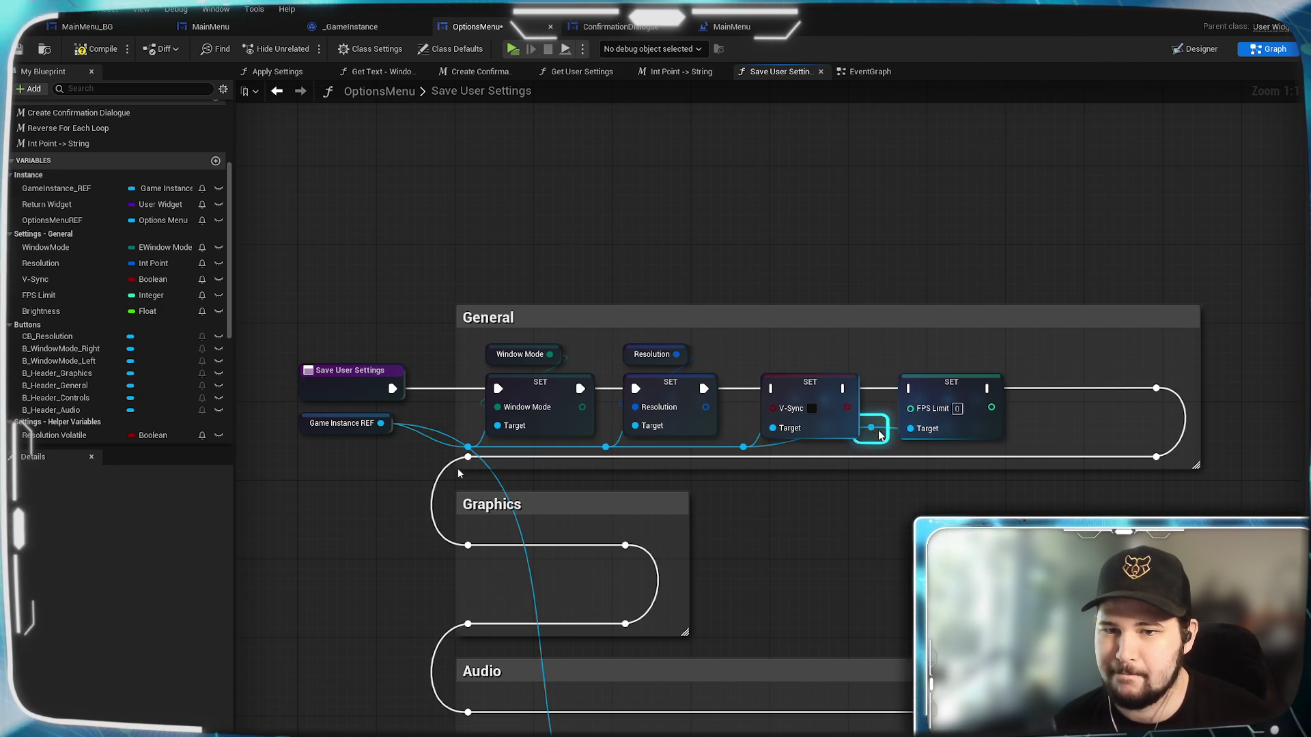
mouse_move(879, 437)
left_mouse_down()
mouse_move(891, 452)
mouse_move(1049, 427)
left_mouse_up()
Add a Set Brightness node after FPS Limit with a reroute knot, and drag in a V-Sync getter.
type("ser")
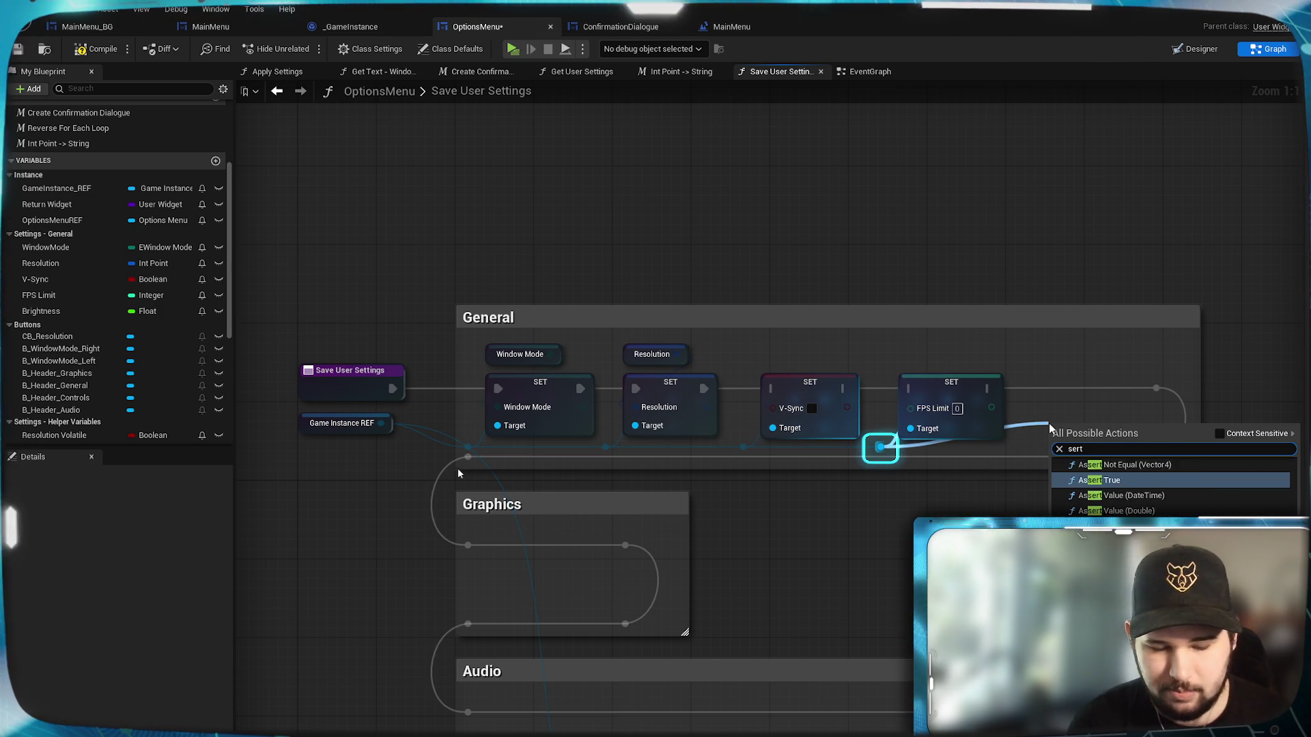
key("BackSpace")
type("t brightne")
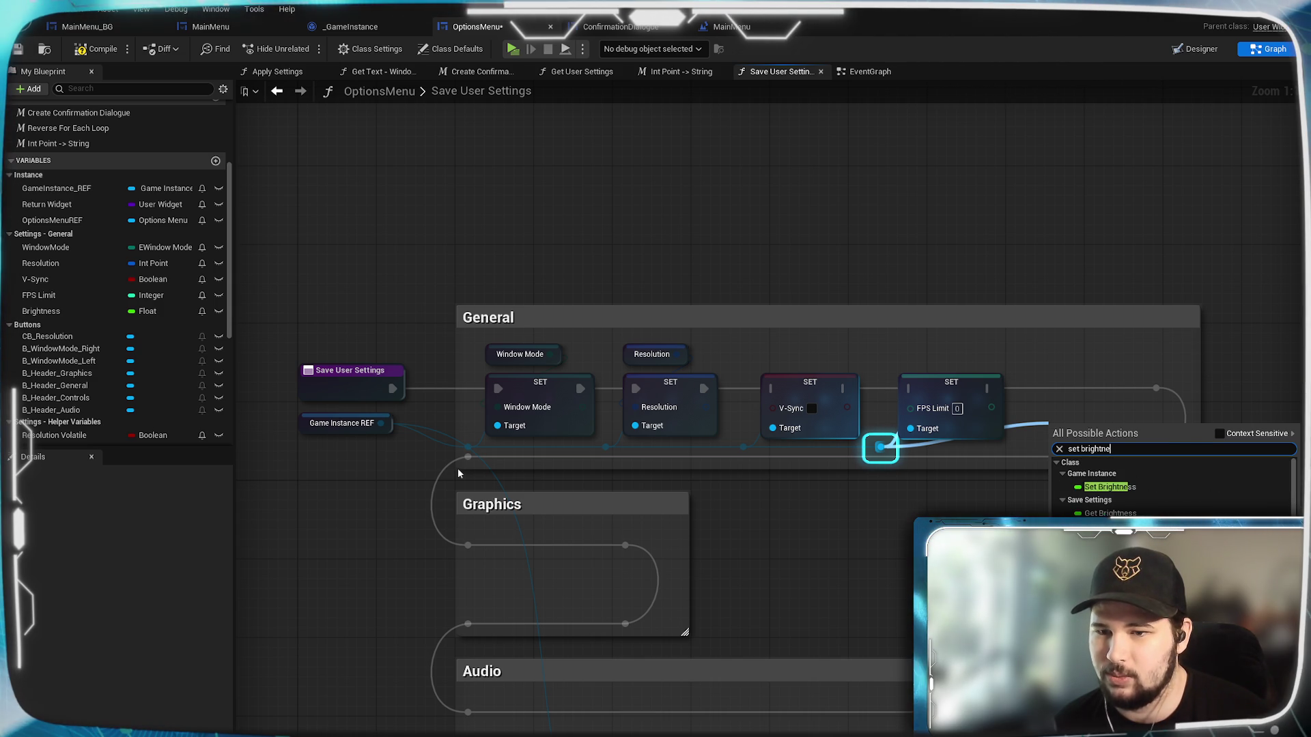
left_click(1143, 489)
left_click_drag(1084, 437, 1062, 385)
double_click(1017, 432)
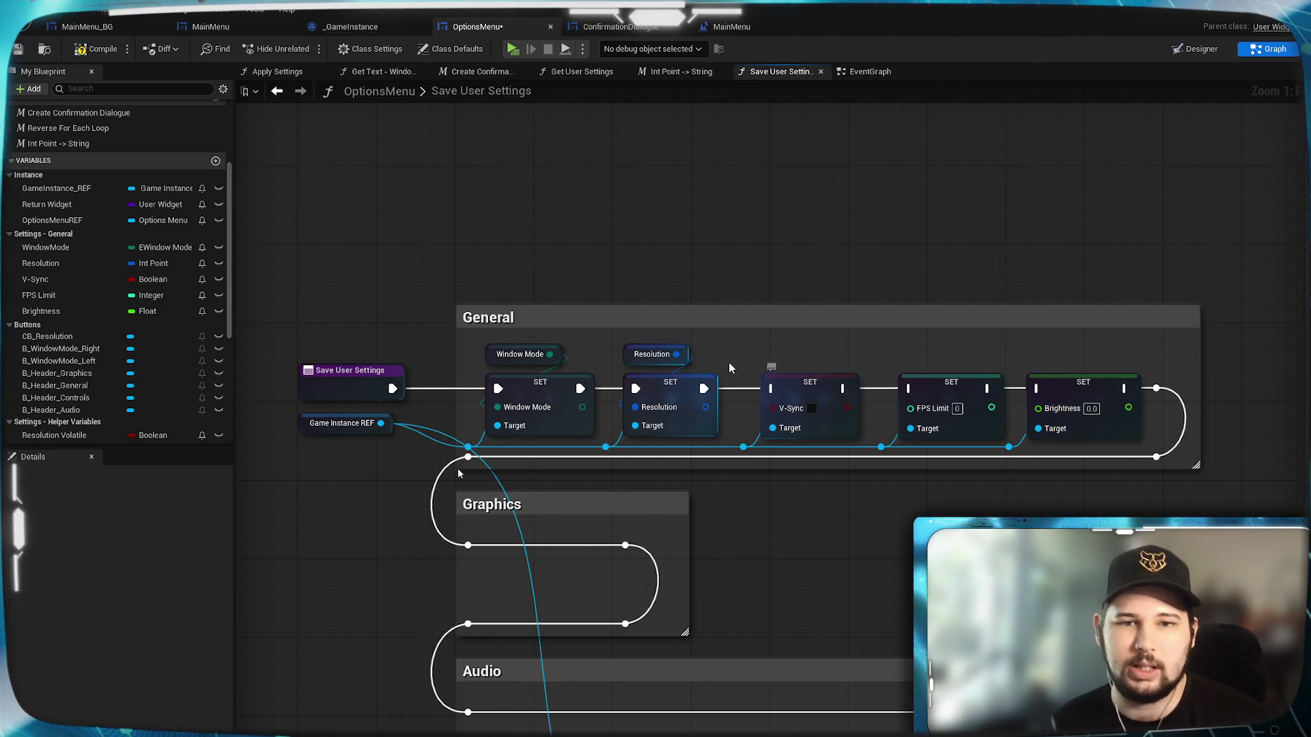
left_click_drag(108, 295, 787, 363)
Place V-Sync, FPS Limit and Brightness getters above their setters and wire their values in.
left_click(795, 371)
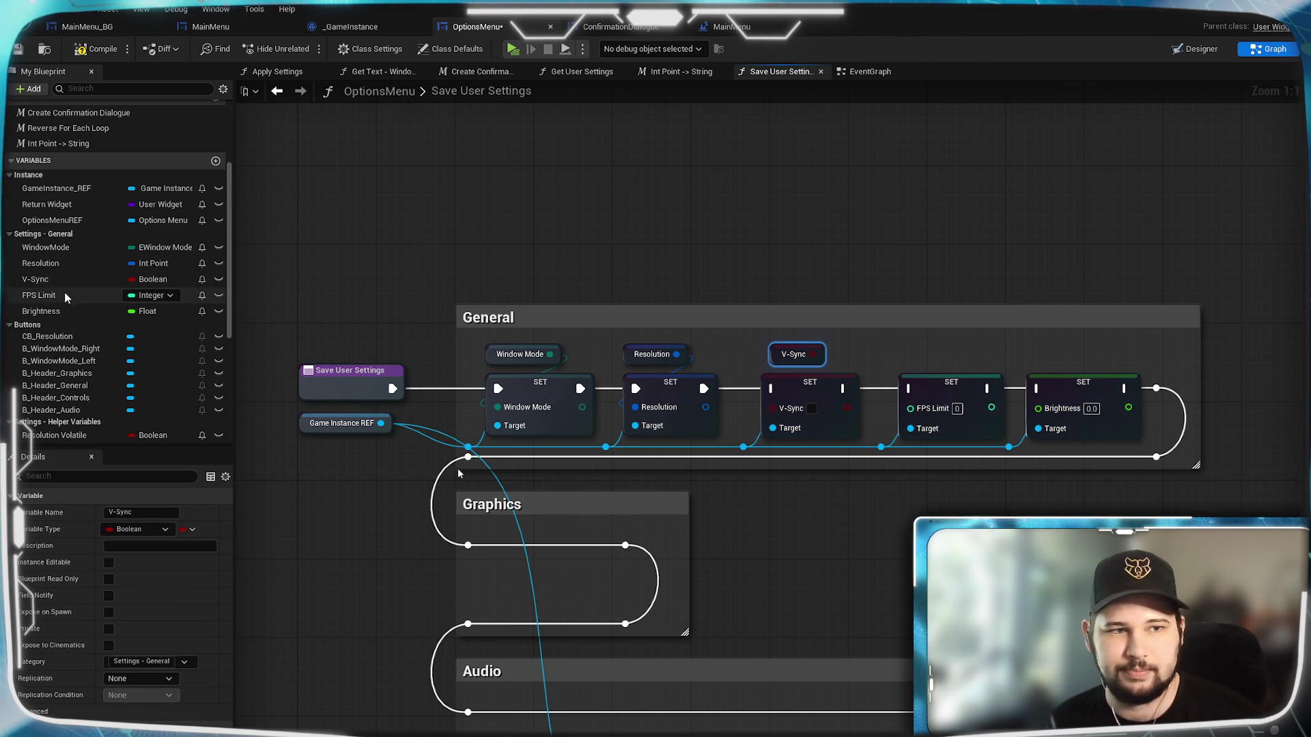
mouse_move(68, 295)
left_mouse_down()
mouse_move(928, 383)
mouse_move(910, 359)
left_mouse_up()
left_click_drag(60, 312, 1069, 364)
left_click(1077, 371)
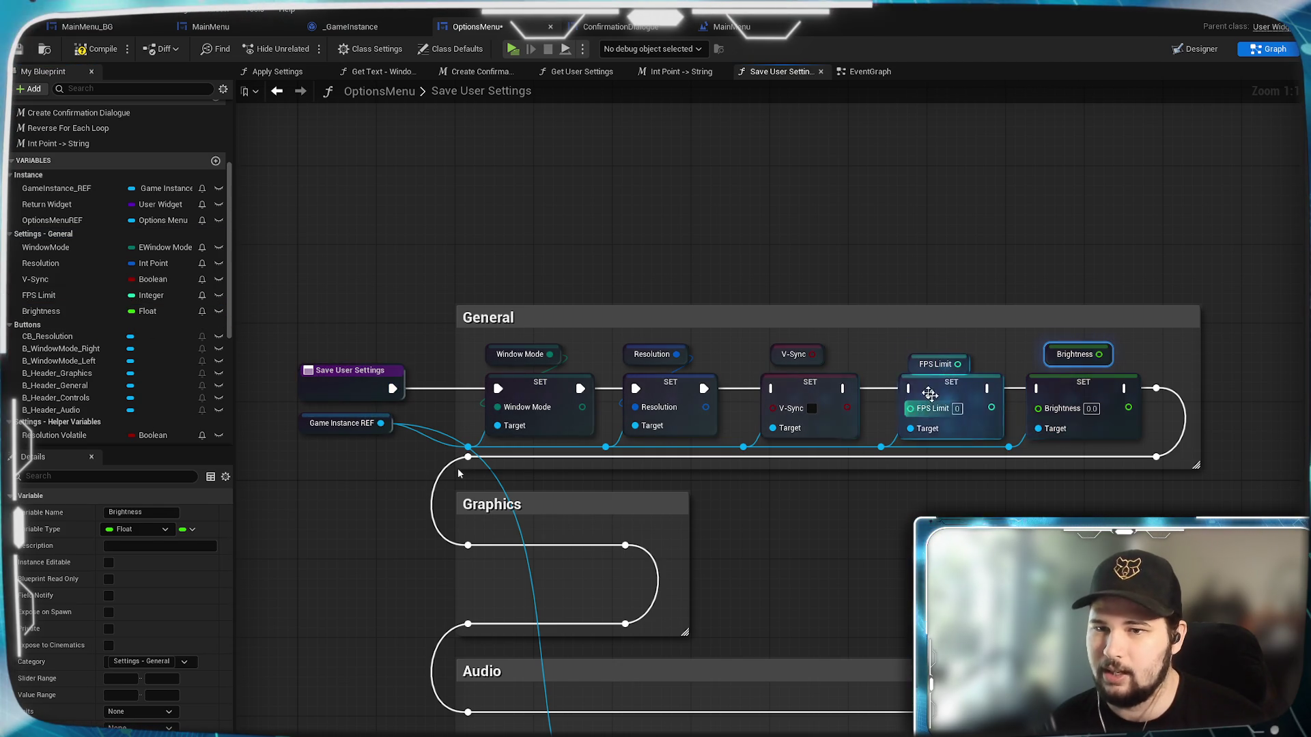
left_click_drag(812, 355, 772, 413)
left_click_drag(807, 349, 795, 349)
mouse_move(938, 364)
left_mouse_down()
mouse_move(932, 354)
mouse_move(910, 408)
left_mouse_up()
left_click_drag(1098, 354, 1093, 351)
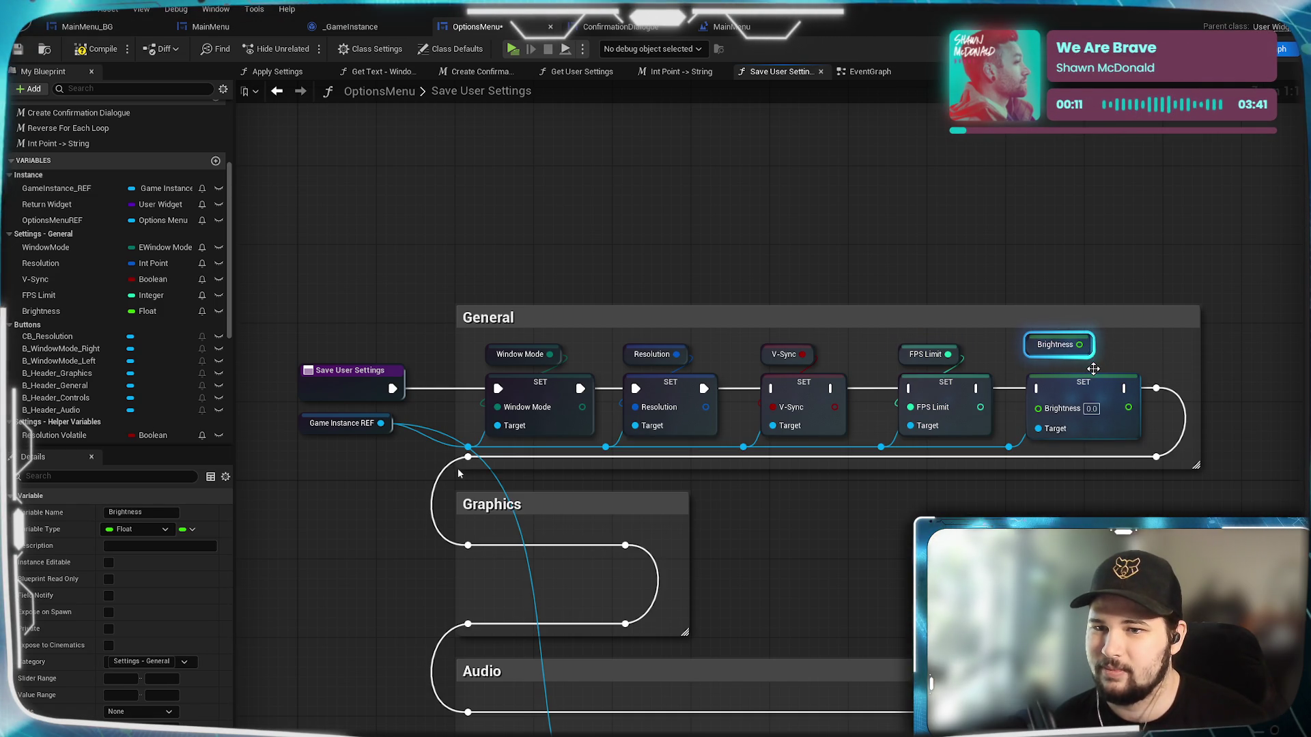
left_click_drag(1092, 358, 1037, 408)
left_click(1078, 363)
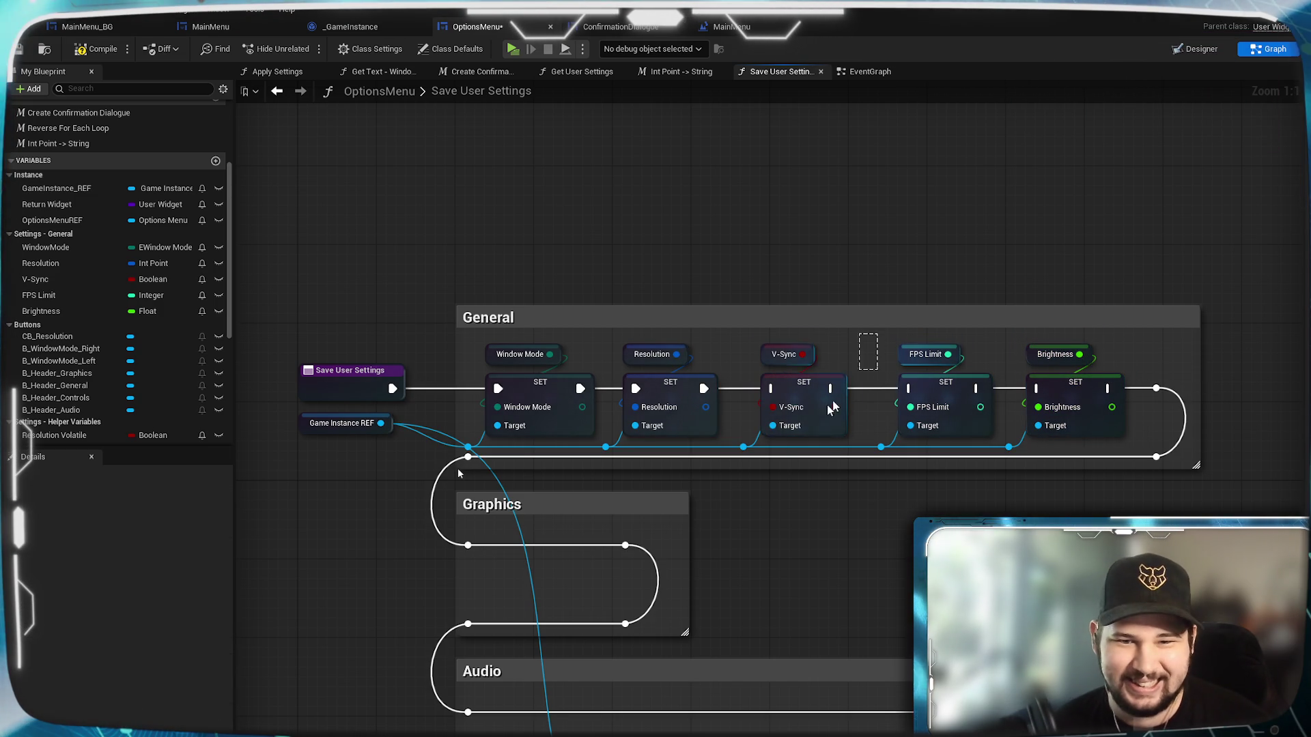
Shift the V-Sync, FPS Limit and Brightness node groups left to close the gaps.
mouse_move(771, 428)
left_mouse_down()
mouse_move(828, 396)
mouse_move(834, 364)
left_mouse_up()
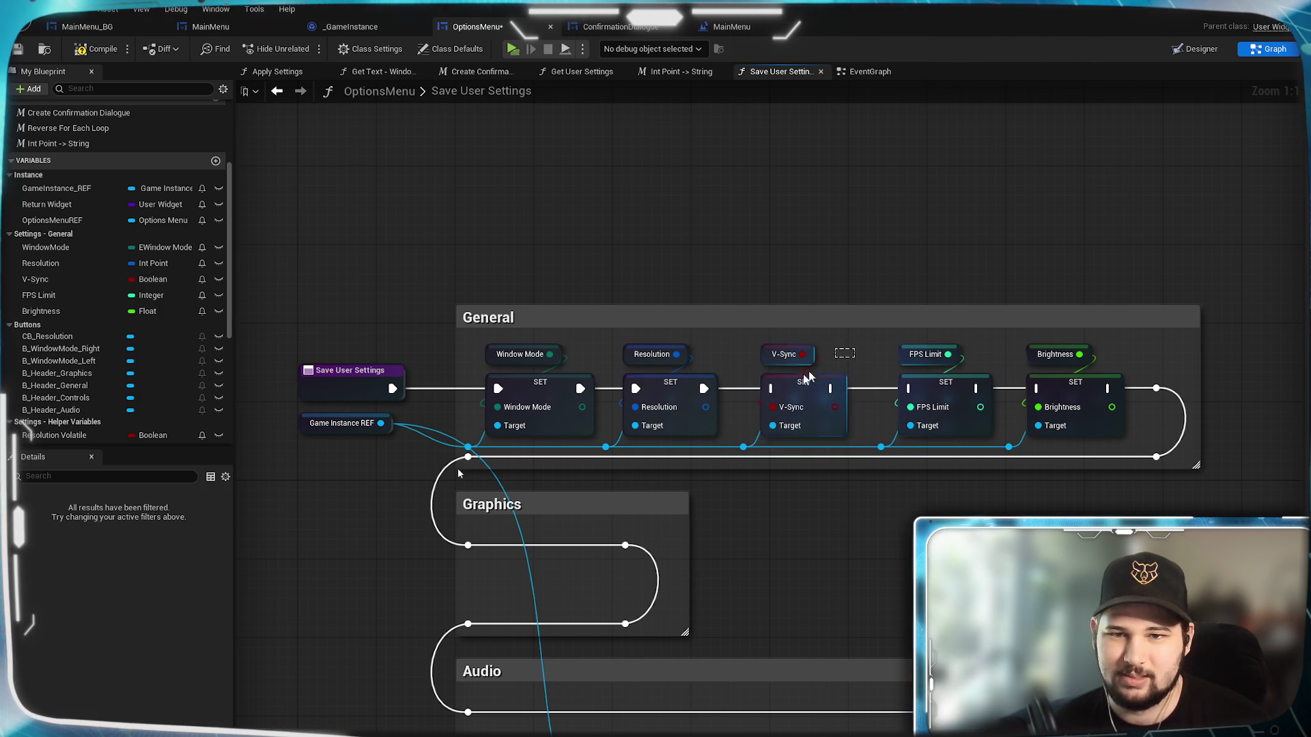
left_click_drag(748, 448, 749, 447)
mouse_move(819, 390)
left_mouse_down()
mouse_move(802, 390)
mouse_move(813, 391)
left_mouse_up()
left_click(802, 544)
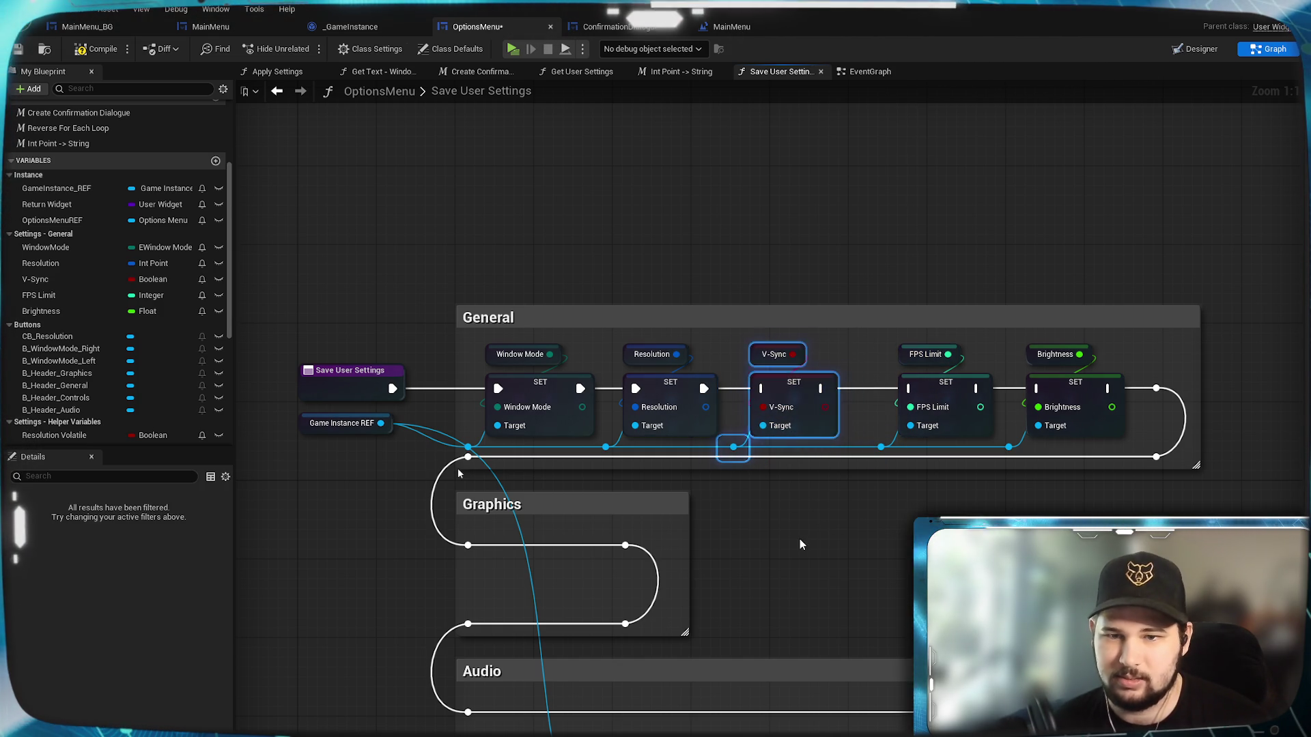
left_click_drag(879, 447, 879, 445)
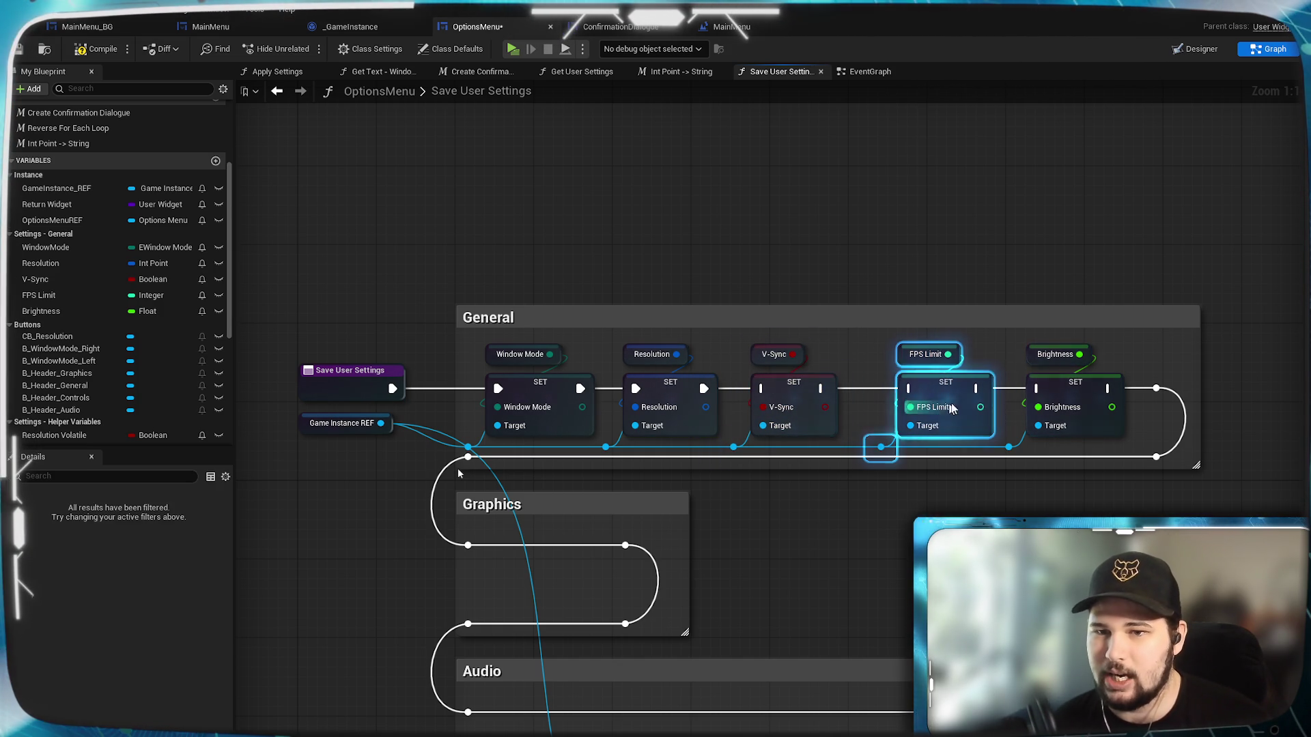
left_click_drag(963, 391, 934, 390)
left_click(1100, 389)
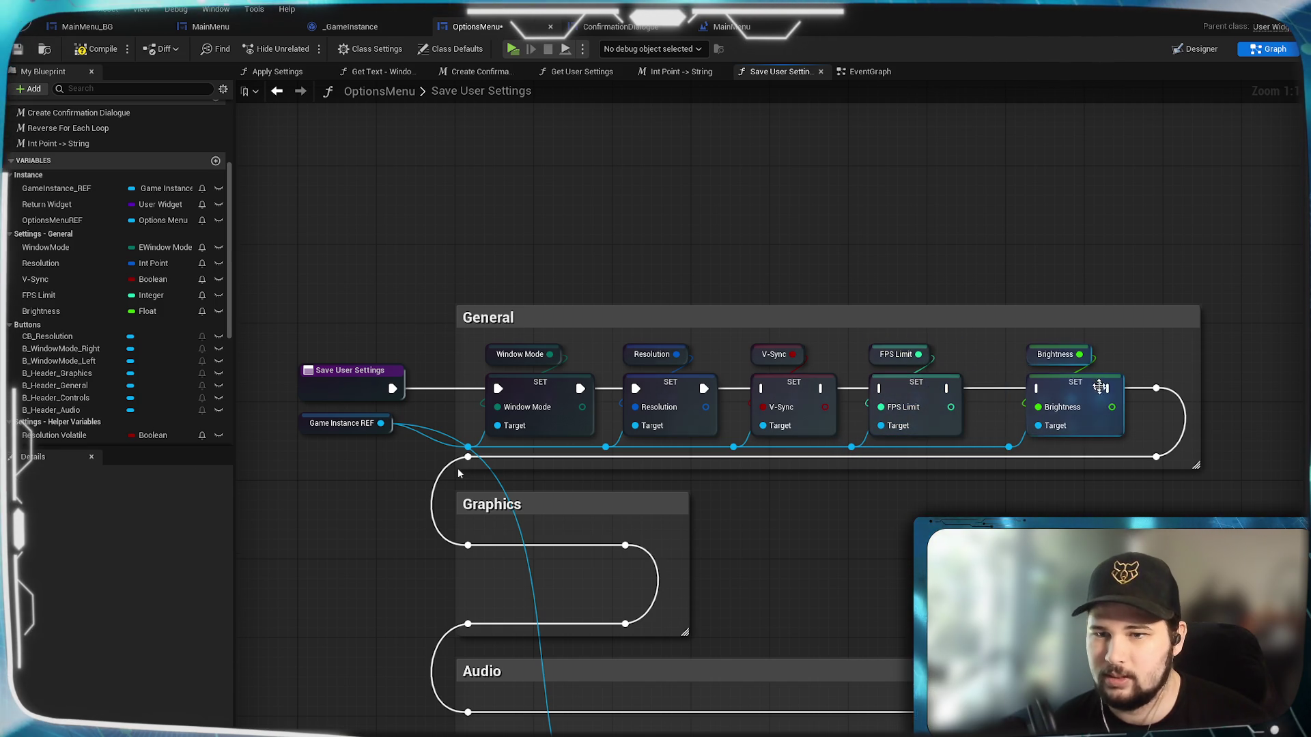
left_click_drag(1112, 354, 1008, 448)
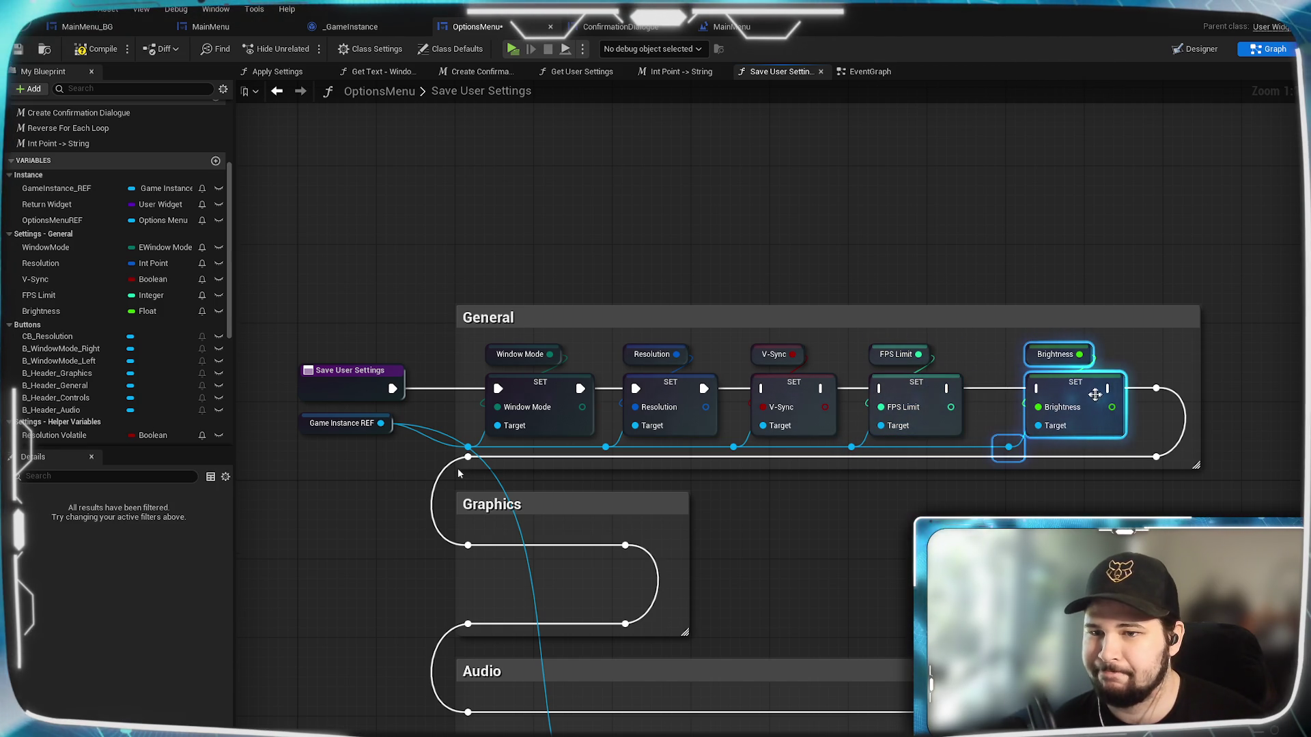
left_click_drag(1090, 391, 1061, 391)
left_click(1139, 427)
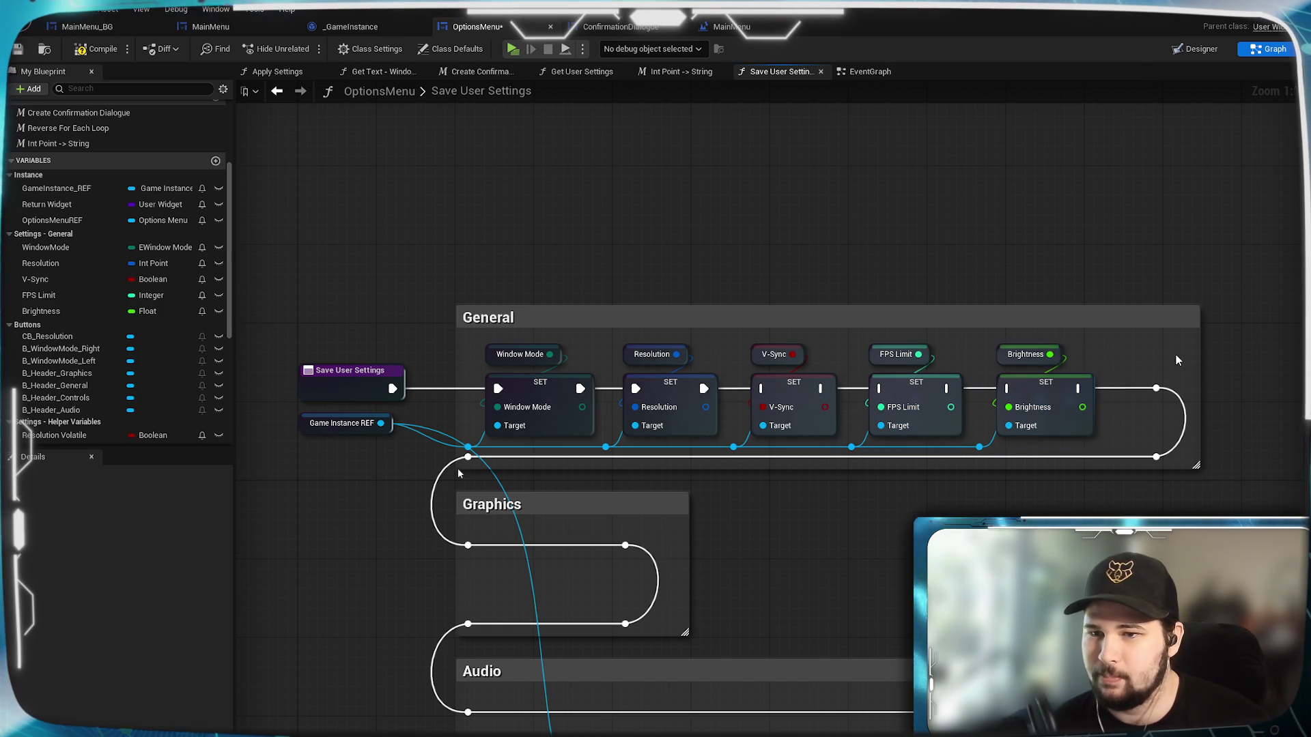
Move the end knots beside Brightness, shrink the General comment, then compile and save.
left_click_drag(1163, 459, 1163, 459)
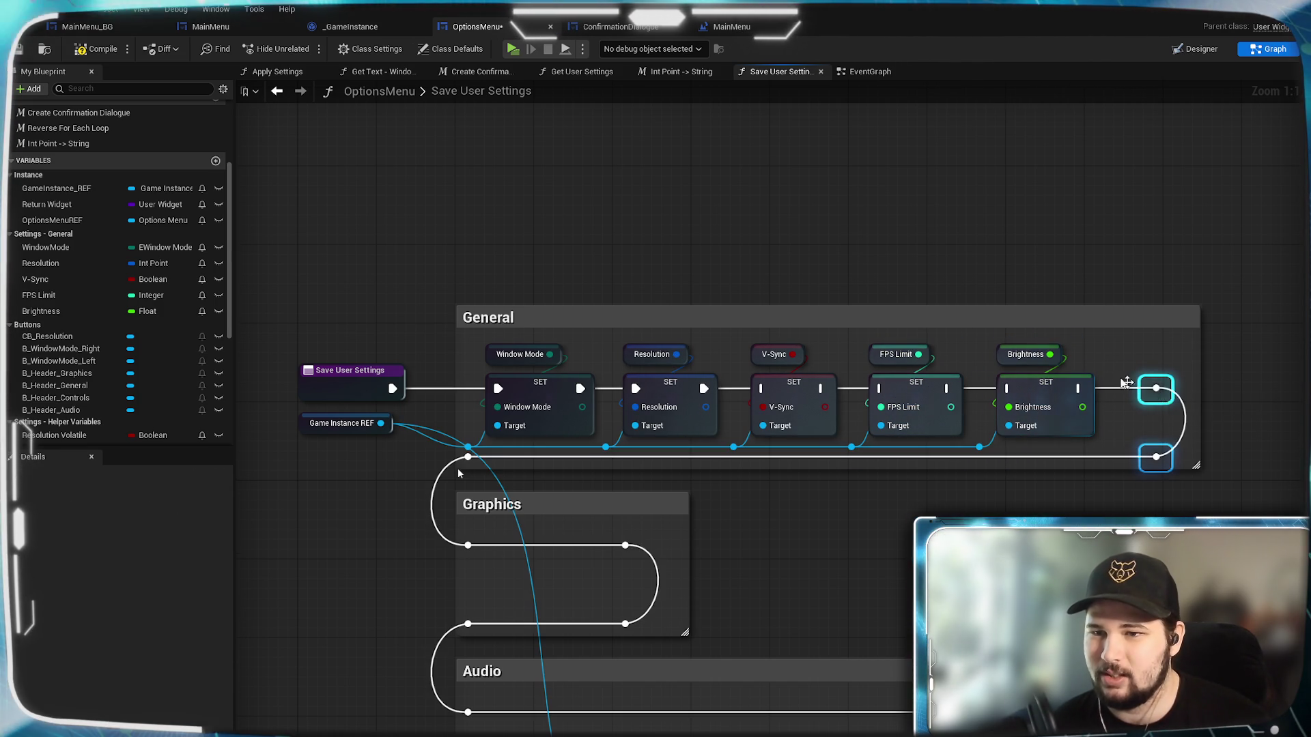
left_click_drag(1158, 389, 1118, 389)
left_click(1200, 393)
left_click_drag(1200, 393, 1161, 393)
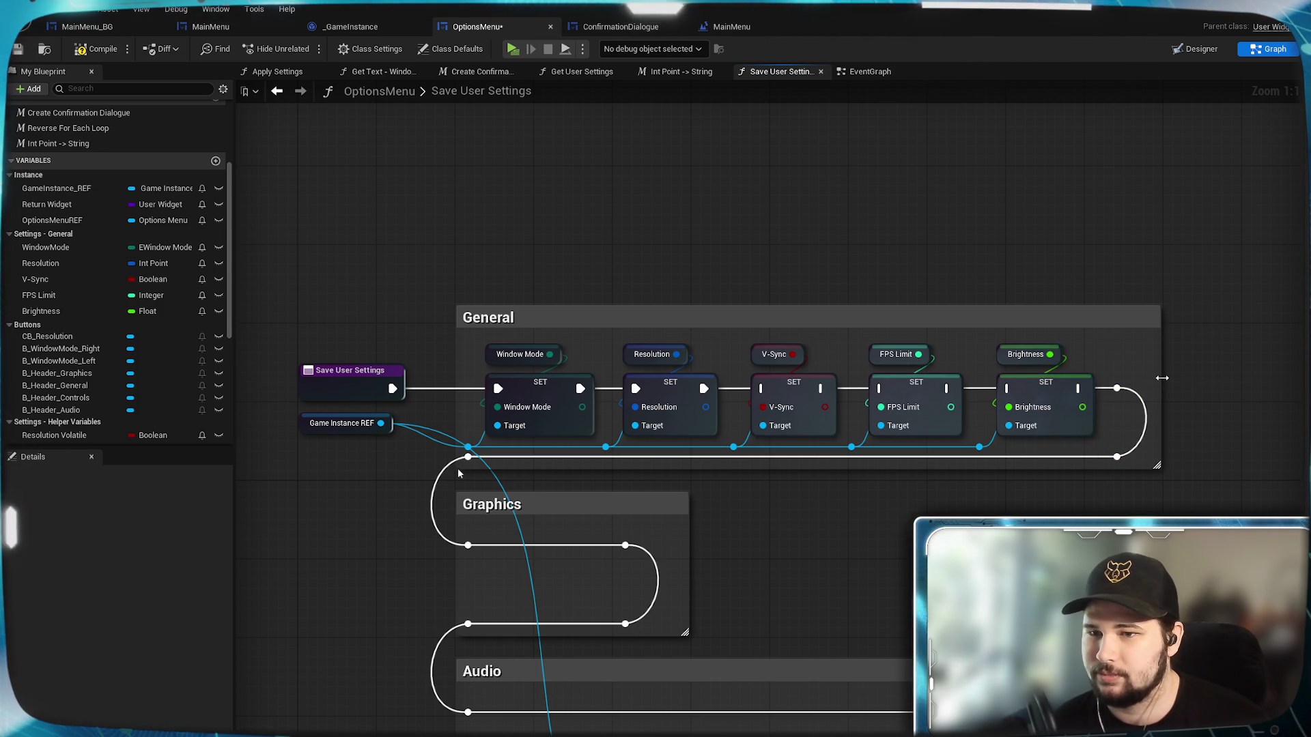
left_click(97, 48)
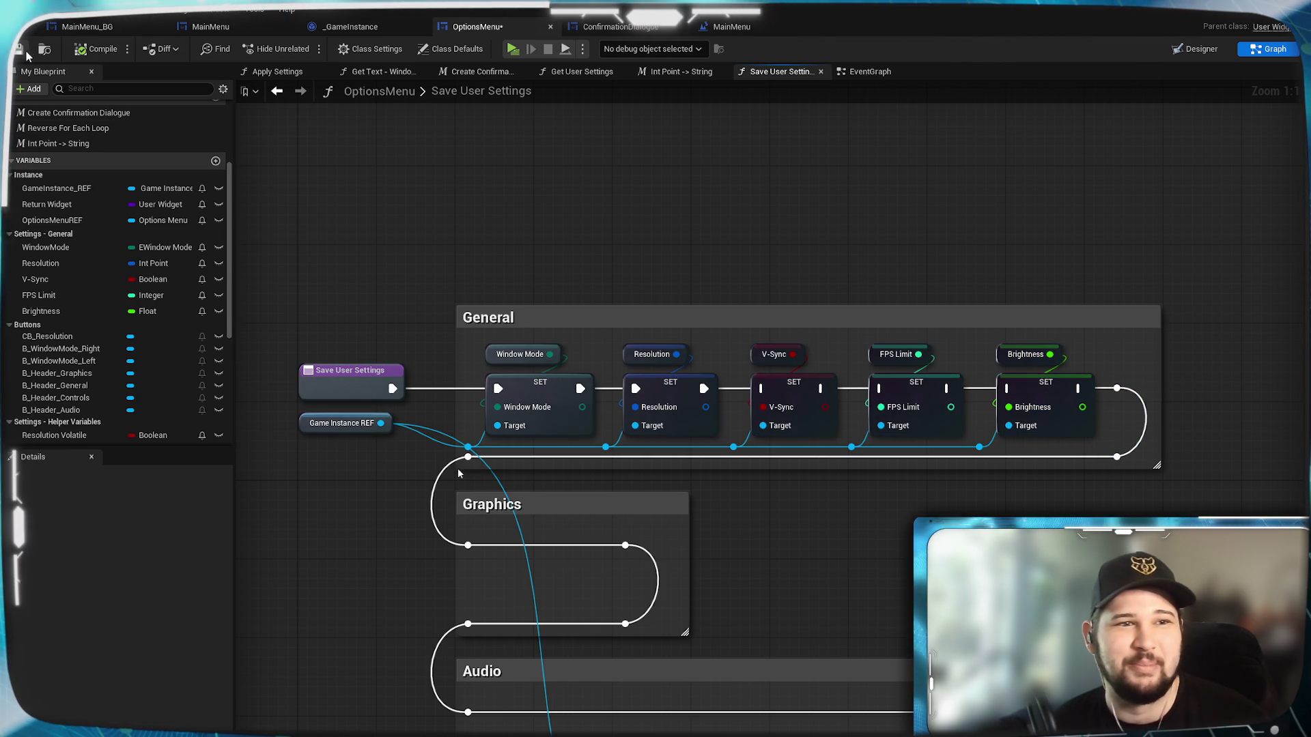
key("ctrl+s")
View the Get User Settings, Create Confirmation Dialogue, Get Text - Window Mode and Apply Settings functions.
mouse_move(798, 571)
left_mouse_down()
mouse_move(818, 155)
mouse_move(830, 213)
mouse_move(810, 328)
left_mouse_up()
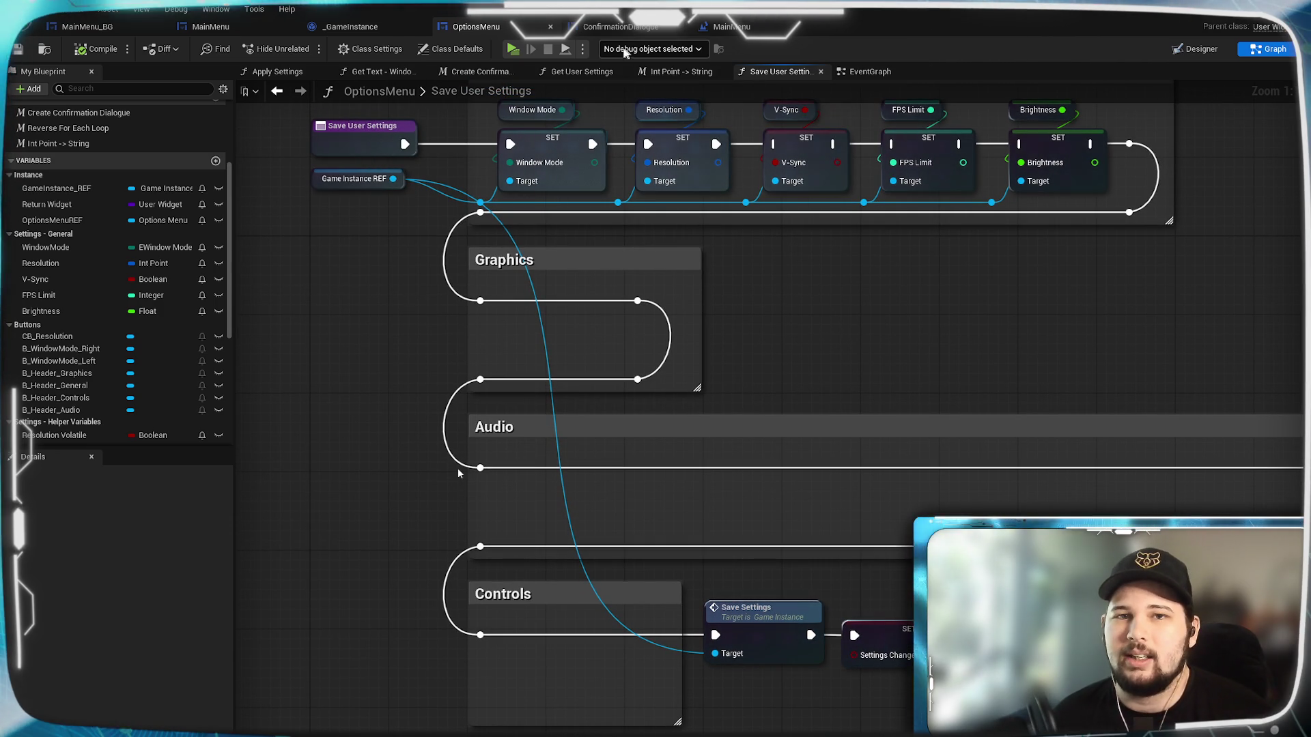
left_click(583, 73)
left_click(490, 72)
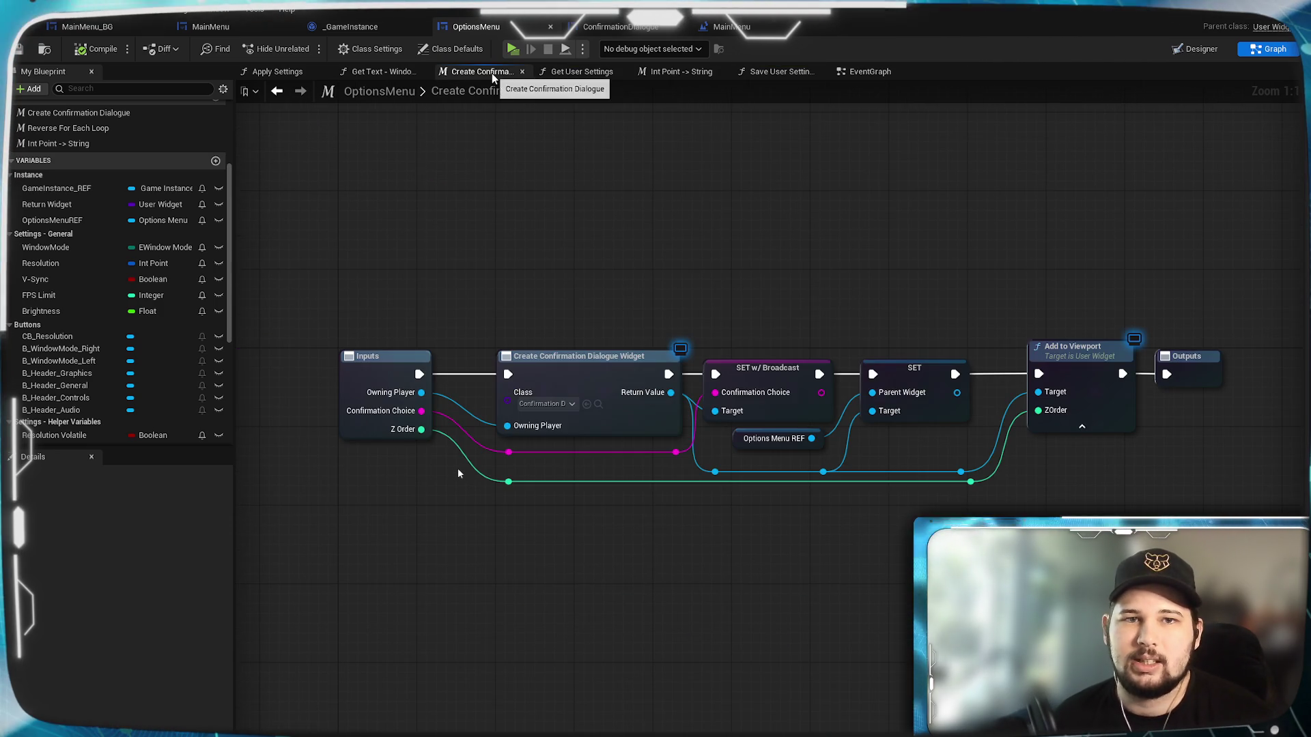
left_click(377, 73)
left_click(326, 72)
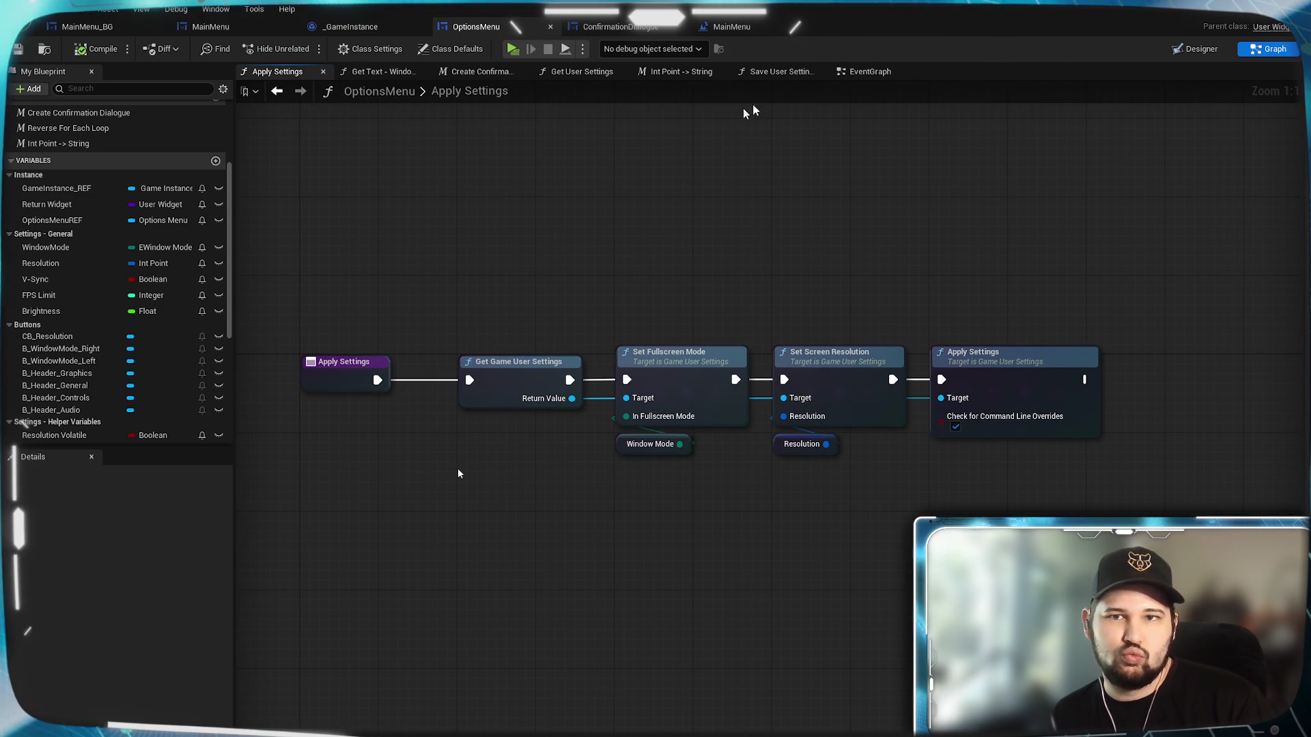
Look over the EventGraph around the Check Settings node, then return to the Designer layout.
left_click(860, 72)
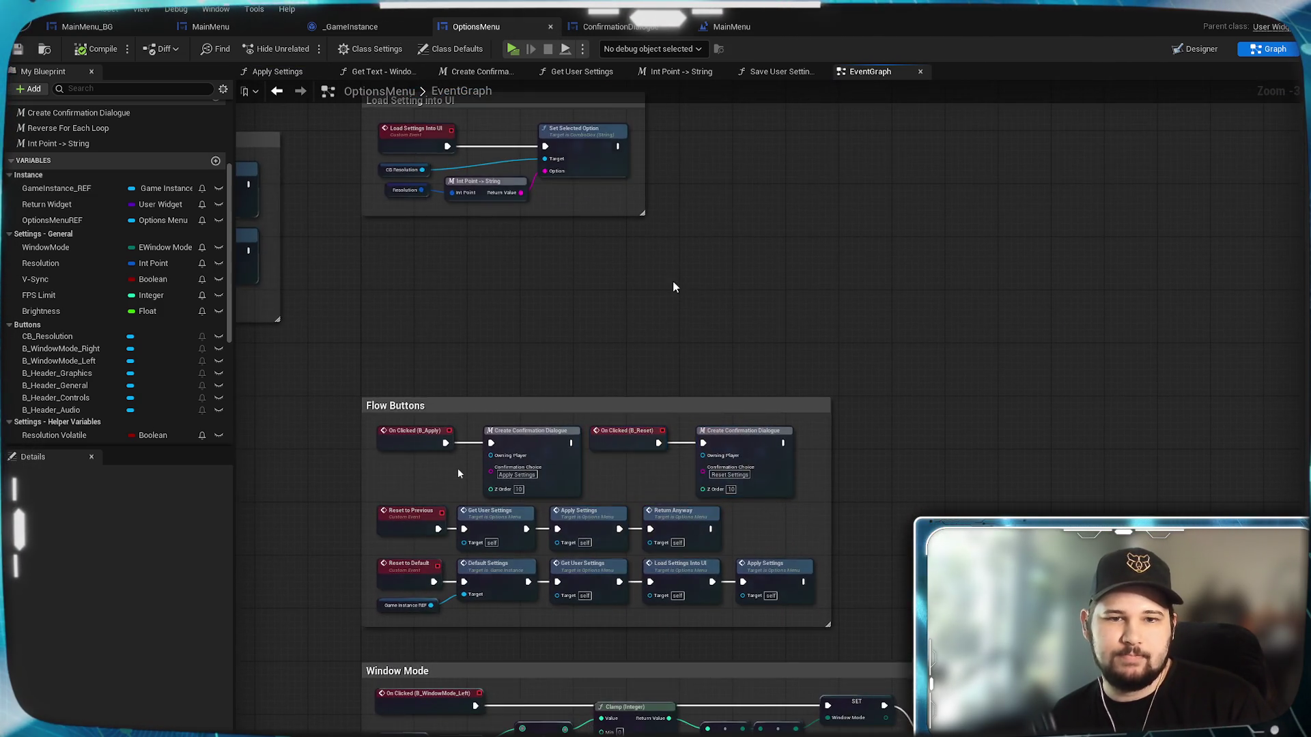
scroll(875, 390, "up", 2)
scroll(734, 497, "down", 4)
scroll(939, 387, "up", 5)
left_click_drag(940, 391, 796, 286)
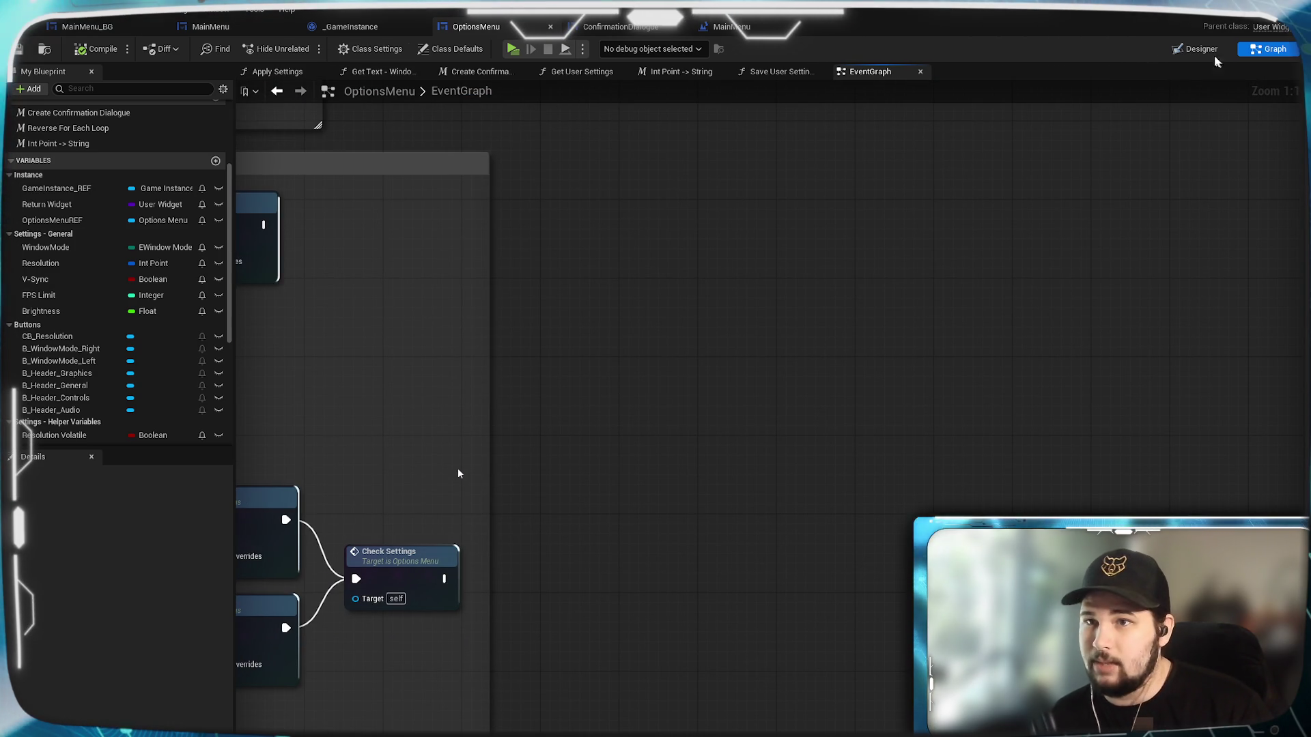
left_click(1196, 49)
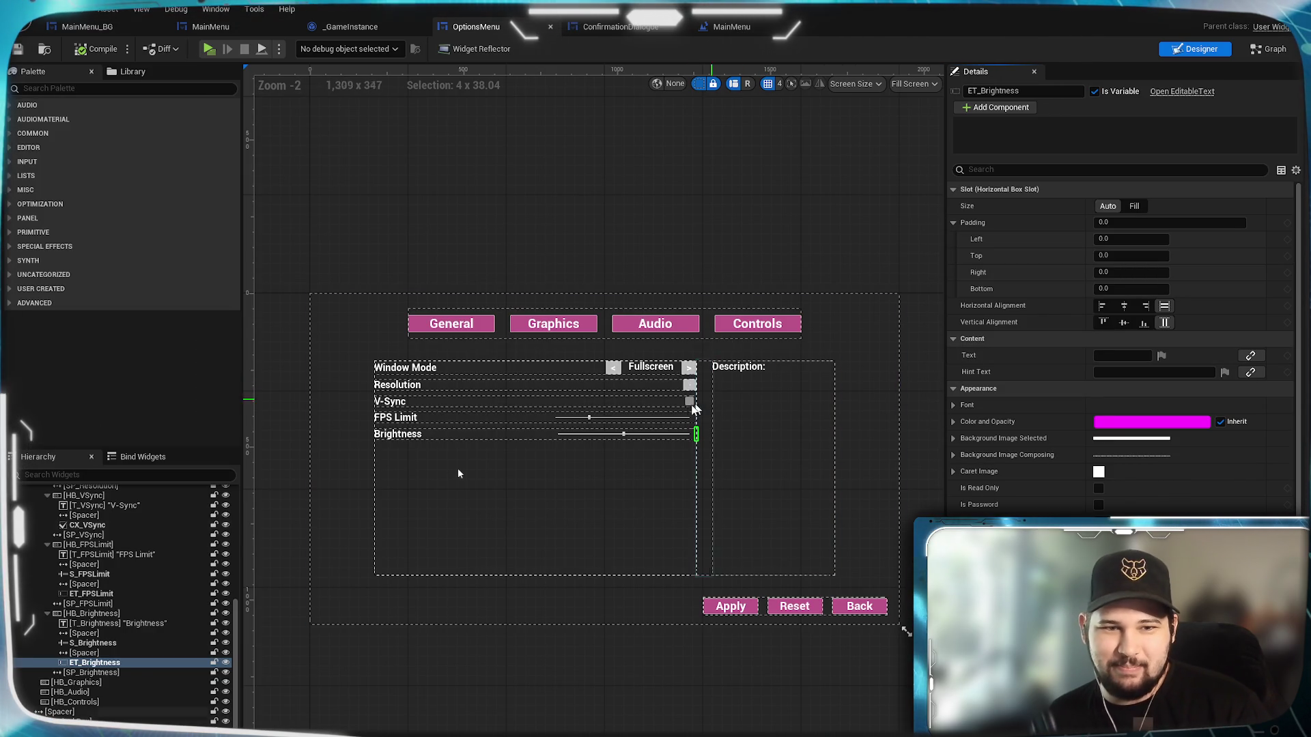
Select the CX_VSync checkbox and add its On Check State Changed event.
left_click(688, 406)
scroll(726, 439, "up", 12)
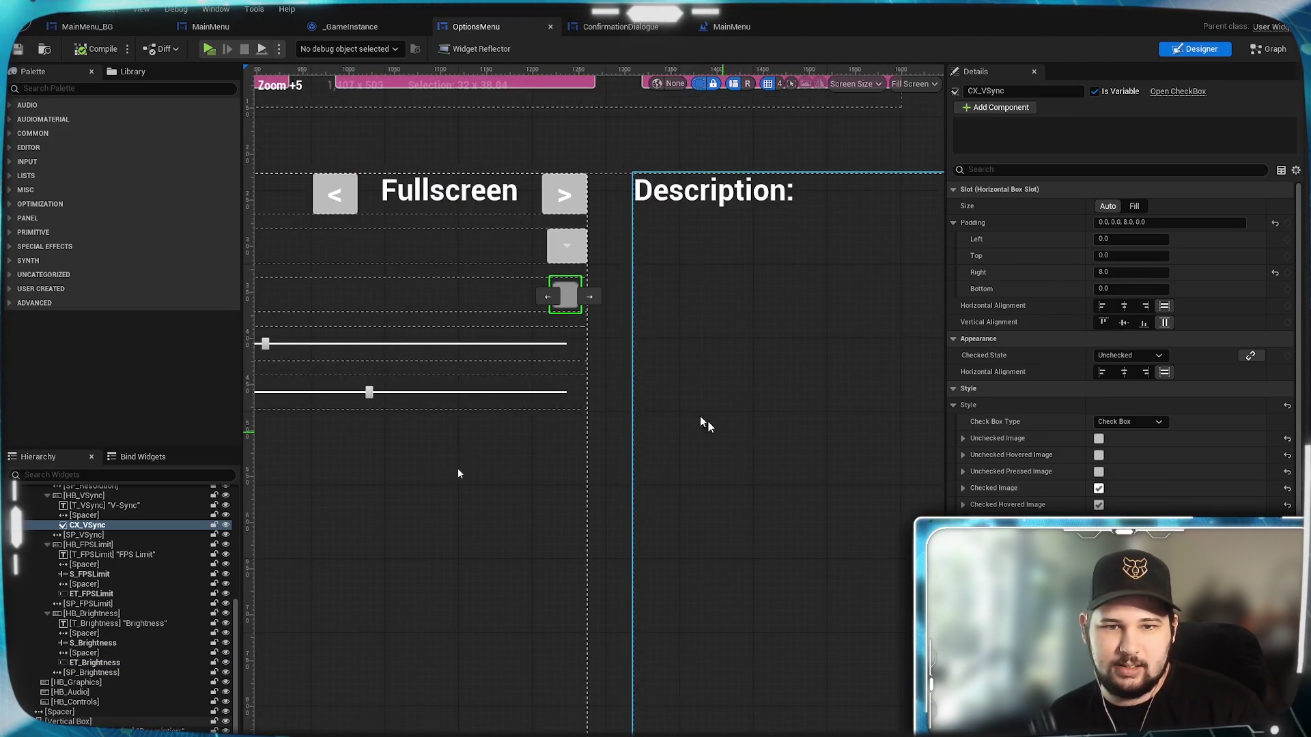
scroll(984, 372, "down", 15)
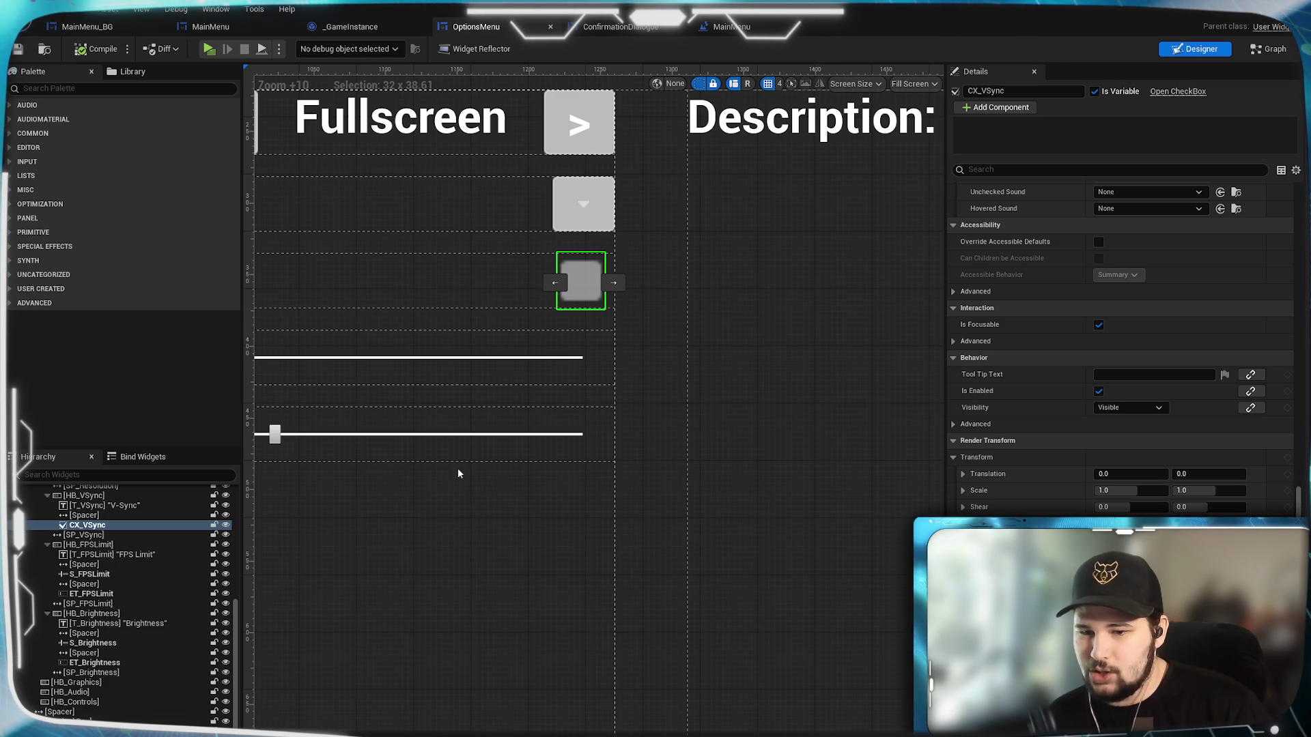
left_click(1282, 683)
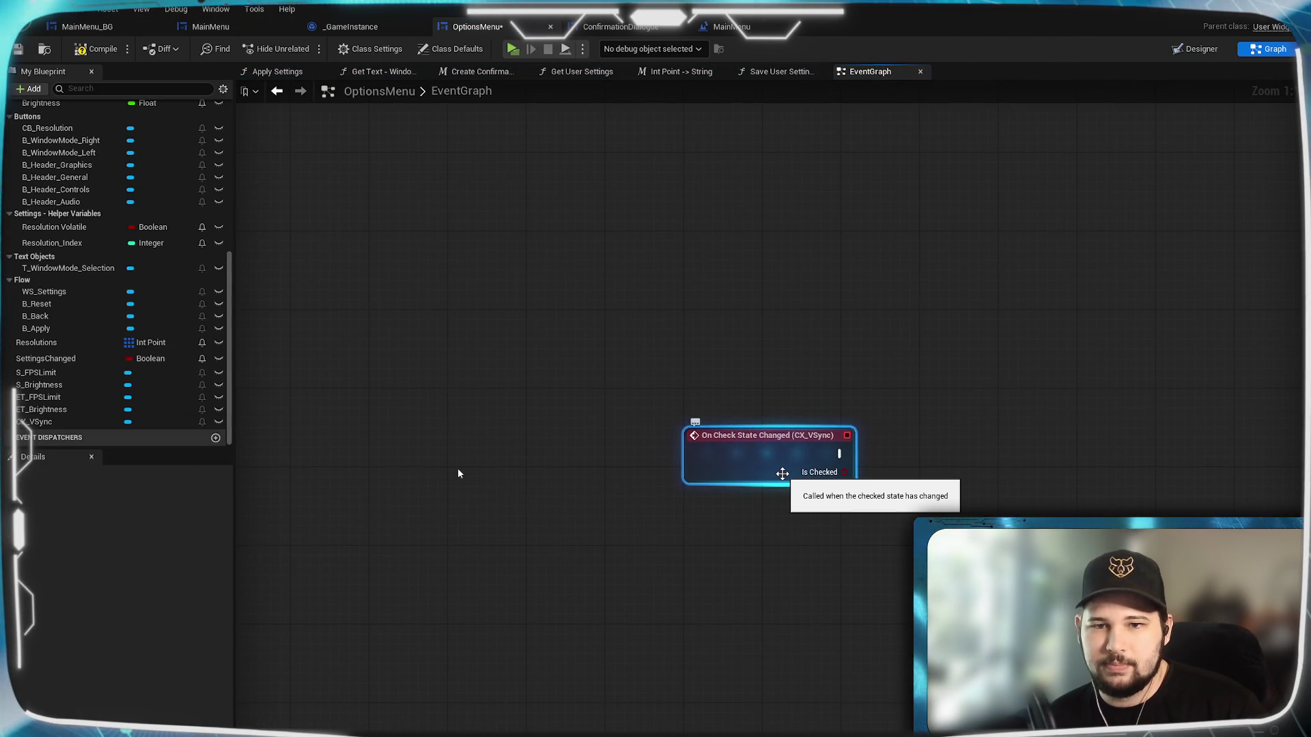
Move the CX_VSync On Check State Changed node into empty graph space and centre the view on it.
mouse_move(782, 473)
left_mouse_down()
mouse_move(536, 599)
mouse_move(445, 565)
mouse_move(810, 362)
mouse_move(635, 621)
mouse_move(442, 709)
left_mouse_up()
mouse_move(310, 553)
left_mouse_down()
mouse_move(1171, 222)
mouse_move(782, 438)
left_mouse_up()
key("Home")
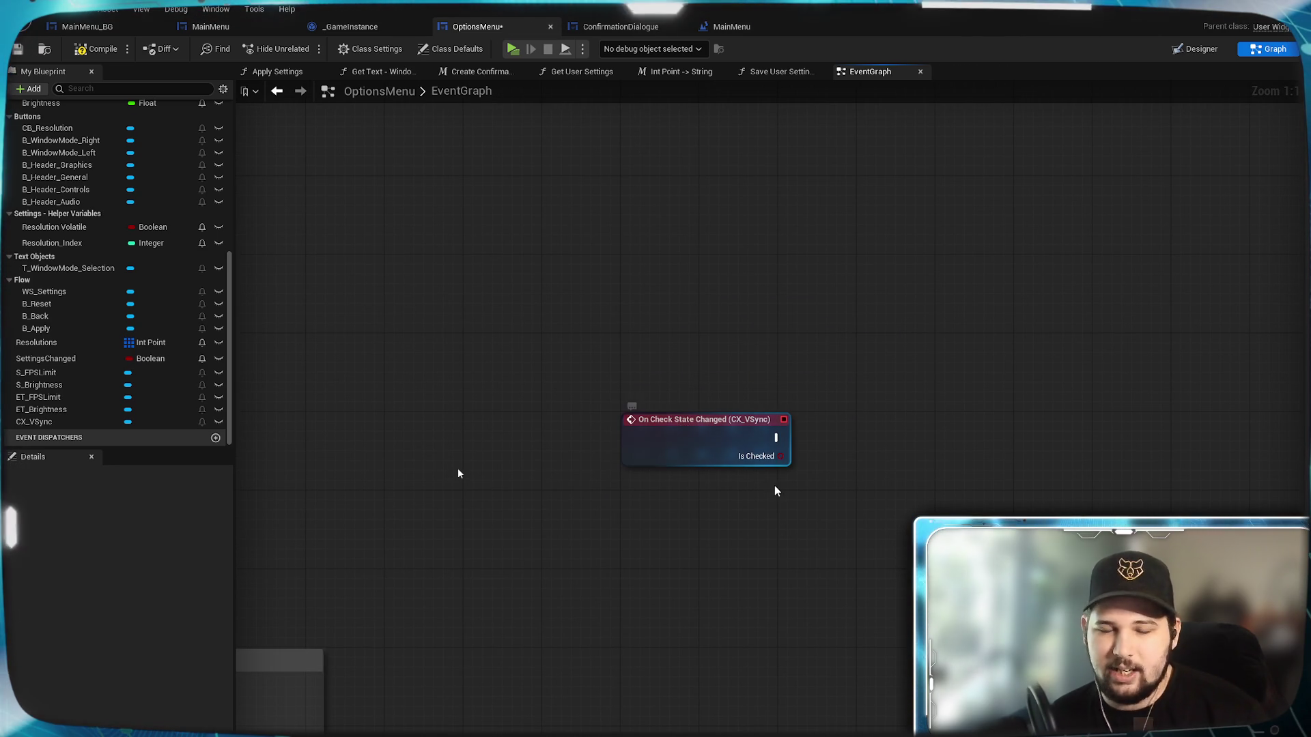
mouse_move(787, 531)
left_mouse_down()
mouse_move(624, 471)
mouse_move(651, 423)
left_mouse_up()
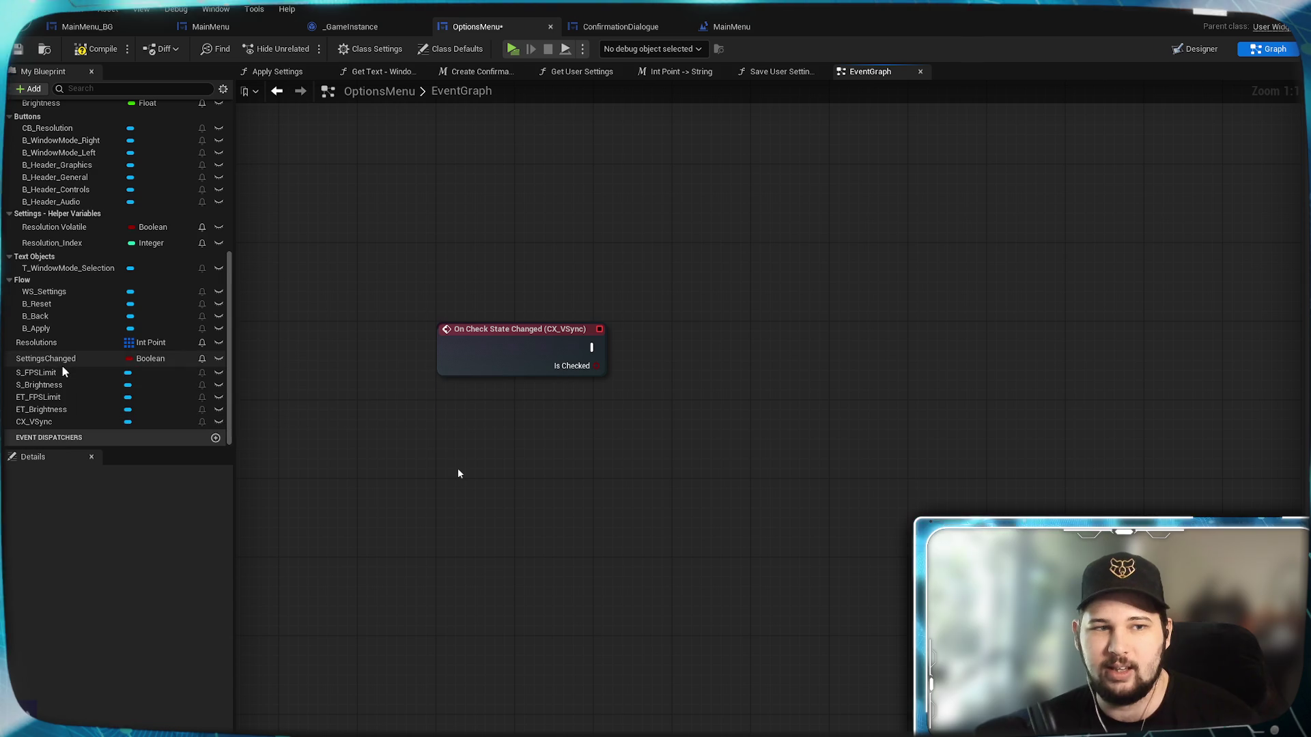
scroll(73, 277, "up", 3)
scroll(74, 276, "up", 2)
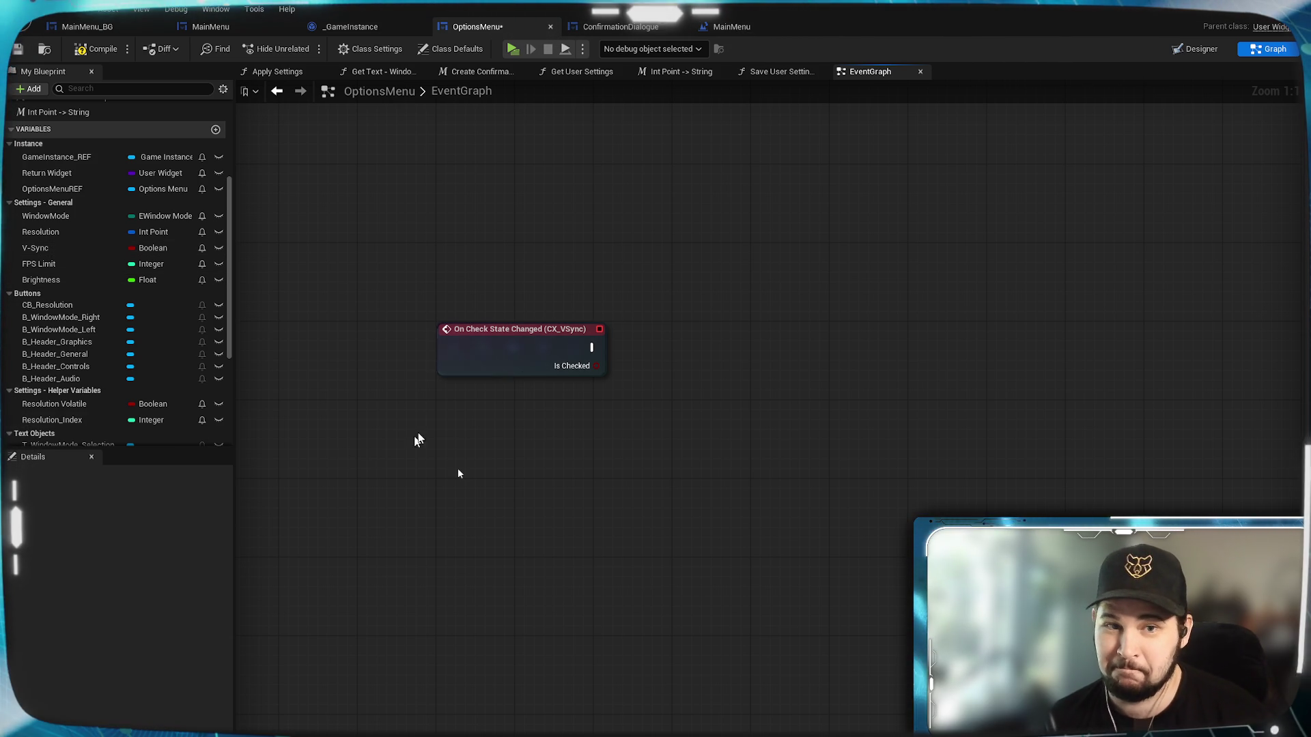
left_click_drag(571, 433, 530, 430)
Compile and save the OptionsMenu blueprint.
left_click(104, 52)
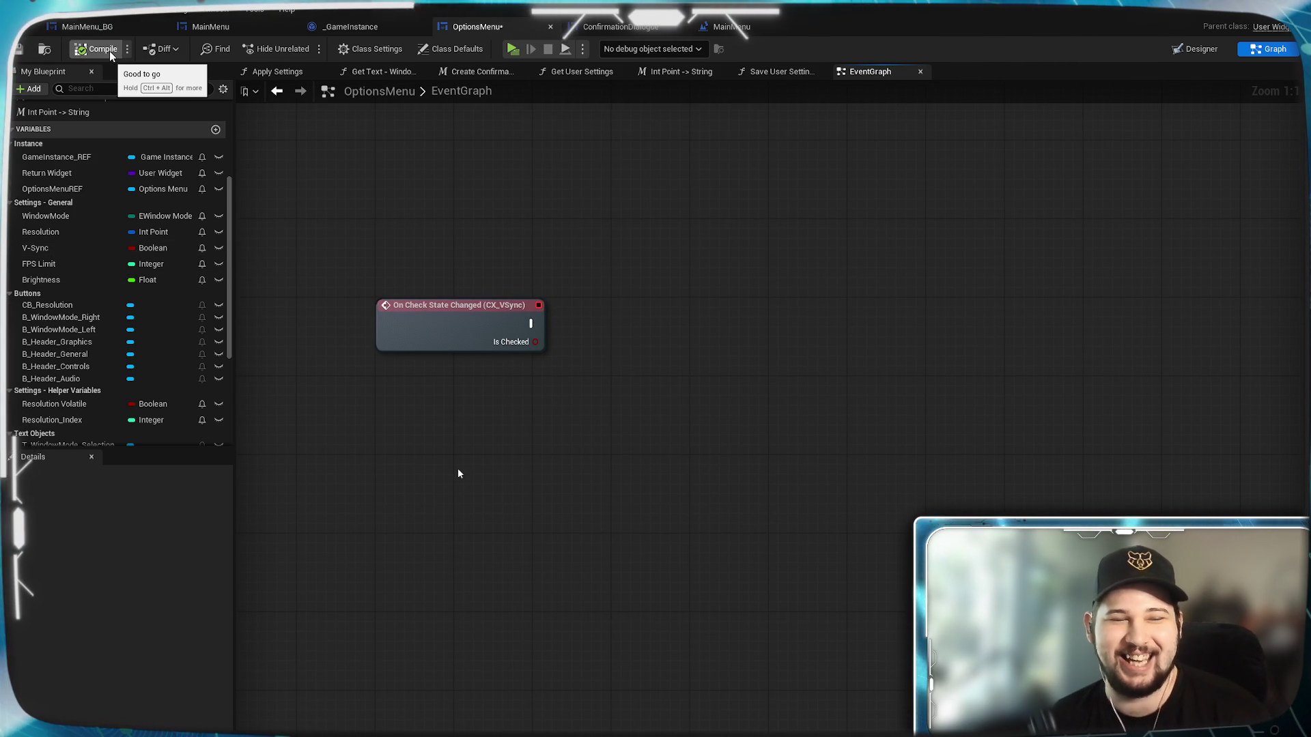
left_click(17, 49)
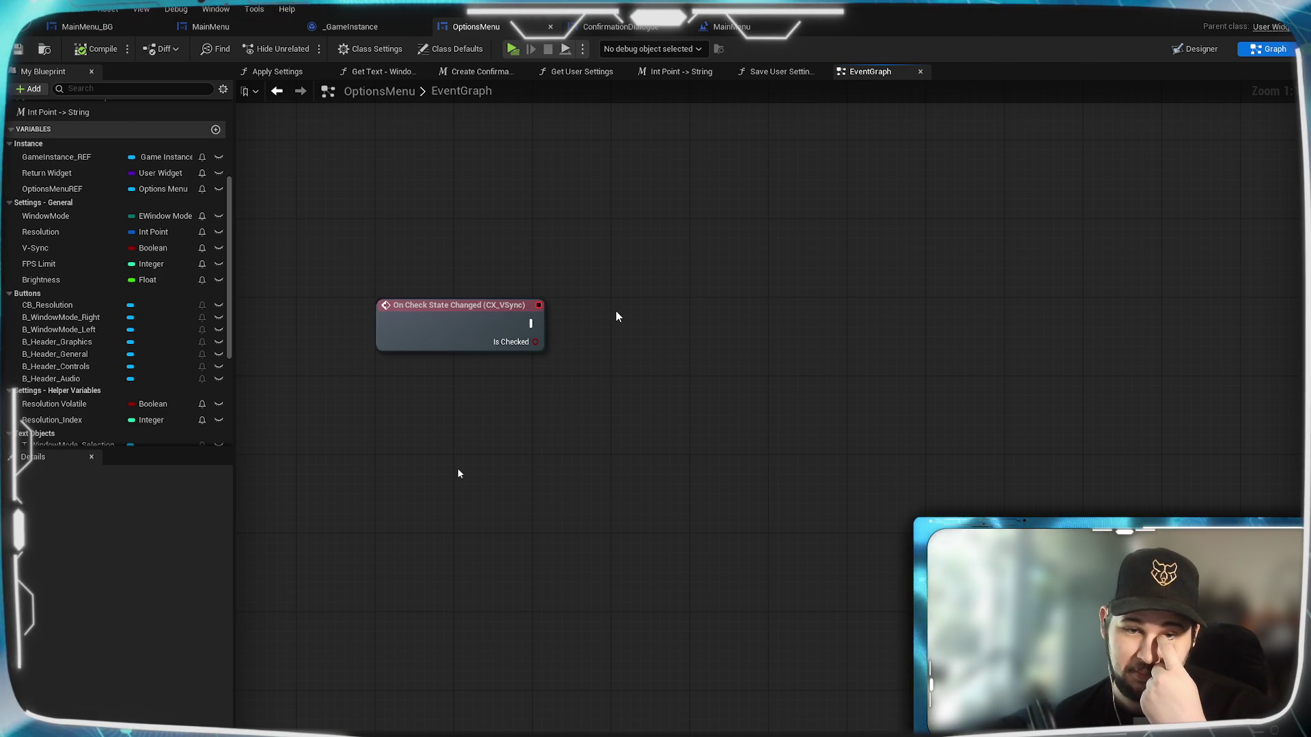
mouse_move(606, 326)
left_mouse_down()
mouse_move(573, 314)
mouse_move(571, 348)
left_mouse_up()
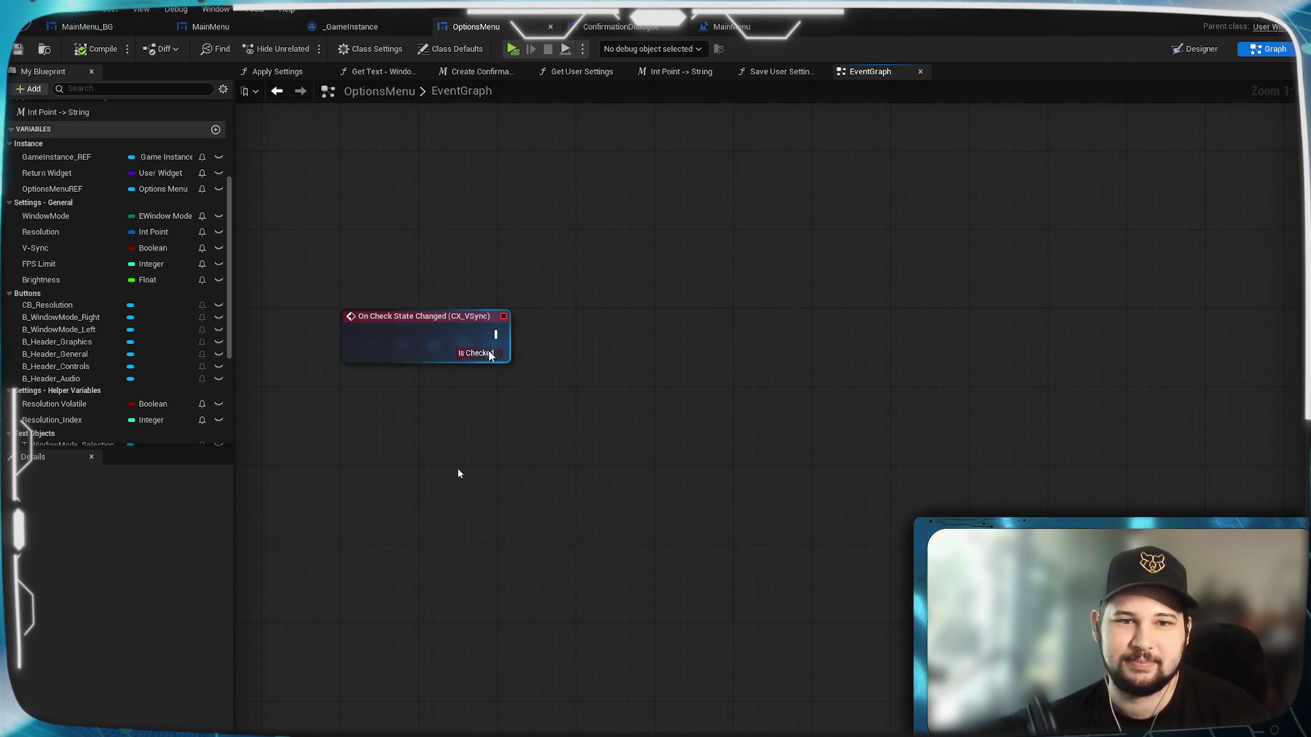
left_click_drag(496, 335, 605, 338)
key("Escape")
Add a SET V-Sync node fed by Is Checked beside the event, compile, and return to the Designer.
mouse_move(668, 359)
left_mouse_down()
mouse_move(608, 327)
mouse_move(497, 335)
left_mouse_up()
left_click(676, 372)
mouse_move(618, 385)
left_mouse_down()
mouse_move(661, 366)
mouse_move(608, 318)
mouse_move(563, 328)
left_mouse_up()
left_click(500, 474)
left_click_drag(500, 474, 613, 488)
left_click(96, 48)
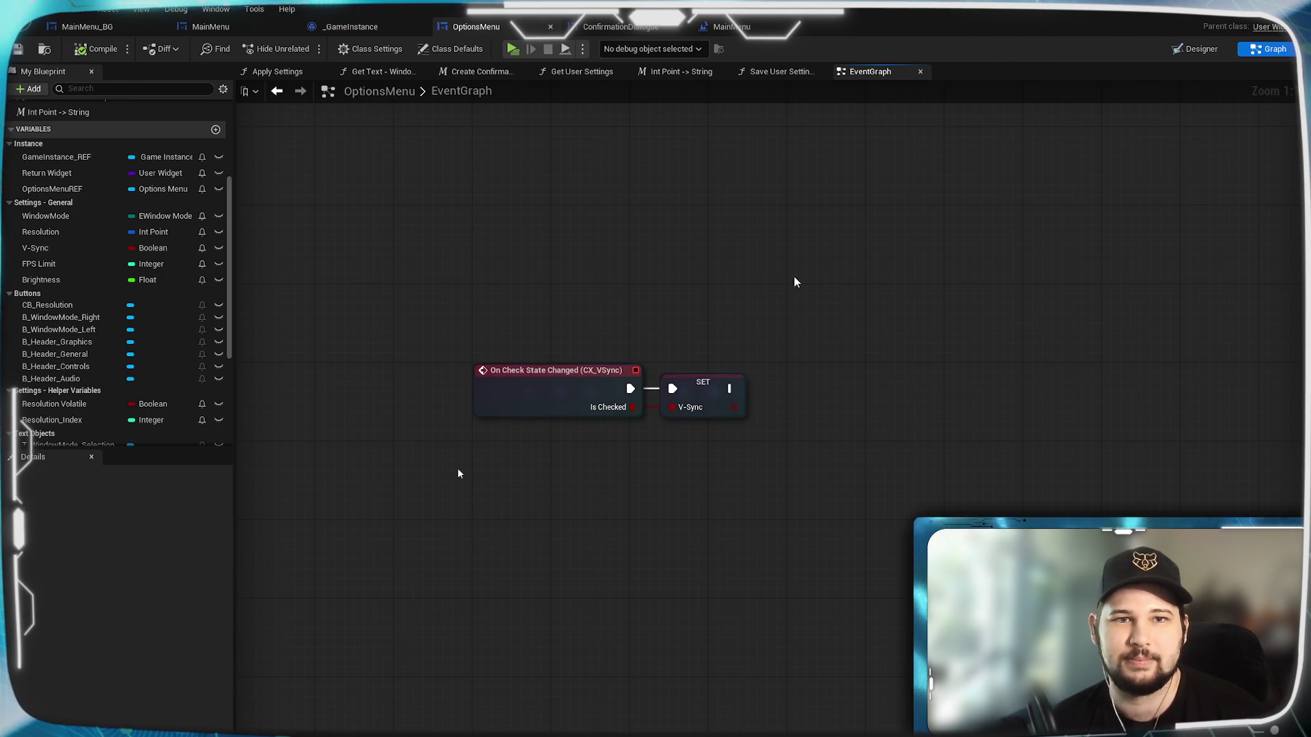
left_click_drag(793, 281, 720, 296)
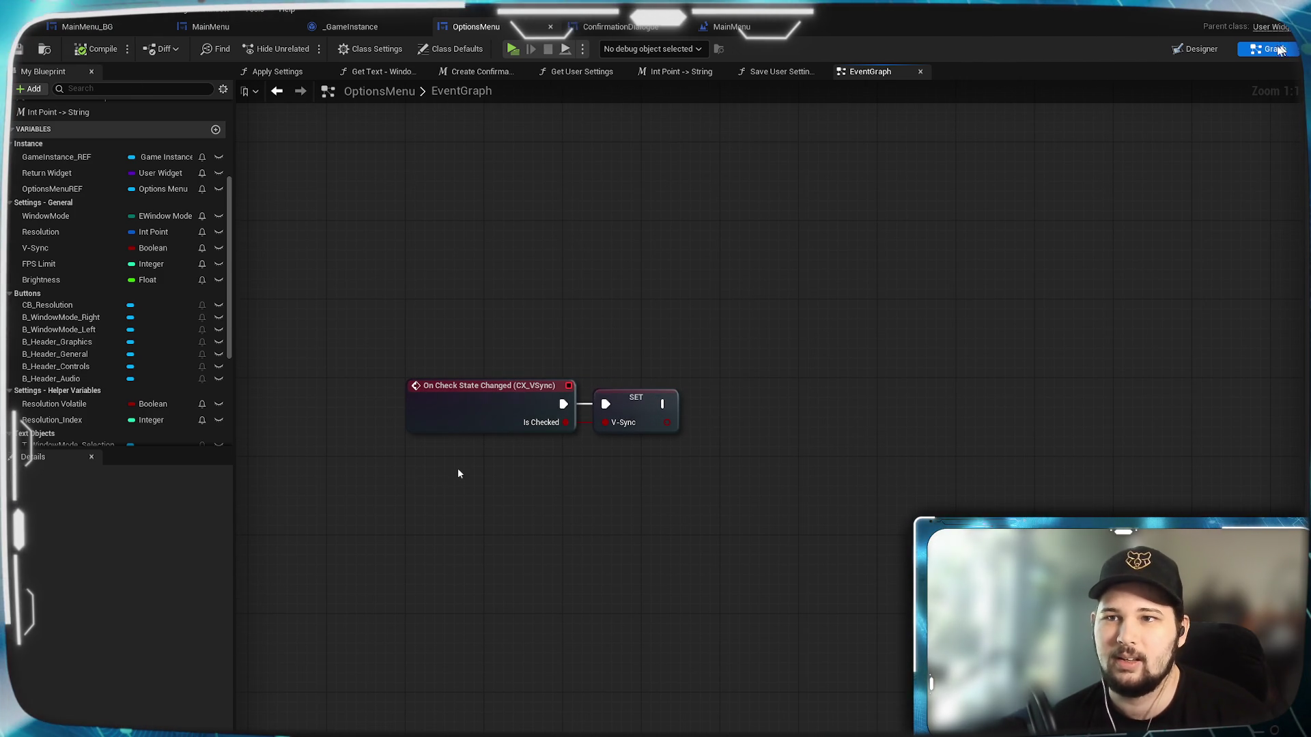
left_click(1196, 49)
Bind CX_VSync's Checked State to V-Sync, compile, and launch a Standalone play preview.
scroll(717, 401, "up", 8)
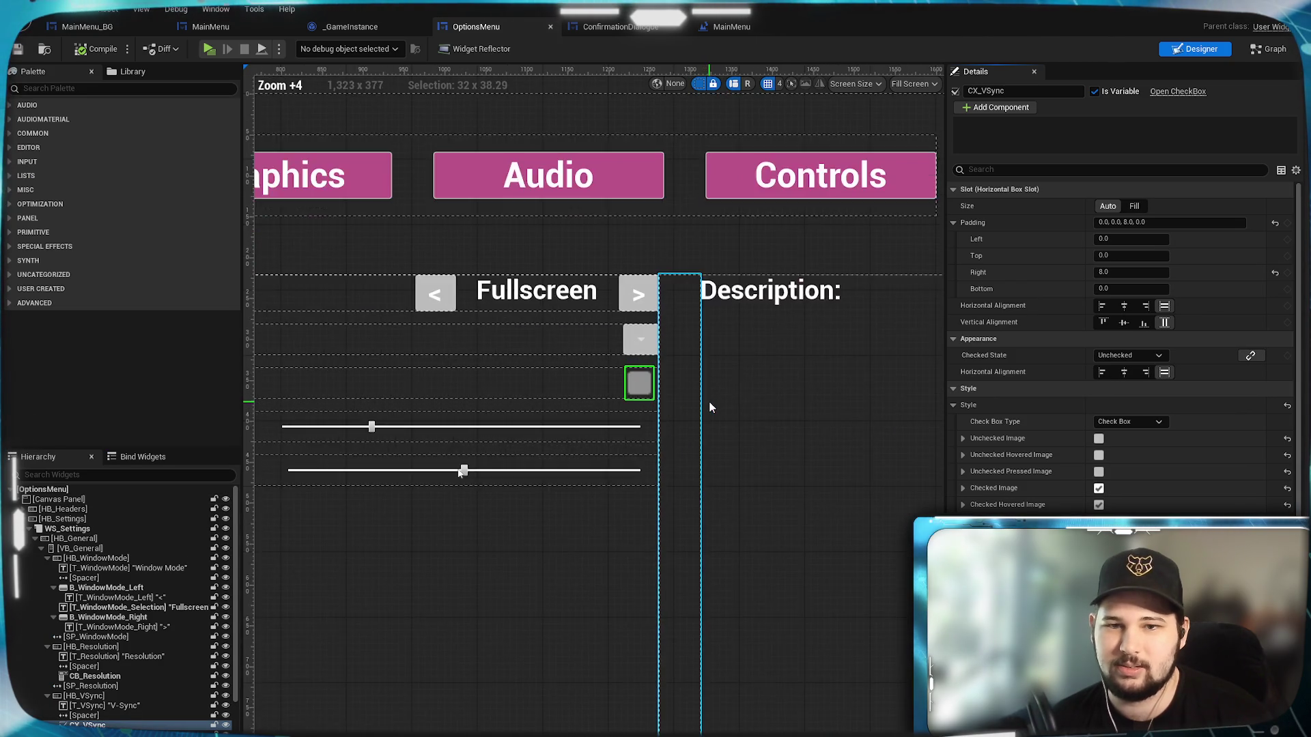
left_click(1249, 355)
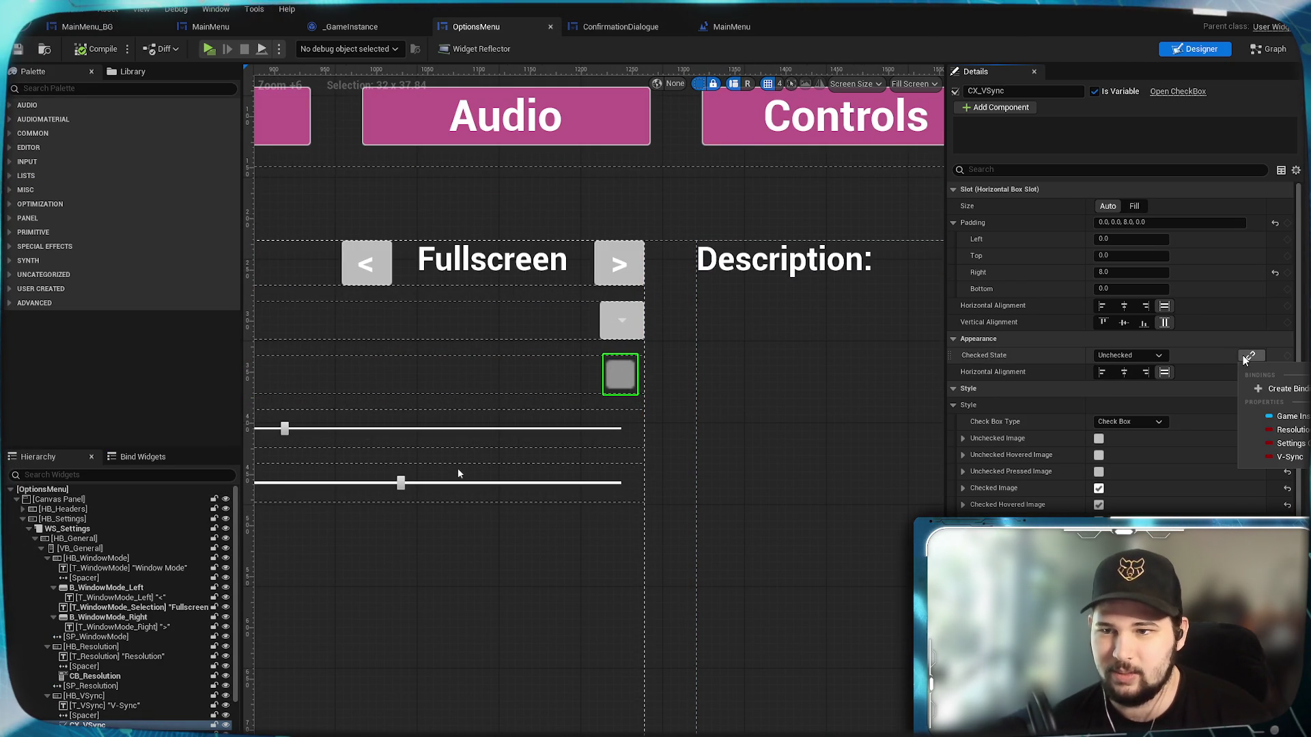
left_click(1121, 417)
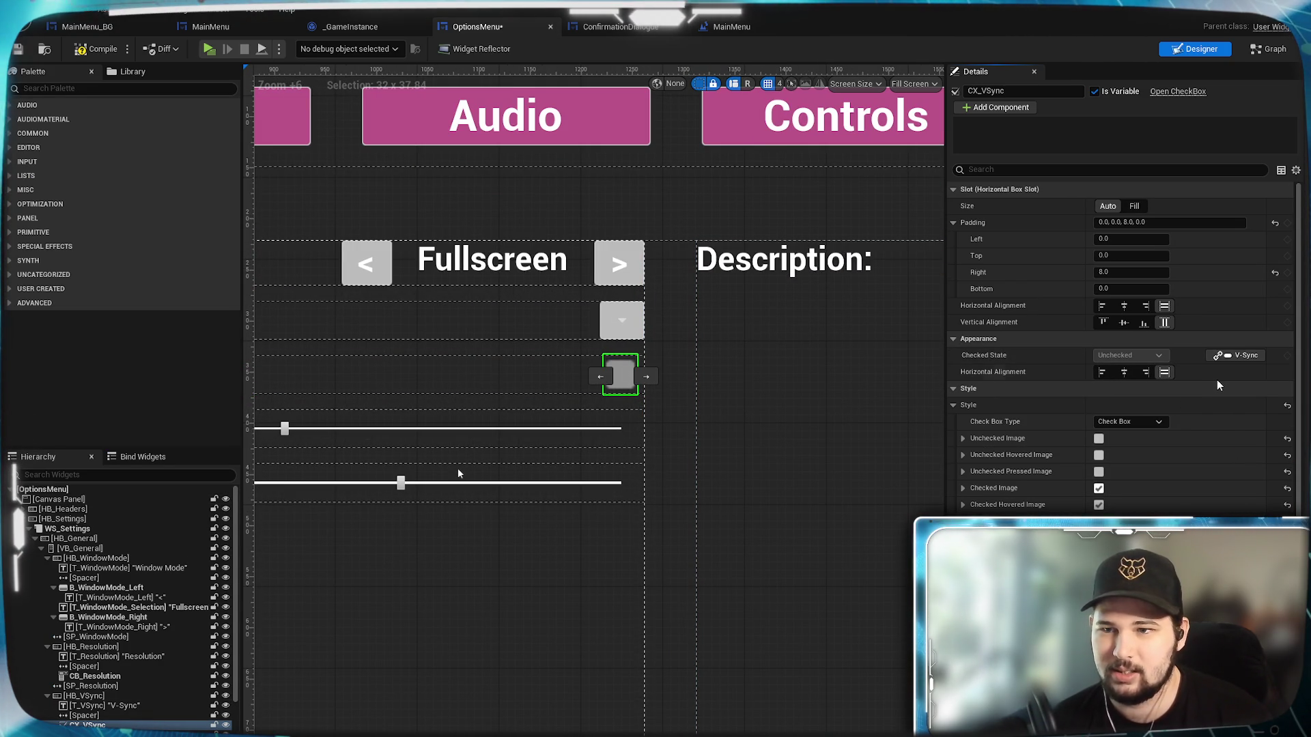
left_click(101, 47)
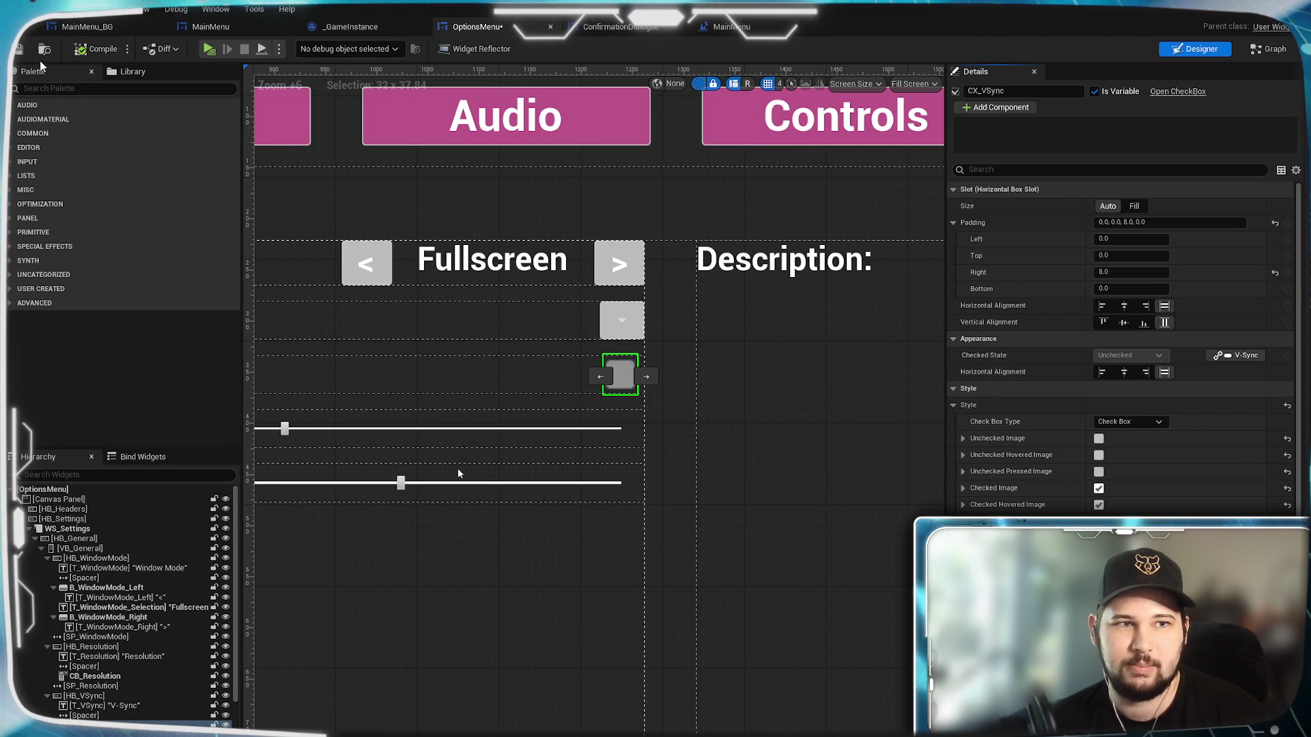
left_click(210, 51)
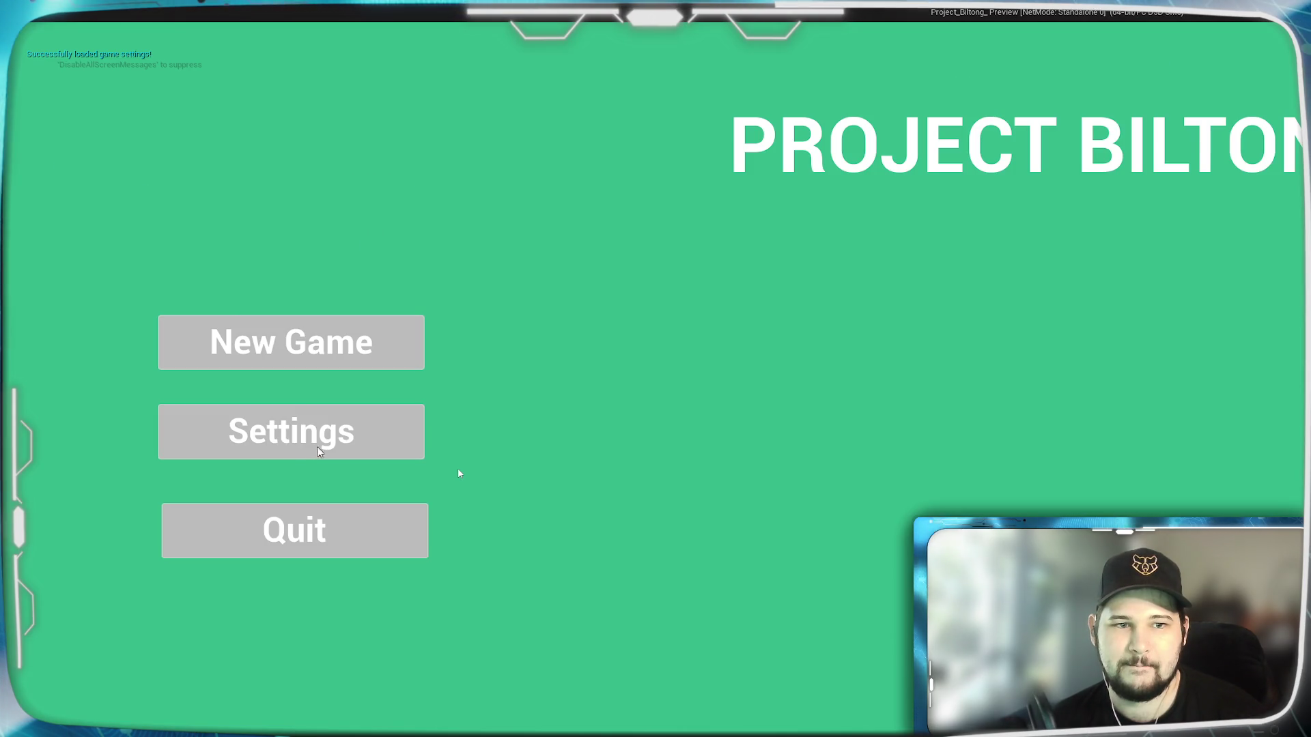
In the game's Settings, choose 1920 x 1080 resolution, Windowed mode, and apply.
left_click(307, 451)
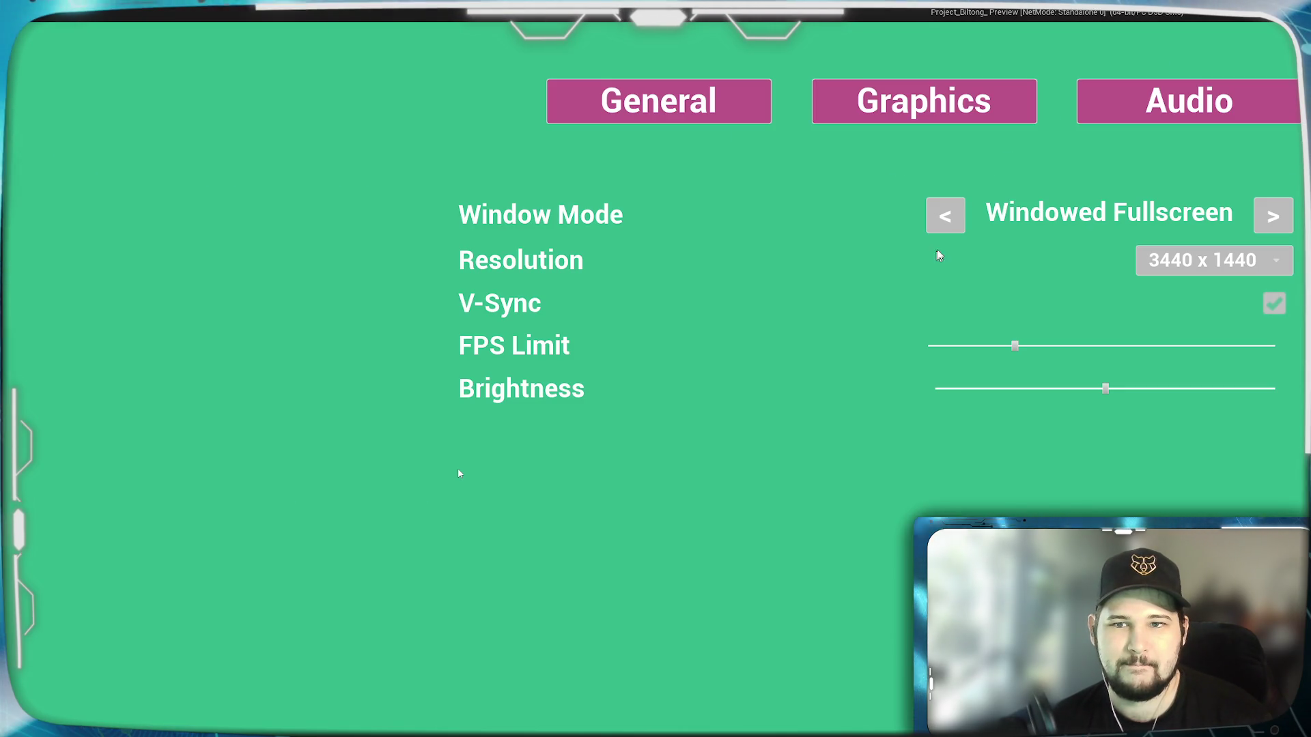
left_click(1259, 259)
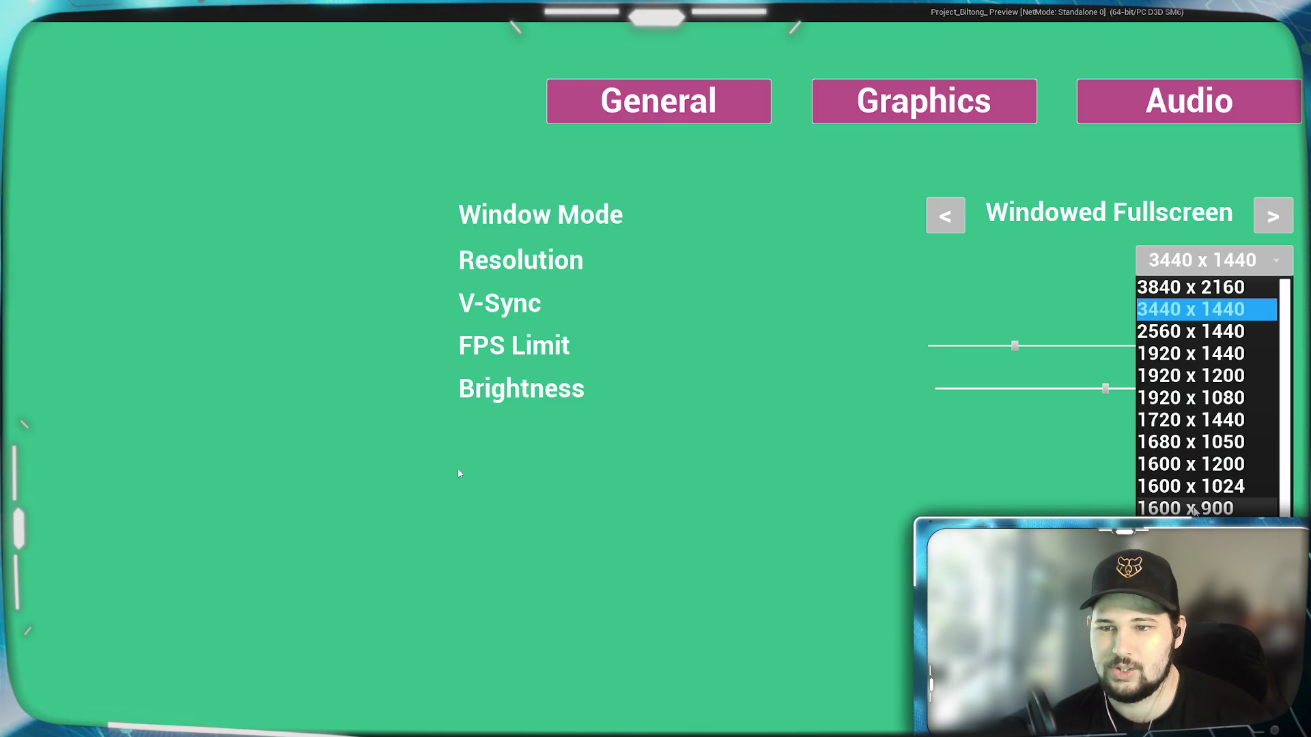
left_click(1165, 403)
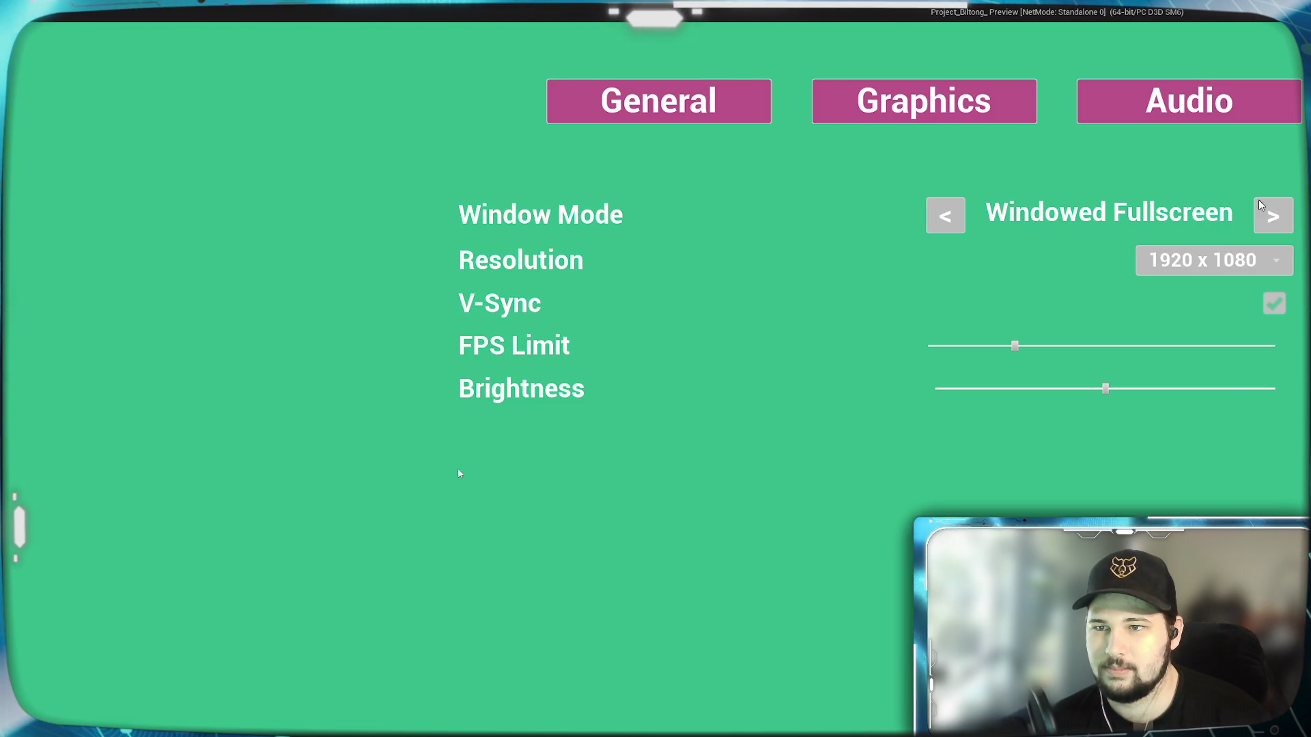
left_click(1260, 205)
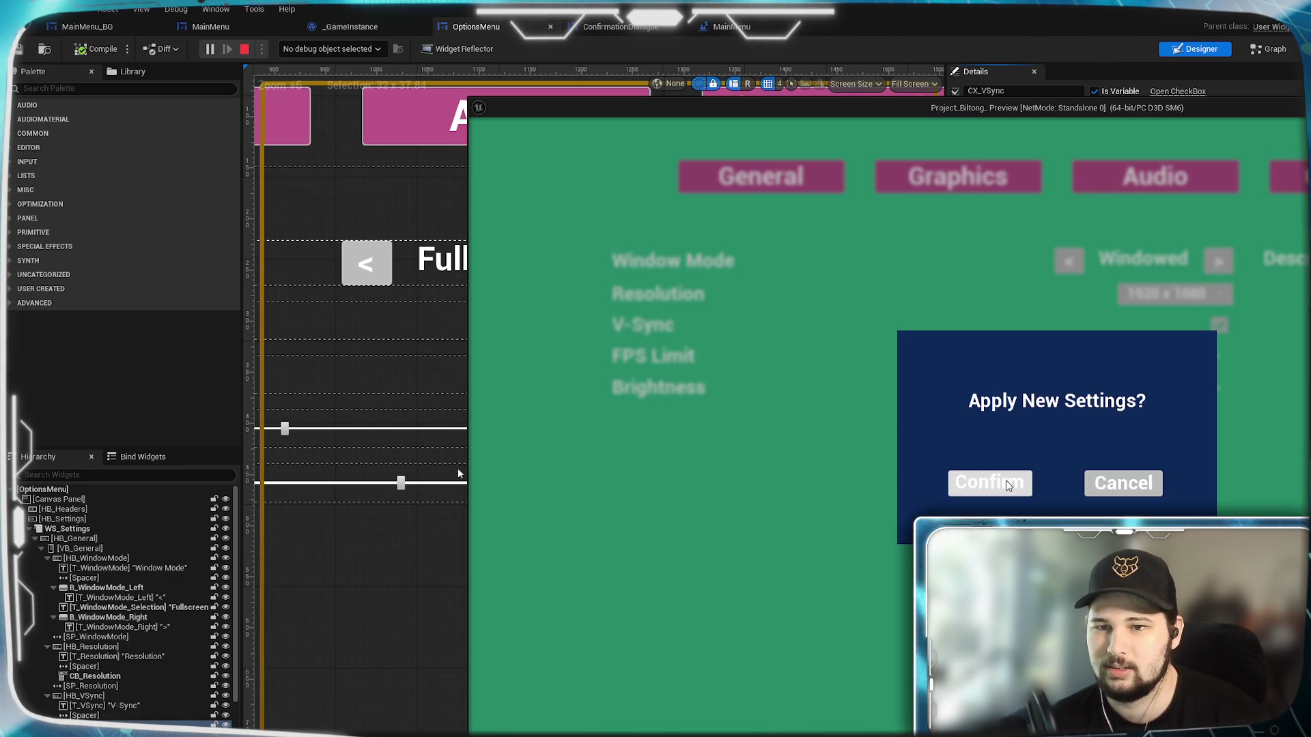
left_click(989, 483)
Move the game window aside and toggle the V-Sync checkbox several times to test it.
mouse_move(1276, 114)
left_mouse_down()
mouse_move(1196, 127)
mouse_move(895, 99)
mouse_move(845, 54)
mouse_move(859, 63)
left_mouse_up()
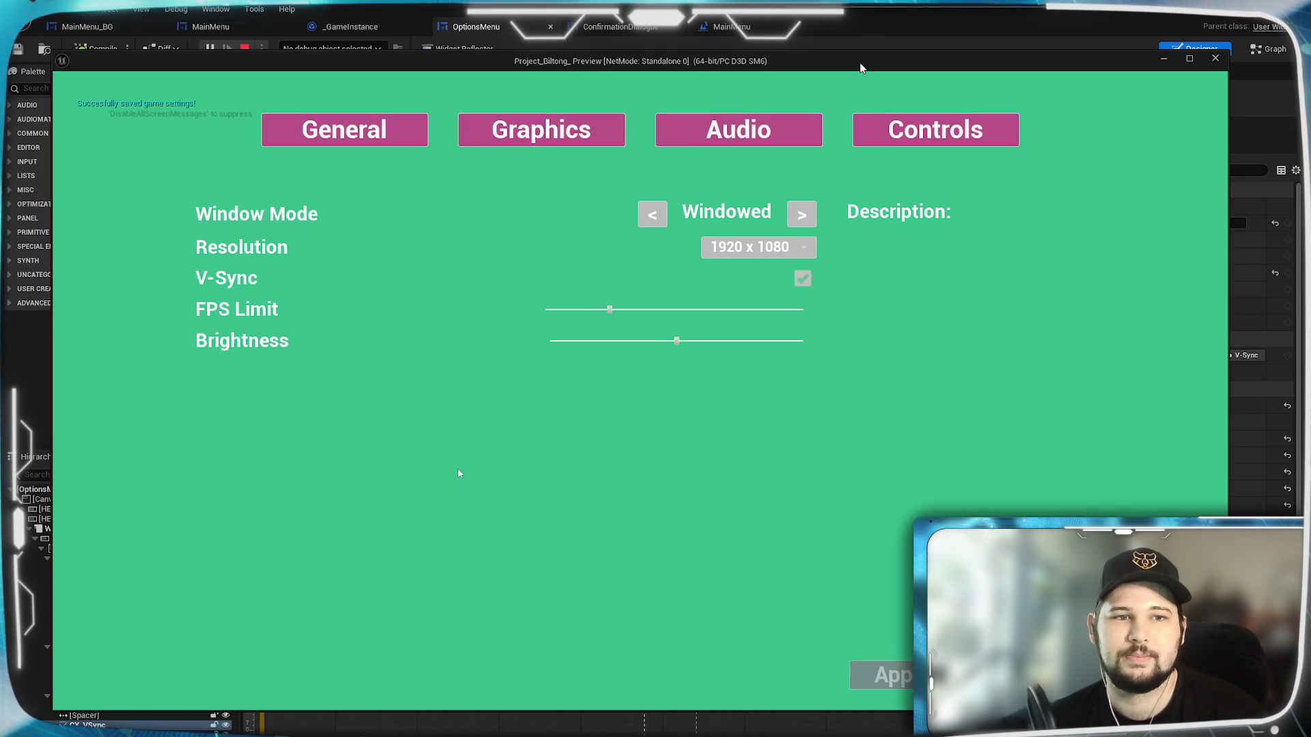
left_click(804, 279)
left_click(807, 279)
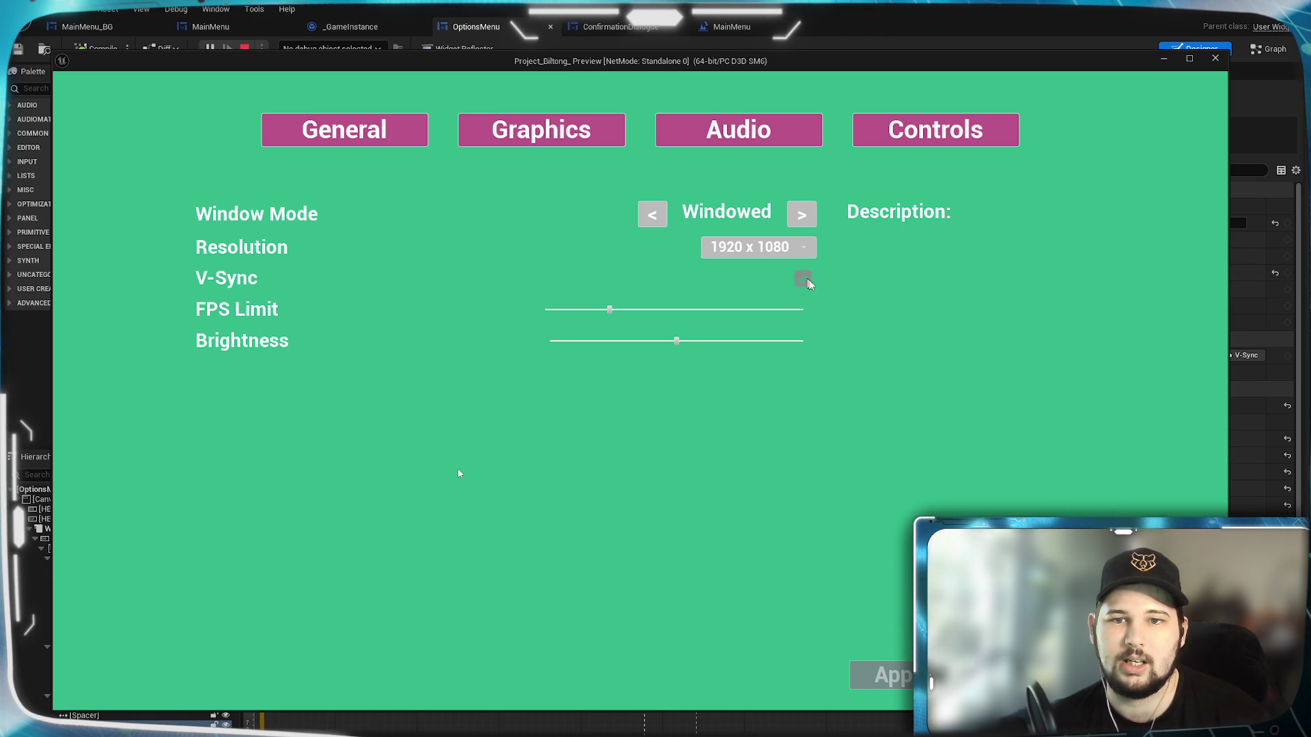
left_click(806, 280)
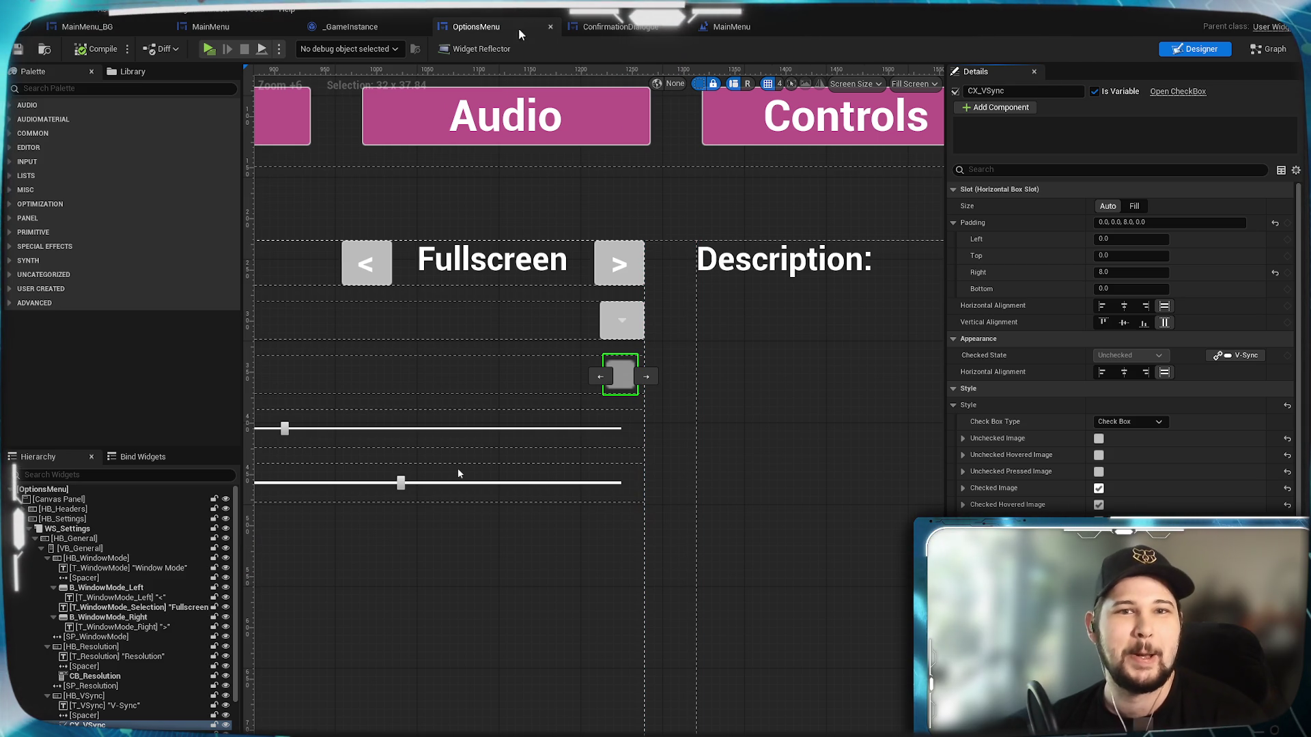
Add a Set VSync Enabled node after the CX_VSync event's SET V-Sync node.
scroll(1080, 342, "down", 10)
left_click(1129, 478)
scroll(675, 497, "down", 5)
scroll(686, 454, "up", 5)
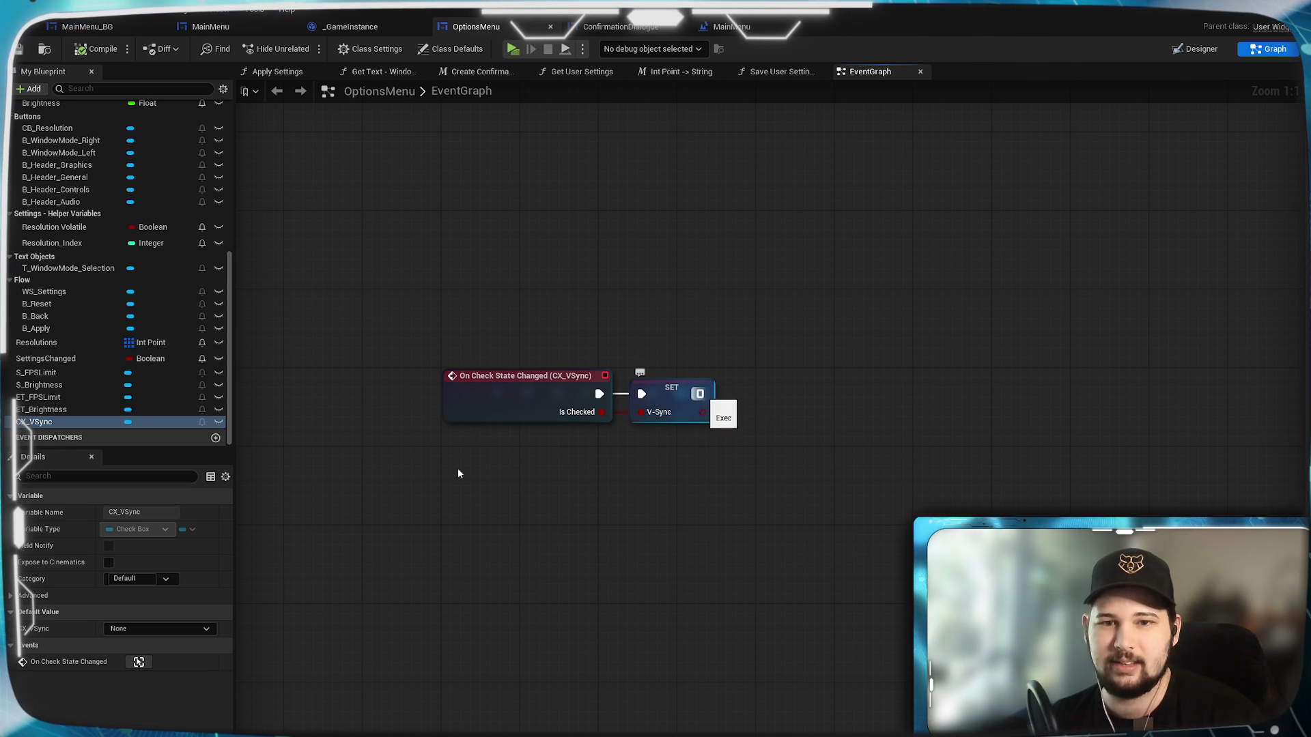
left_click_drag(774, 561, 772, 557)
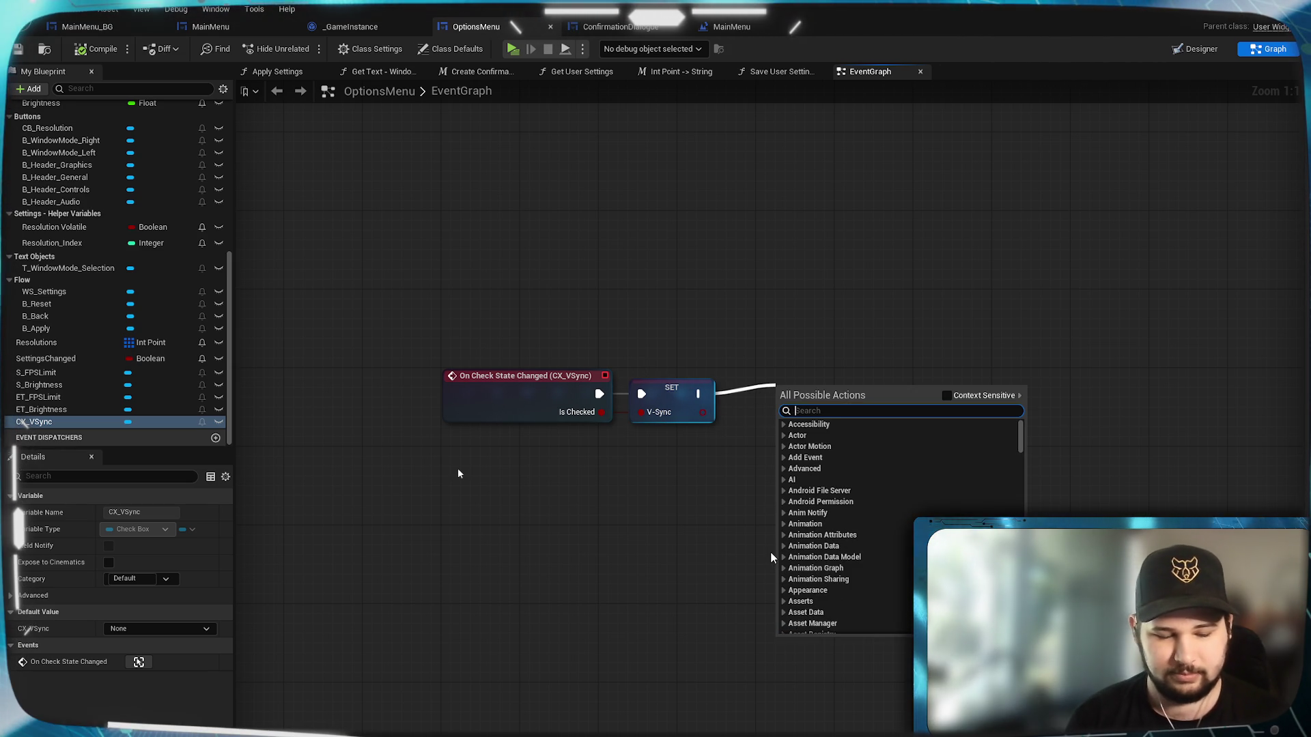
type("ver")
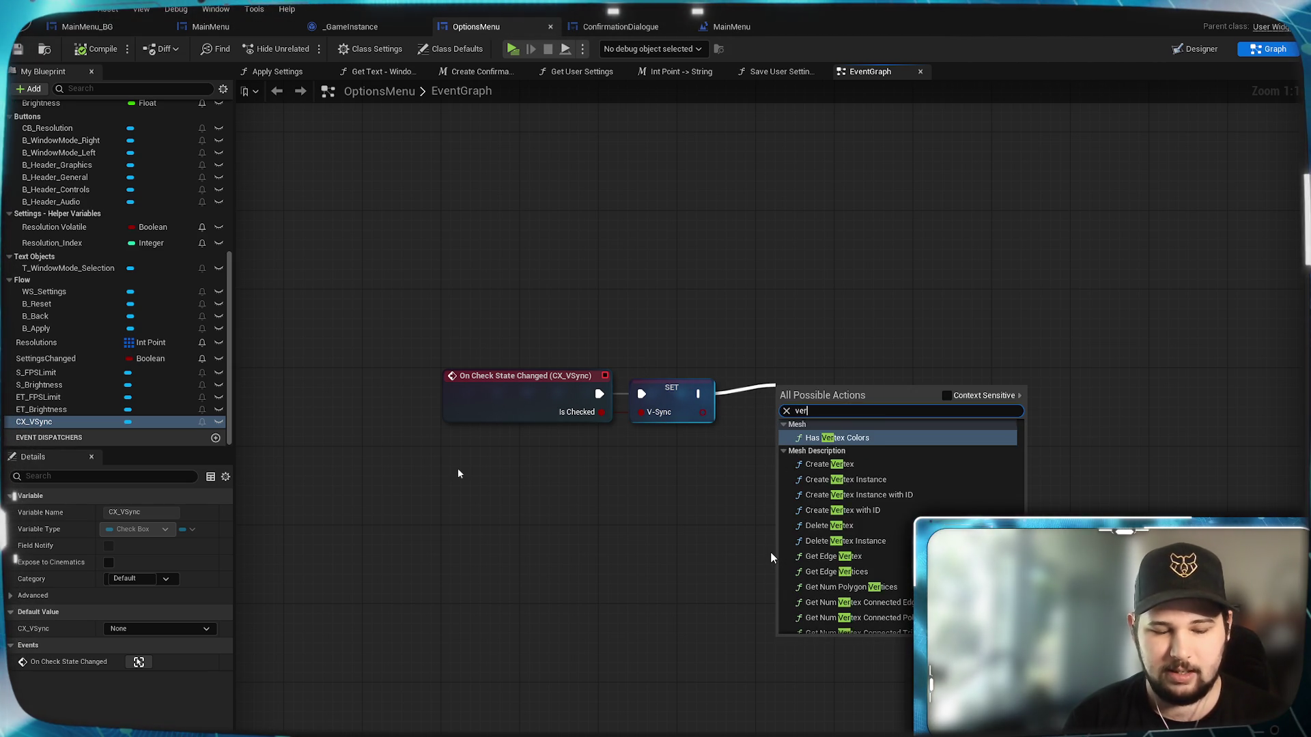
type("tic")
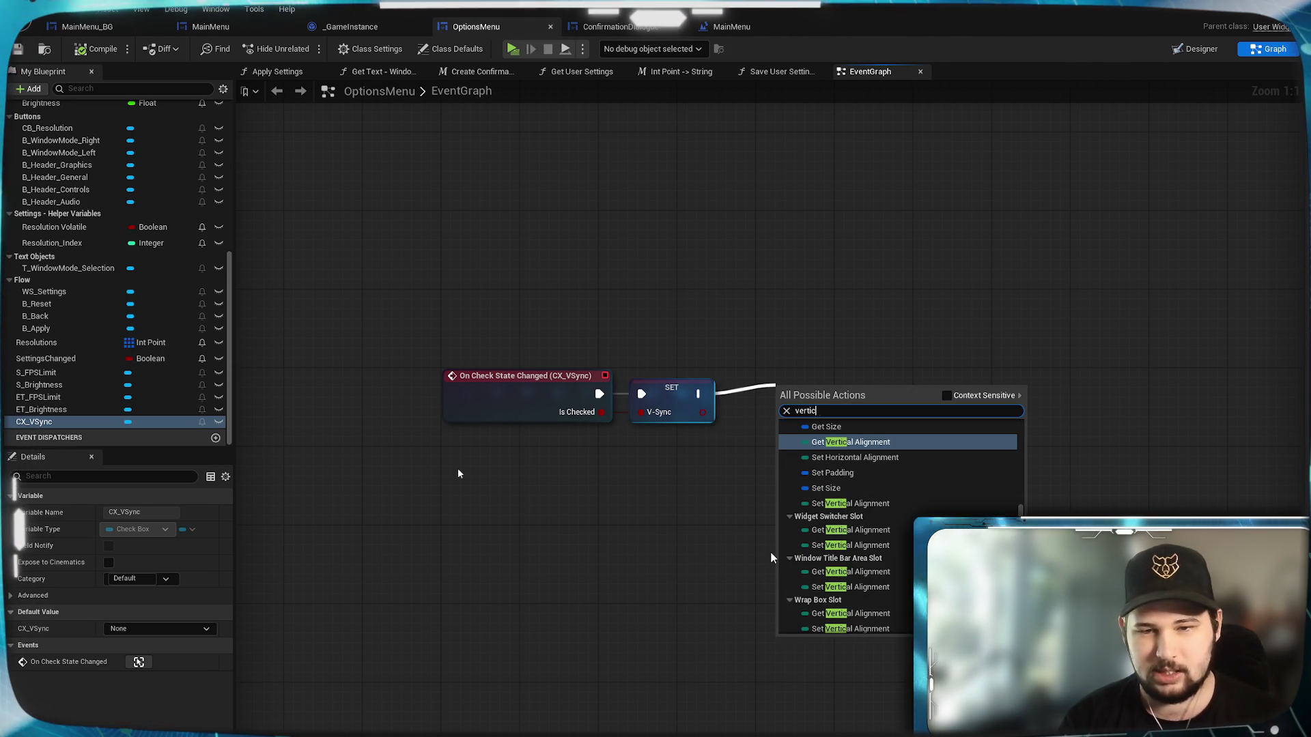
type("al syn")
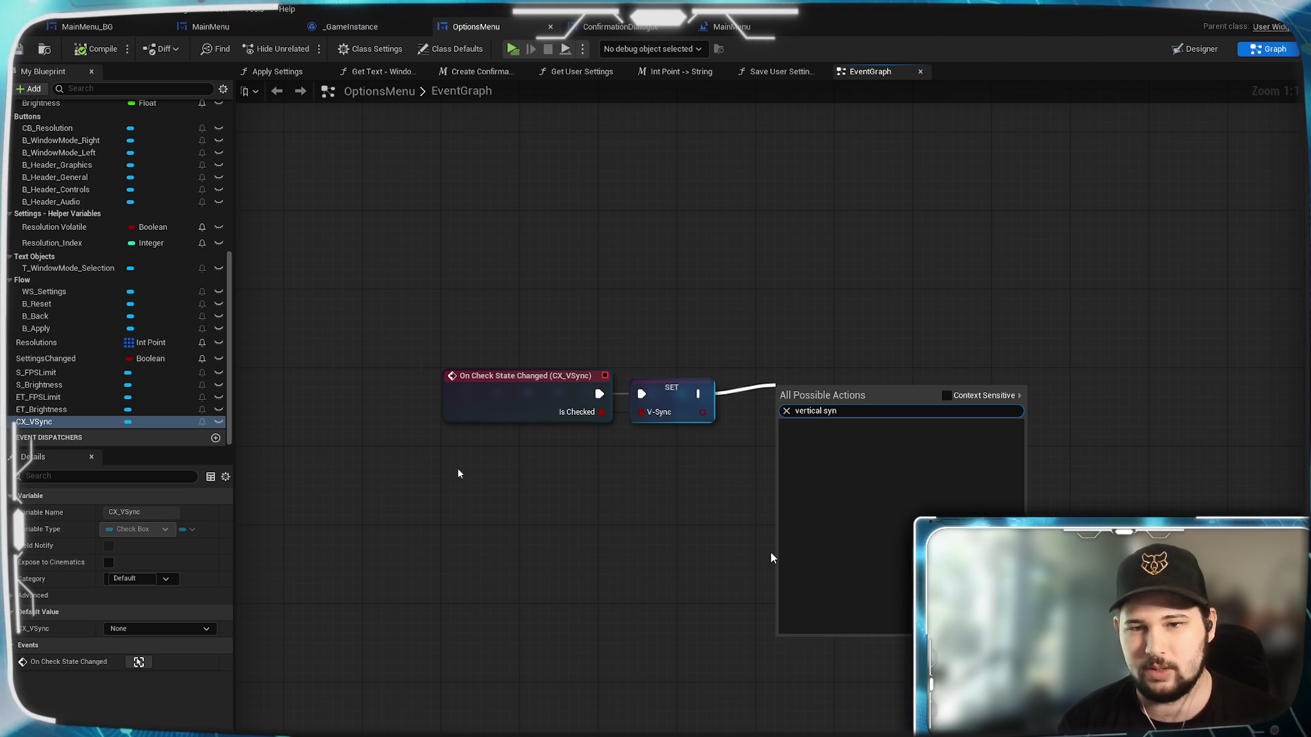
key("BackSpace")
key("BackSpace")
key("BackSpace")
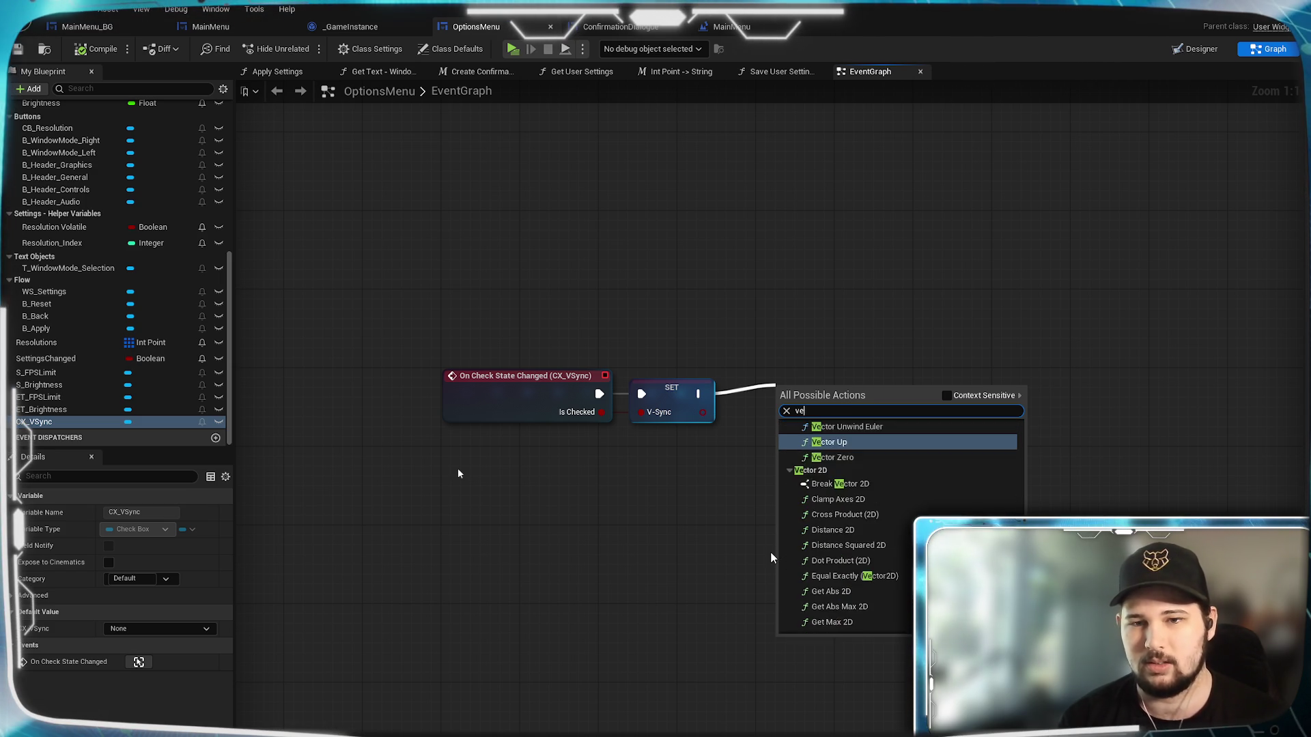
type("-syn")
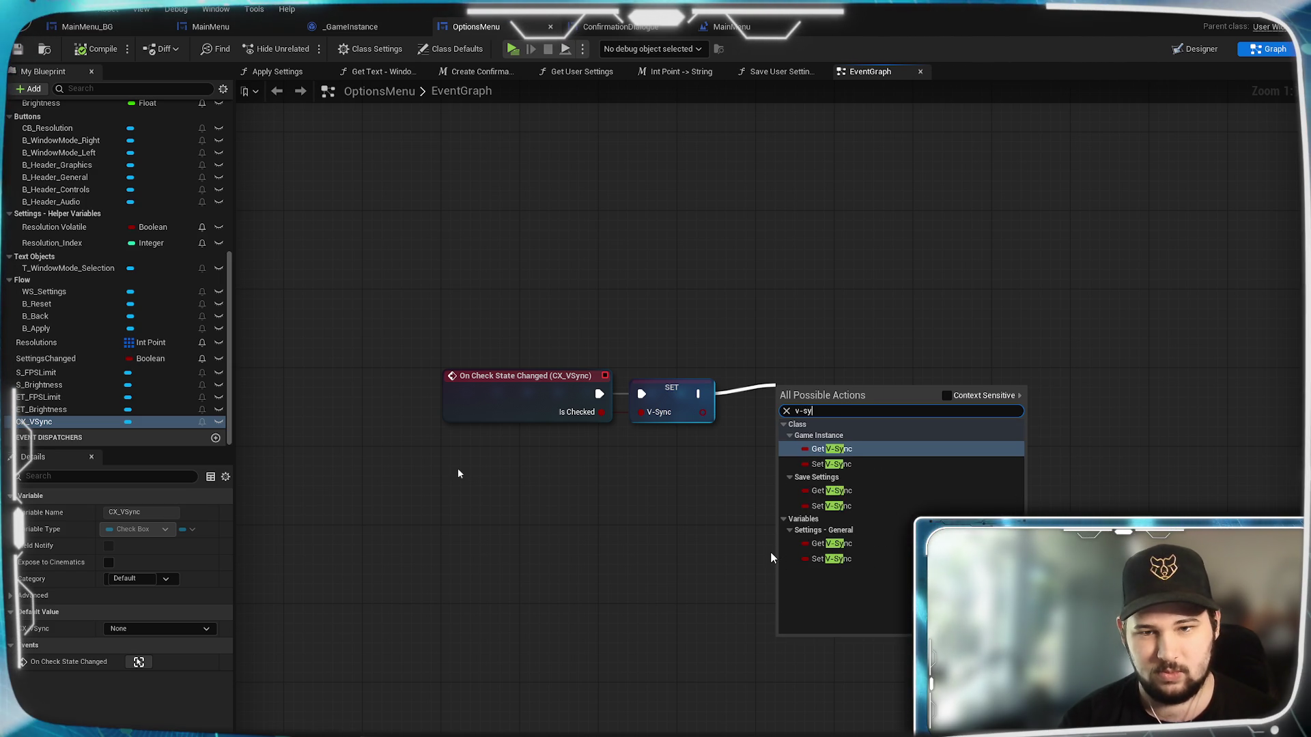
key("BackSpace")
key("BackSpace")
key("BackSpace")
type("syn")
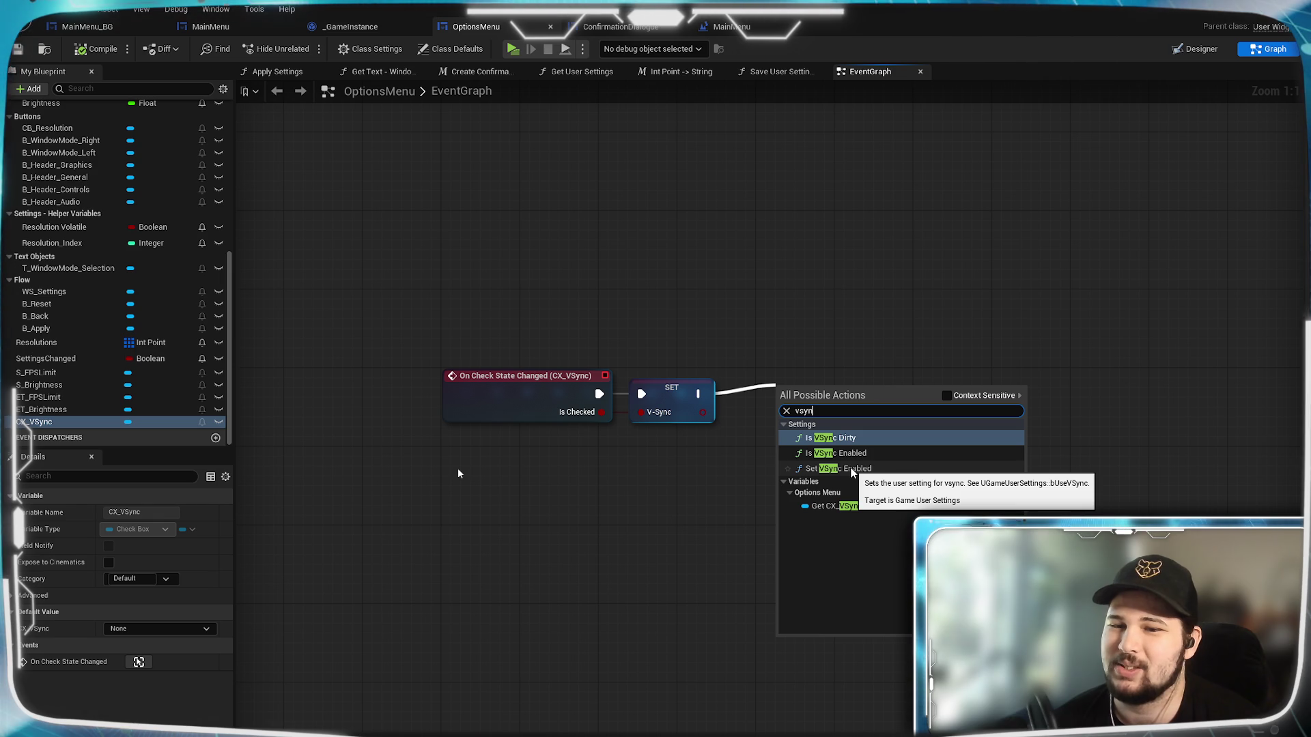
left_click(848, 470)
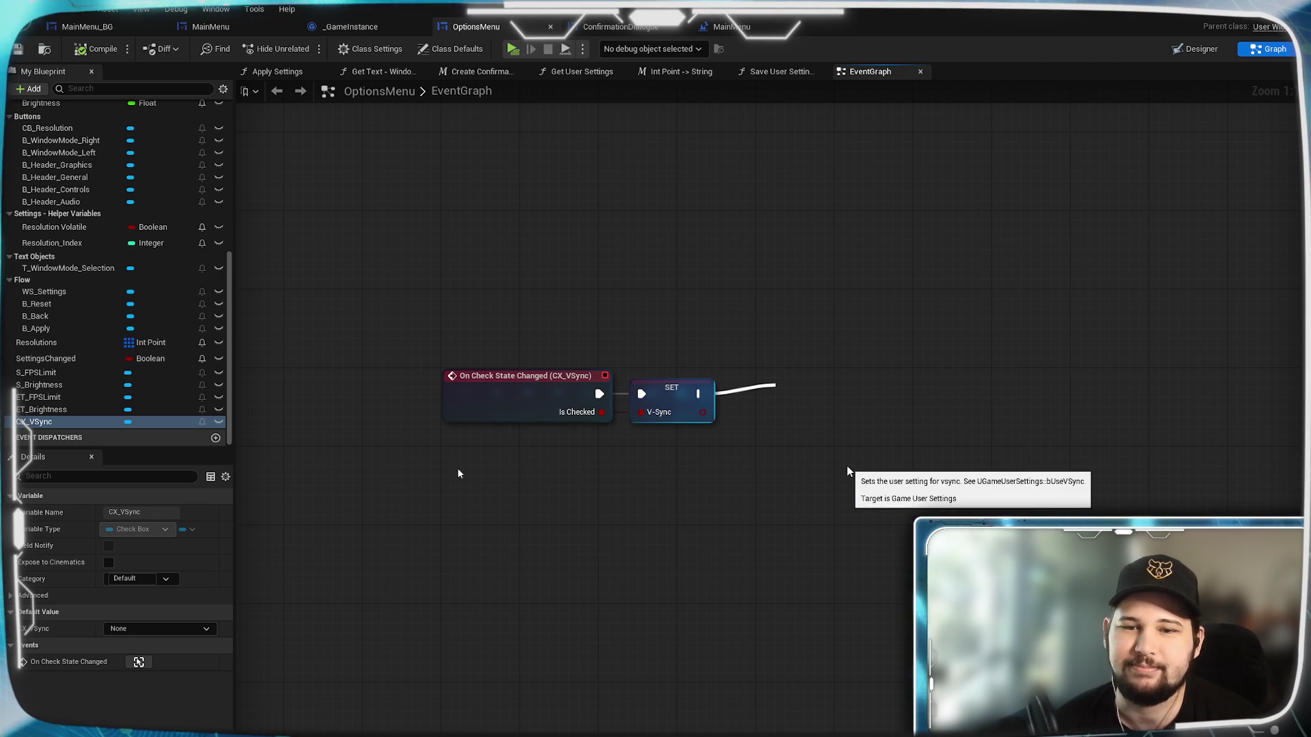
Position Set VSync Enabled right of SET and feed the V-Sync value into its Enable input.
left_click_drag(808, 403, 788, 383)
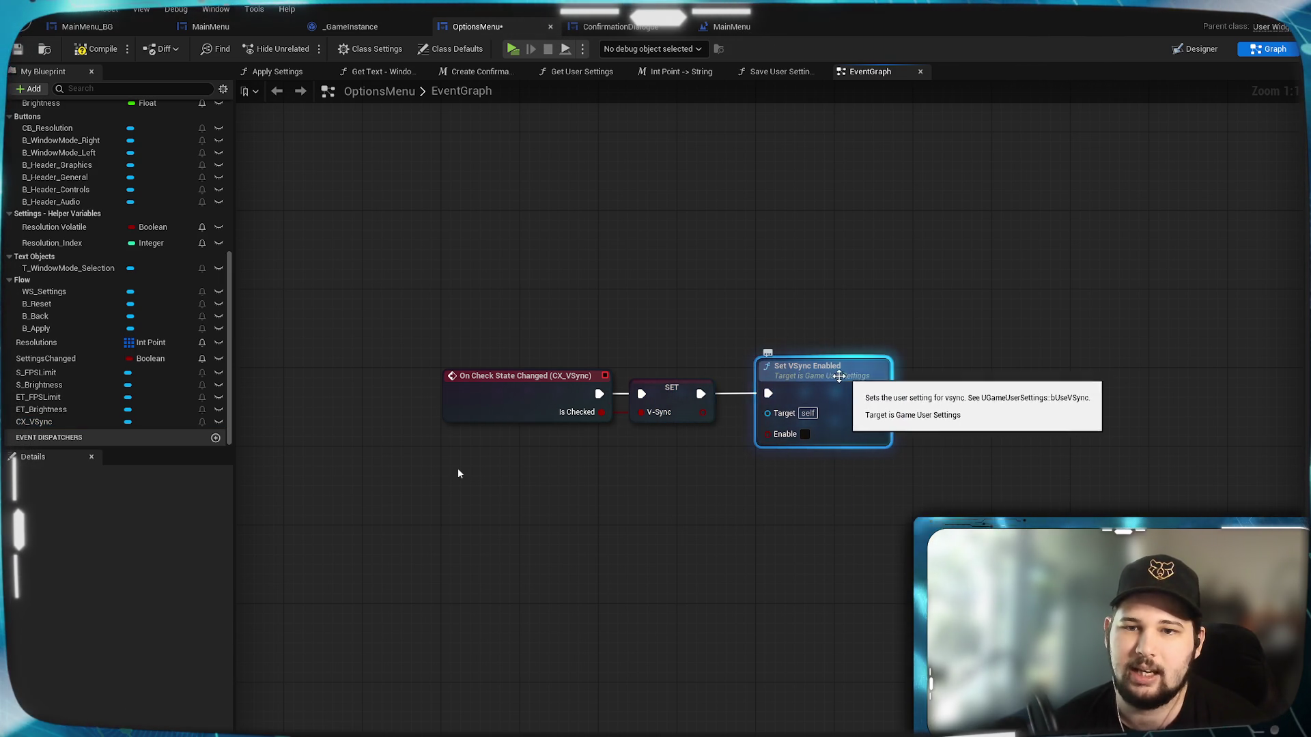
left_click_drag(833, 377, 990, 377)
mouse_move(702, 412)
left_mouse_down()
mouse_move(718, 428)
mouse_move(925, 434)
left_mouse_up()
scroll(652, 607, "down", 5)
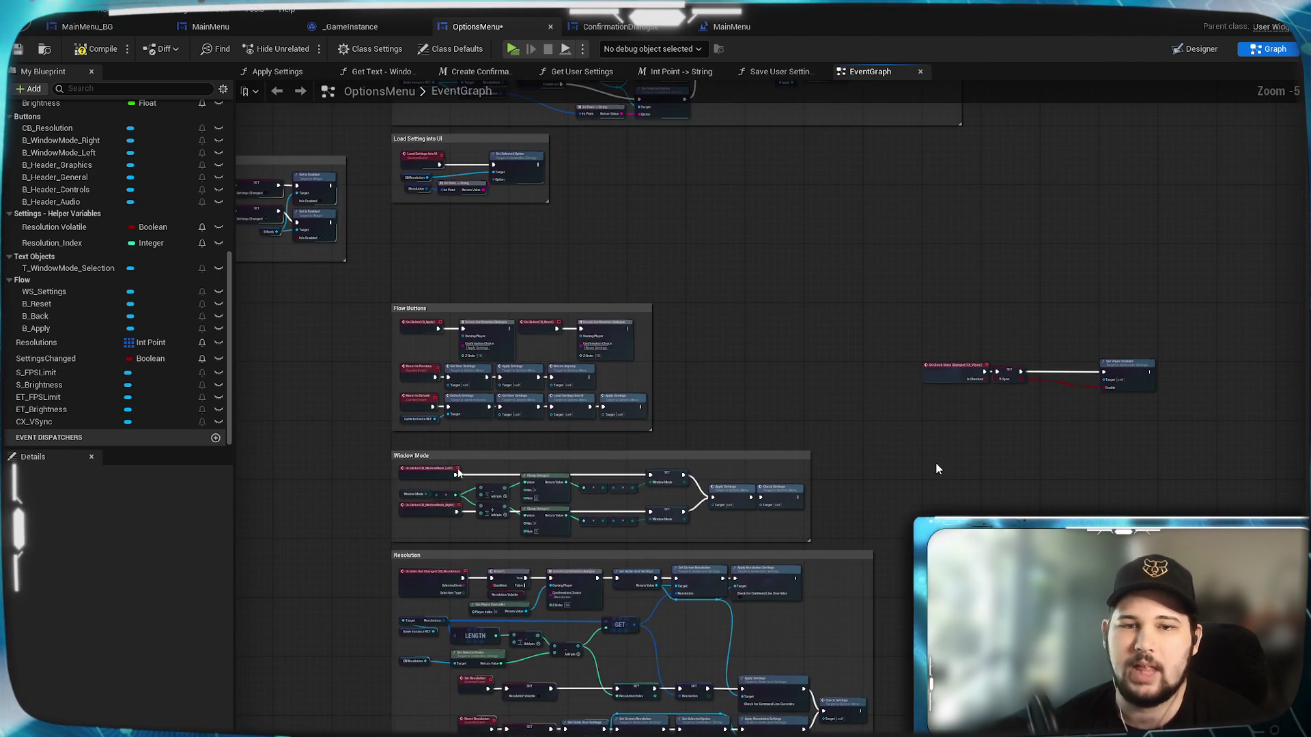
scroll(889, 495, "up", 4)
scroll(458, 473, "up", 2)
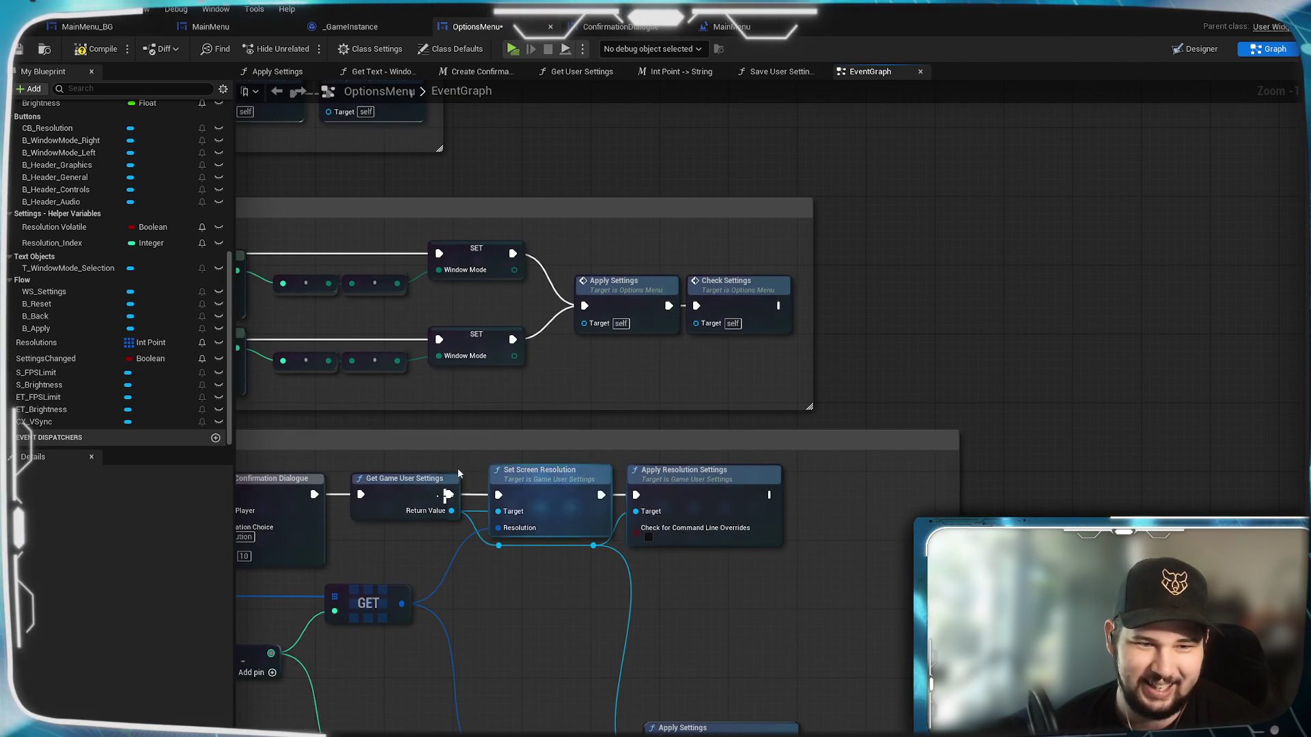
scroll(855, 509, "down", 2)
mouse_move(855, 509)
left_mouse_down()
mouse_move(886, 465)
mouse_move(892, 332)
left_mouse_up()
Insert a Get Game User Settings node between SET V-Sync and Set VSync Enabled.
key("ctrl+v")
left_click_drag(804, 338, 852, 338)
mouse_move(940, 338)
left_mouse_down()
mouse_move(998, 339)
mouse_move(983, 356)
mouse_move(999, 356)
left_mouse_up()
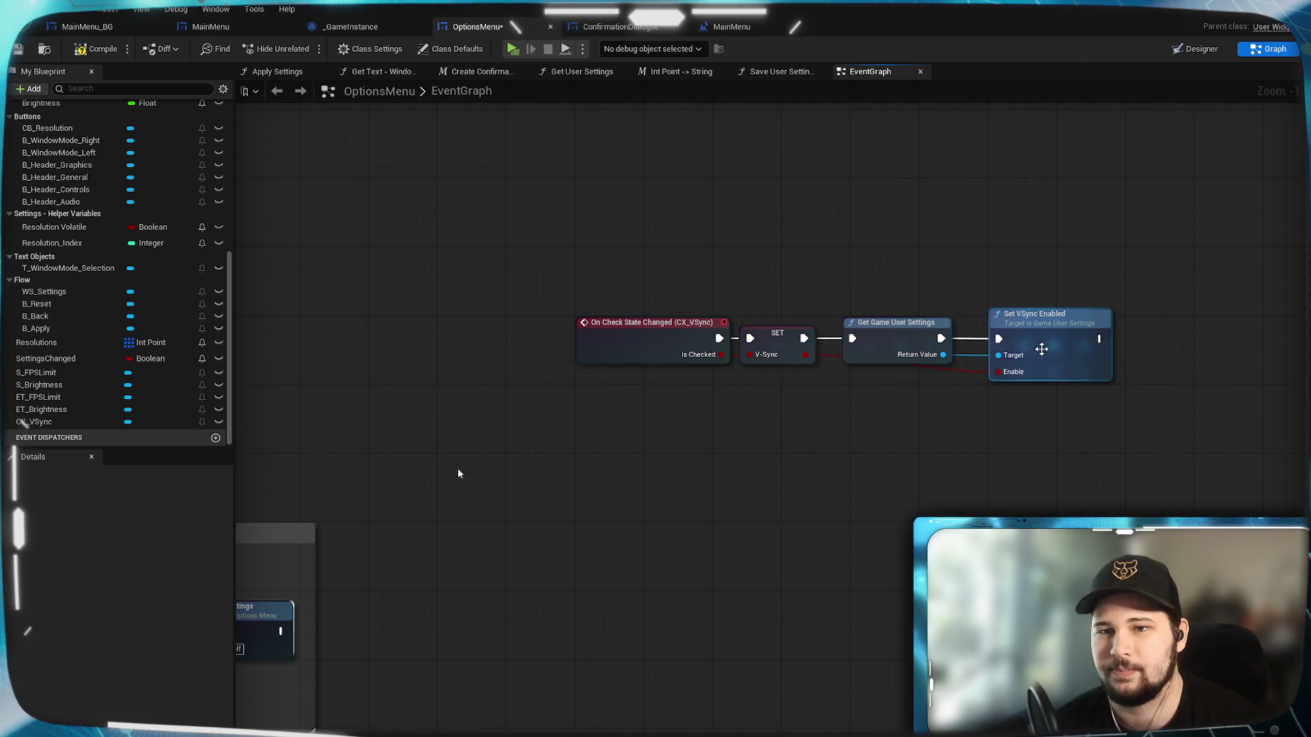
left_click_drag(730, 497, 907, 452)
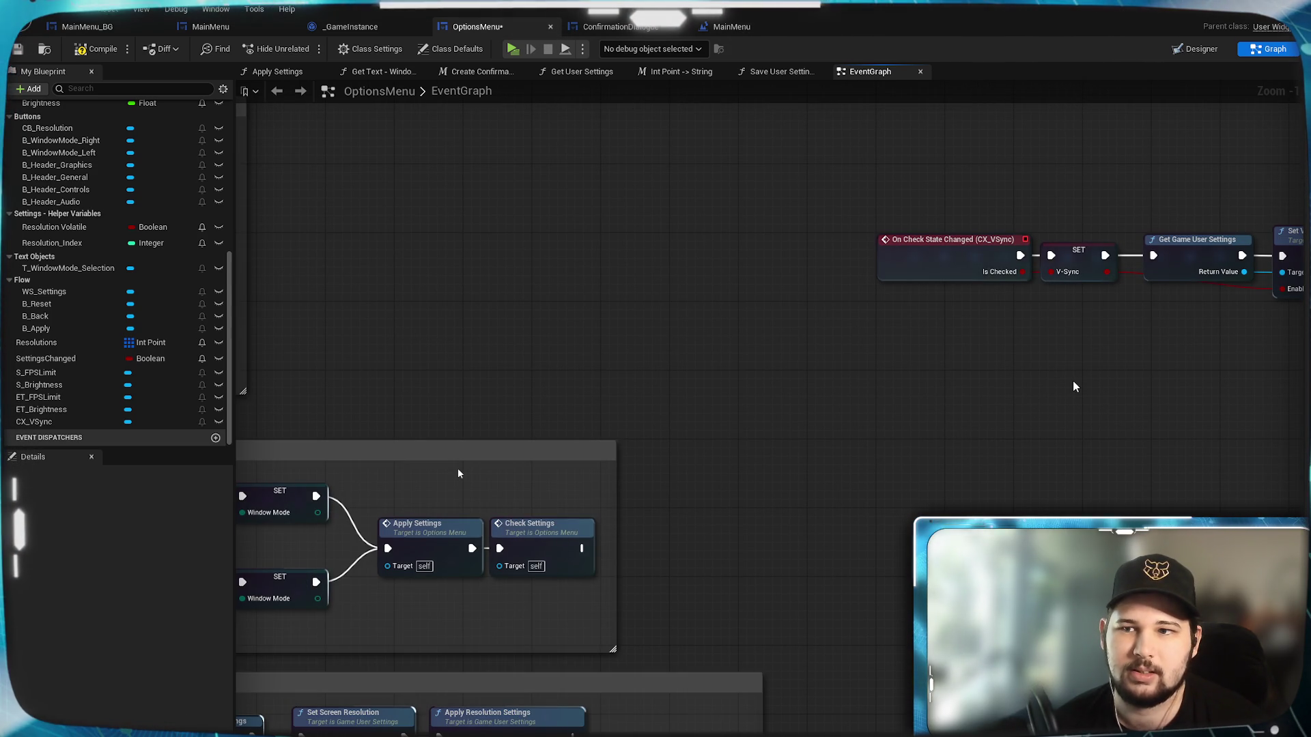
left_click_drag(1073, 387, 683, 519)
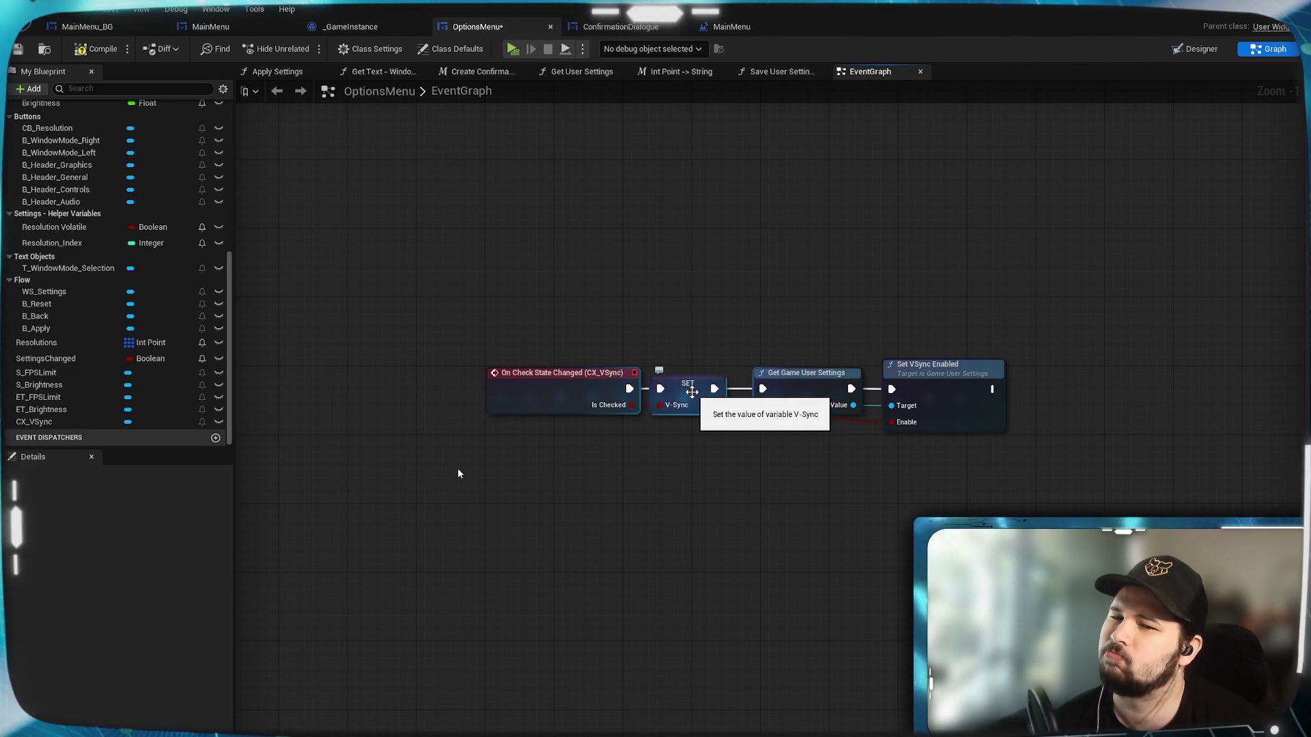
left_click_drag(912, 377, 948, 380)
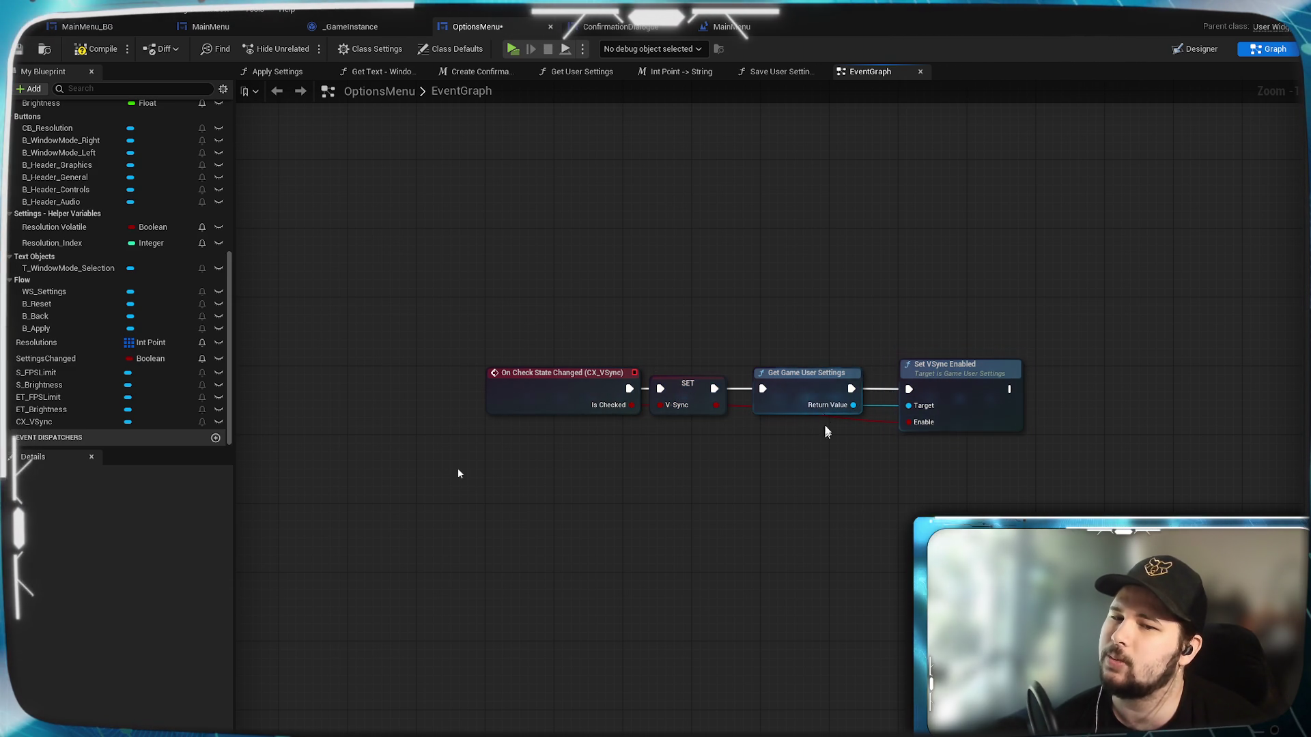
left_click_drag(802, 382, 812, 384)
left_click(756, 521)
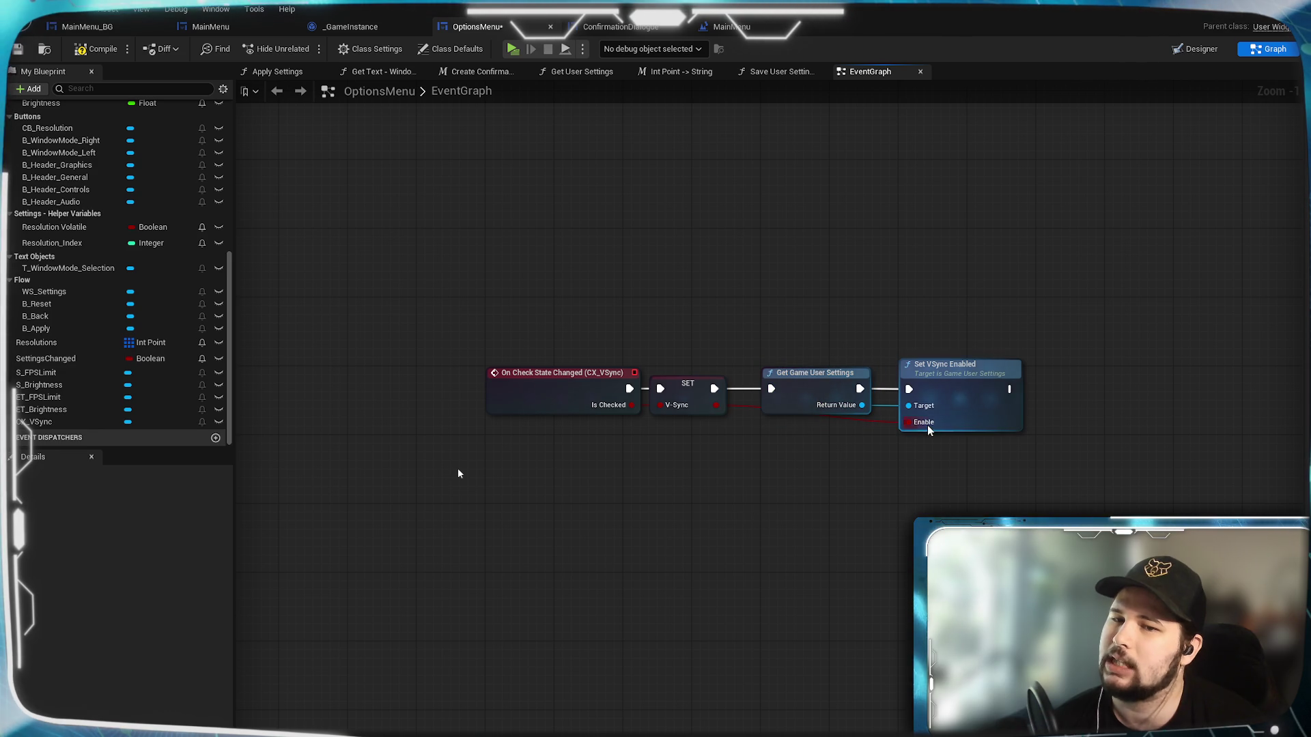
Locate the Window Mode Apply Settings nodes and select the existing Apply Settings node.
scroll(781, 637, "down", 3)
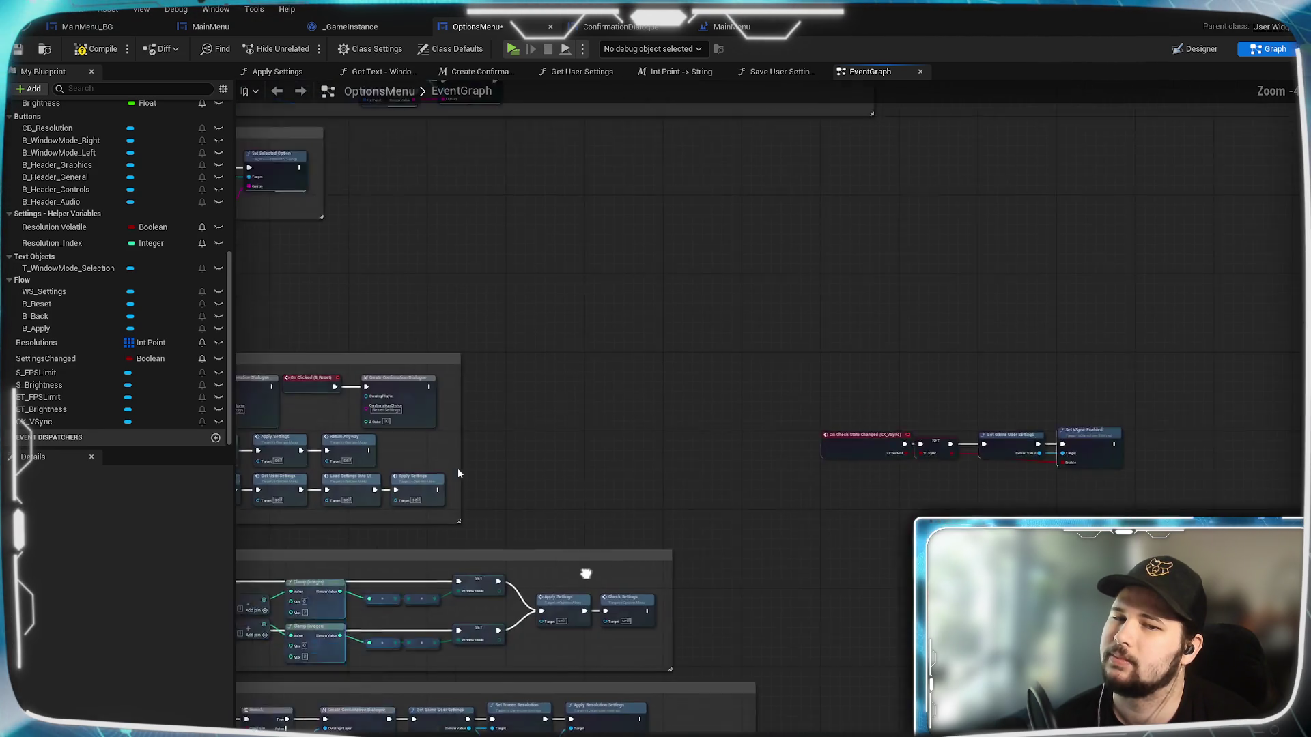
scroll(601, 462, "up", 4)
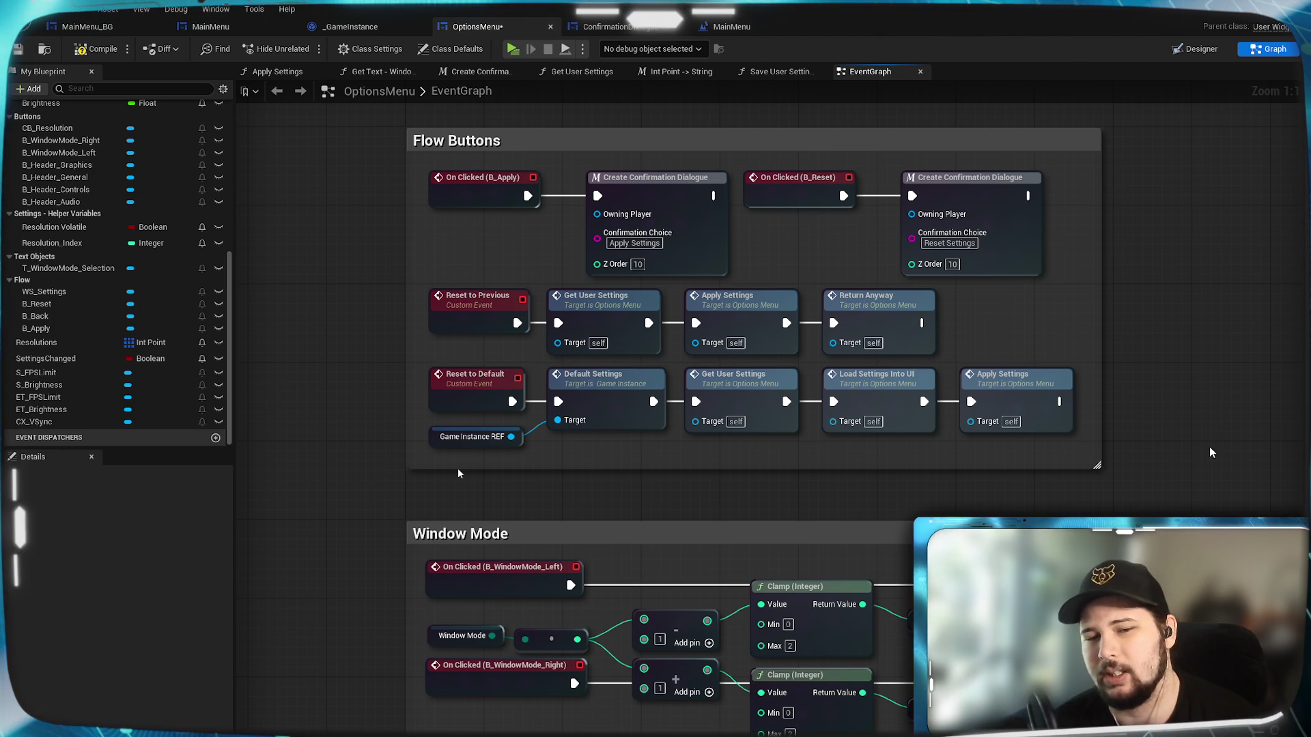
scroll(1210, 447, "down", 5)
scroll(940, 490, "up", 5)
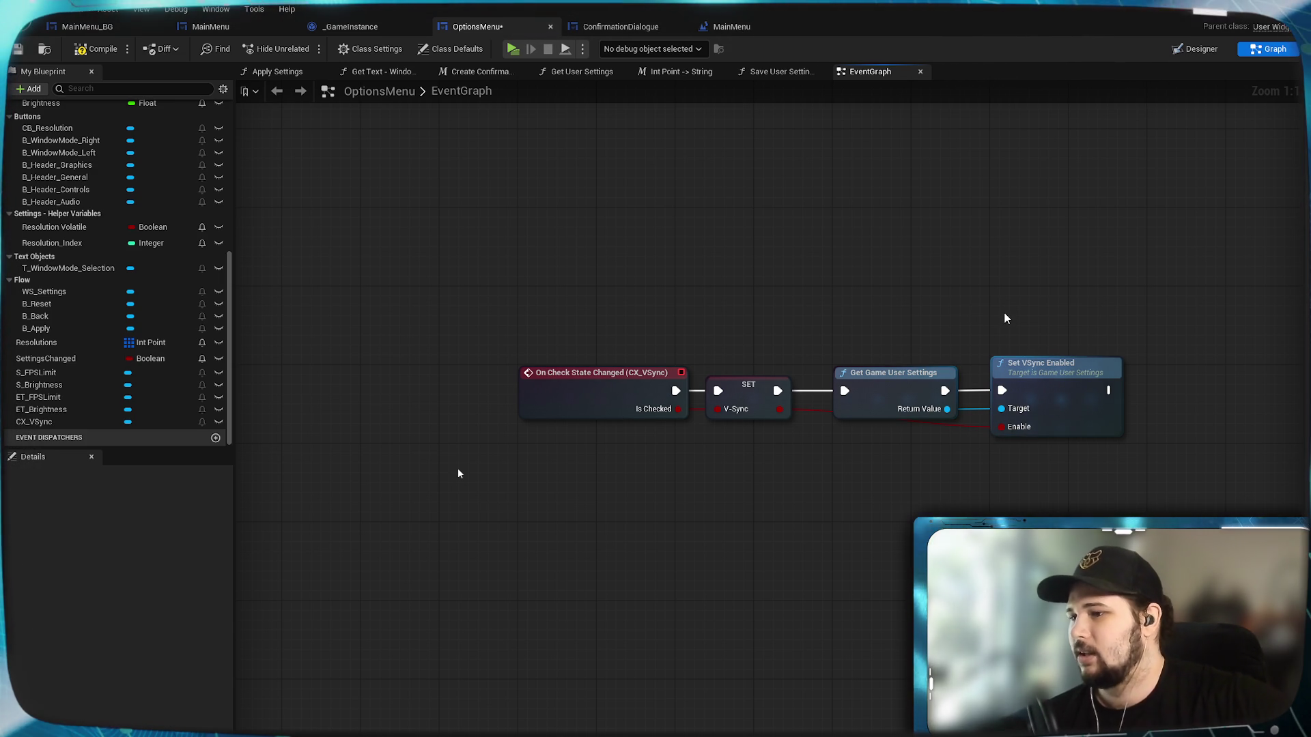
mouse_move(540, 559)
left_mouse_down()
mouse_move(863, 289)
mouse_move(1058, 267)
left_mouse_up()
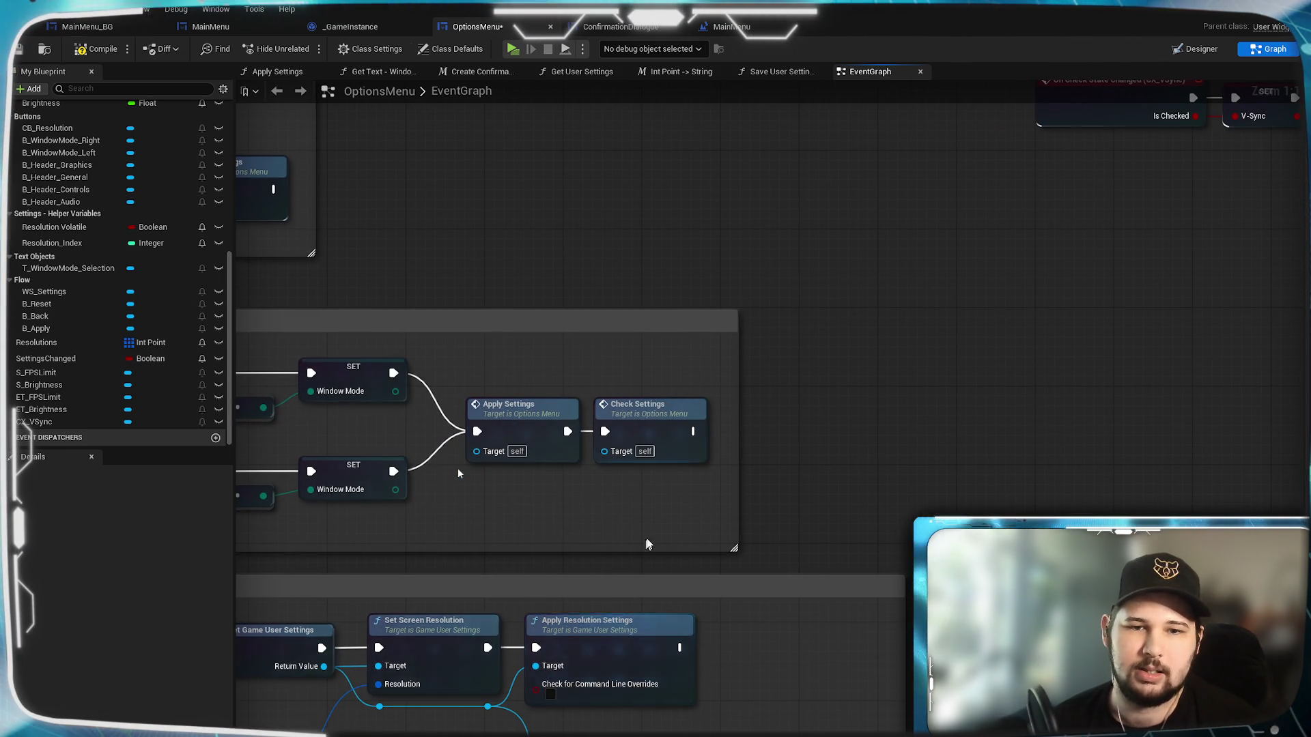
scroll(642, 544, "down", 2)
left_click(744, 583)
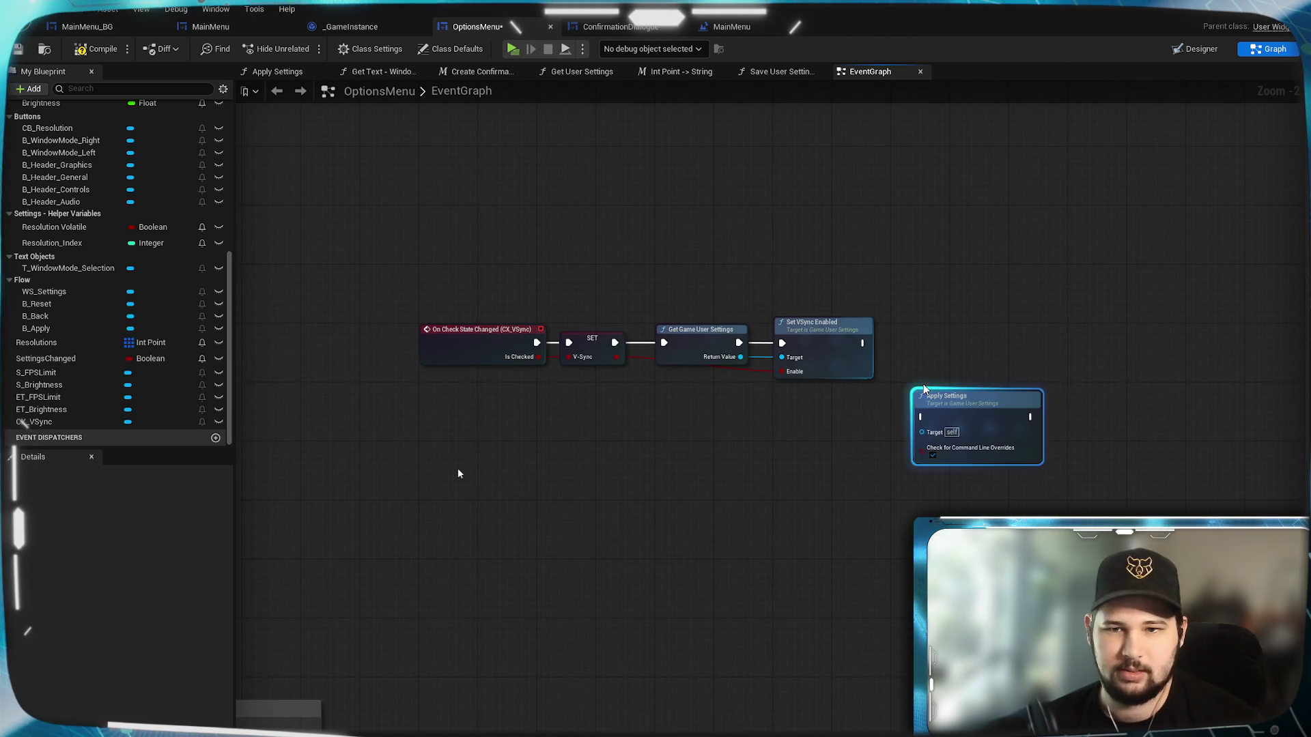
Place Apply Settings after Set VSync Enabled and wire the game user settings into its Target.
scroll(950, 451, "up", 2)
mouse_move(963, 392)
left_mouse_down()
mouse_move(935, 326)
mouse_move(943, 298)
left_mouse_up()
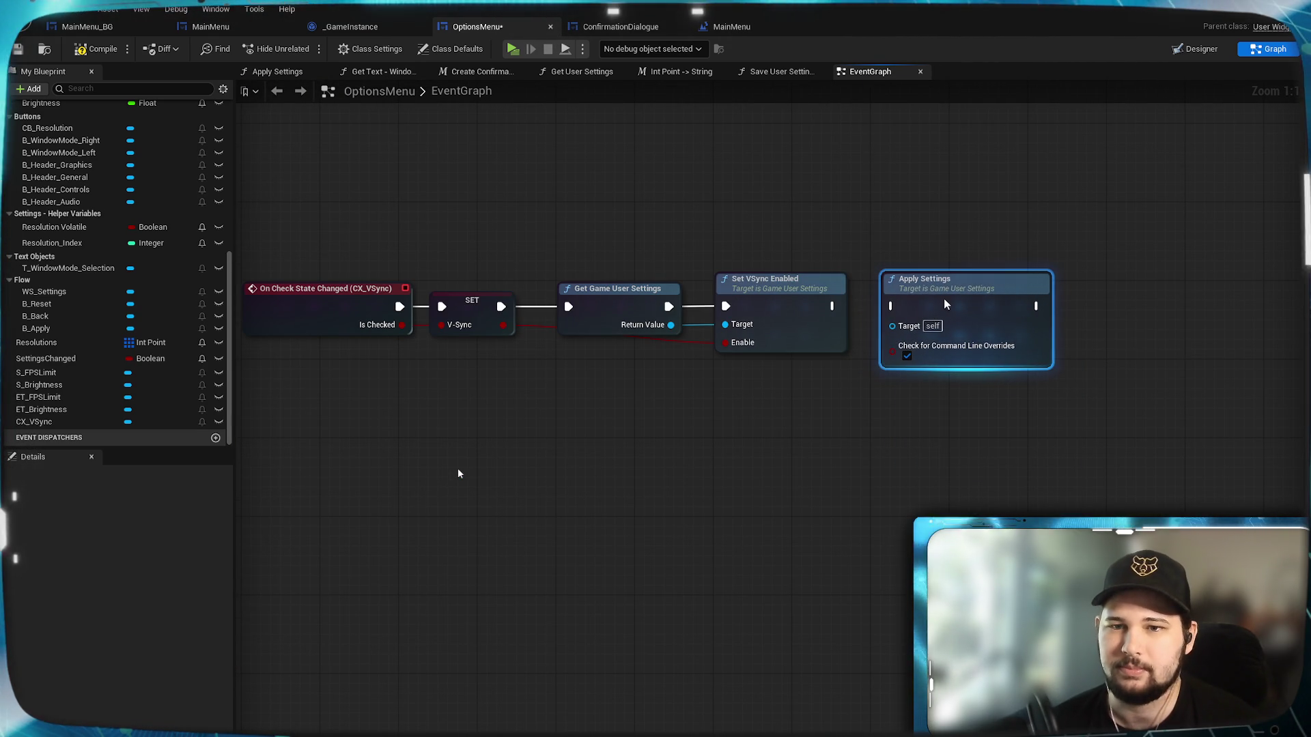
left_click_drag(832, 306, 892, 307)
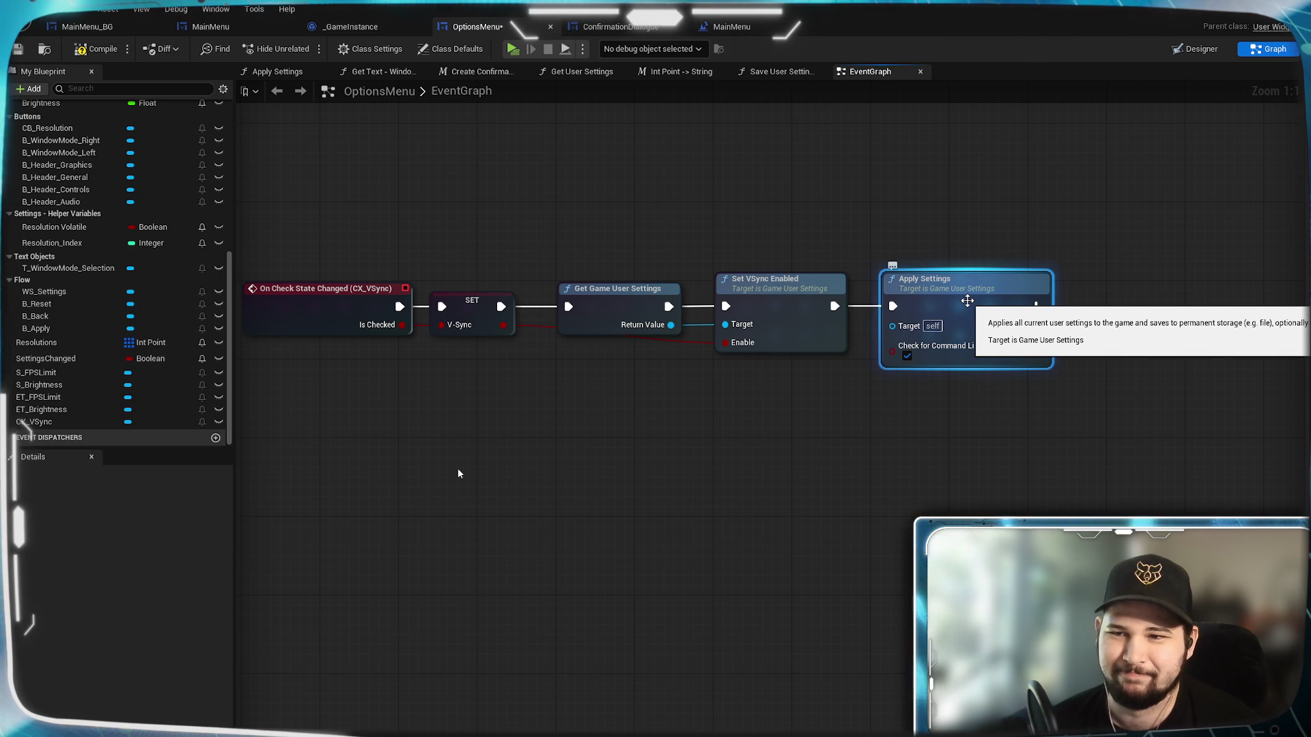
mouse_move(967, 301)
left_mouse_down()
mouse_move(1023, 313)
mouse_move(1175, 412)
left_mouse_up()
left_click_drag(903, 562, 825, 539)
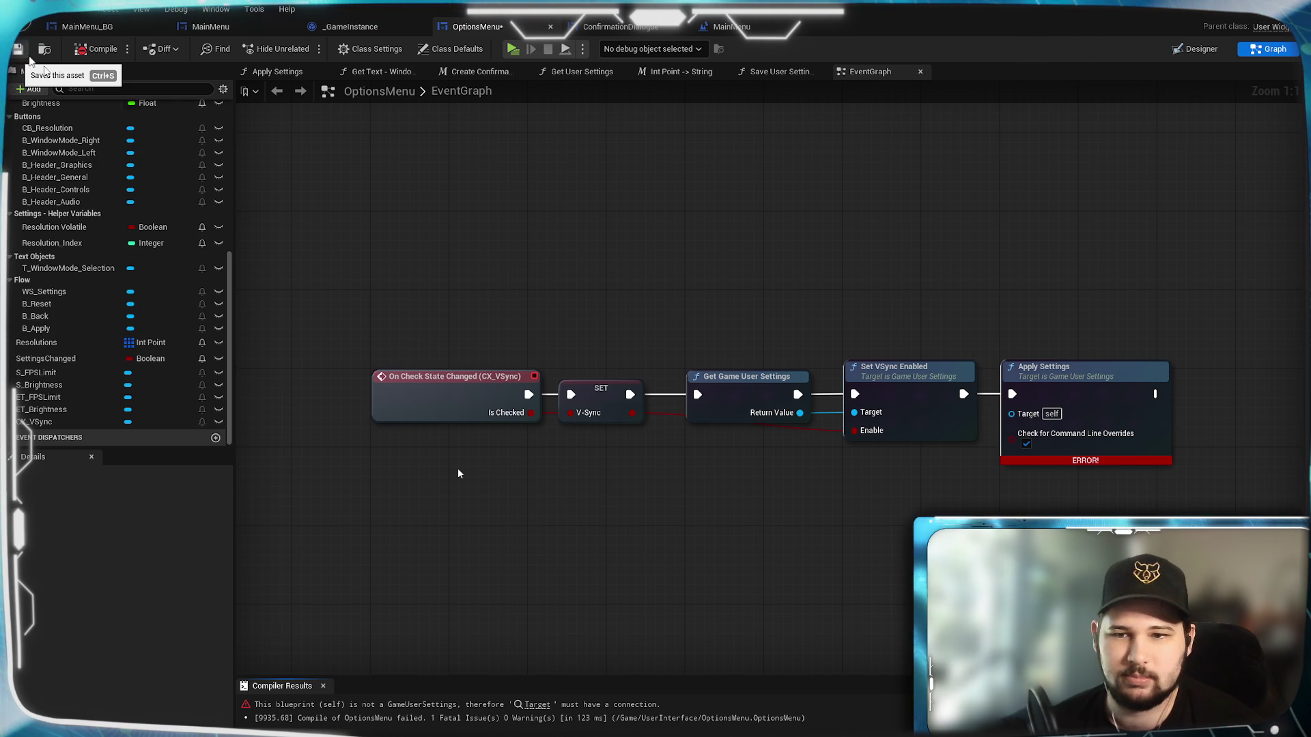
left_click_drag(800, 412, 1011, 412)
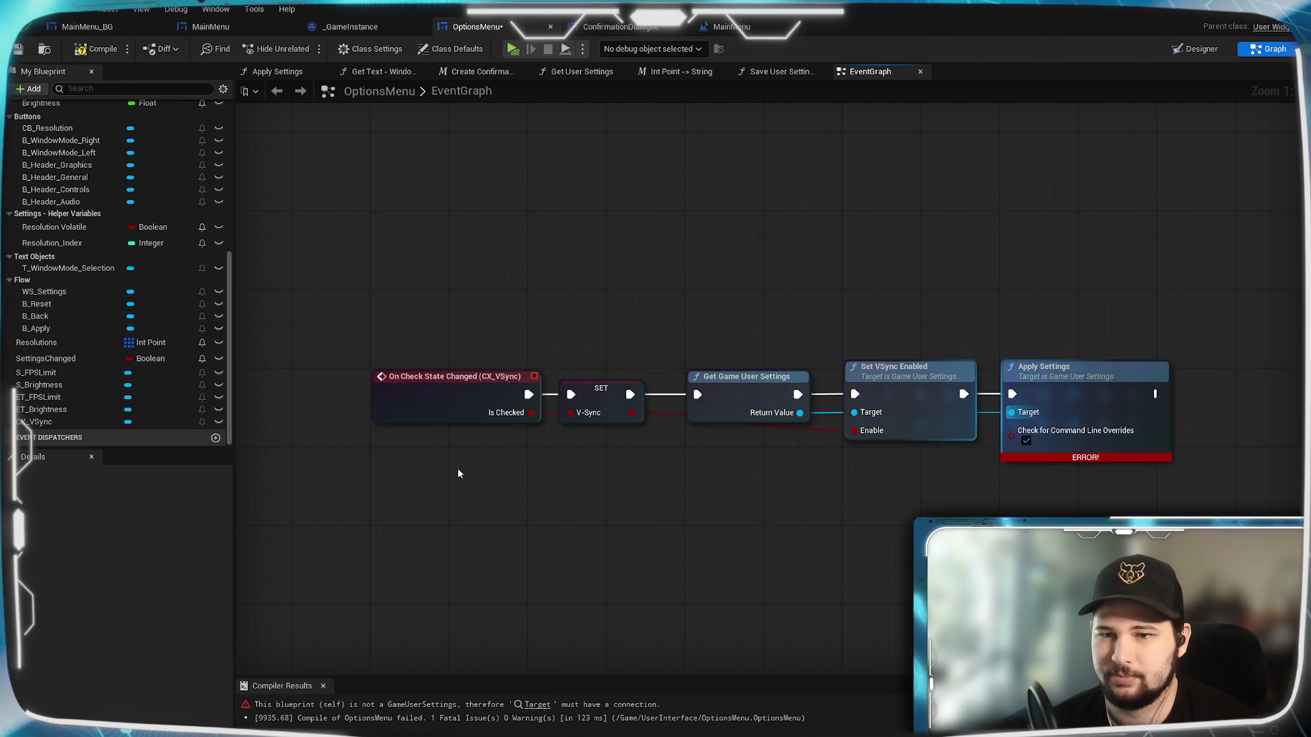
Compile and save OptionsMenu, then look over the Load Settings and Flow Buttons groups.
left_click(96, 49)
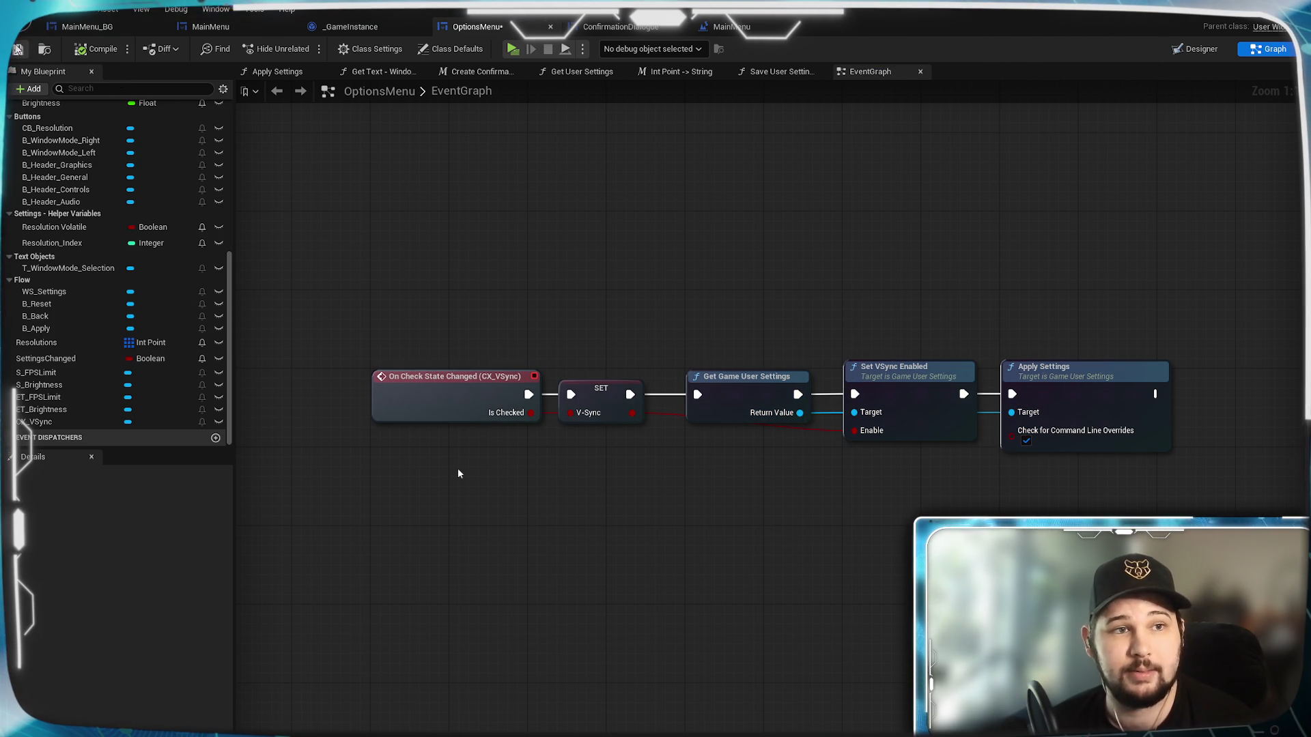
scroll(886, 486, "down", 4)
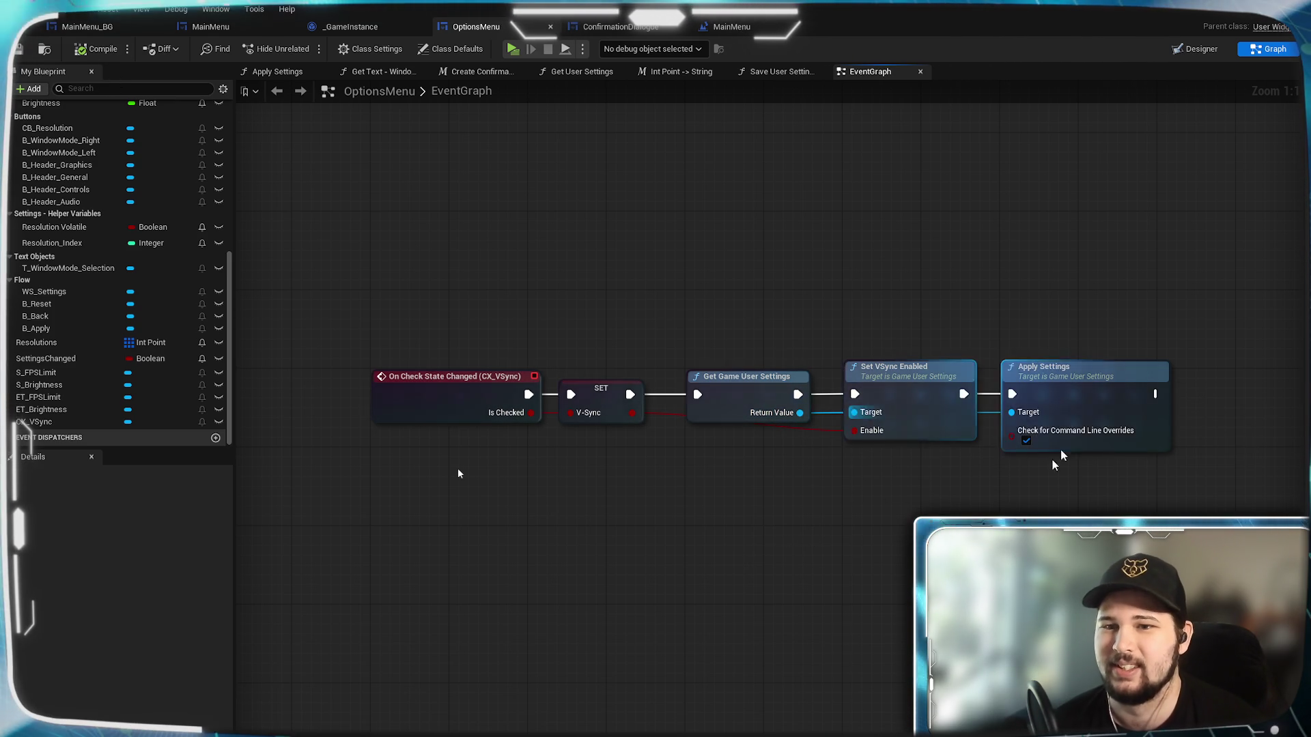
left_click_drag(886, 505, 959, 474)
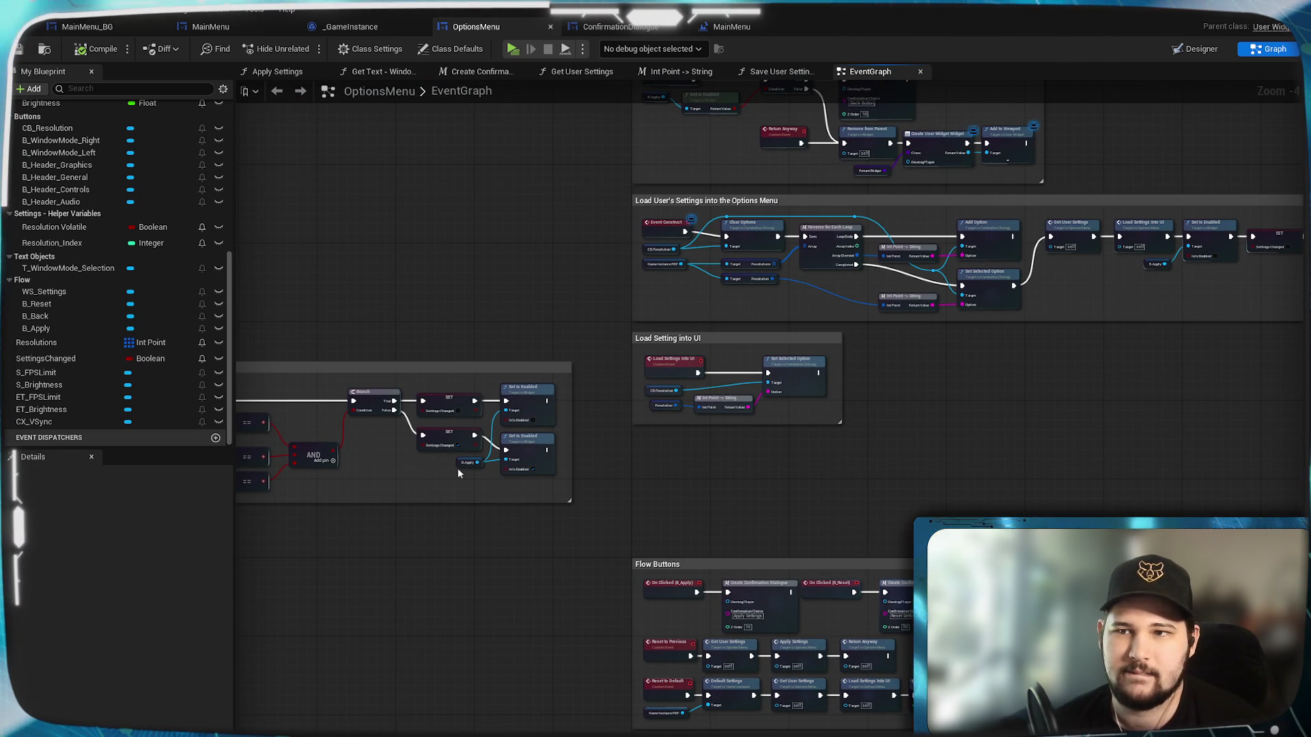
Chain a Check Settings call, found by searching 'check', onto Apply Settings' exec output in CX_VSync.
left_click_drag(1058, 568, 785, 503)
mouse_move(899, 532)
left_mouse_down()
mouse_move(1067, 488)
mouse_move(997, 473)
mouse_move(1134, 459)
left_mouse_up()
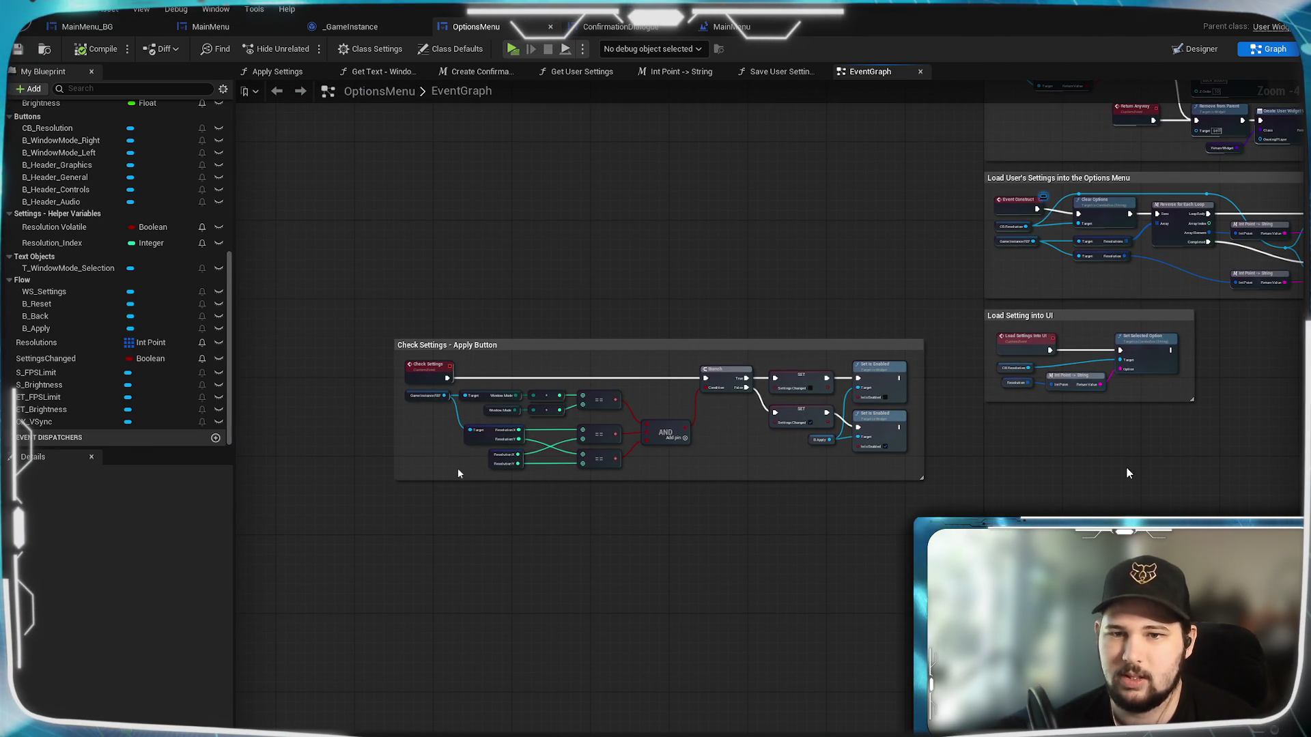
left_click_drag(1126, 469, 628, 400)
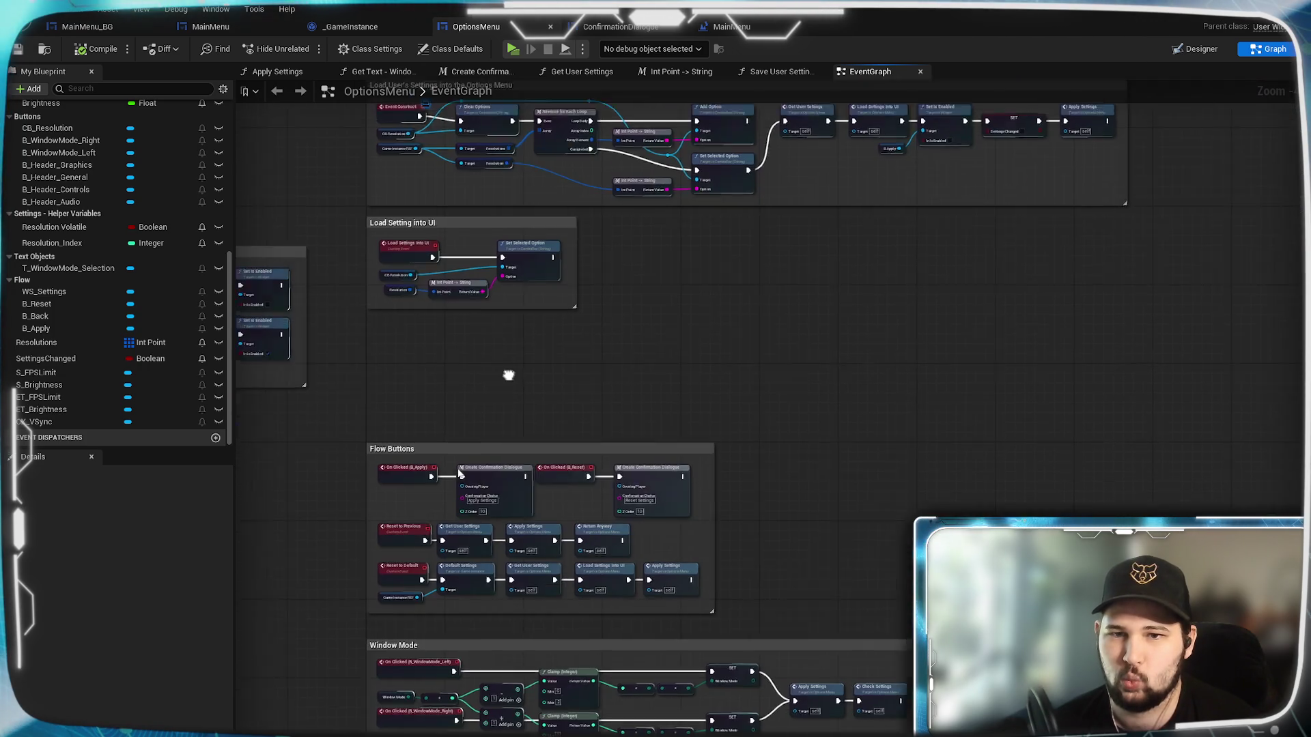
scroll(914, 464, "up", 3)
scroll(914, 465, "up", 2)
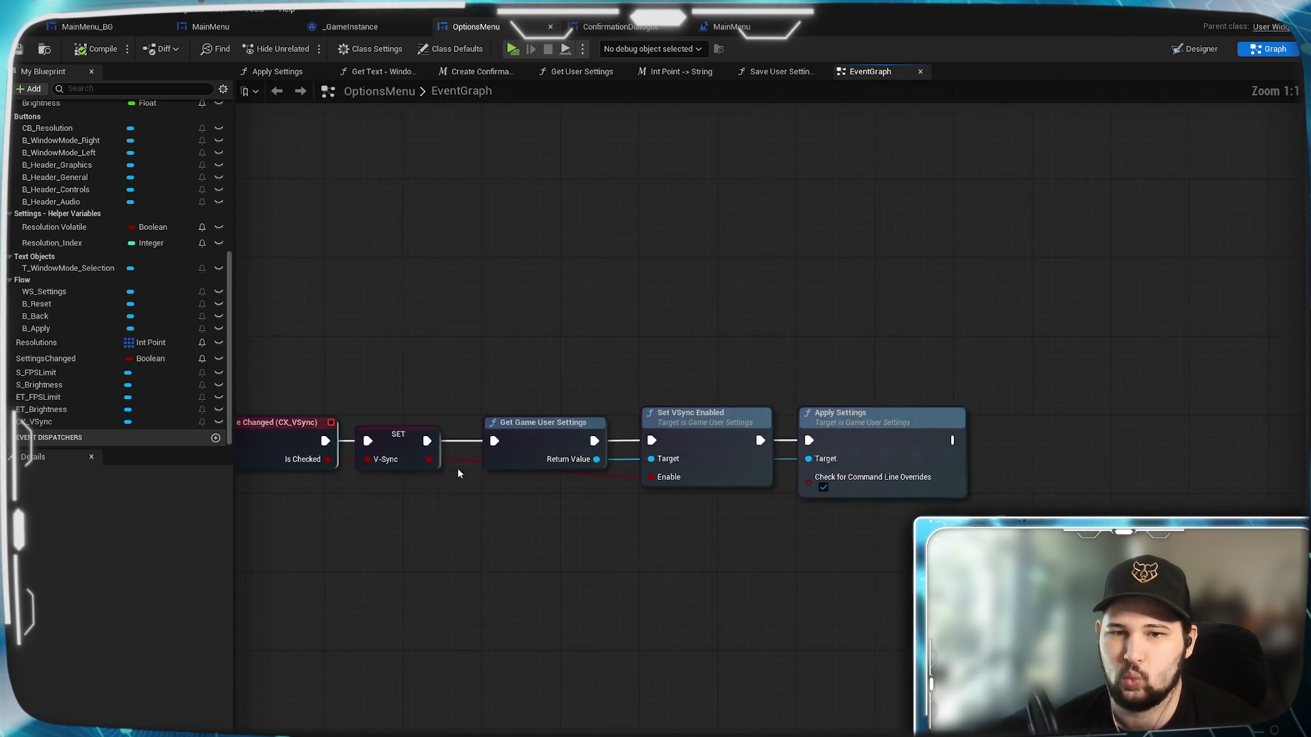
left_click_drag(969, 450, 969, 450)
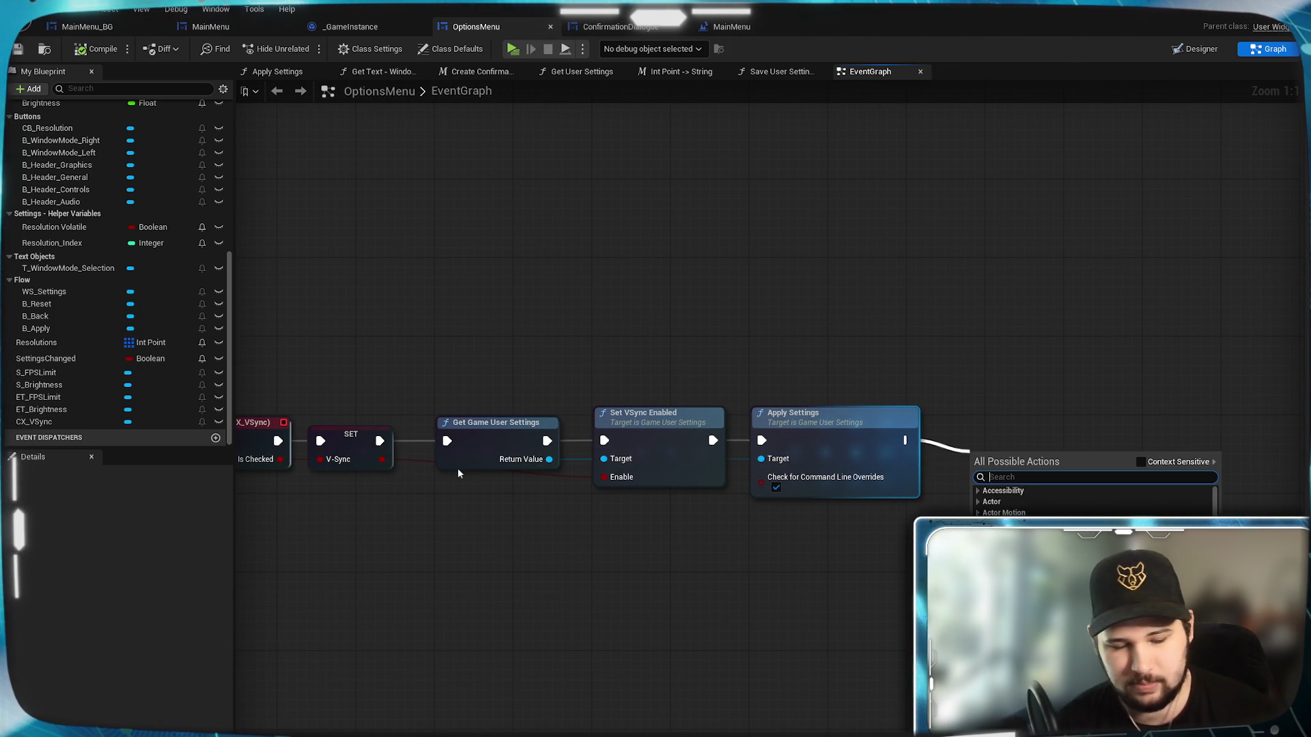
type("check")
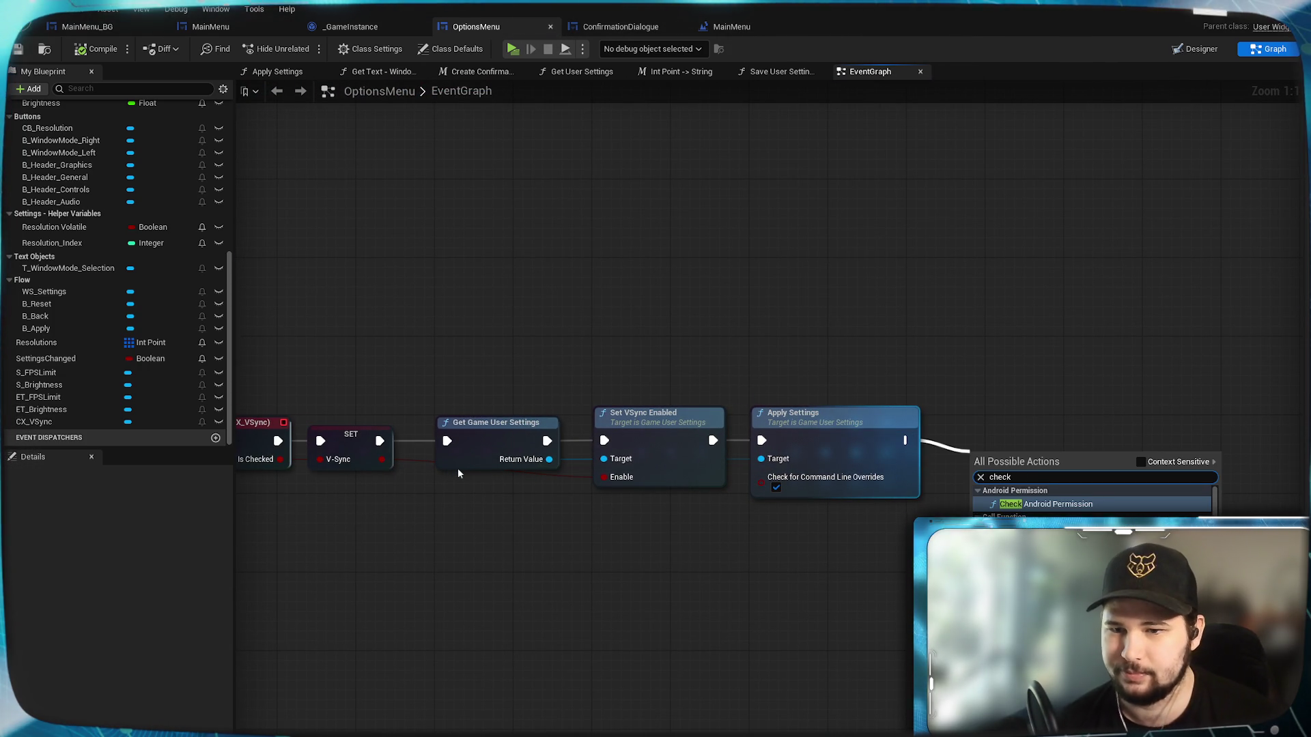
key("Down")
key("Return")
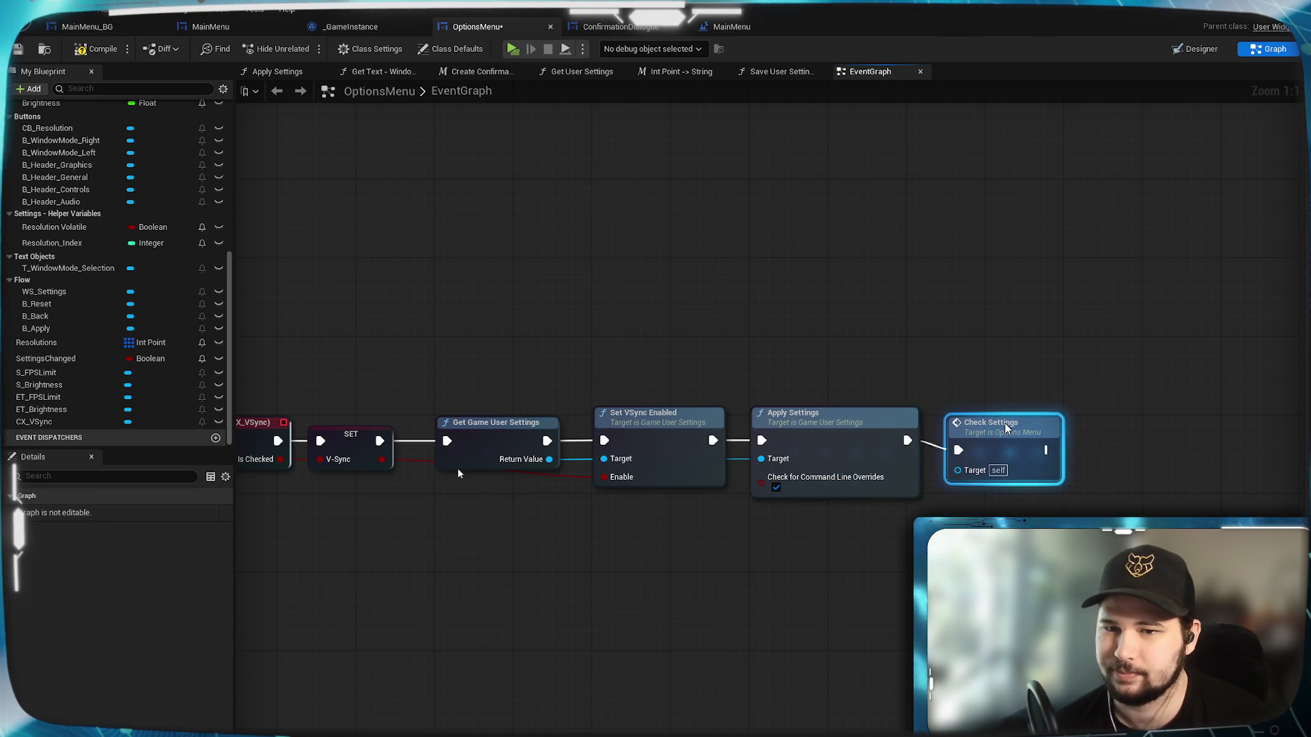
scroll(829, 596, "down", 6)
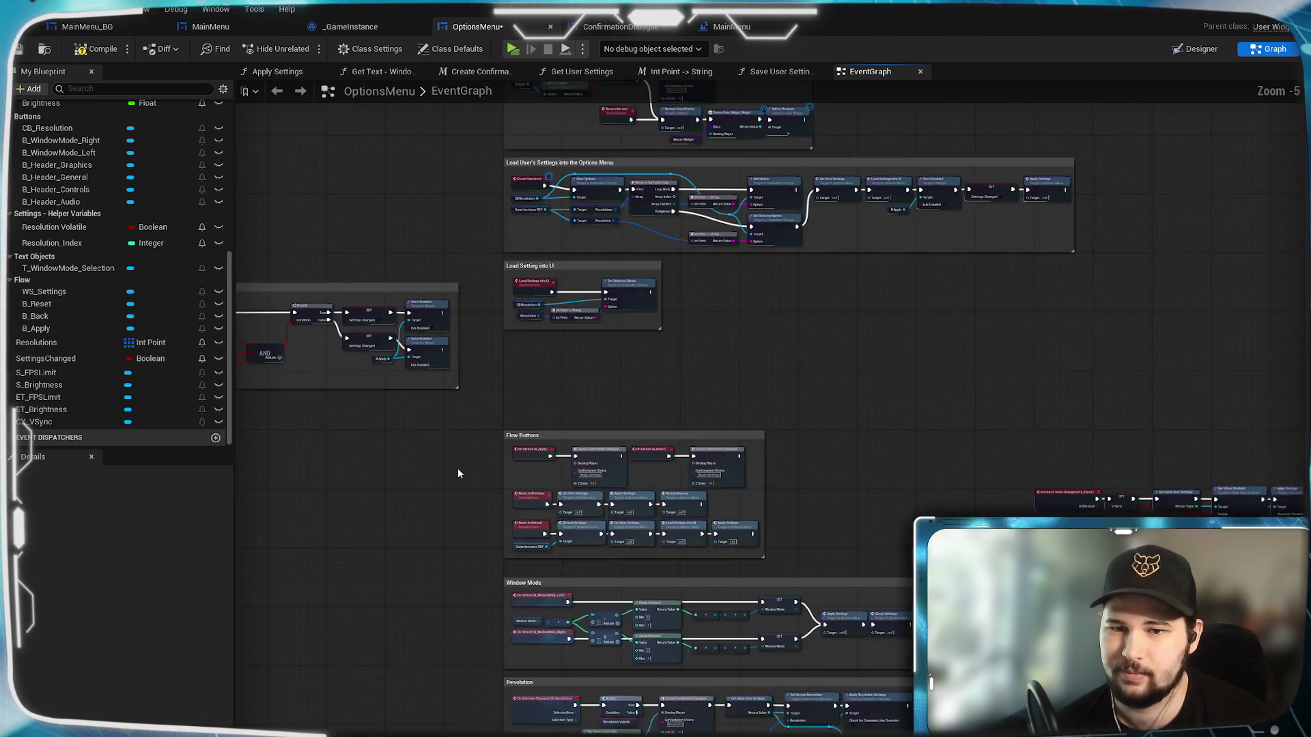
Add the menu's V-Sync getter and a Get V-Sync from Game Instance REF to the Check Settings group.
scroll(697, 556, "up", 5)
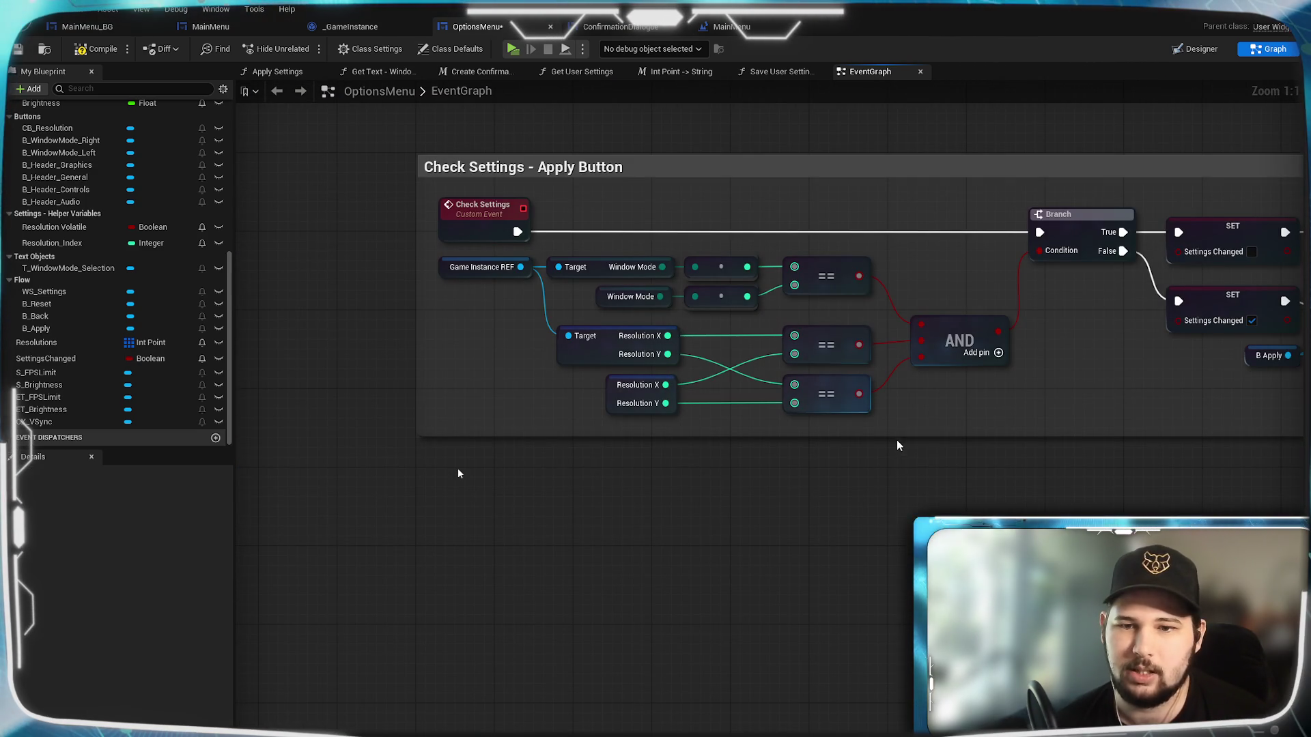
left_click_drag(885, 484, 885, 504)
mouse_move(740, 579)
left_mouse_down()
mouse_move(542, 587)
mouse_move(805, 610)
mouse_move(803, 626)
left_mouse_up()
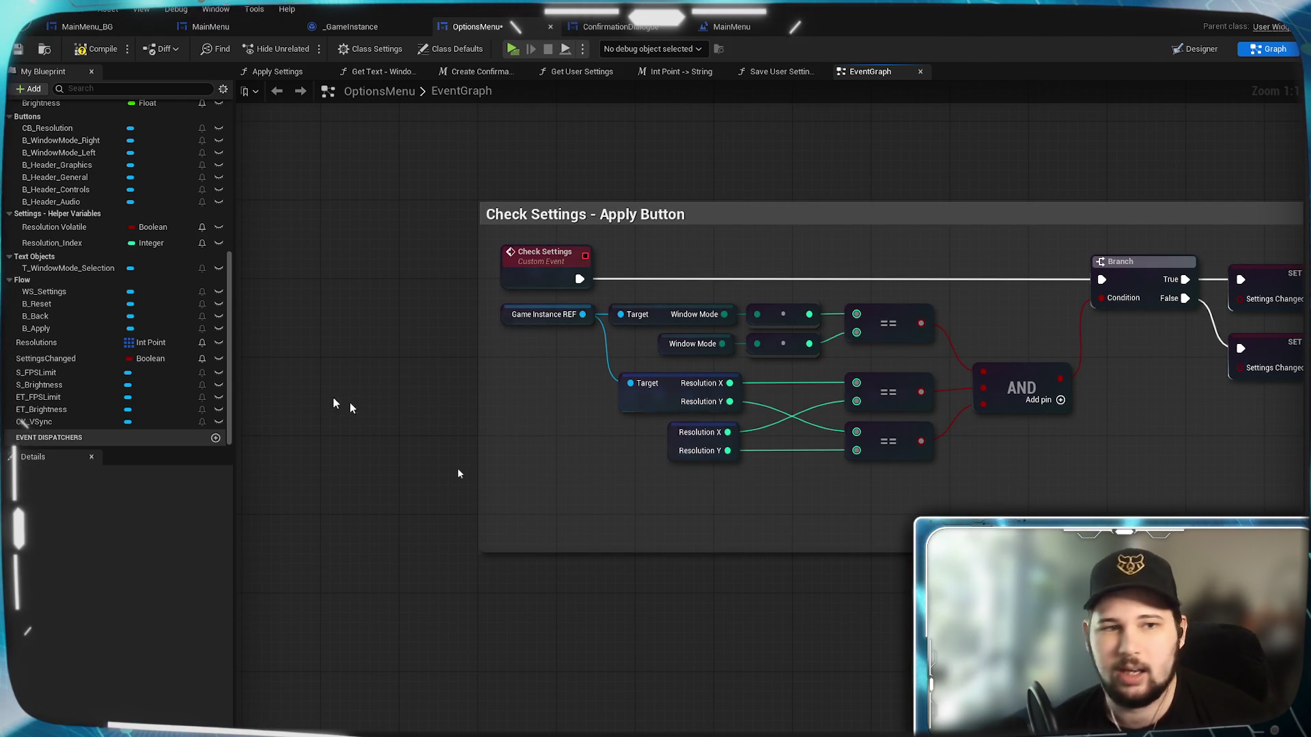
scroll(47, 359, "up", 5)
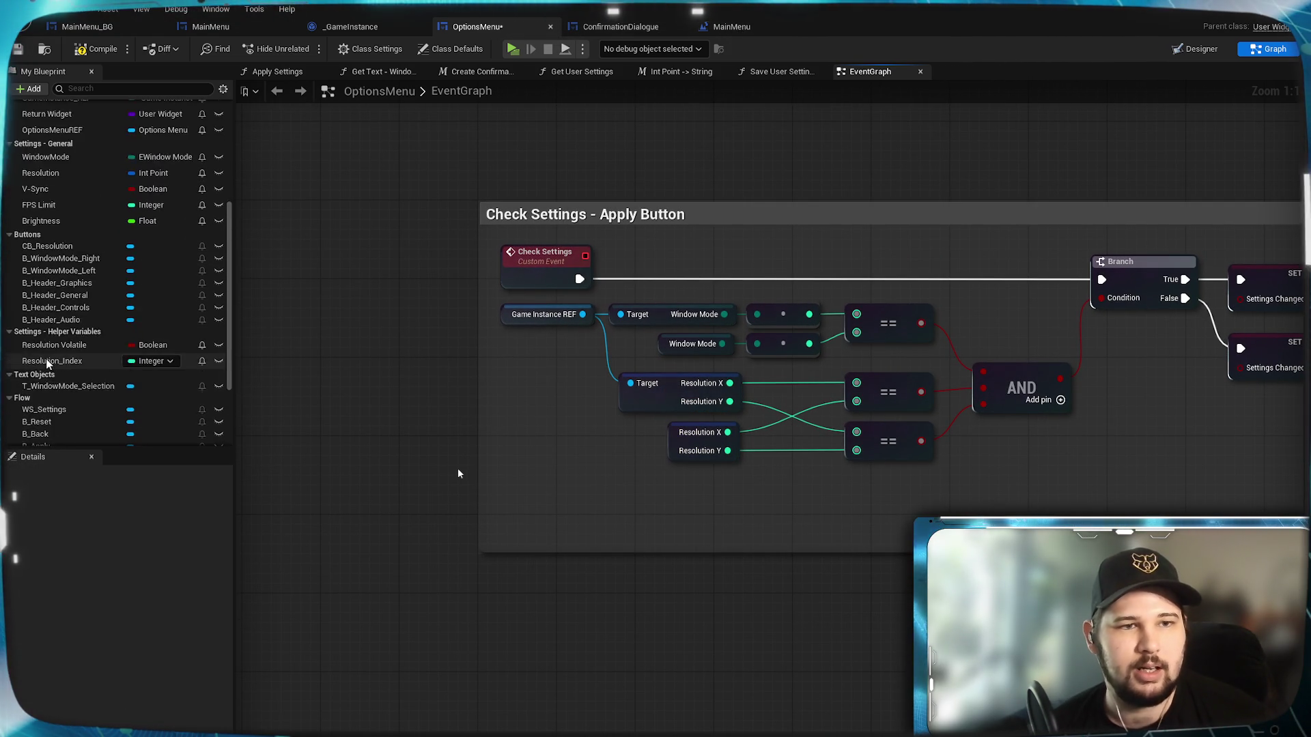
mouse_move(38, 248)
left_mouse_down()
mouse_move(344, 398)
mouse_move(662, 527)
mouse_move(649, 542)
left_mouse_up()
left_click(649, 538)
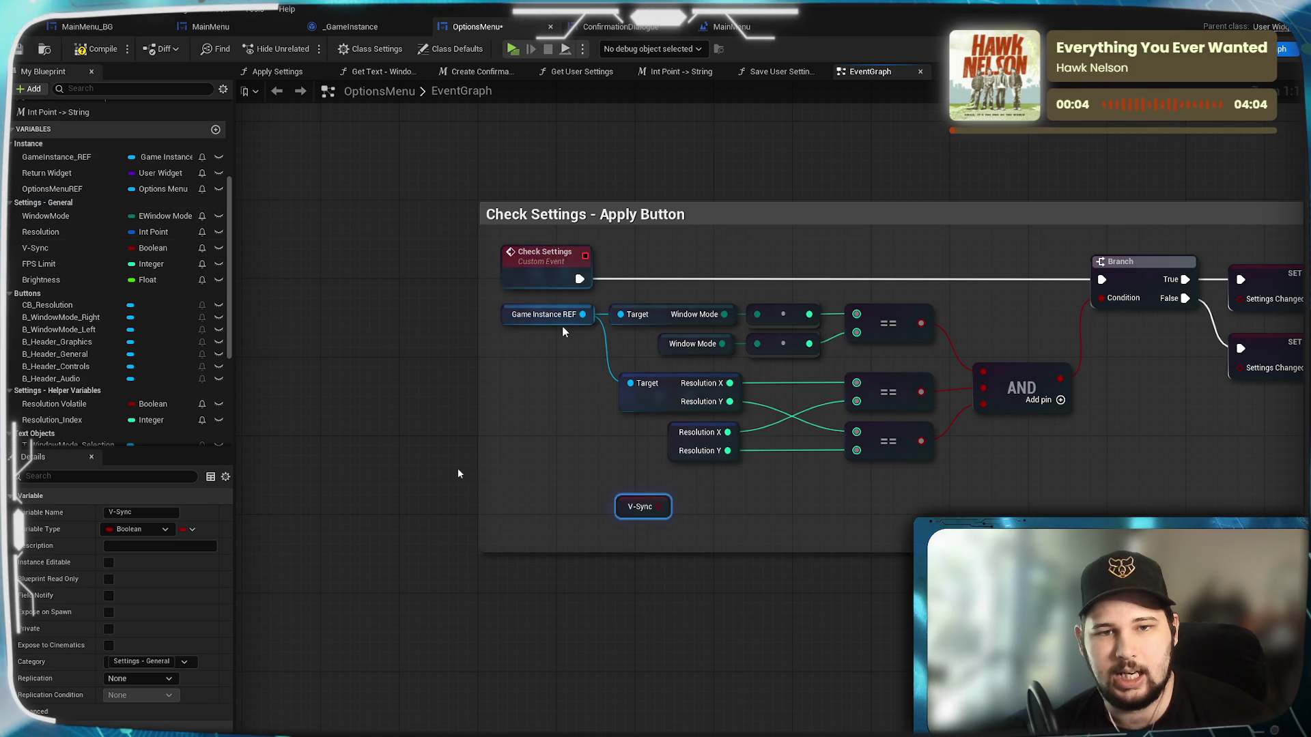
left_click_drag(582, 314, 663, 484)
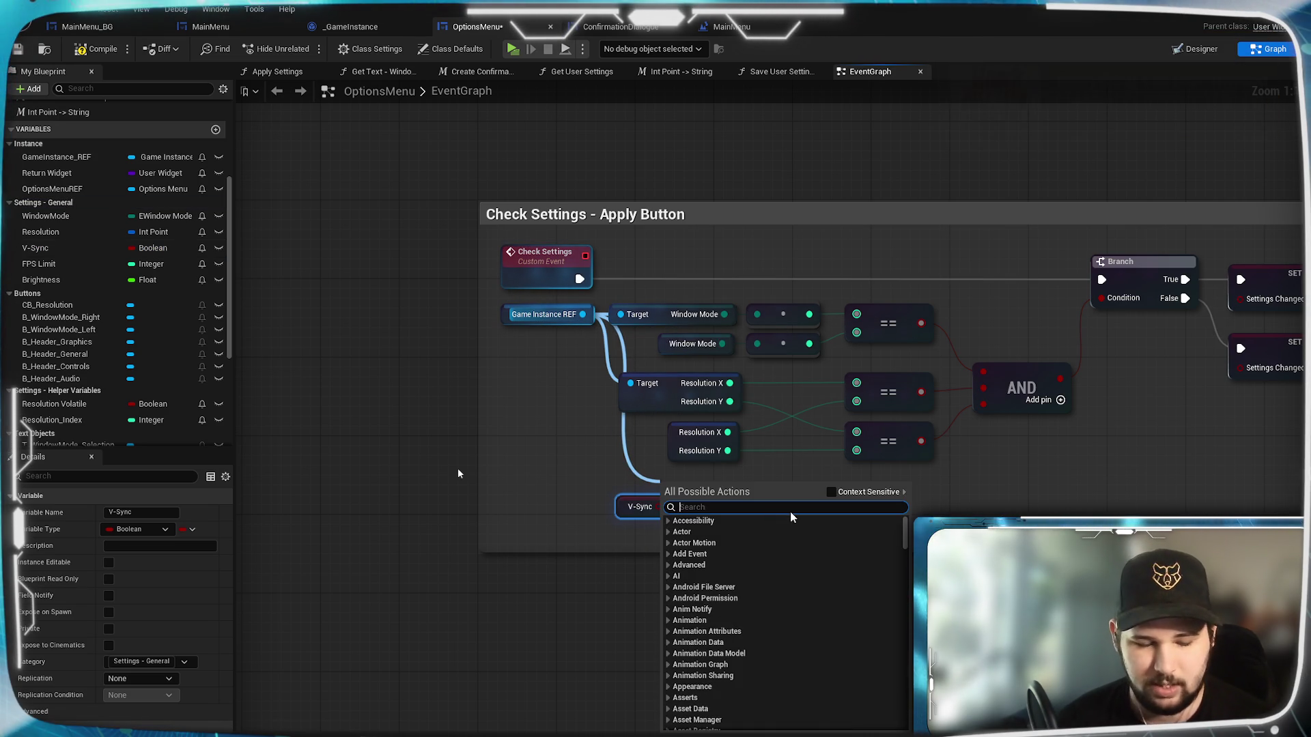
type("get v-s")
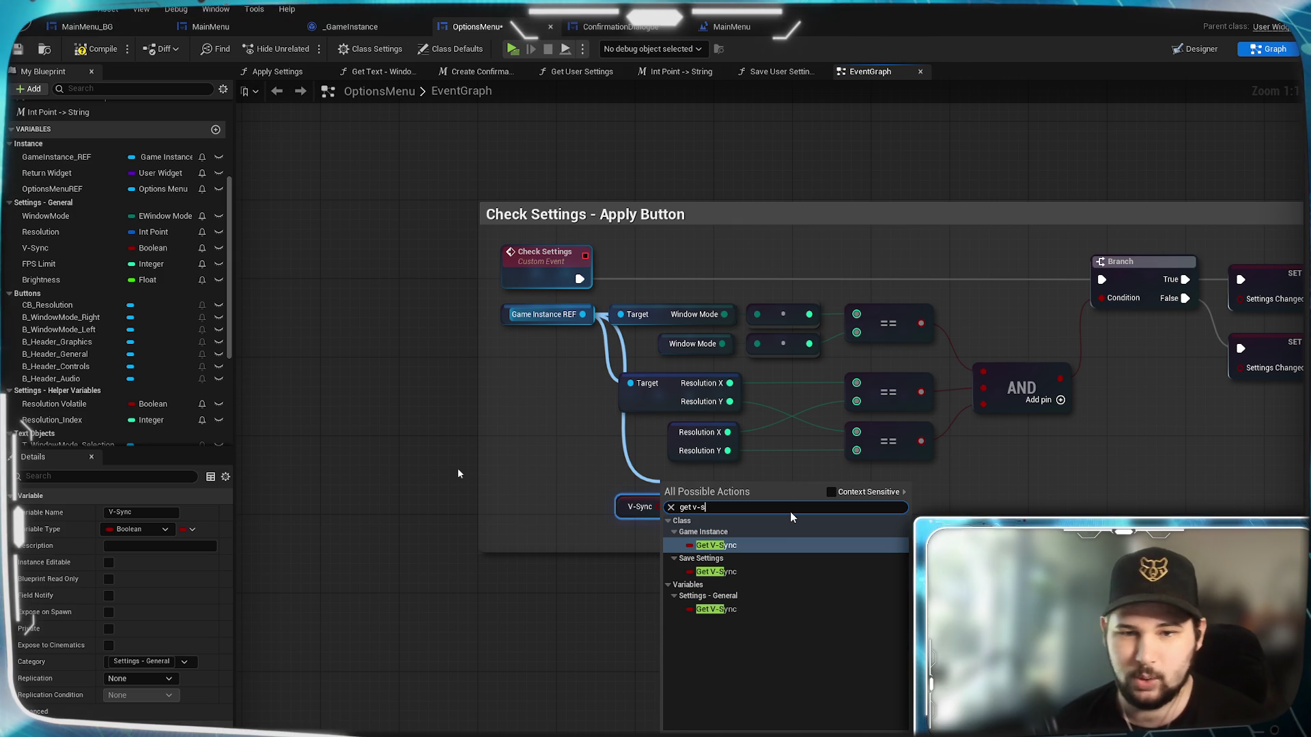
left_click(762, 544)
left_click_drag(716, 498, 695, 486)
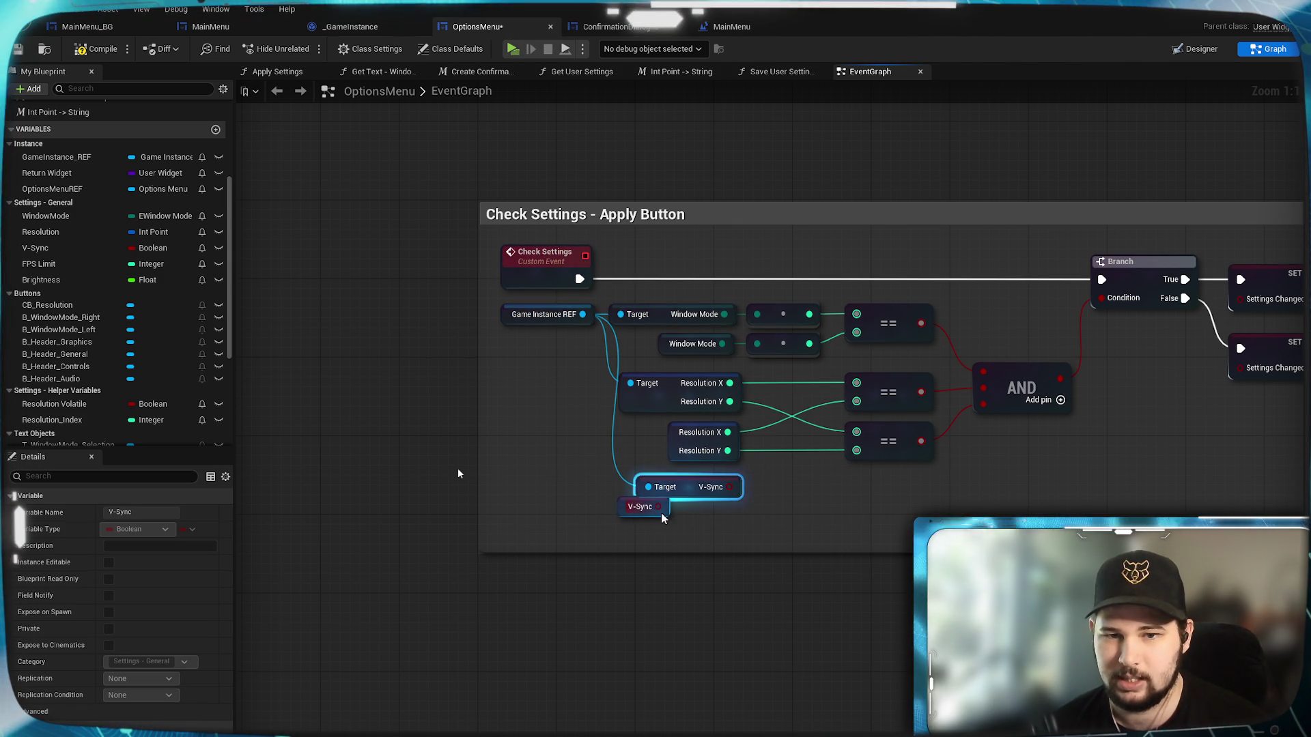
mouse_move(666, 521)
left_mouse_down()
mouse_move(765, 551)
mouse_move(734, 531)
left_mouse_up()
Compare the two V-Sync values with an == node, feed it into a new AND pin, and compile.
left_click(822, 497)
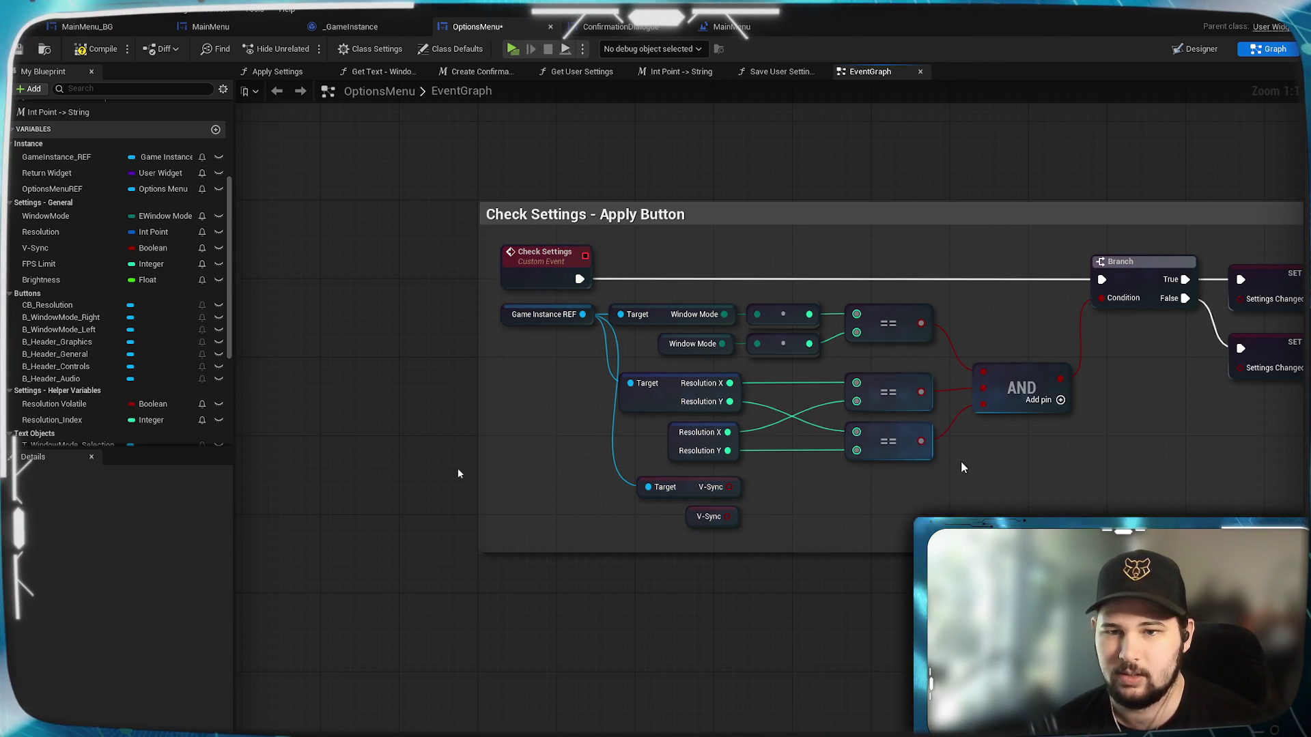
left_click_drag(729, 487, 816, 494)
type("==")
left_click(867, 548)
mouse_move(727, 517)
left_mouse_down()
mouse_move(783, 536)
mouse_move(902, 489)
mouse_move(911, 500)
left_mouse_up()
left_click(976, 495)
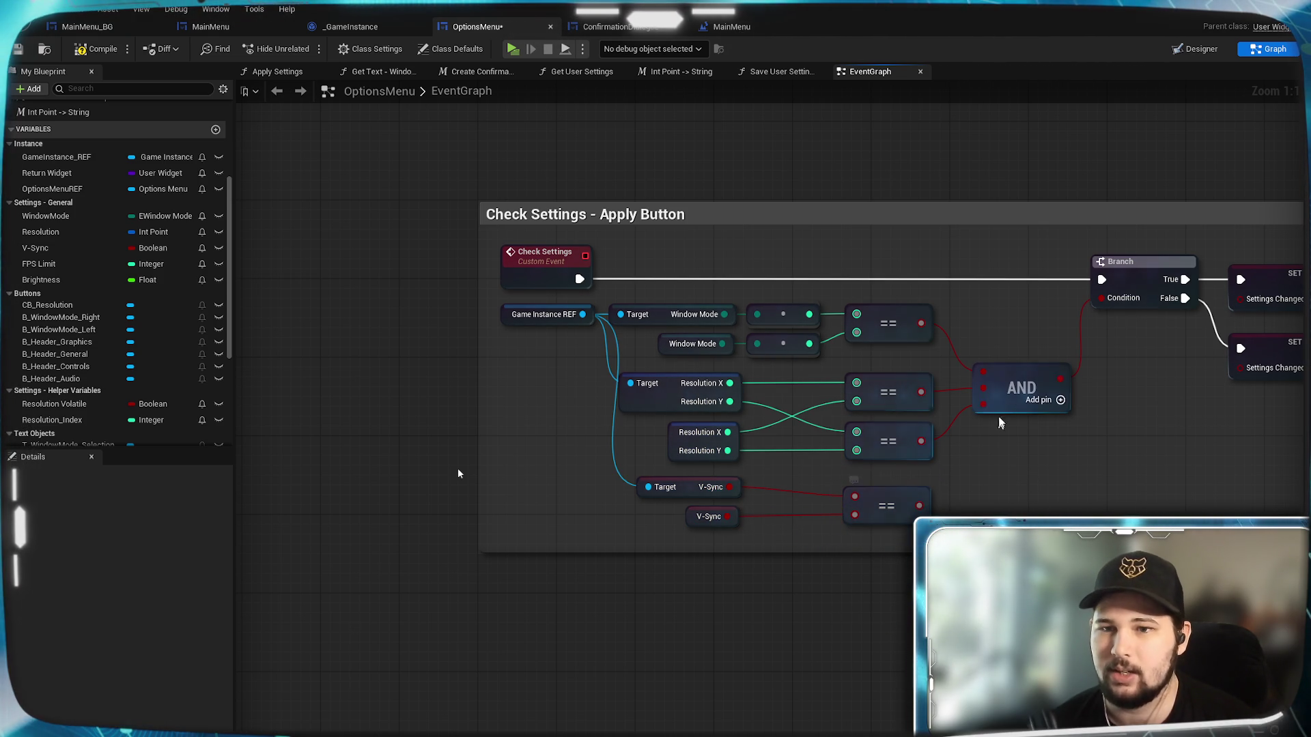
left_click(1061, 401)
left_click_drag(919, 506, 983, 420)
left_click(100, 49)
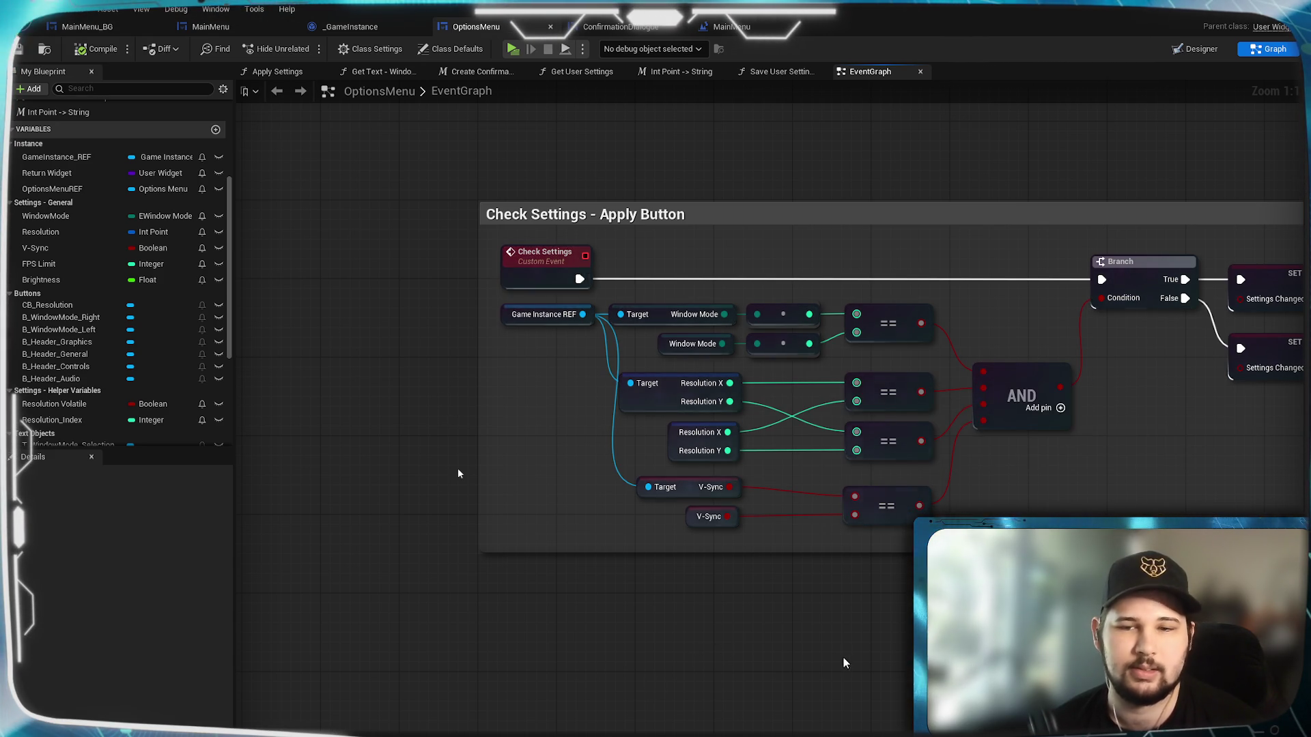
key("Home")
scroll(837, 422, "up", 5)
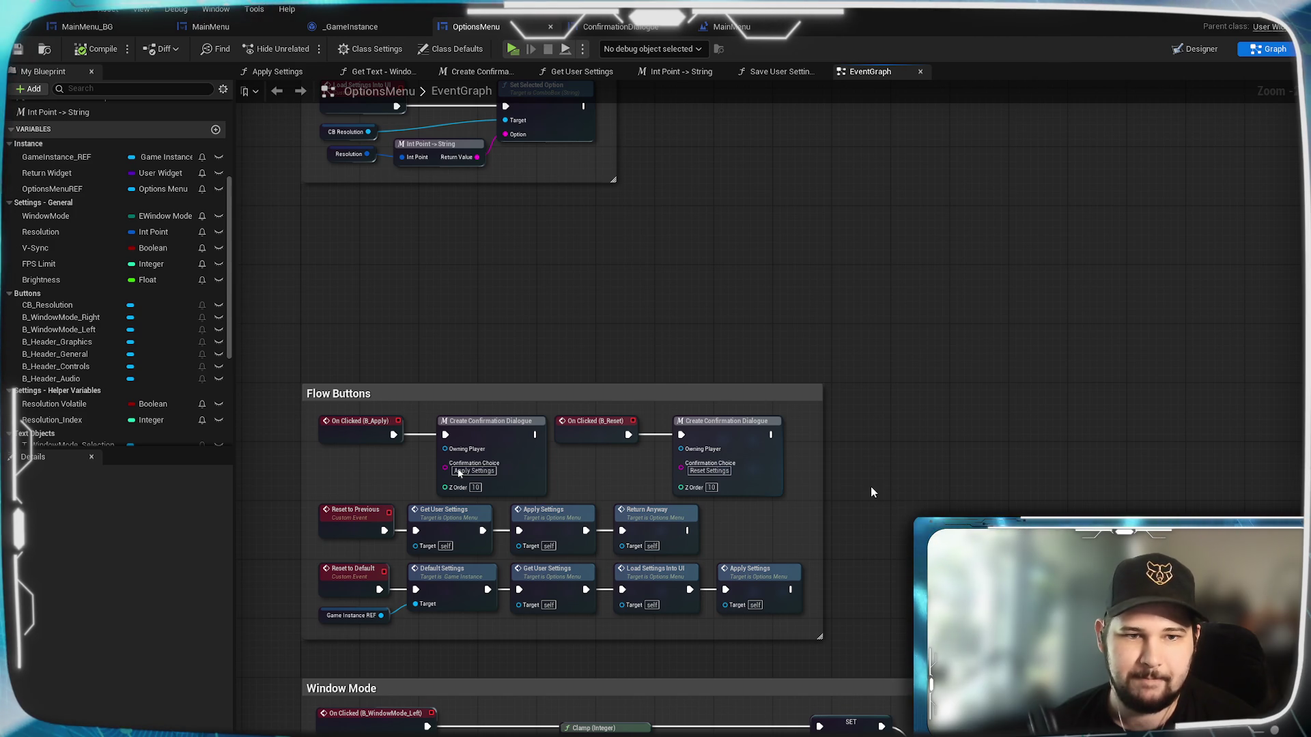
Open the Apply Settings function graph and shift its Apply Settings node right to make room.
left_click_drag(871, 487, 909, 509)
scroll(945, 278, "down", 5)
scroll(749, 375, "up", 3)
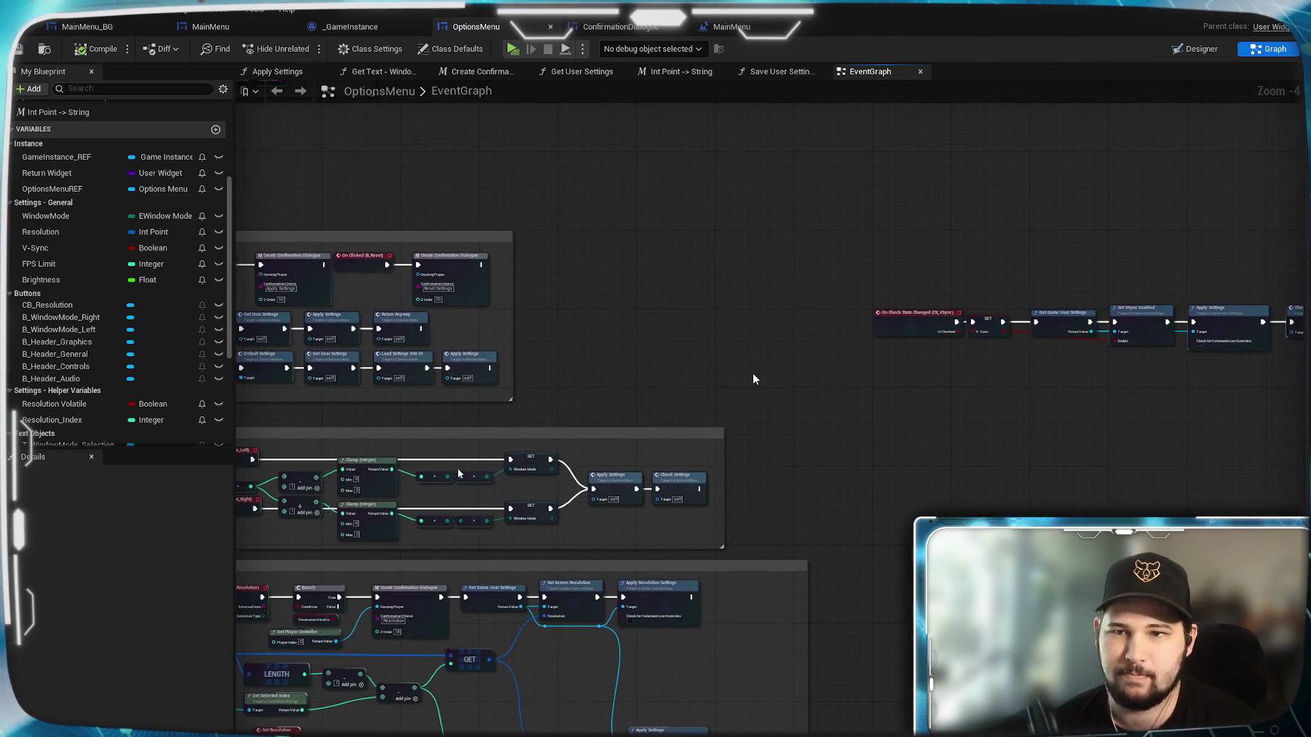
mouse_move(1009, 418)
left_mouse_down()
mouse_move(957, 330)
mouse_move(965, 243)
mouse_move(677, 560)
left_mouse_up()
scroll(676, 559, "up", 5)
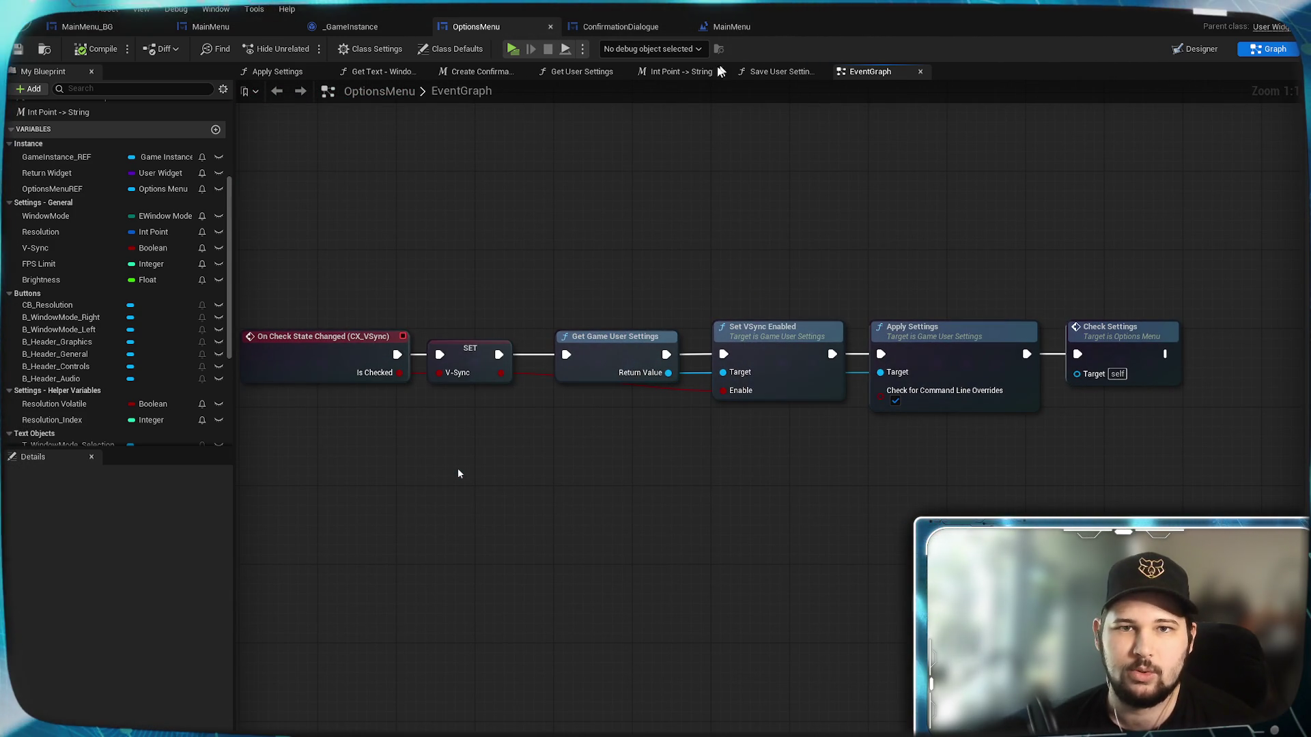
left_click(273, 71)
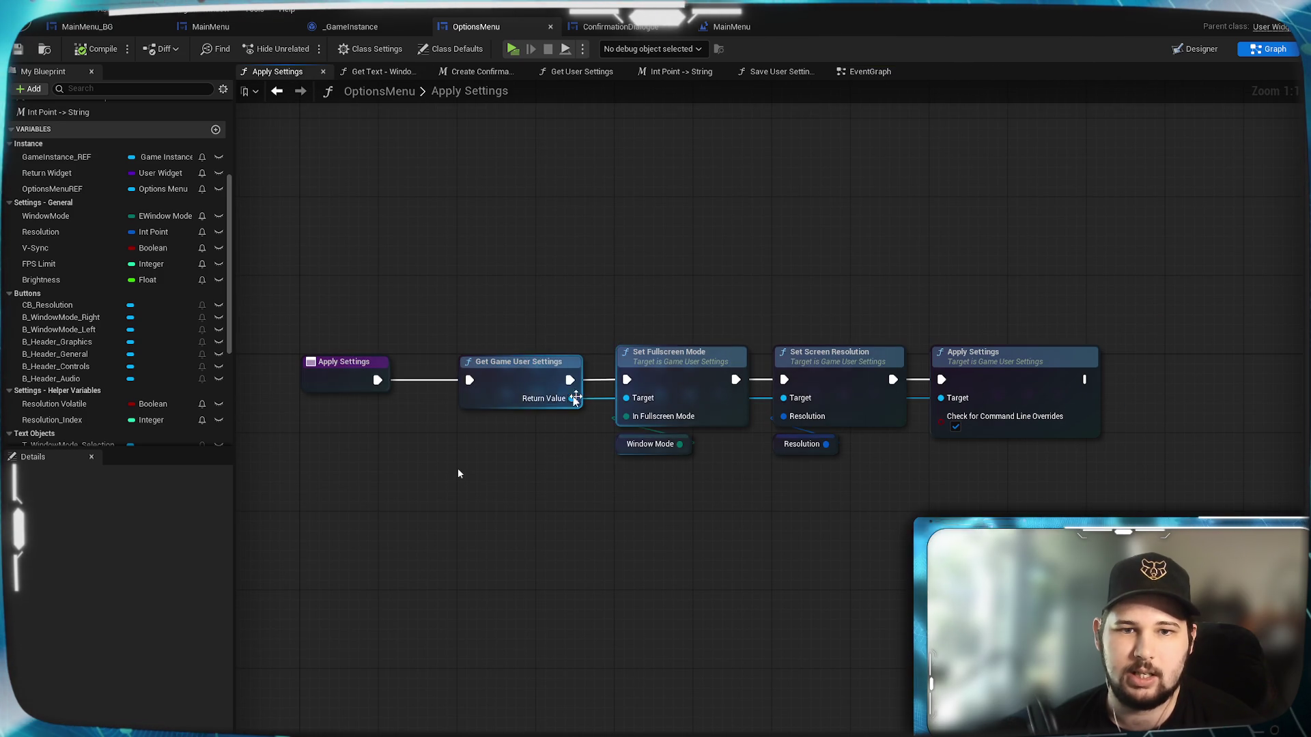
left_click_drag(764, 531, 383, 537)
left_click_drag(629, 384, 831, 384)
left_click(571, 562)
left_click_drag(571, 562, 793, 462)
Insert a Set VSync Enabled node after Set Screen Resolution, just before Apply Settings.
left_click(672, 370)
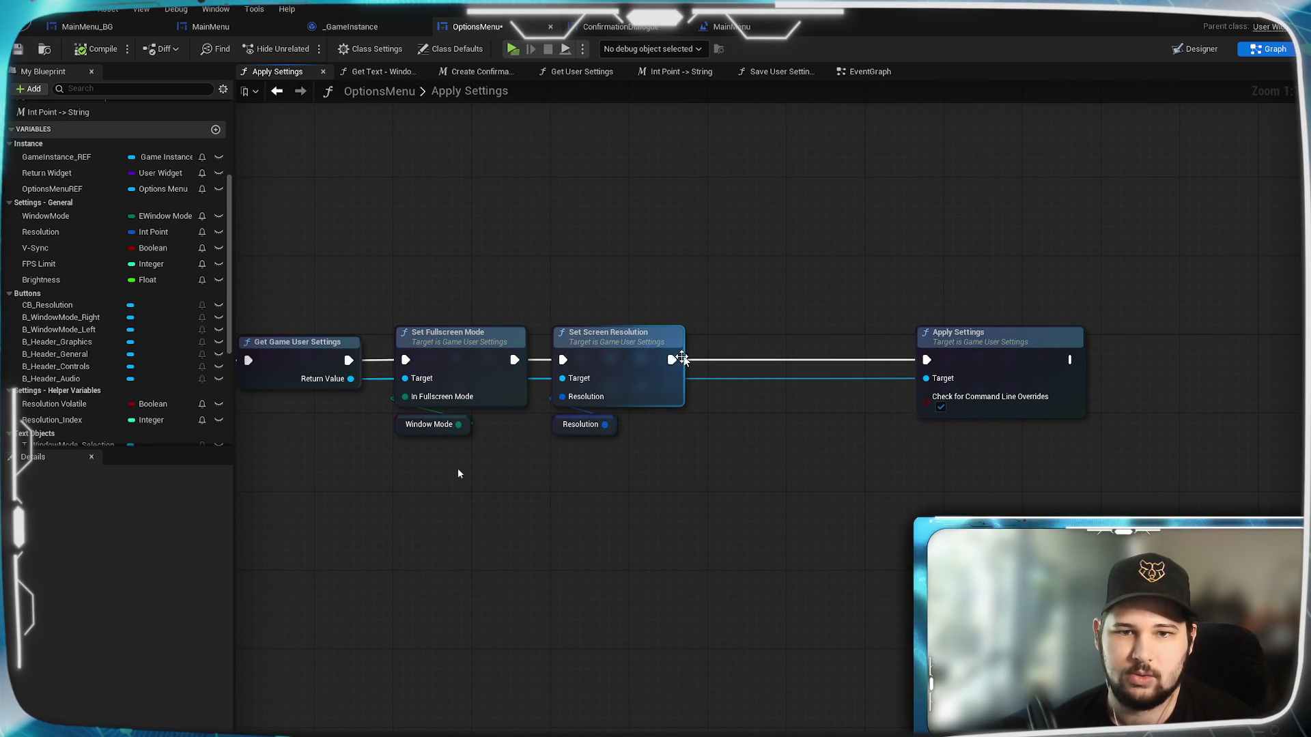
left_click_drag(719, 437, 722, 440)
type("set")
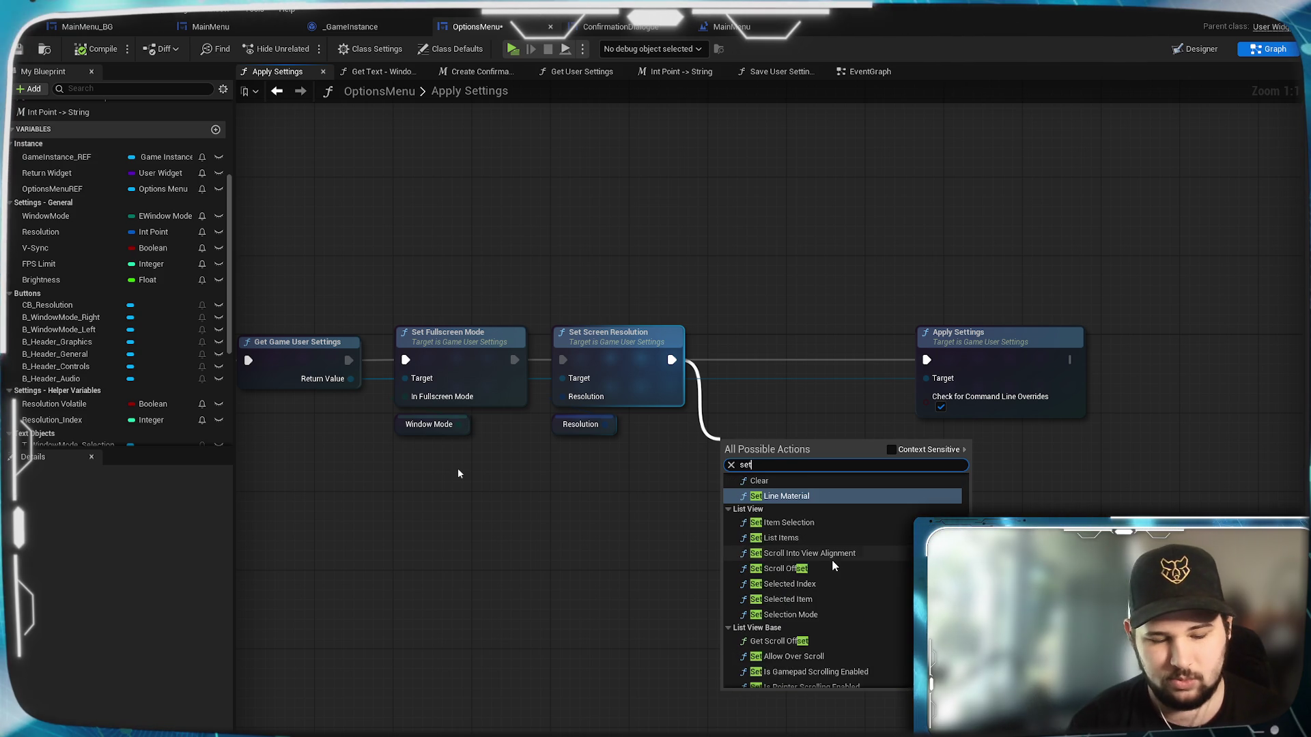
type(" v")
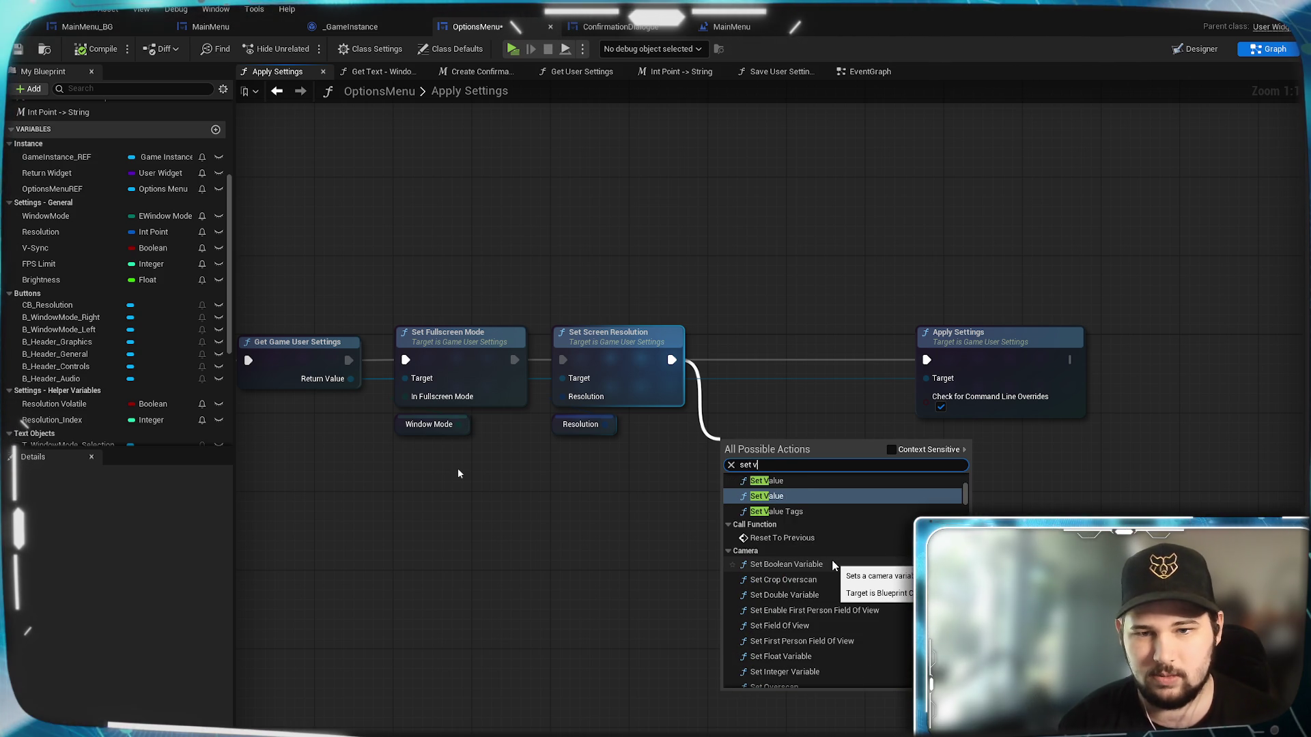
type("s")
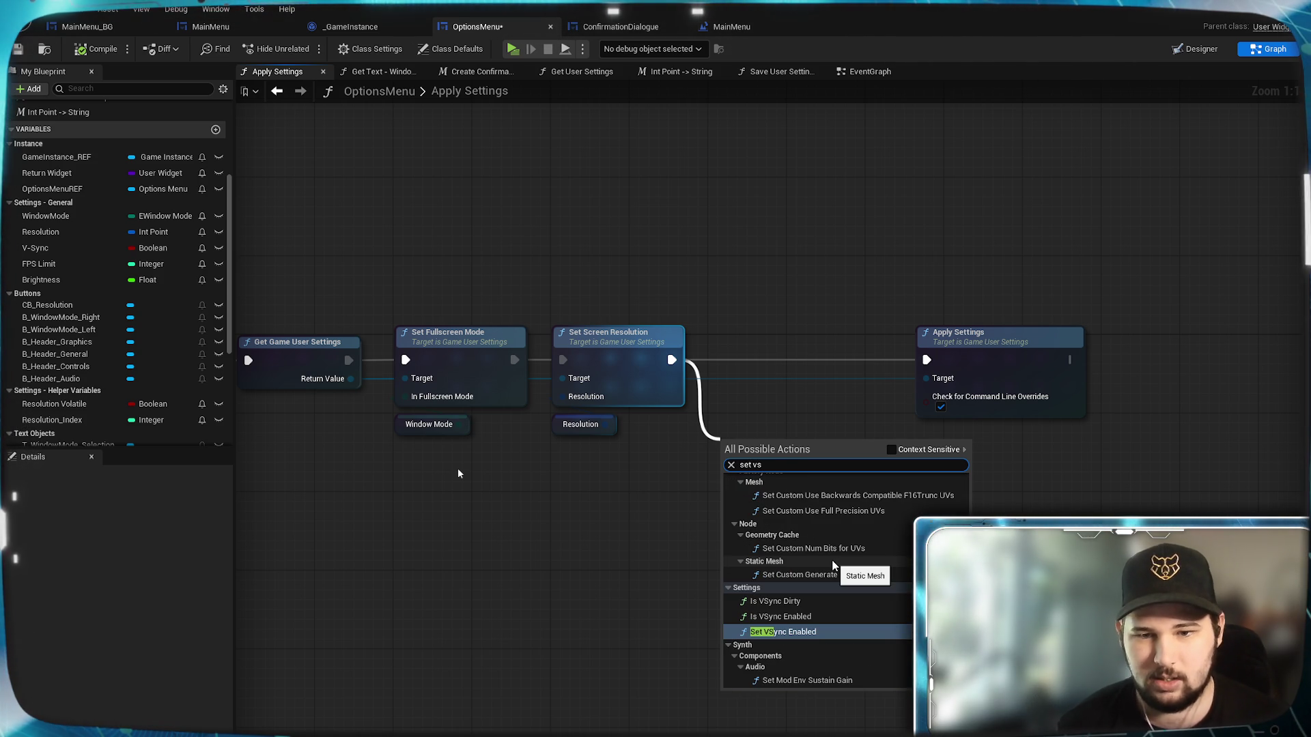
left_click(823, 642)
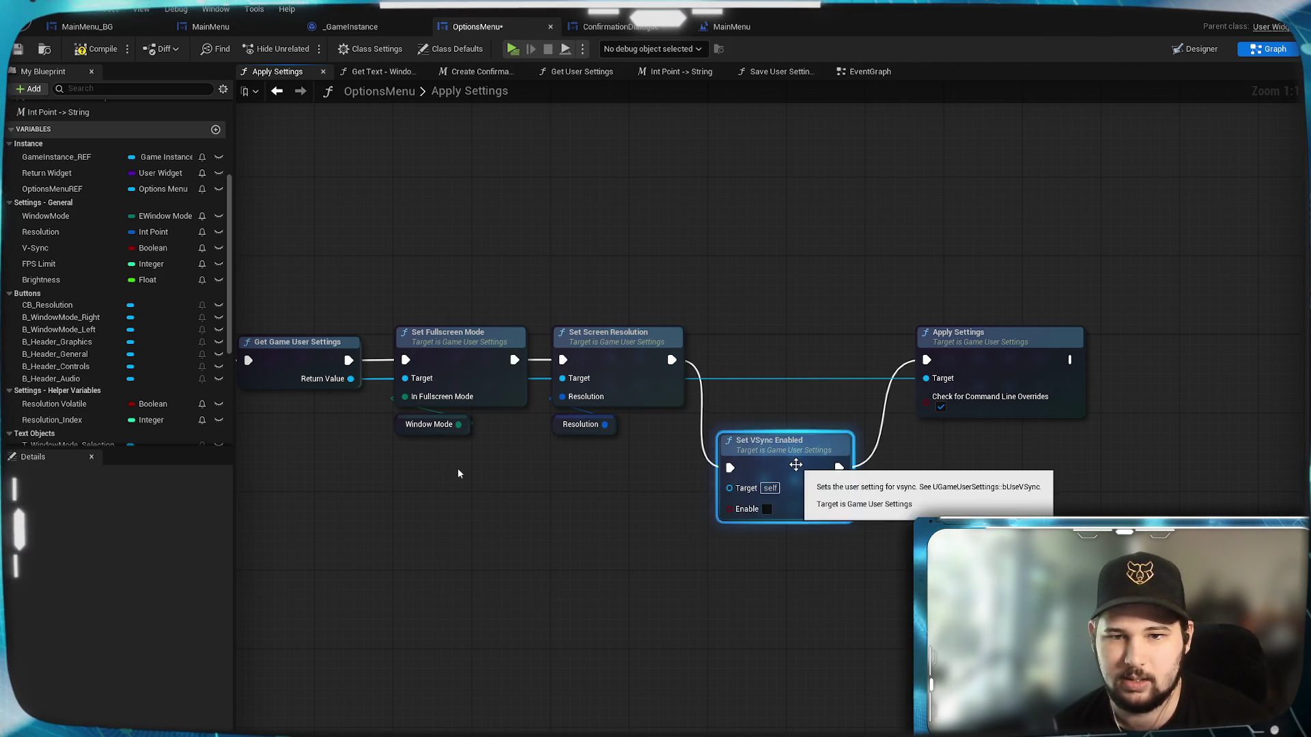
left_click_drag(779, 439, 776, 344)
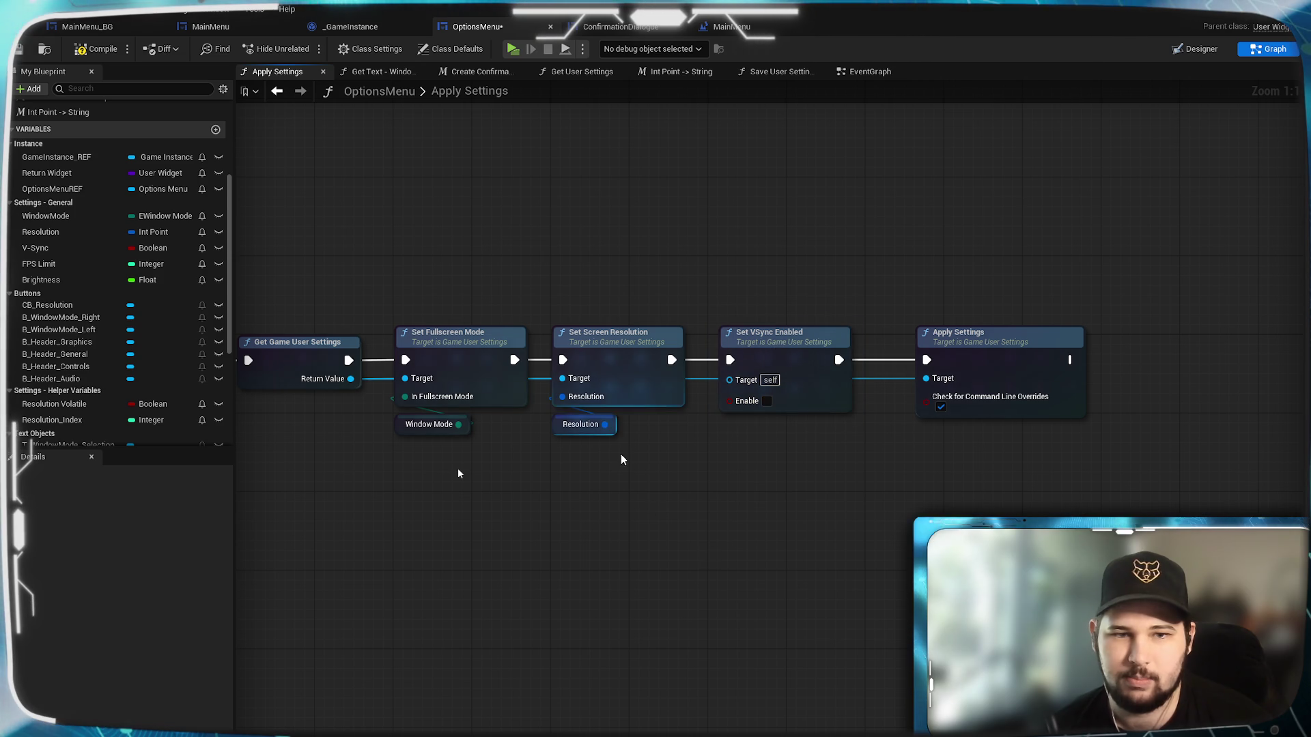
Feed the menu's V-Sync variable into Set VSync Enabled and tidy the node layout.
mouse_move(57, 255)
left_mouse_down()
mouse_move(667, 453)
mouse_move(740, 429)
mouse_move(729, 401)
left_mouse_up()
left_click(767, 442)
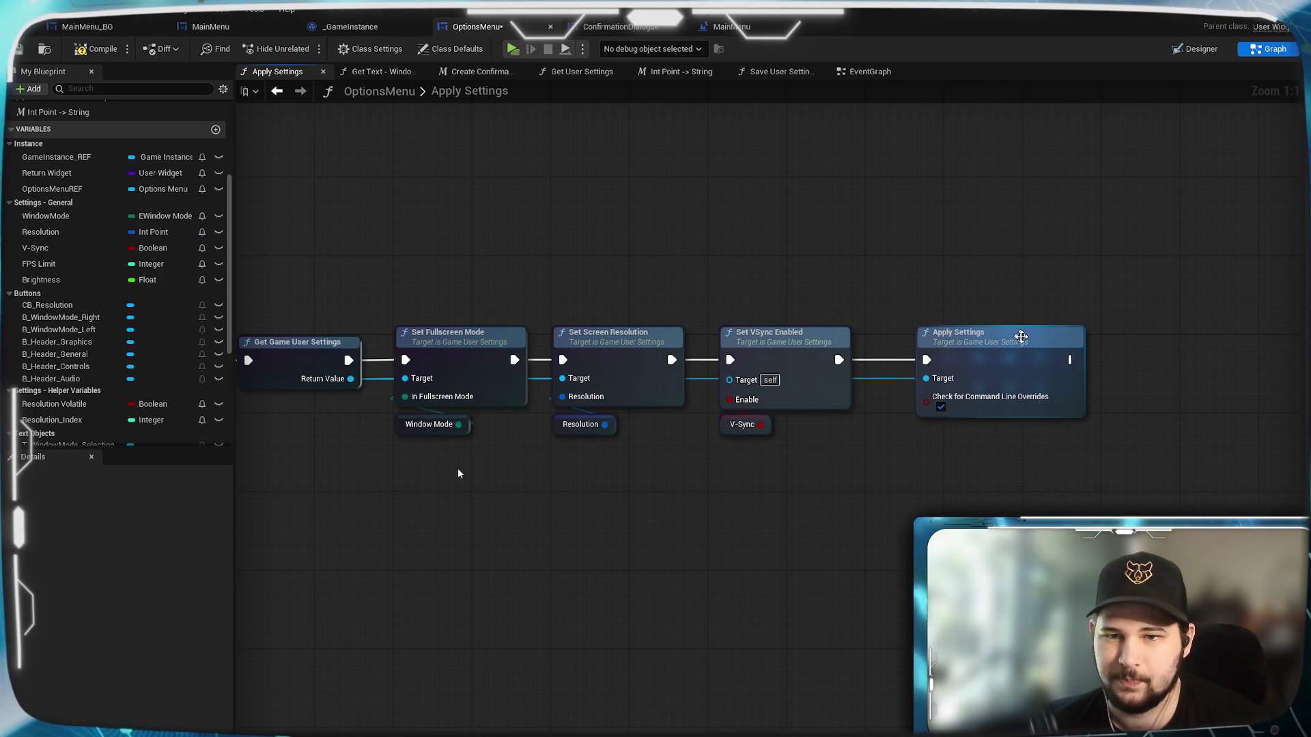
mouse_move(830, 506)
left_mouse_down()
mouse_move(735, 351)
mouse_move(740, 335)
left_mouse_up()
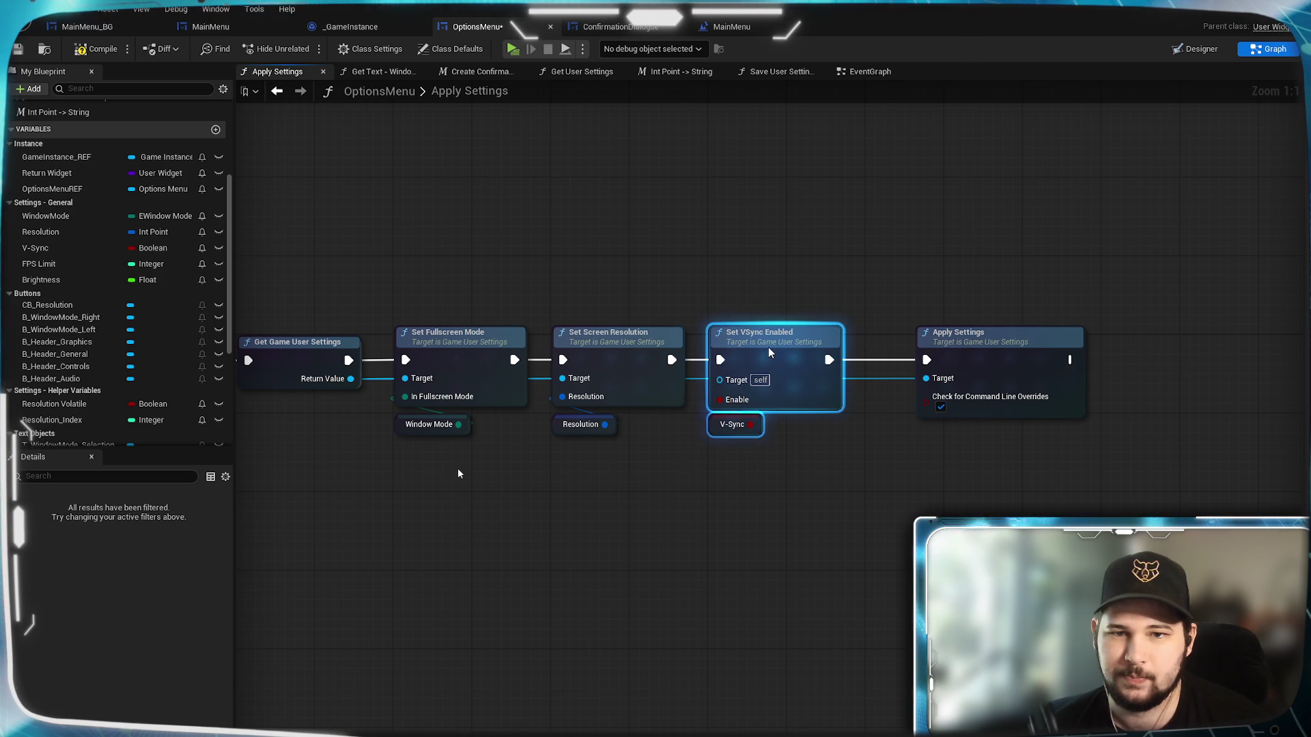
left_click(985, 335)
left_click_drag(985, 360, 933, 360)
left_click(834, 512)
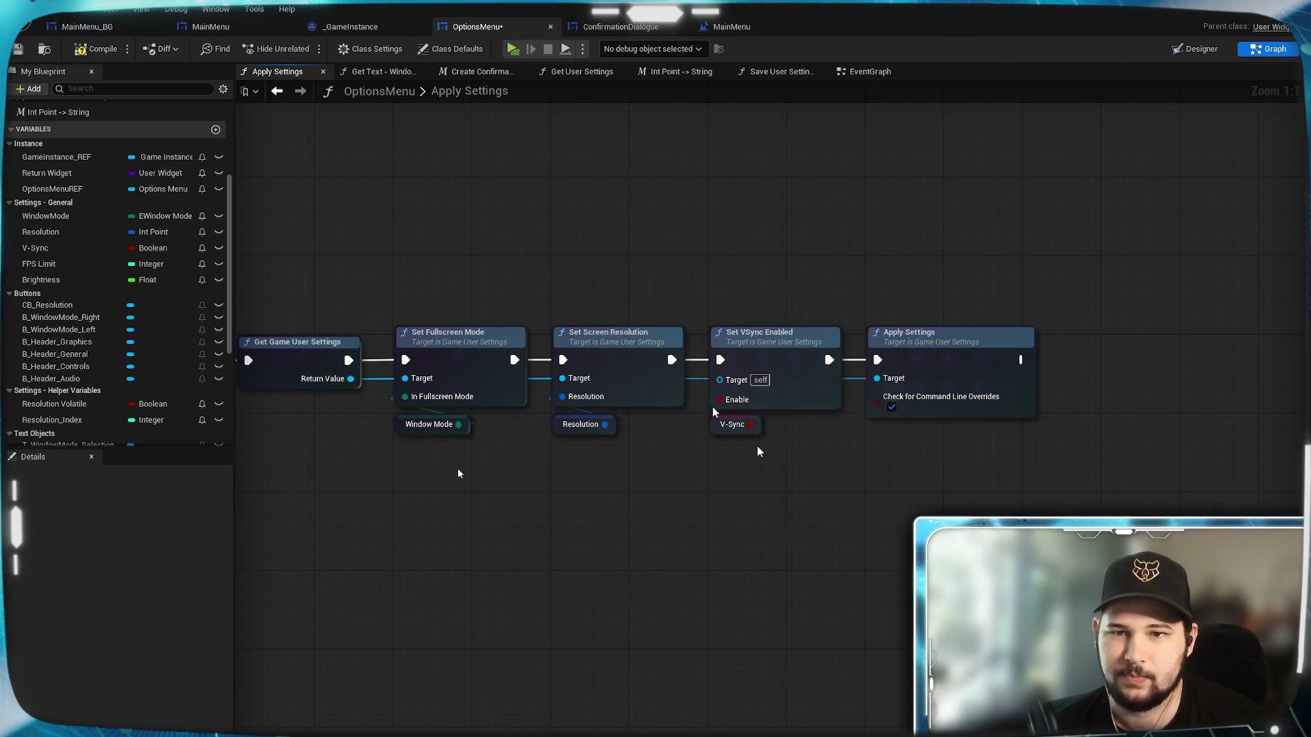
Wire the game user settings into Set VSync Enabled's Target, then compile and save cleanly.
key("F7")
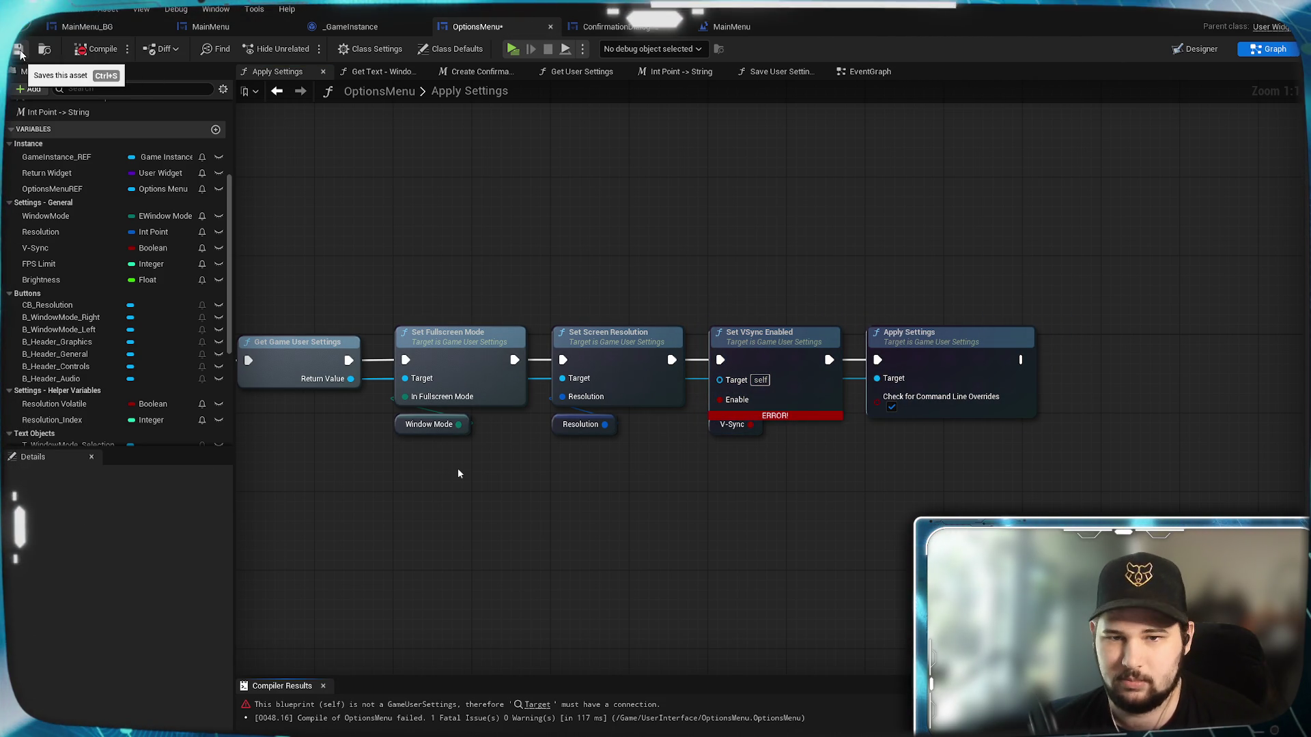
mouse_move(350, 380)
left_mouse_down()
mouse_move(741, 378)
mouse_move(724, 383)
left_mouse_up()
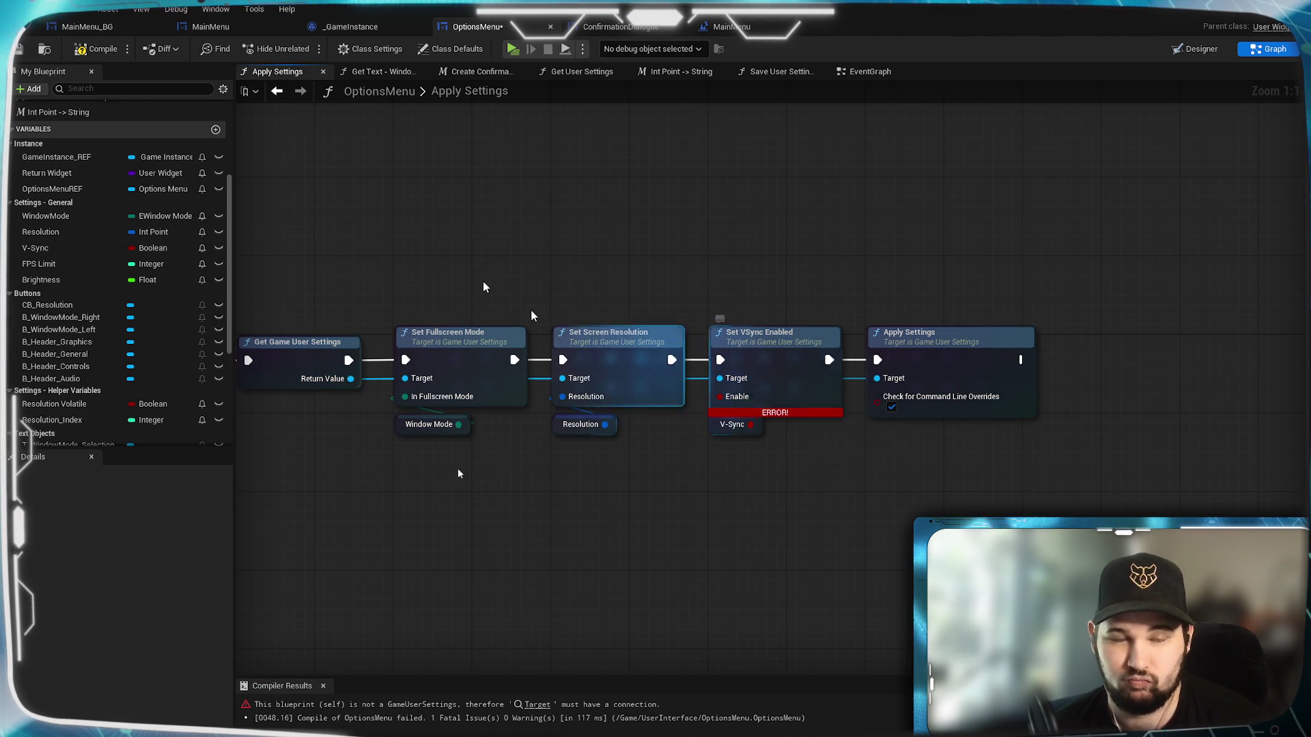
left_click(95, 48)
left_click(19, 48)
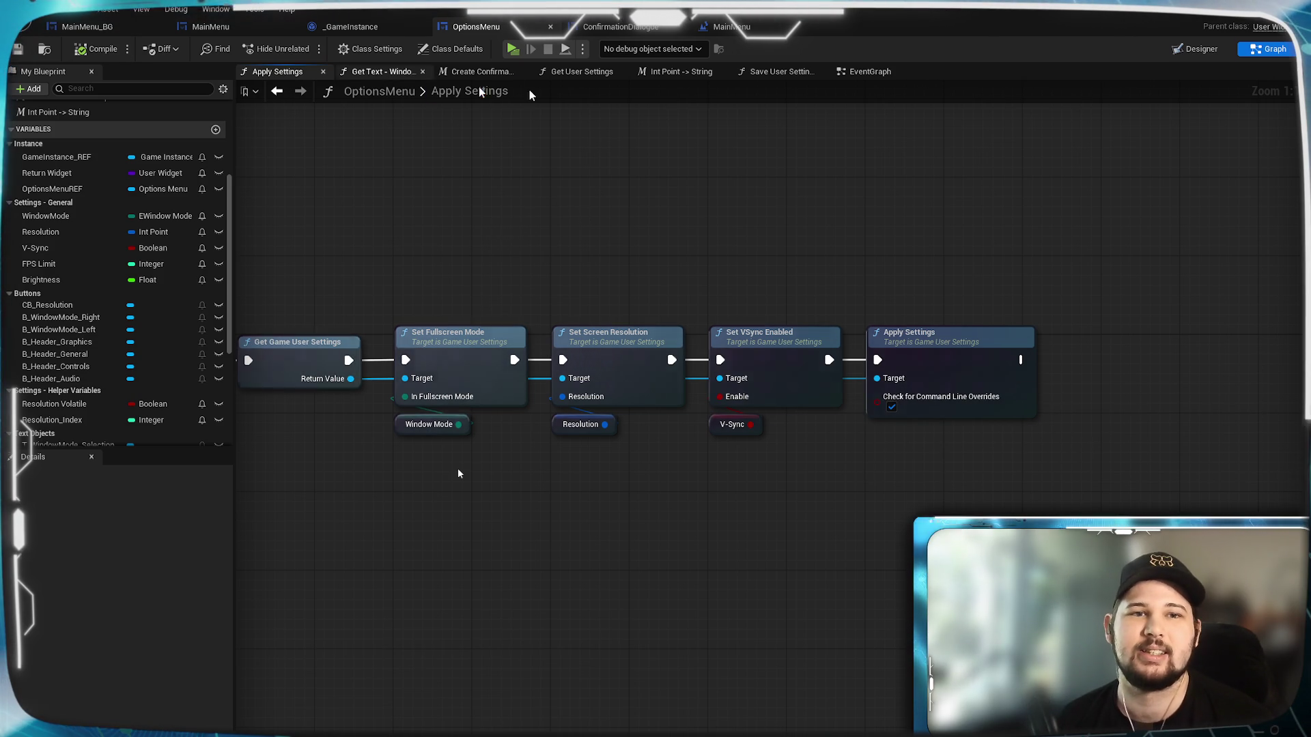
left_click(873, 73)
mouse_move(789, 272)
left_mouse_down()
mouse_move(565, 234)
mouse_move(669, 236)
mouse_move(623, 260)
mouse_move(754, 573)
left_mouse_up()
scroll(624, 261, "down", 3)
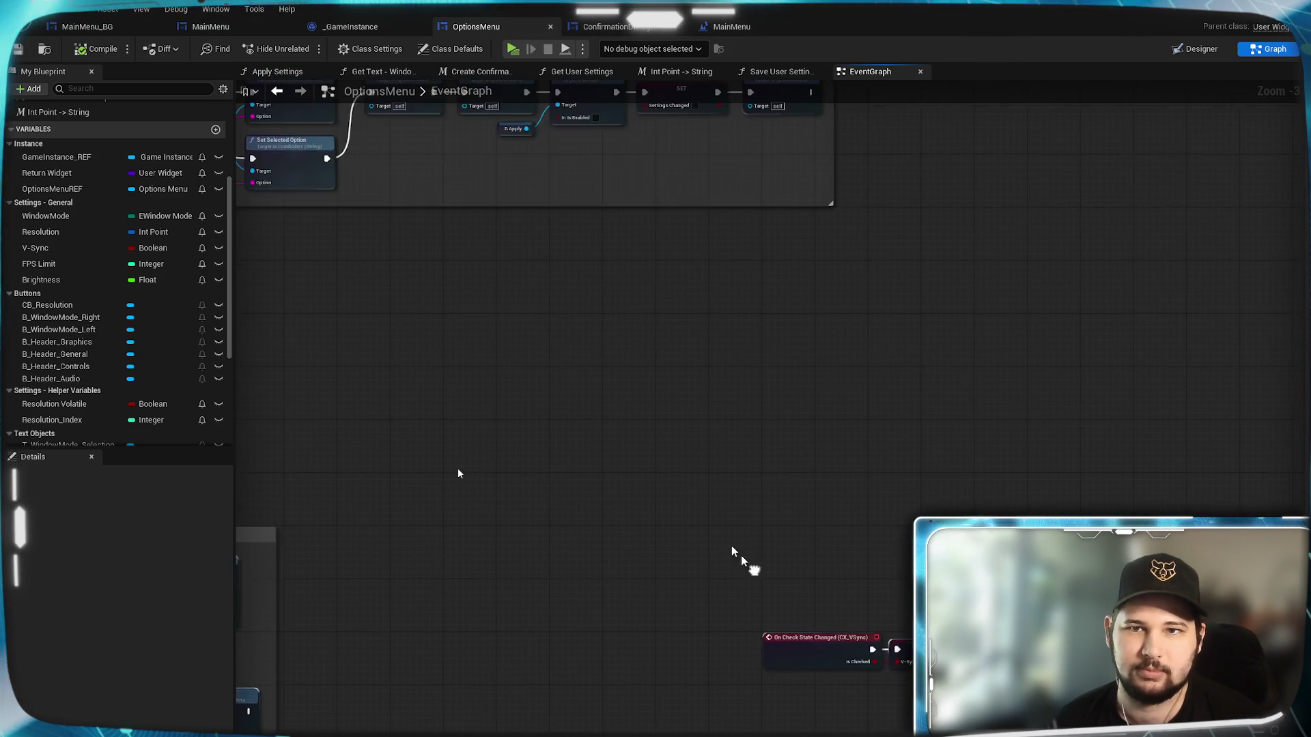
left_click_drag(621, 391, 696, 546)
mouse_move(938, 563)
left_mouse_down()
mouse_move(676, 539)
mouse_move(970, 518)
left_mouse_up()
left_click_drag(458, 473, 424, 586)
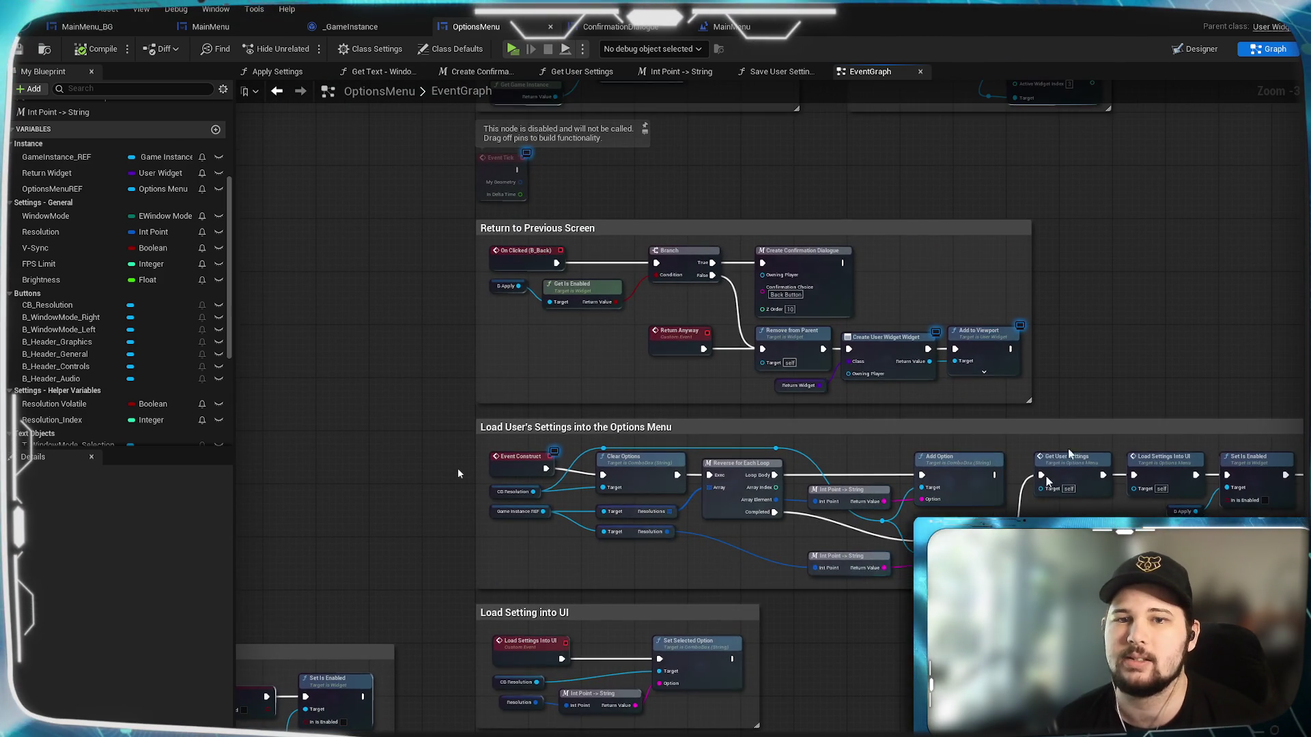
left_click_drag(458, 473, 387, 690)
left_click_drag(458, 473, 942, 386)
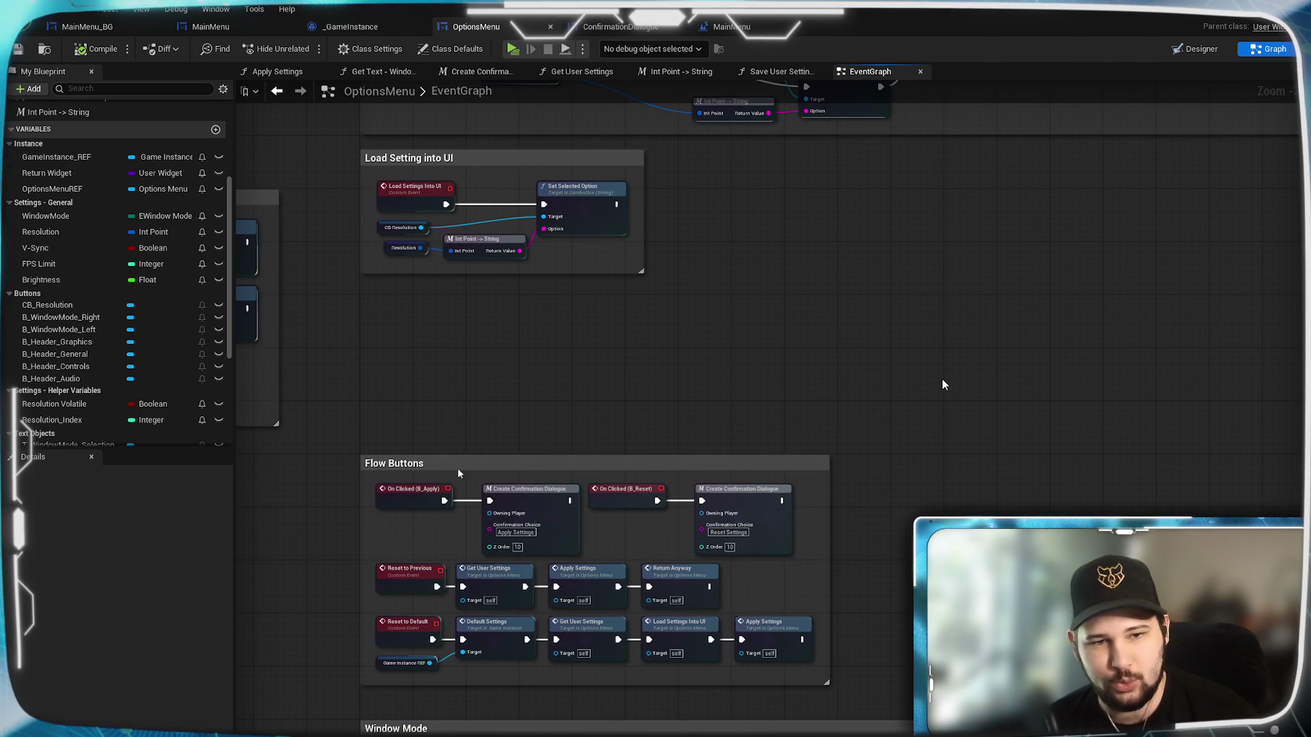
left_click_drag(940, 486, 995, 343)
left_click_drag(968, 415, 955, 203)
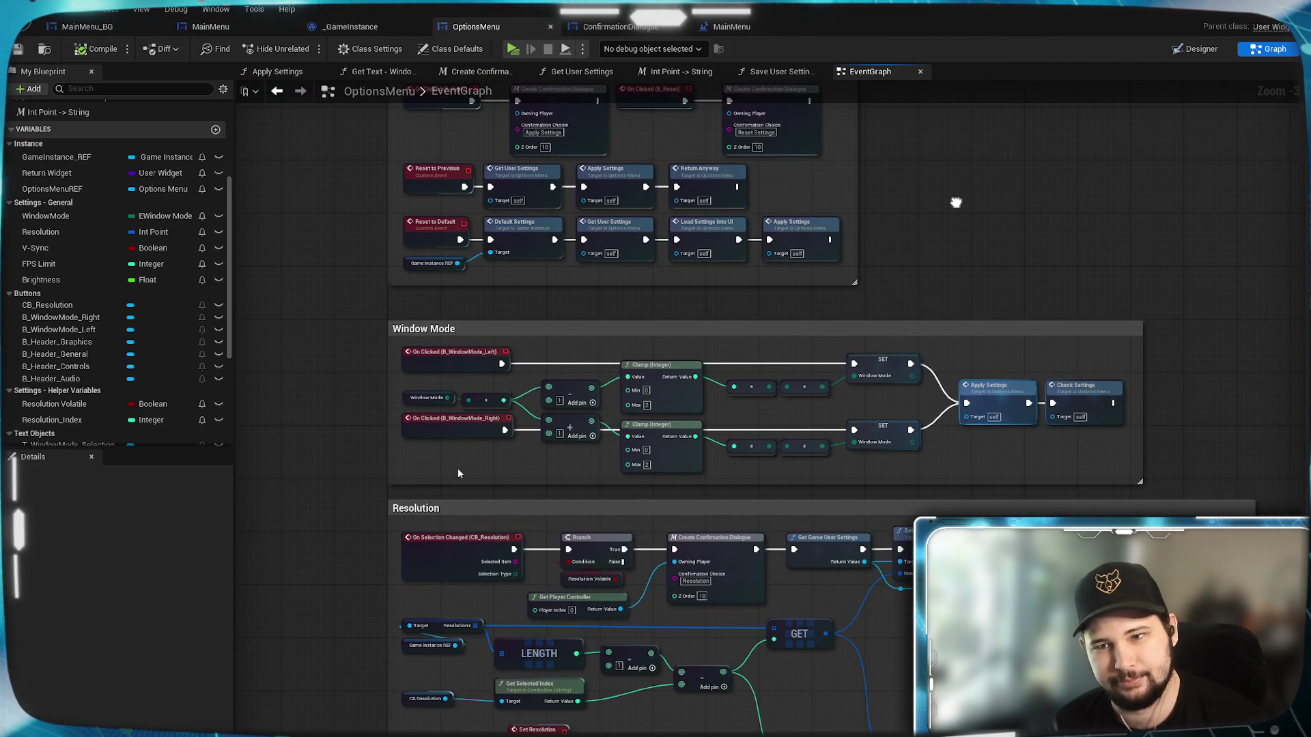
mouse_move(1088, 463)
left_mouse_down()
mouse_move(582, 417)
mouse_move(1037, 376)
mouse_move(727, 396)
left_mouse_up()
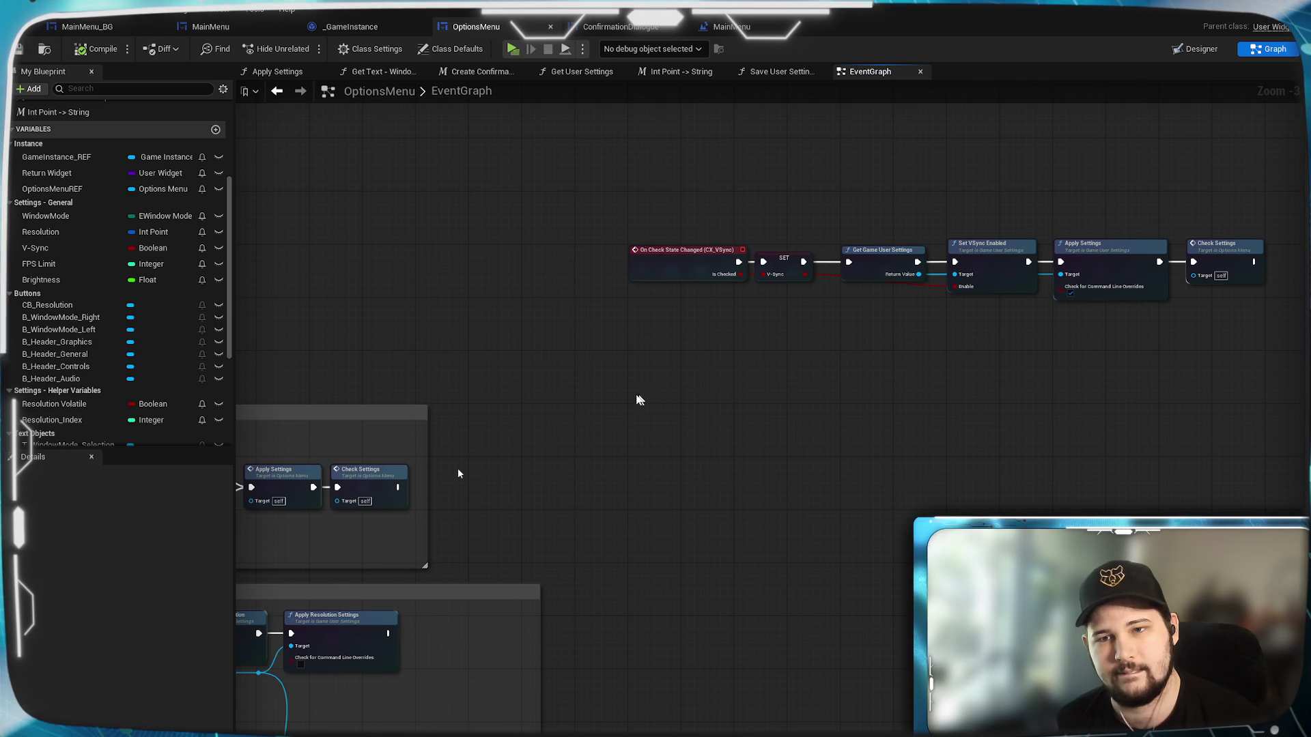
left_click_drag(424, 337, 928, 275)
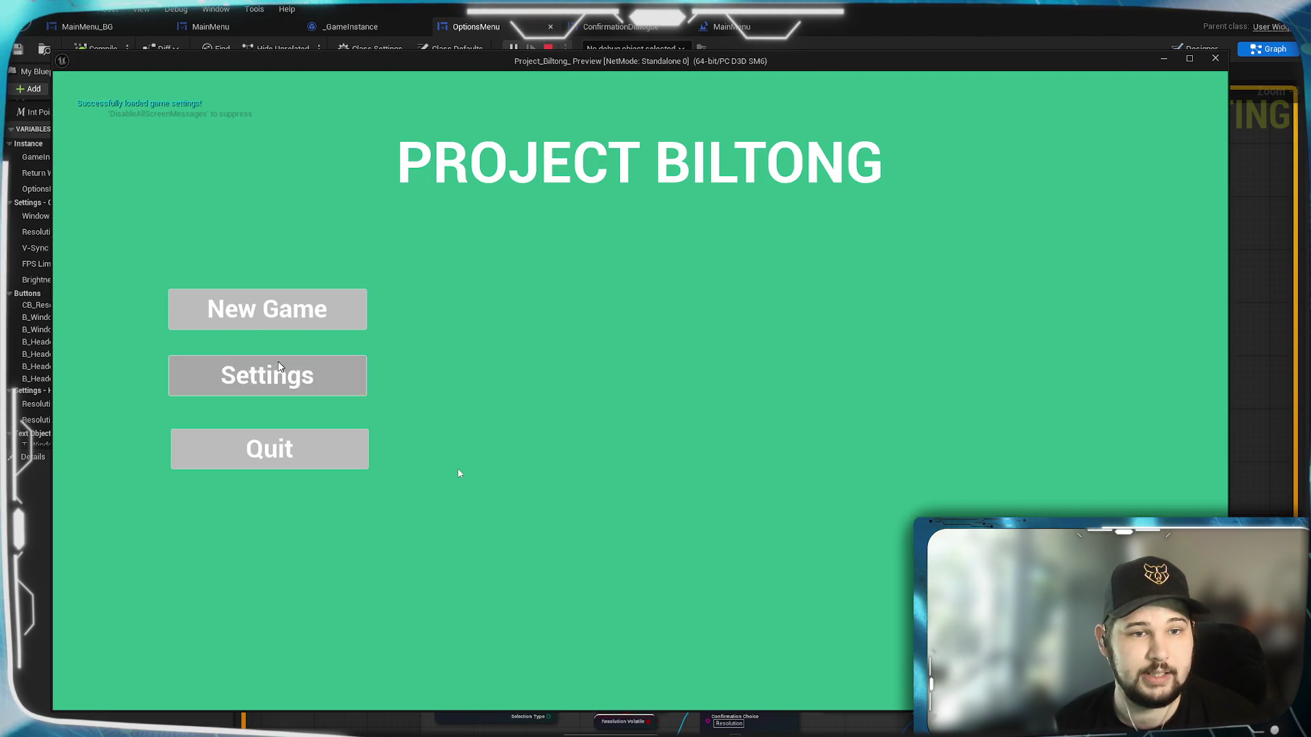
left_click(269, 374)
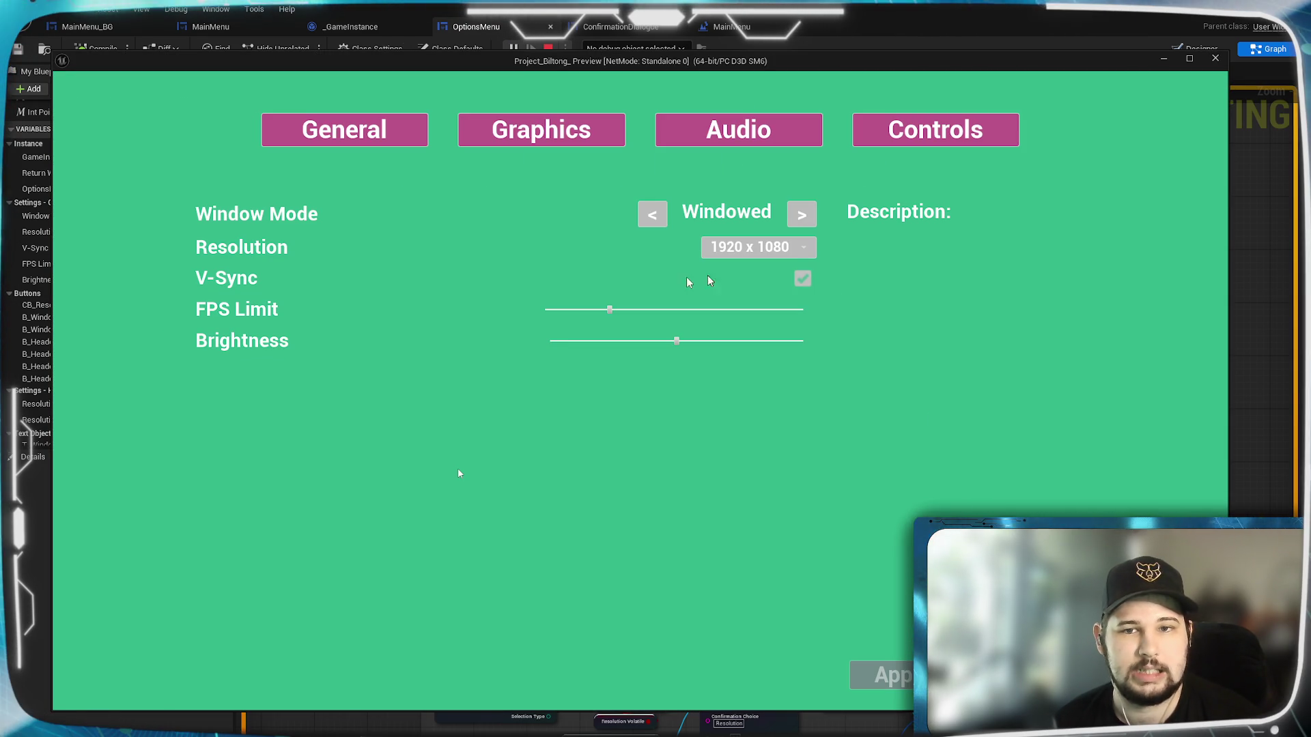
In the play preview, turn V-Sync off and apply and confirm the change.
left_click(804, 279)
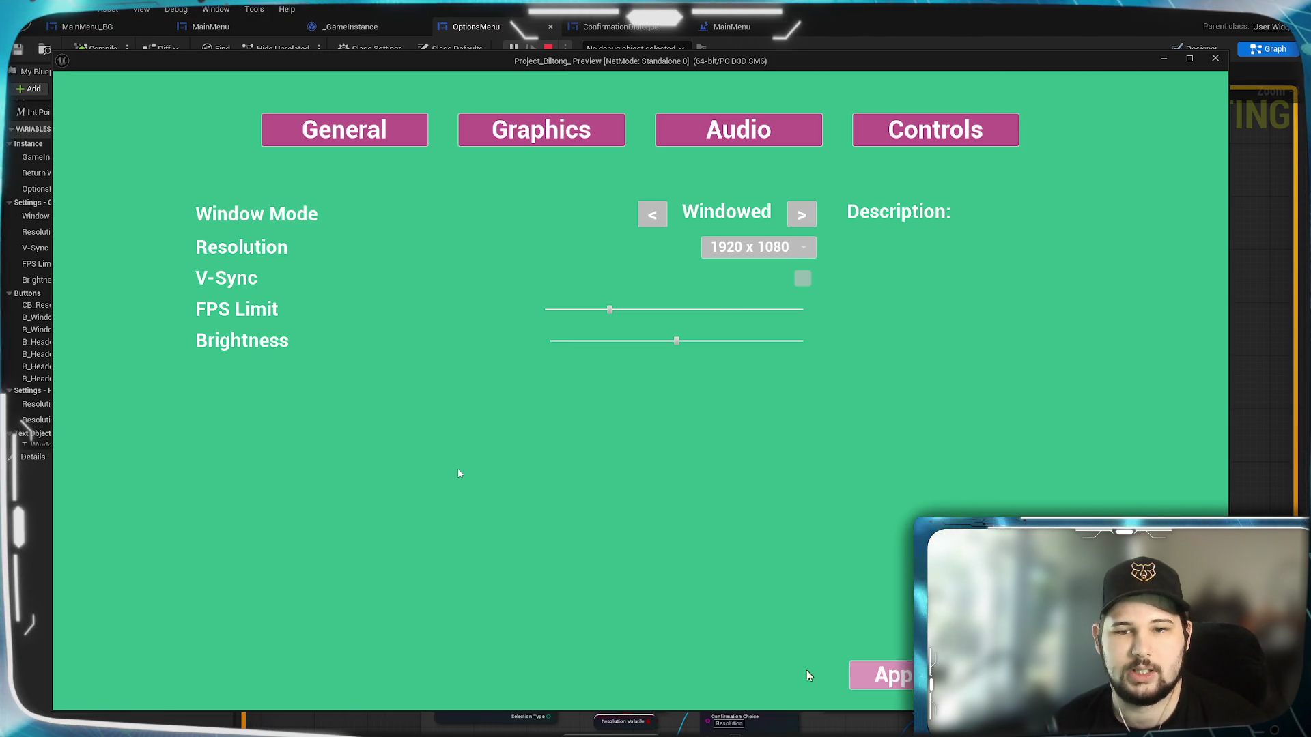
left_click(804, 277)
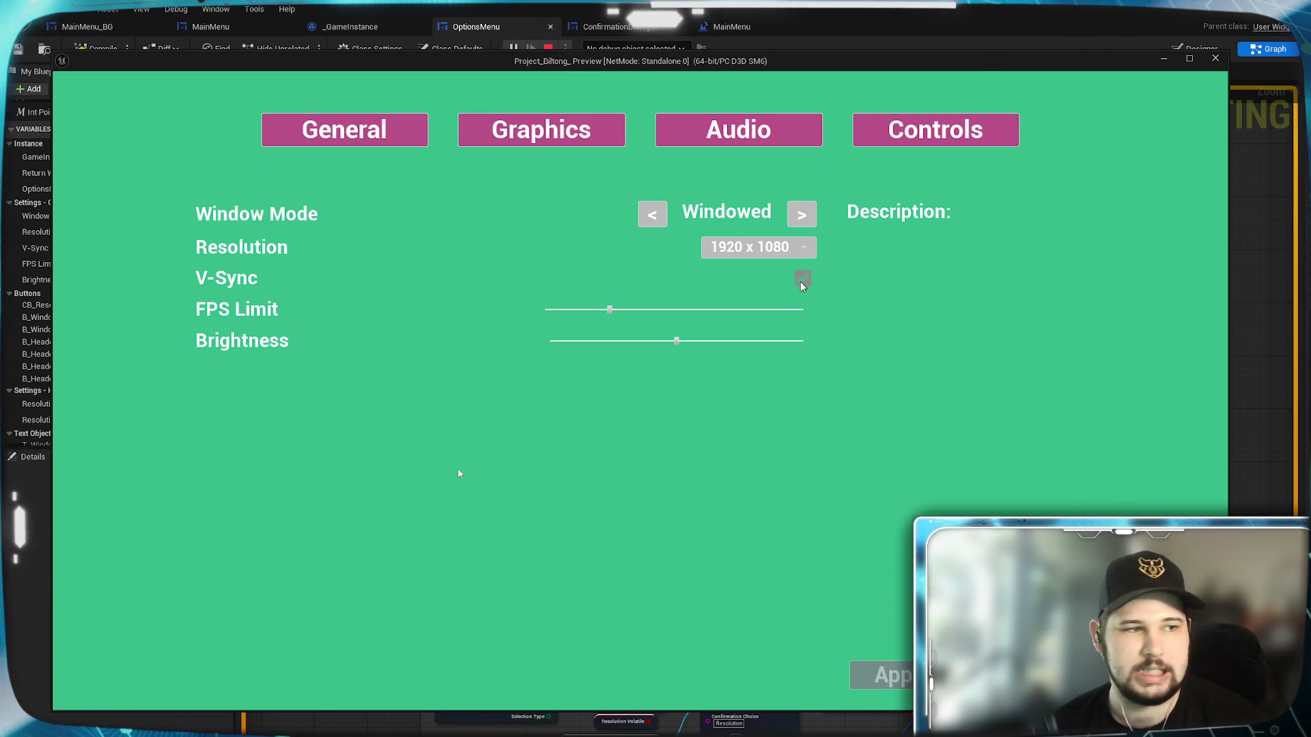
left_click_drag(827, 63, 787, 38)
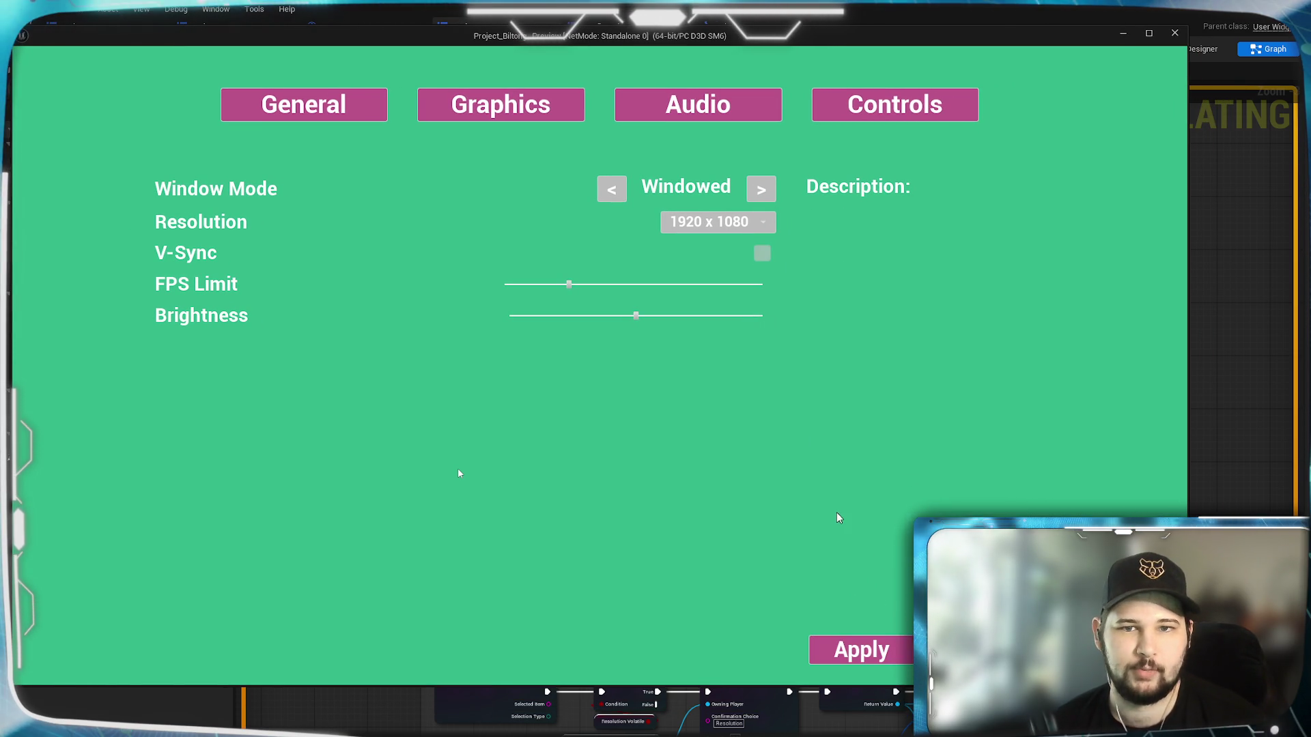
left_click(825, 653)
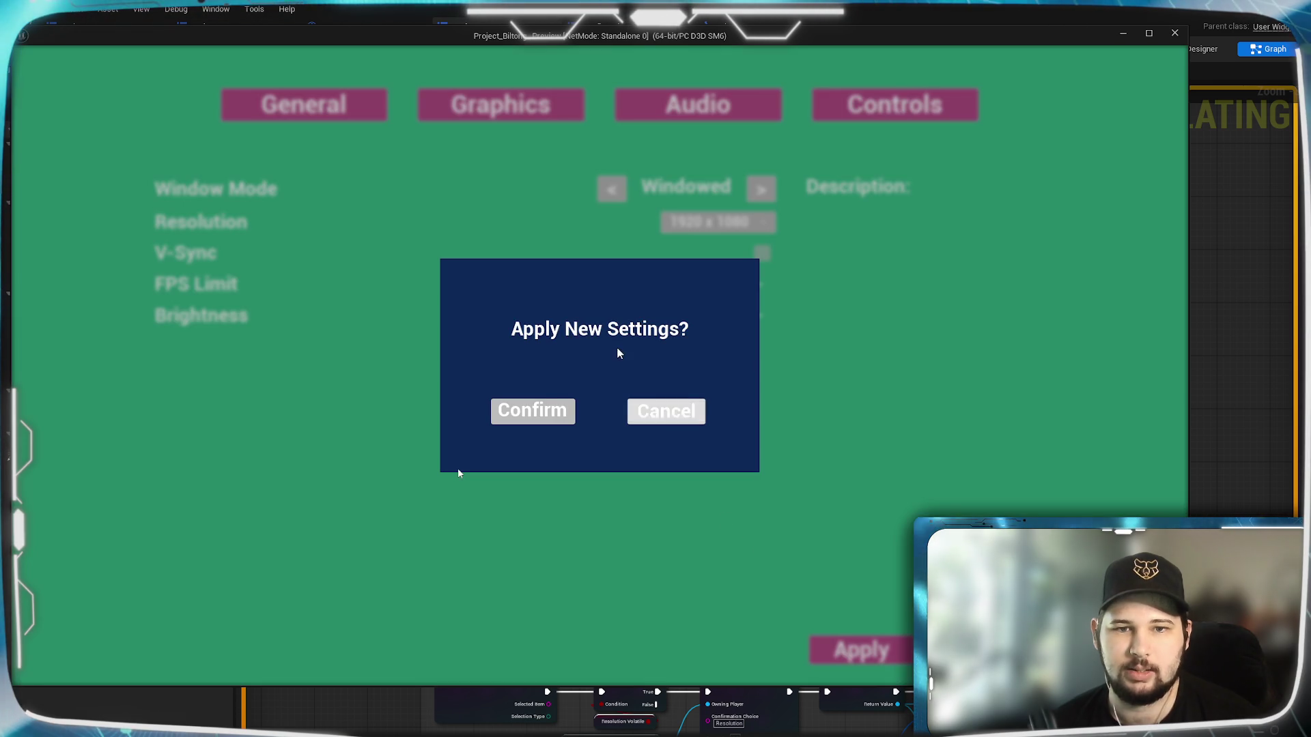
left_click(543, 411)
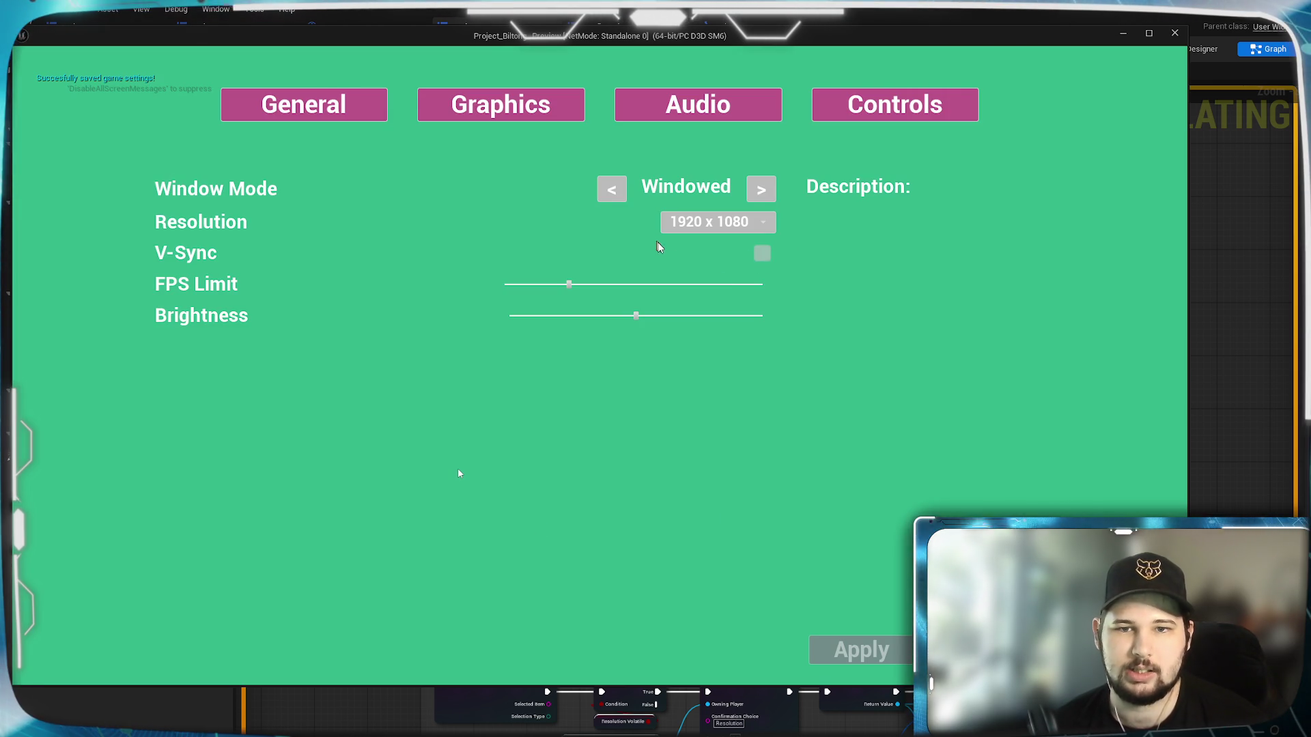
Reopen Settings, turn V-Sync on and apply, then discard the unsaved change and quit the preview.
key("Escape")
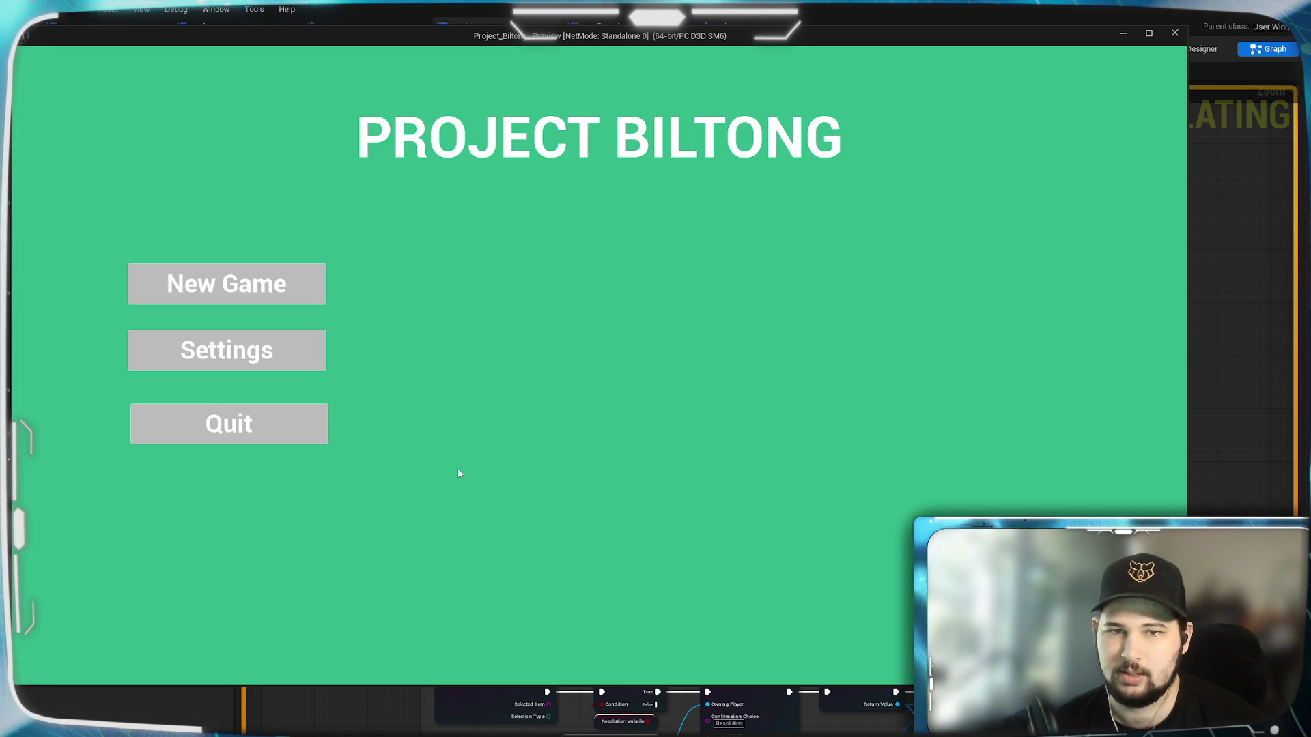
left_click(283, 350)
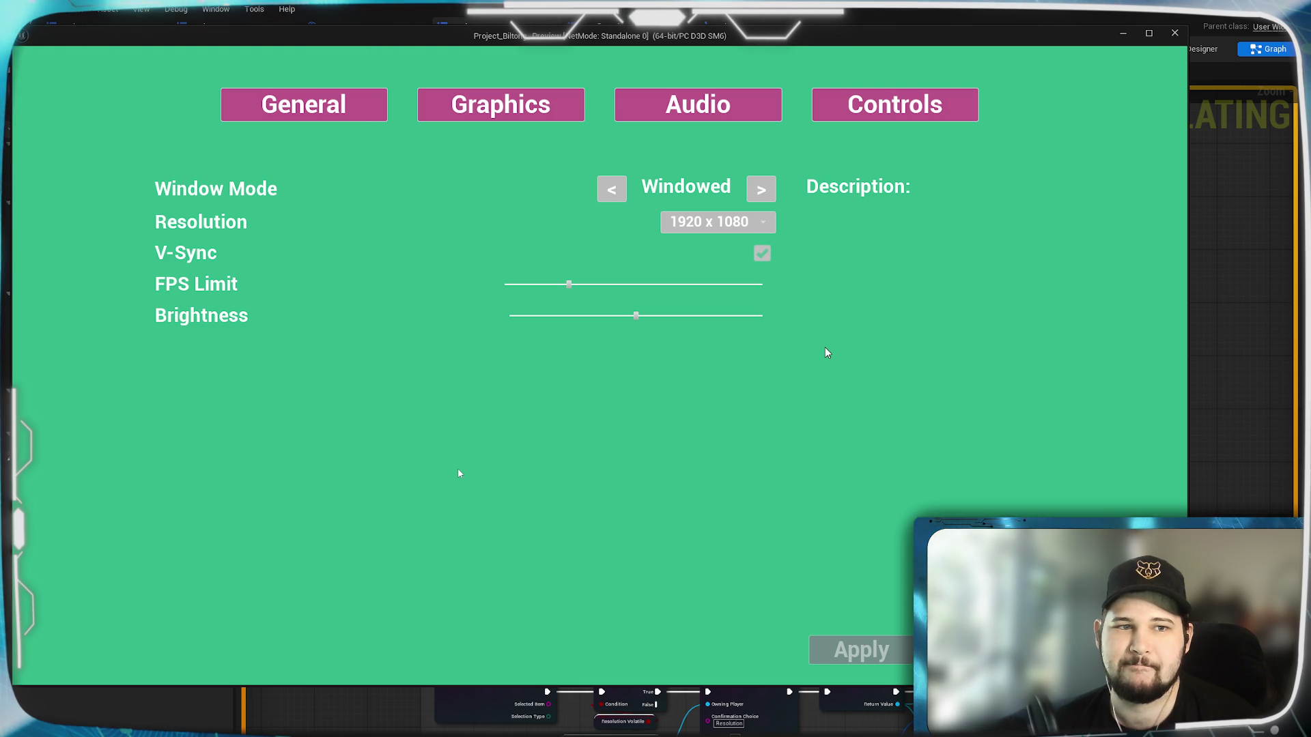
left_click(763, 254)
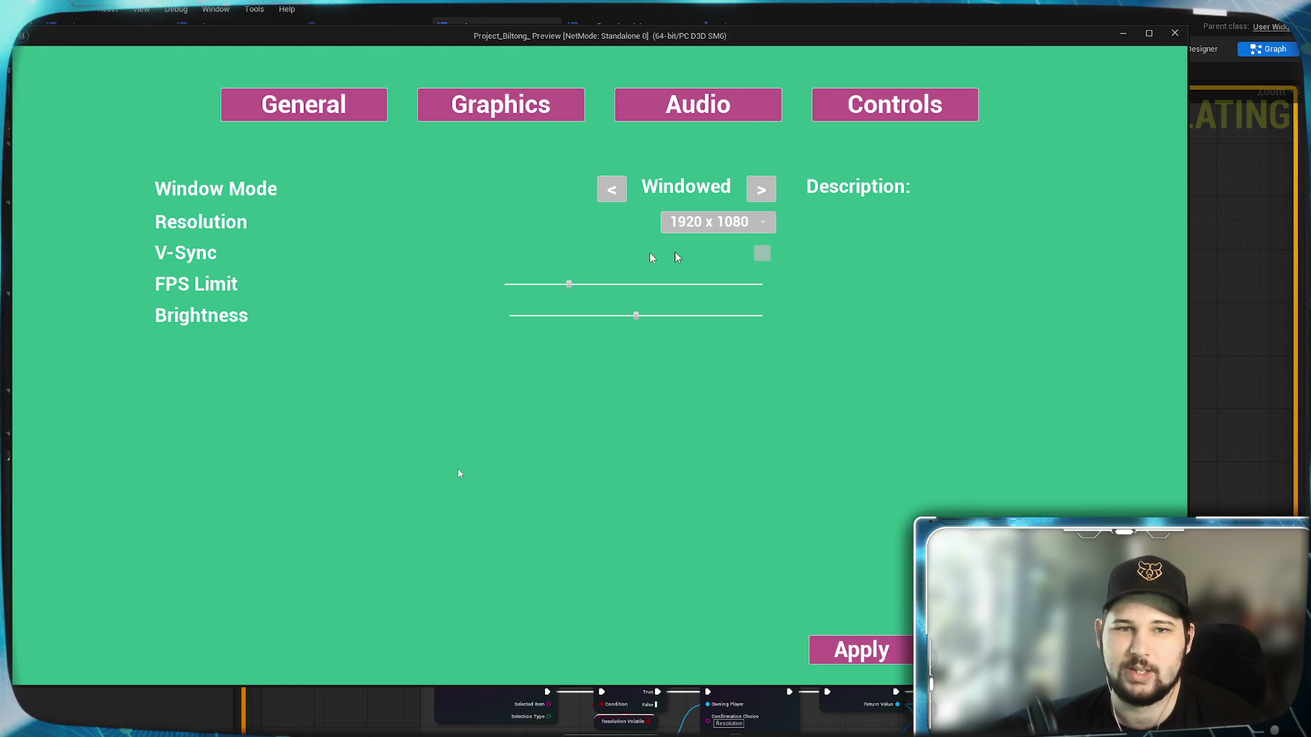
left_click(857, 650)
key("Return")
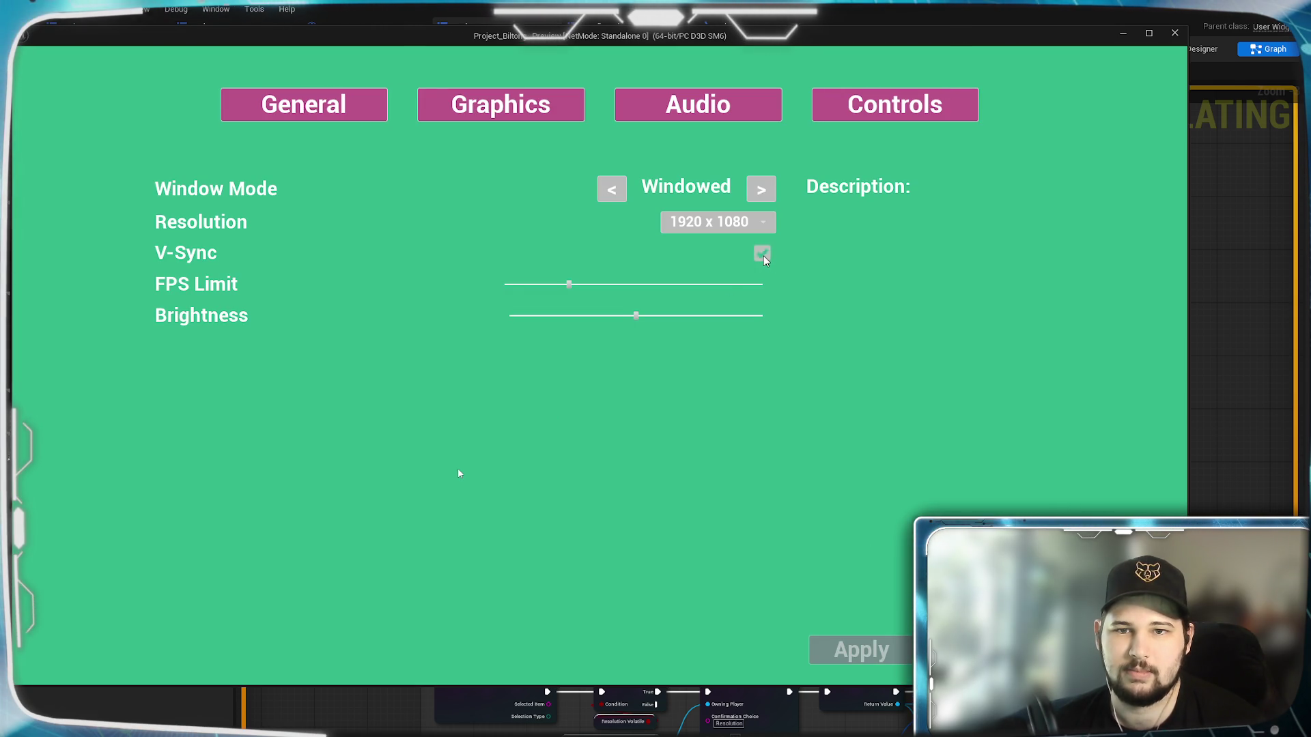
key("Escape")
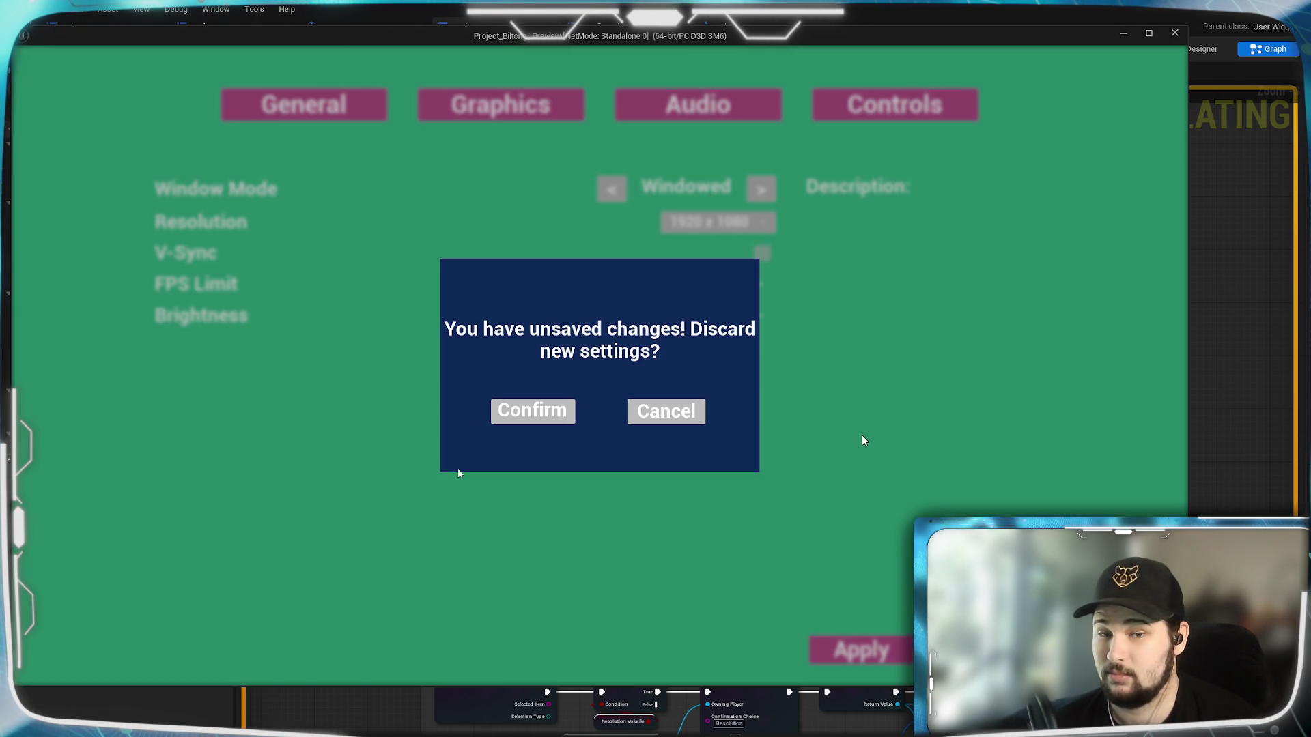
left_click(529, 411)
left_click(228, 424)
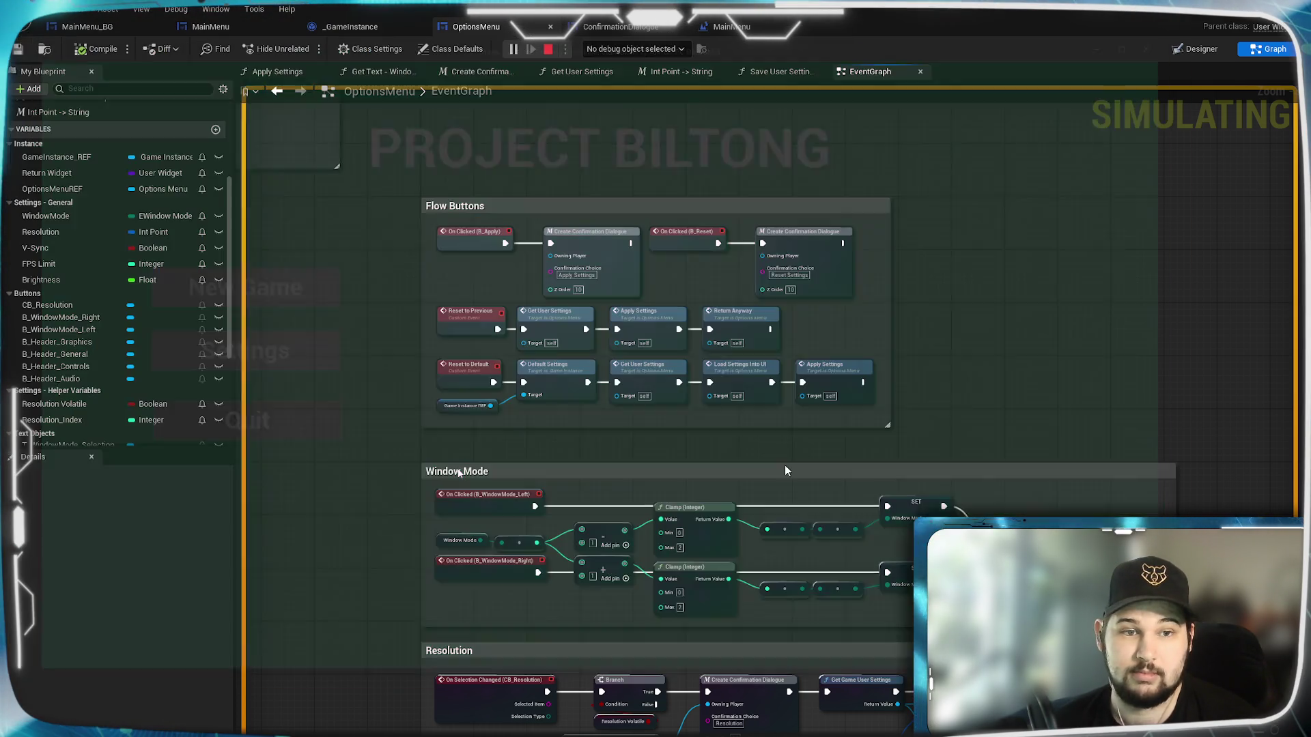
Review Save User Settings' General, Graphics, Audio and Controls groups, ending on Get User Settings.
scroll(459, 473, "up", 3)
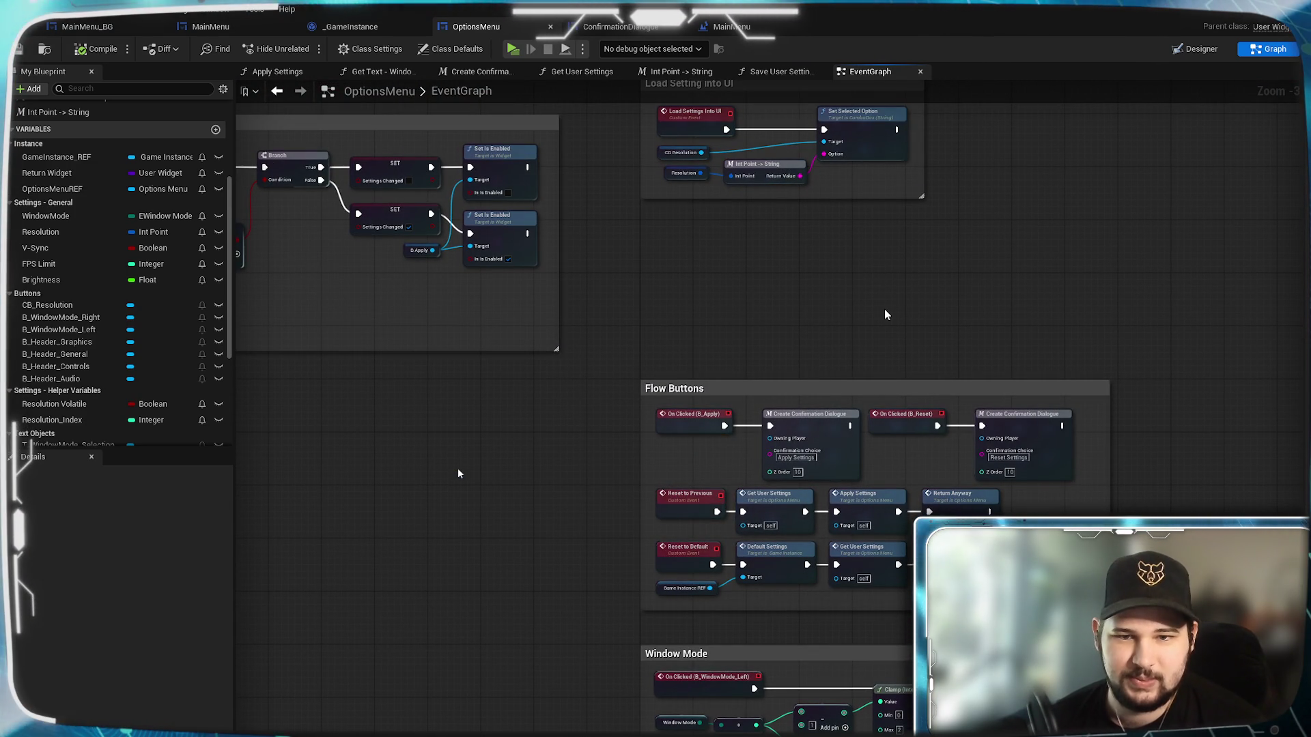
left_click_drag(886, 314, 741, 357)
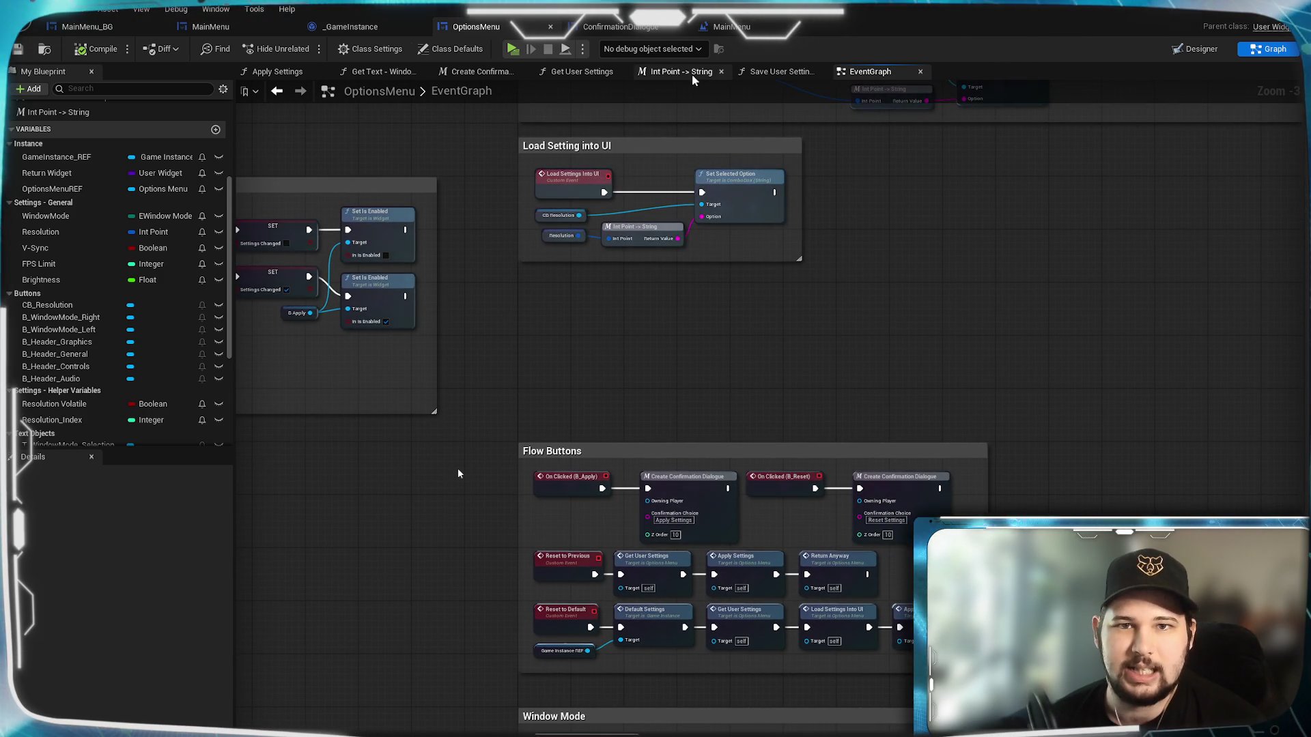
left_click(778, 72)
scroll(840, 256, "down", 1)
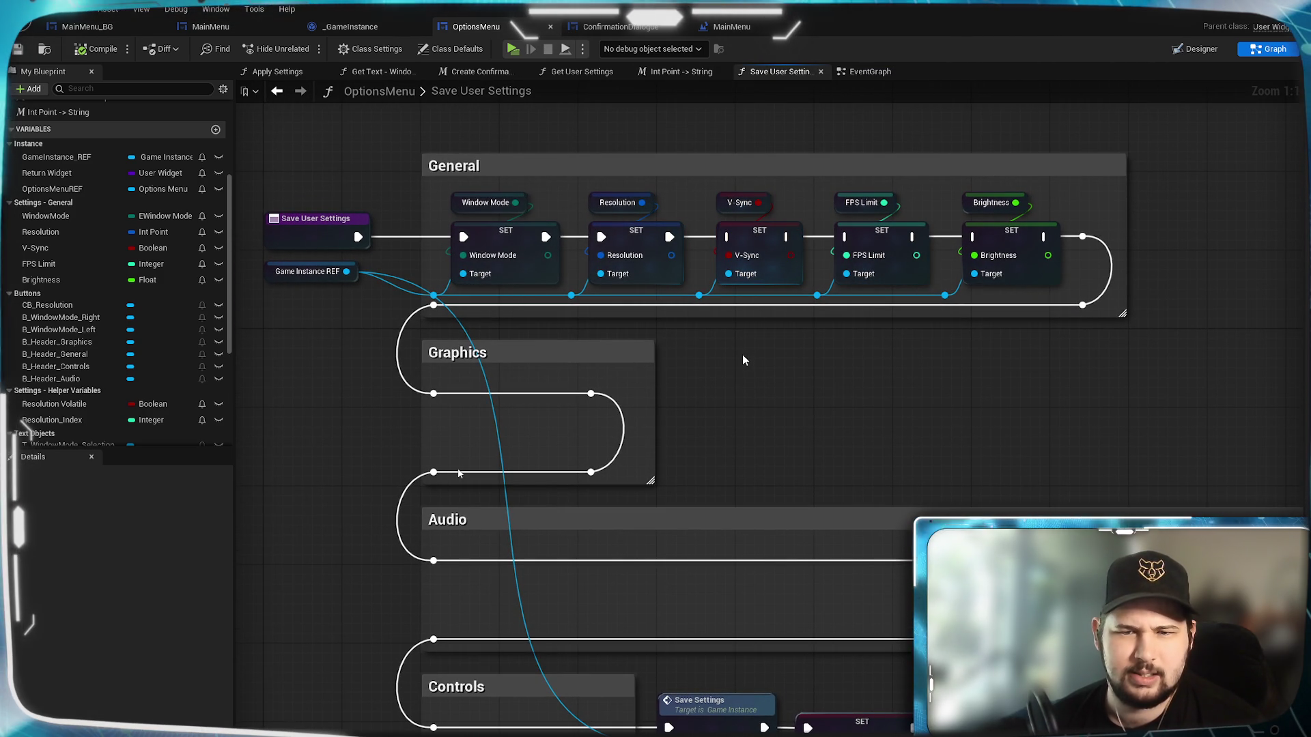
left_click_drag(740, 359, 708, 195)
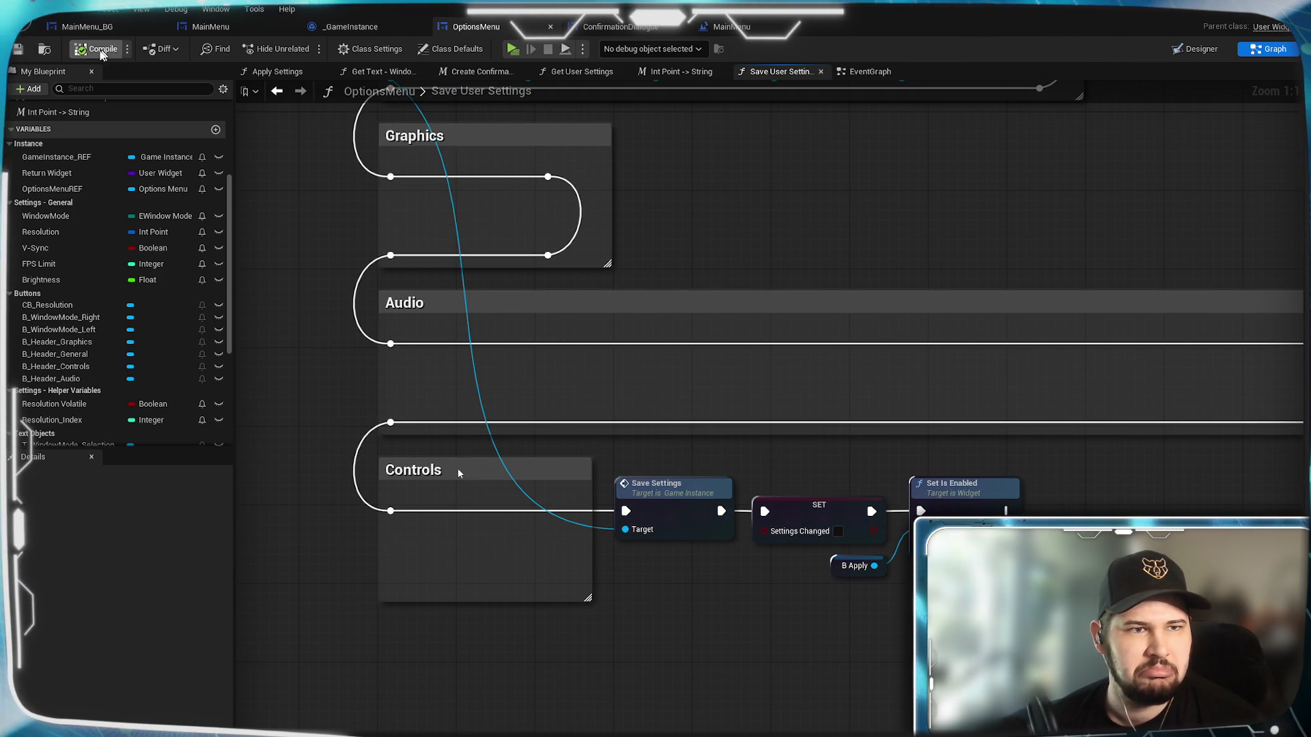
mouse_move(804, 227)
left_mouse_down()
mouse_move(840, 690)
mouse_move(883, 423)
left_mouse_up()
left_click(582, 71)
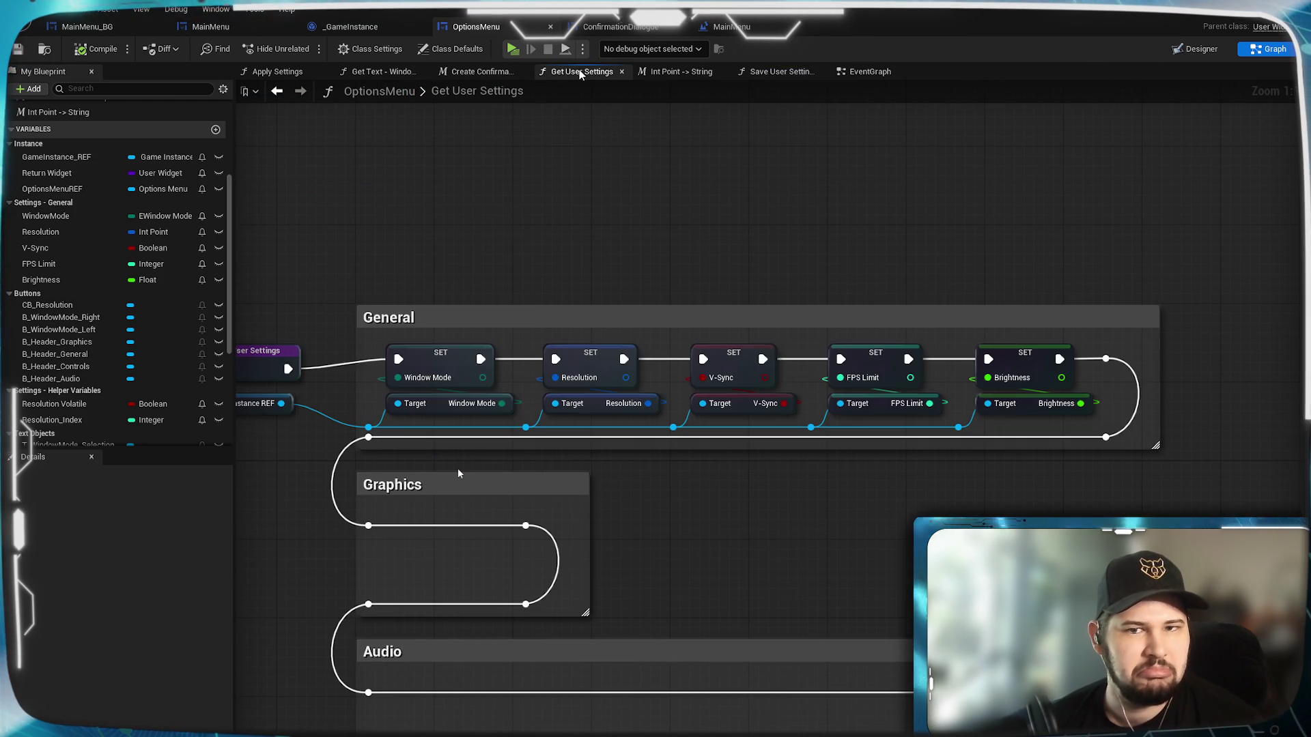
Look through the Get User Settings, Get Text - Window Mode and Apply Settings graphs, then the Flow Buttons.
left_click_drag(717, 511, 840, 420)
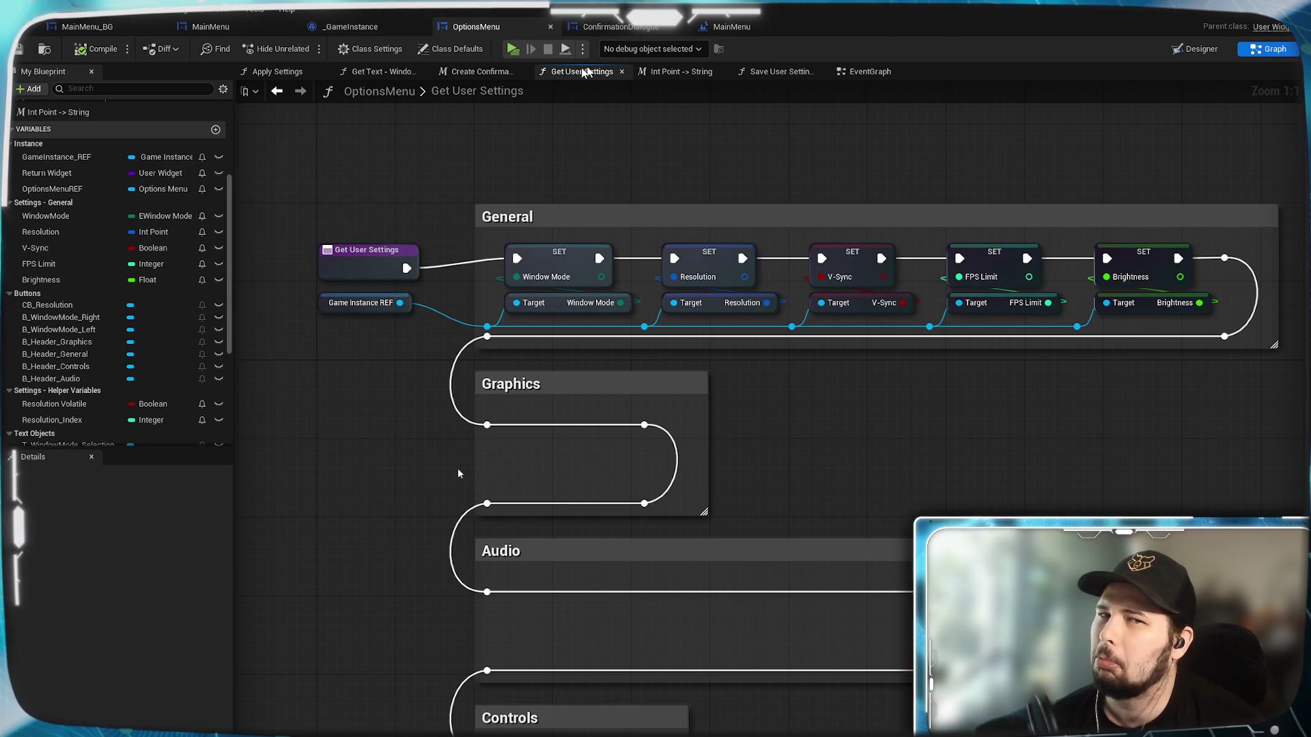
left_click(365, 72)
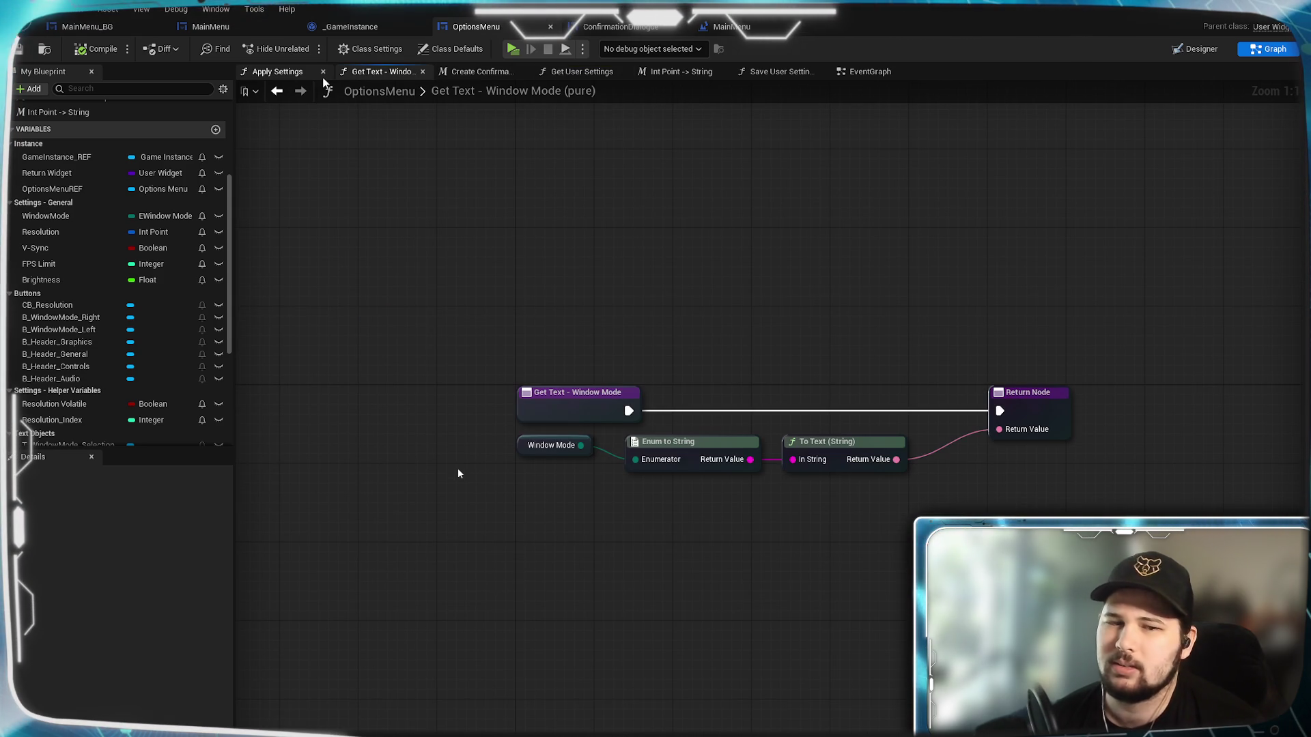
left_click(298, 72)
left_click_drag(626, 217, 779, 223)
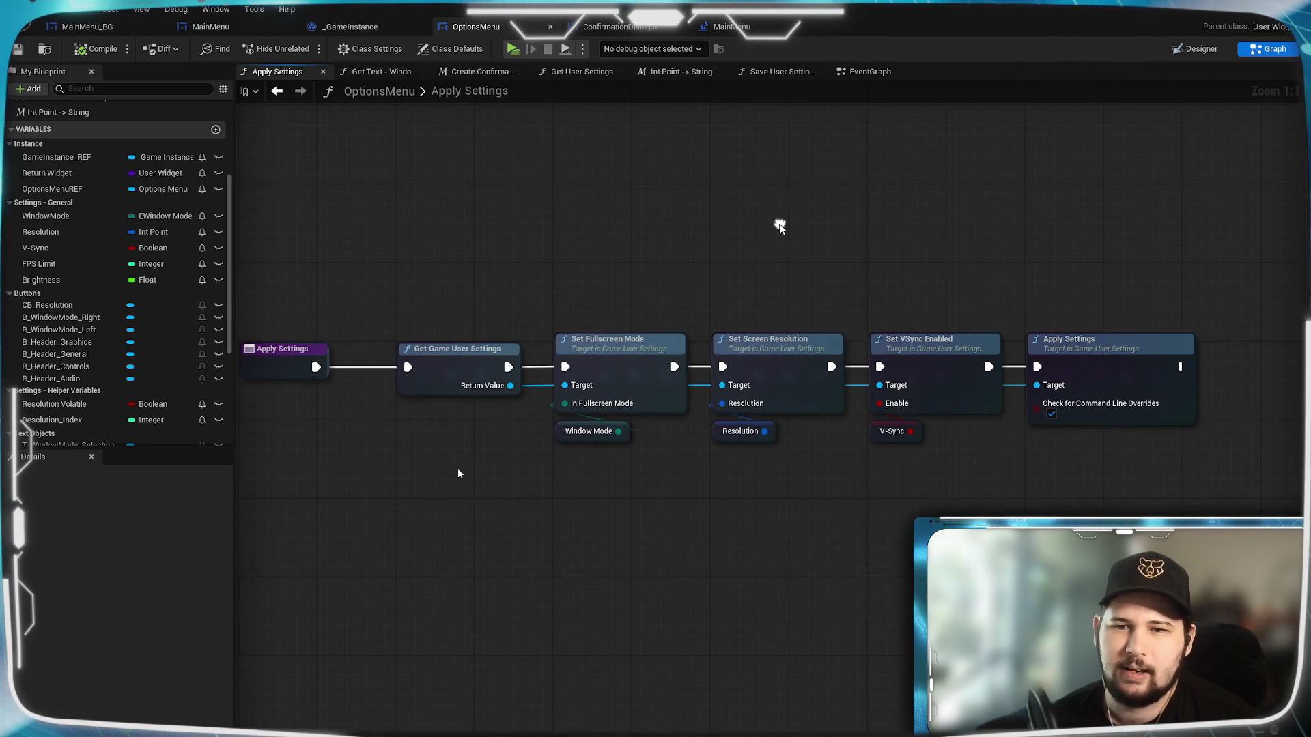
left_click_drag(879, 213, 953, 202)
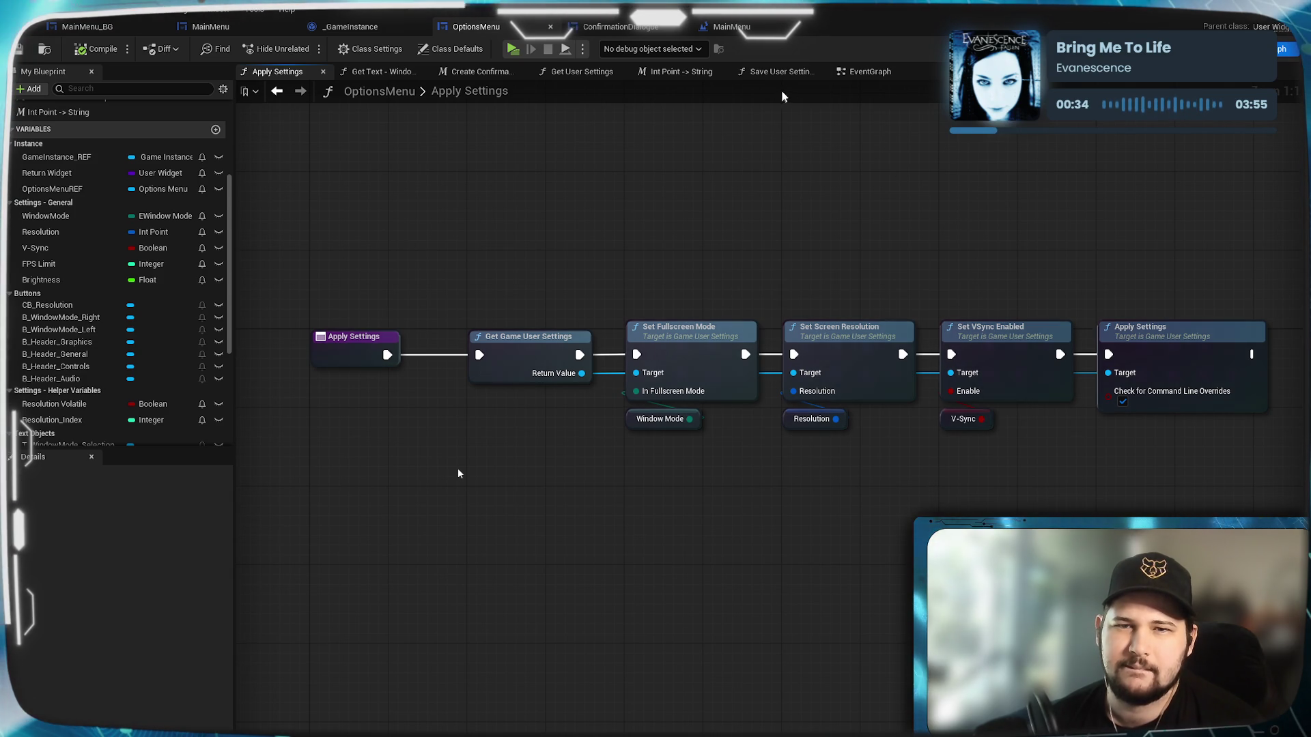
left_click(870, 72)
left_click_drag(765, 410, 759, 229)
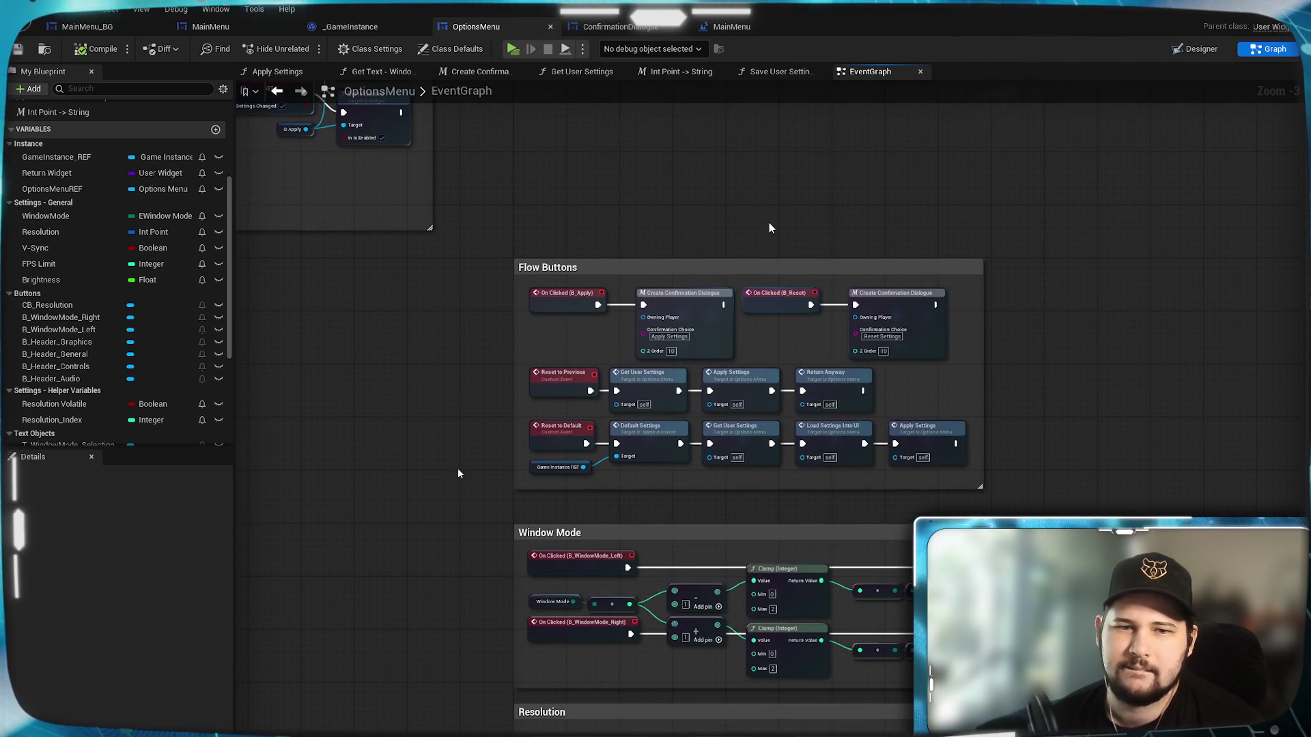
scroll(571, 327, "up", 2)
scroll(927, 338, "up", 1)
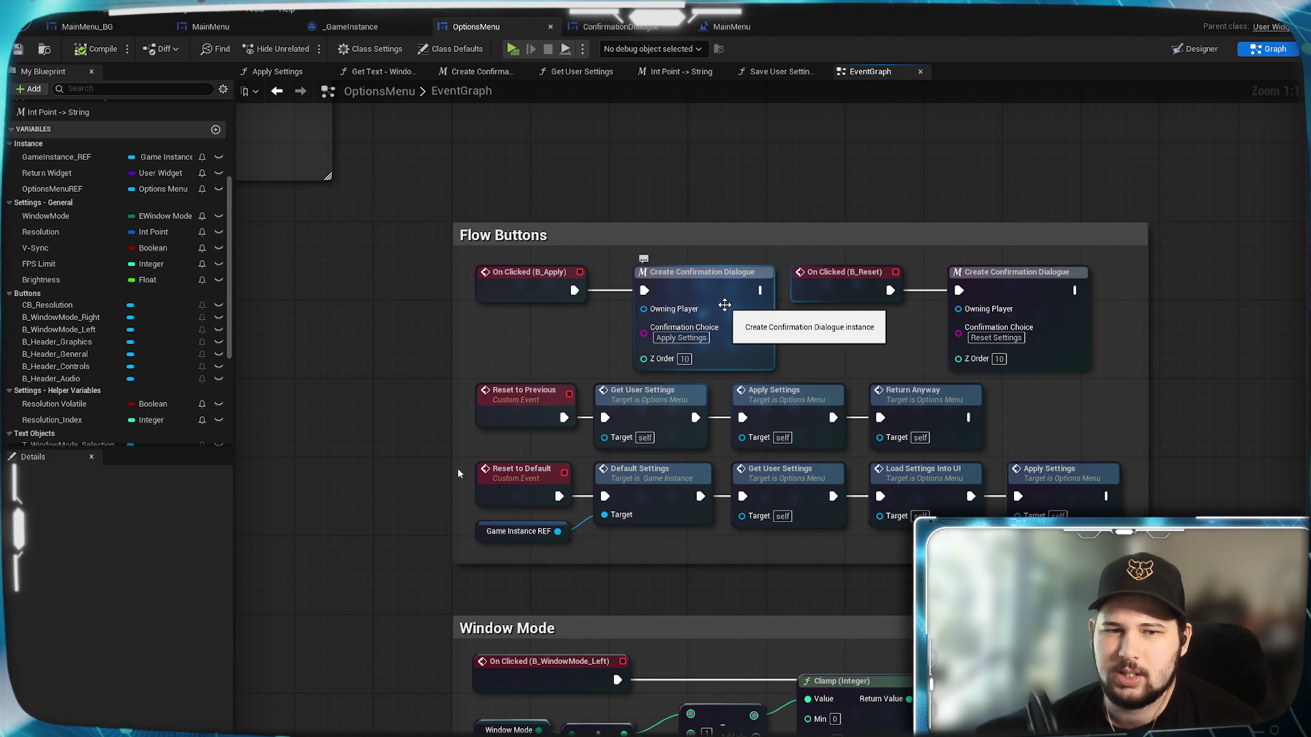
Inspect ConfirmationDialogue's Save User Settings call, then view OptionsMenu's settings-changed comparison nodes.
left_click(615, 27)
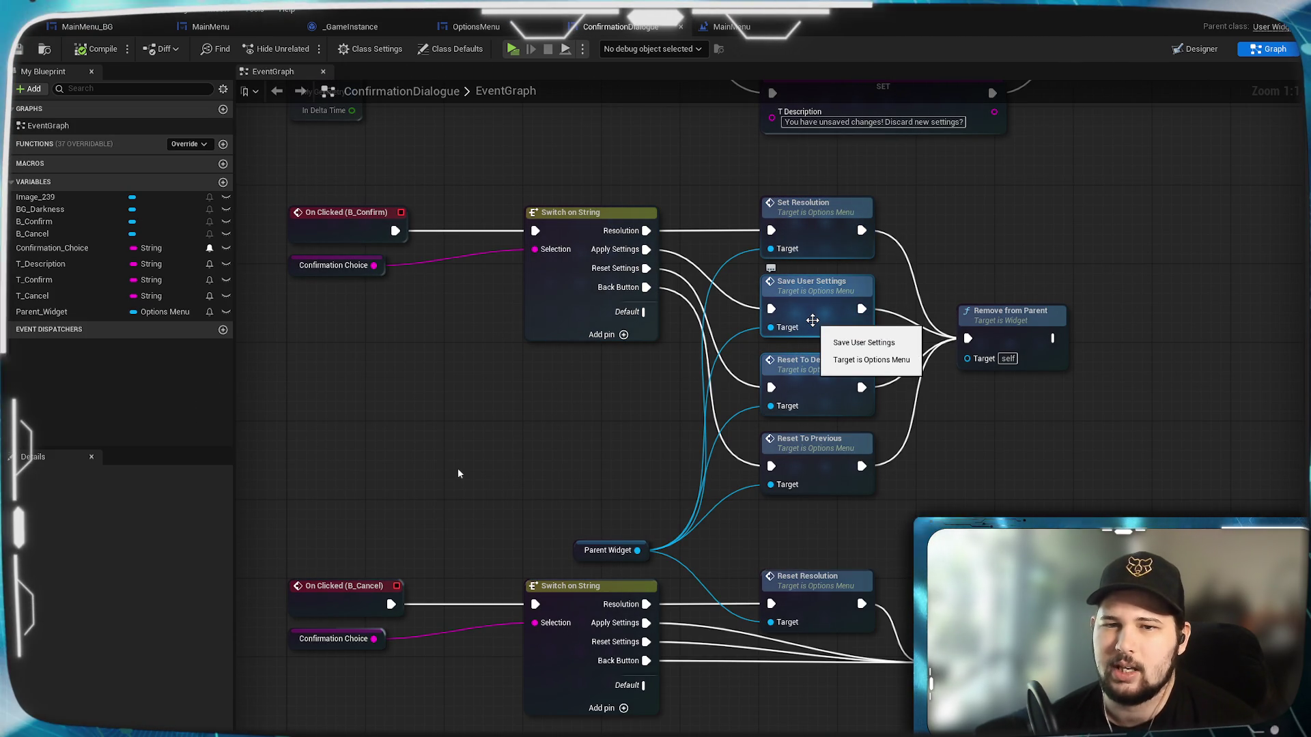
left_click(832, 317)
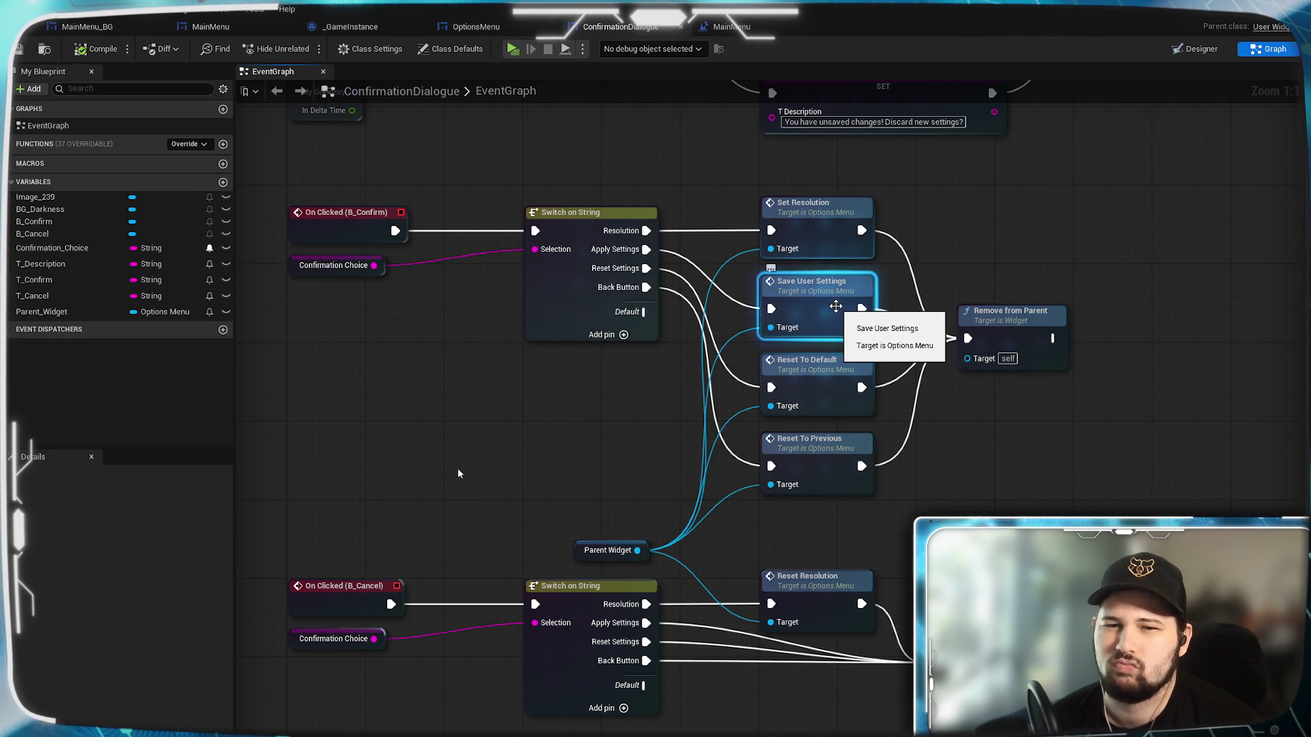
left_click(477, 27)
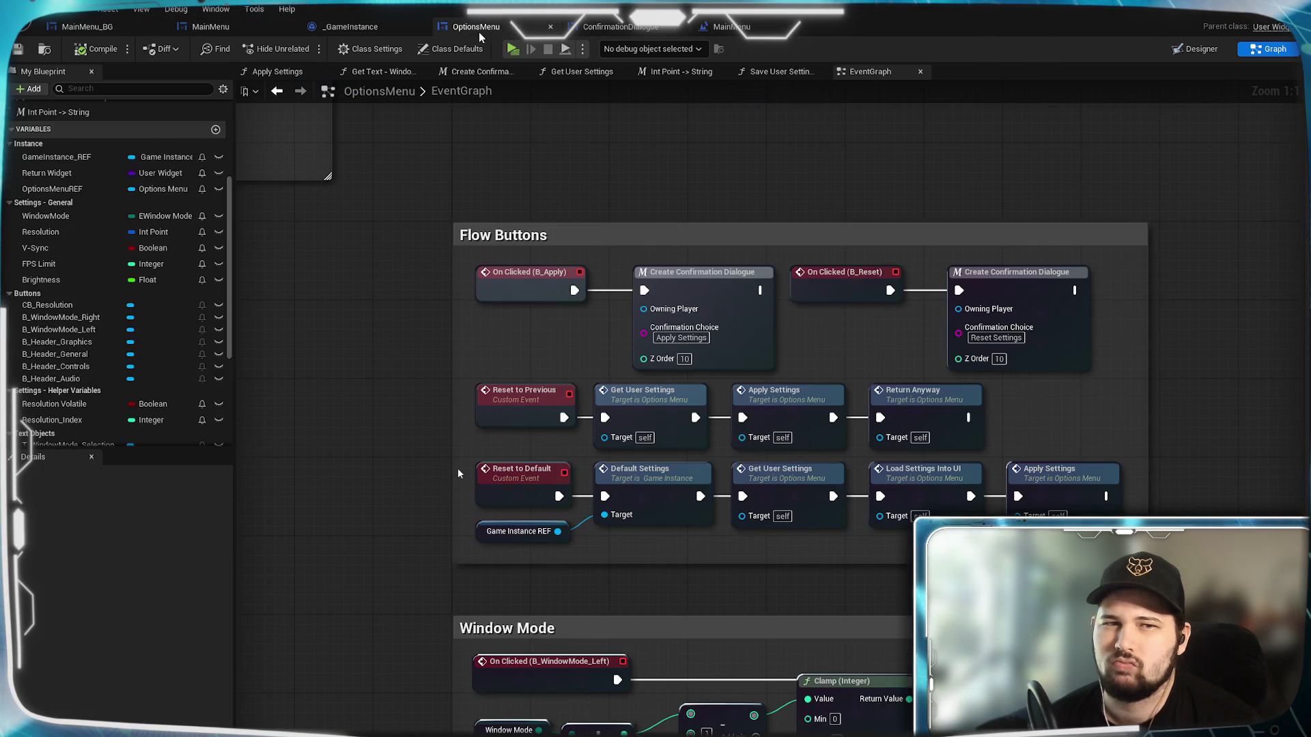
mouse_move(432, 227)
left_mouse_down()
mouse_move(1005, 325)
mouse_move(887, 544)
mouse_move(662, 532)
left_mouse_up()
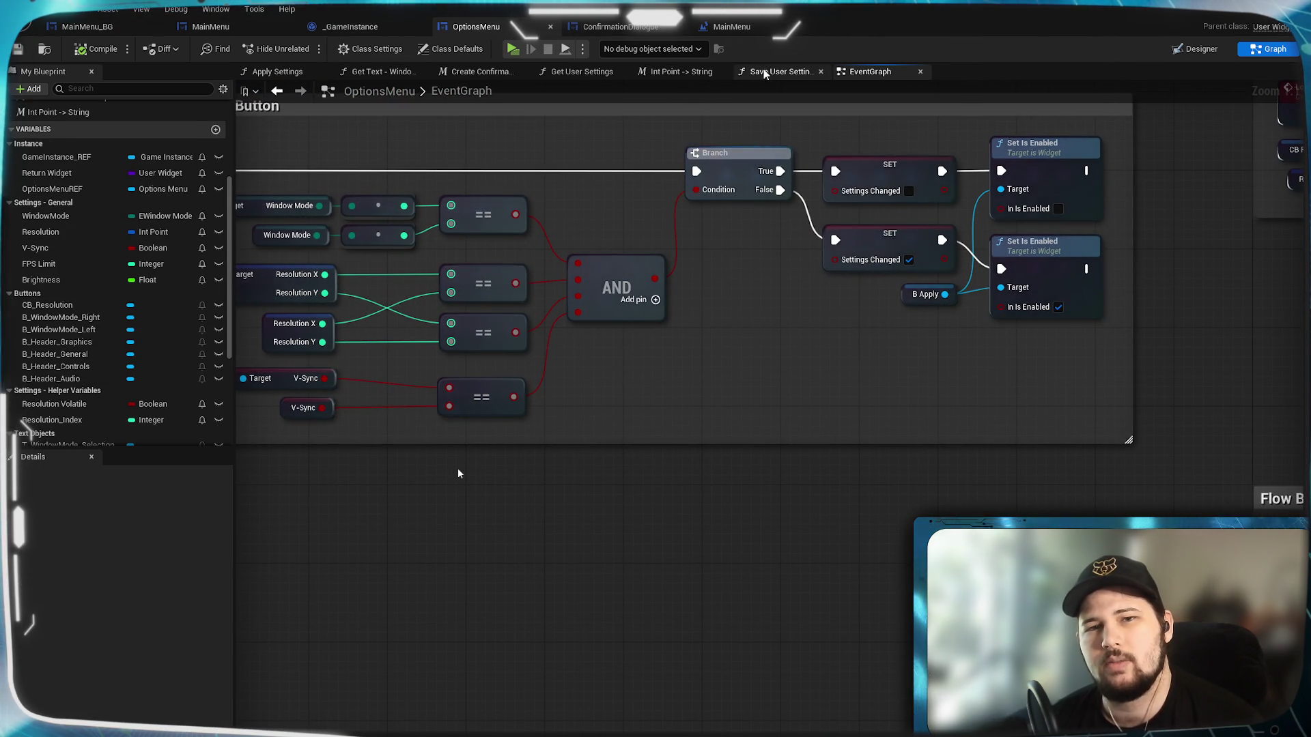
In Save User Settings, chain the V-Sync SET node's execution into FPS Limit and Brightness.
left_click(771, 71)
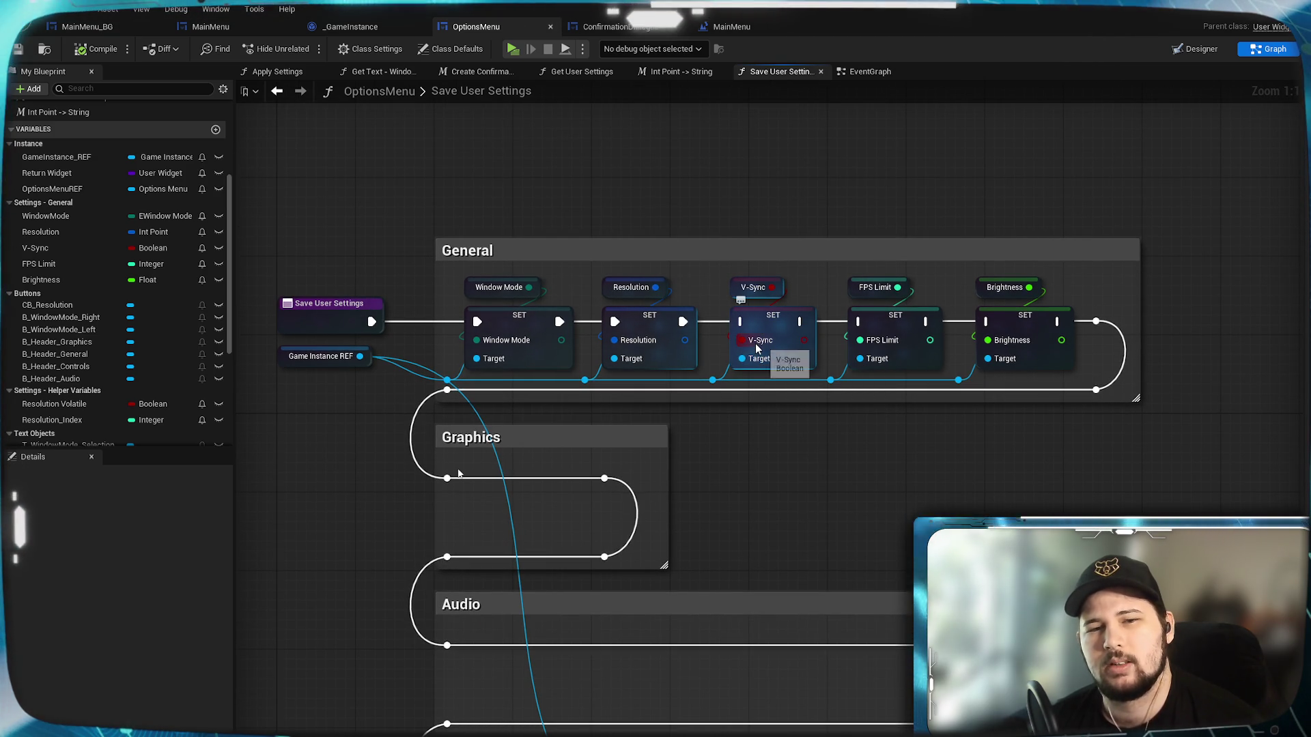
left_click(757, 319)
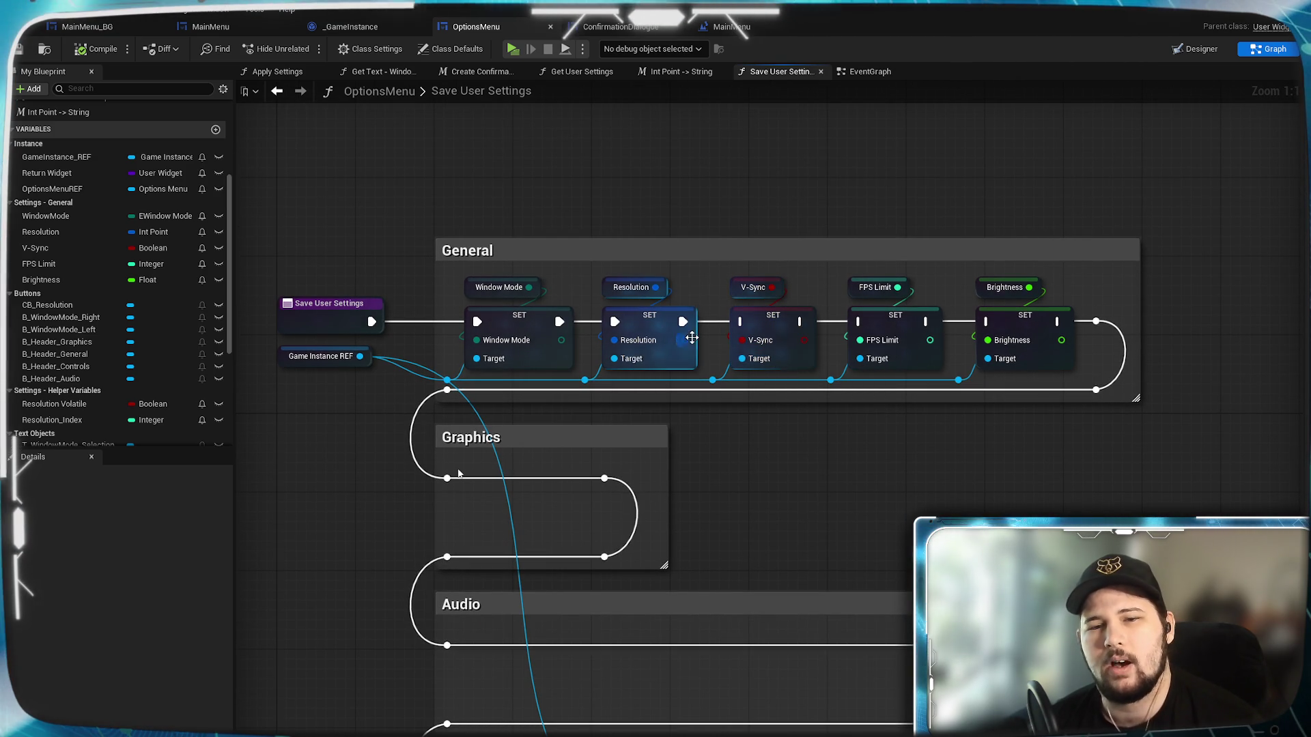
left_click_drag(799, 321, 1095, 321)
left_click(895, 315)
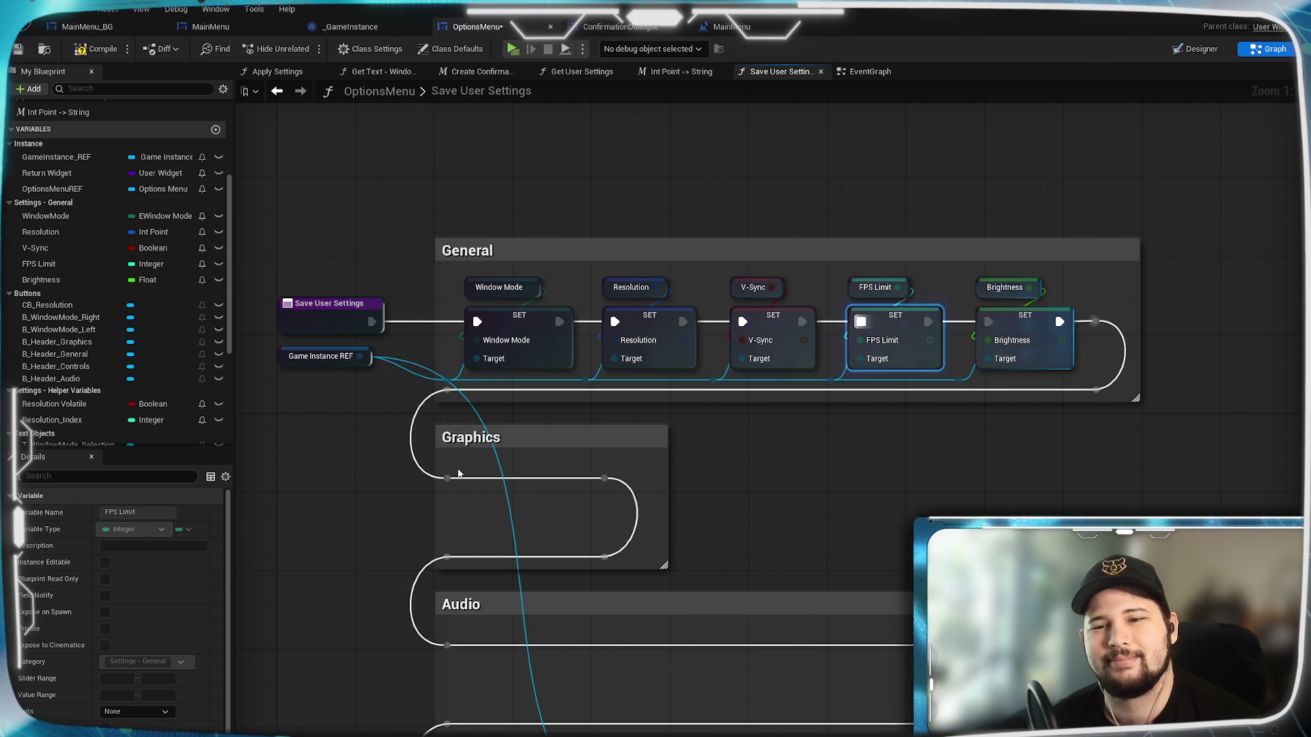
Compile the OptionsMenu blueprint and save it with Ctrl+S.
left_click(92, 53)
key("ctrl+s")
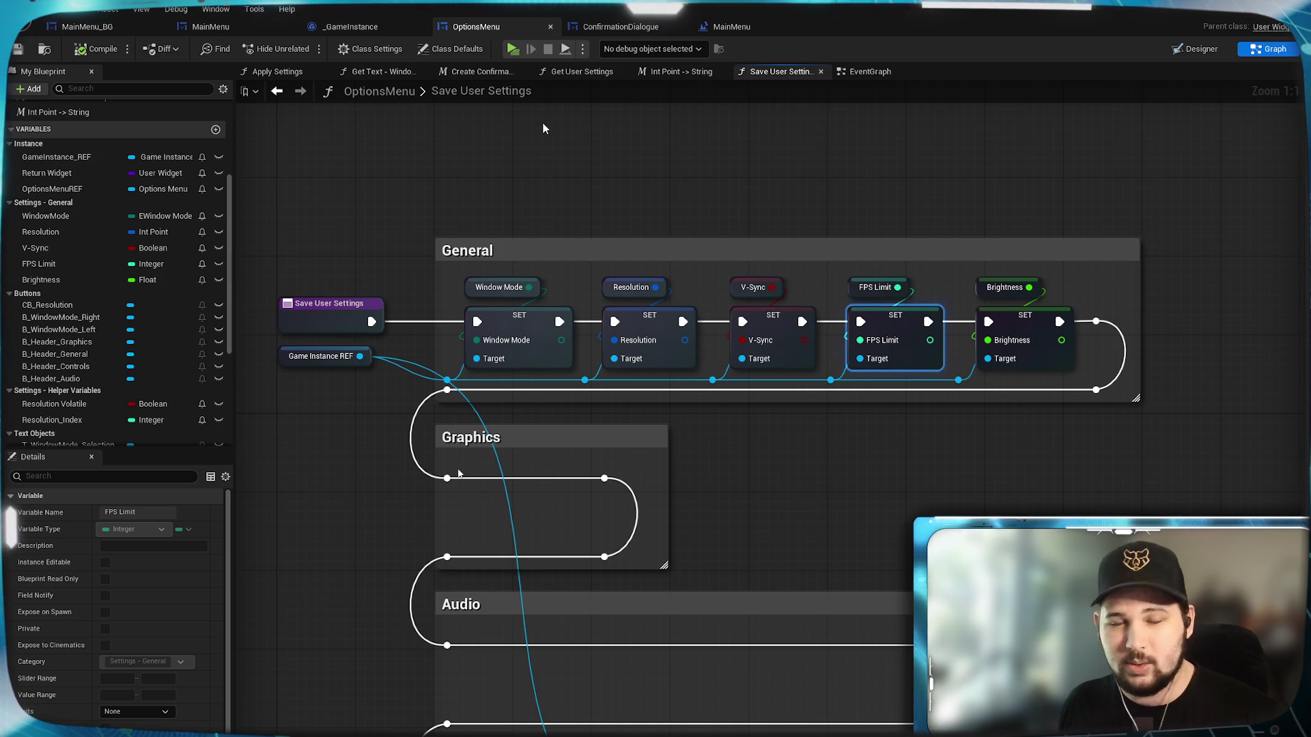
left_click(547, 157)
Launch a standalone preview and apply V-Sync turned off in Settings, then return to the main menu.
left_click(513, 49)
left_click(261, 362)
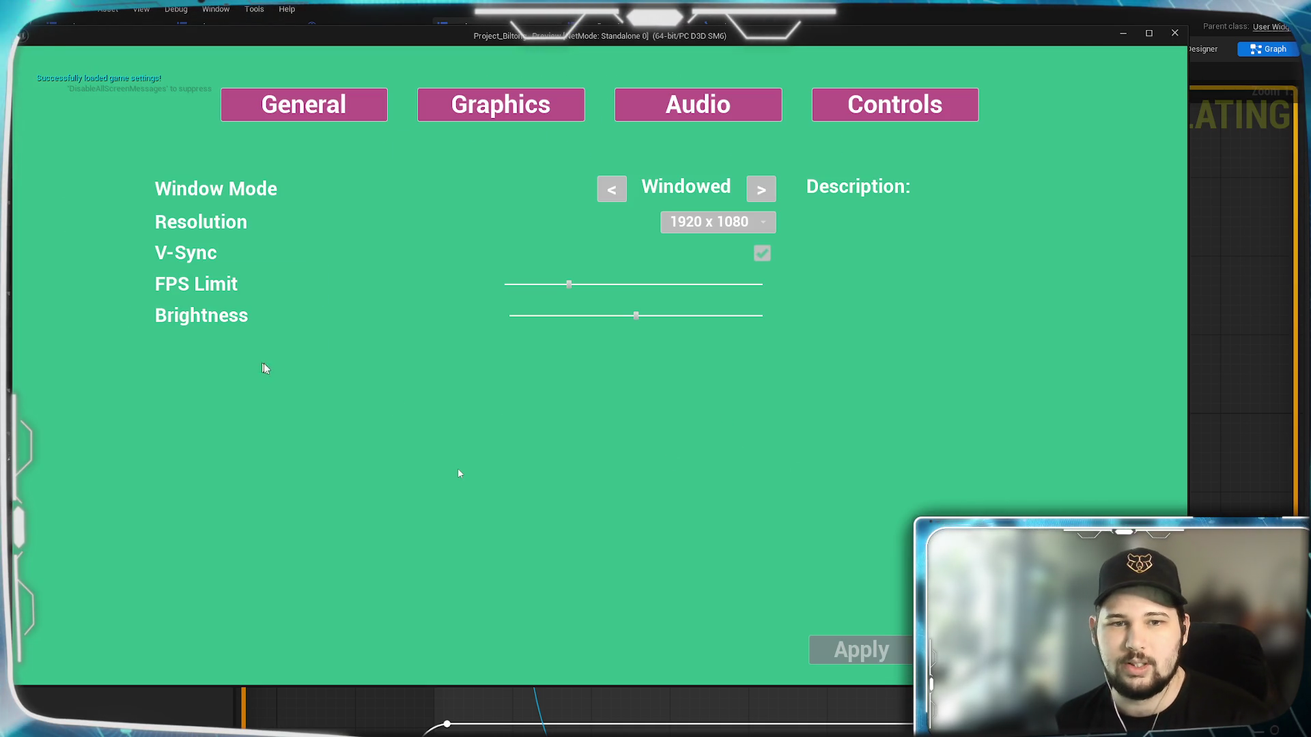
left_click(760, 254)
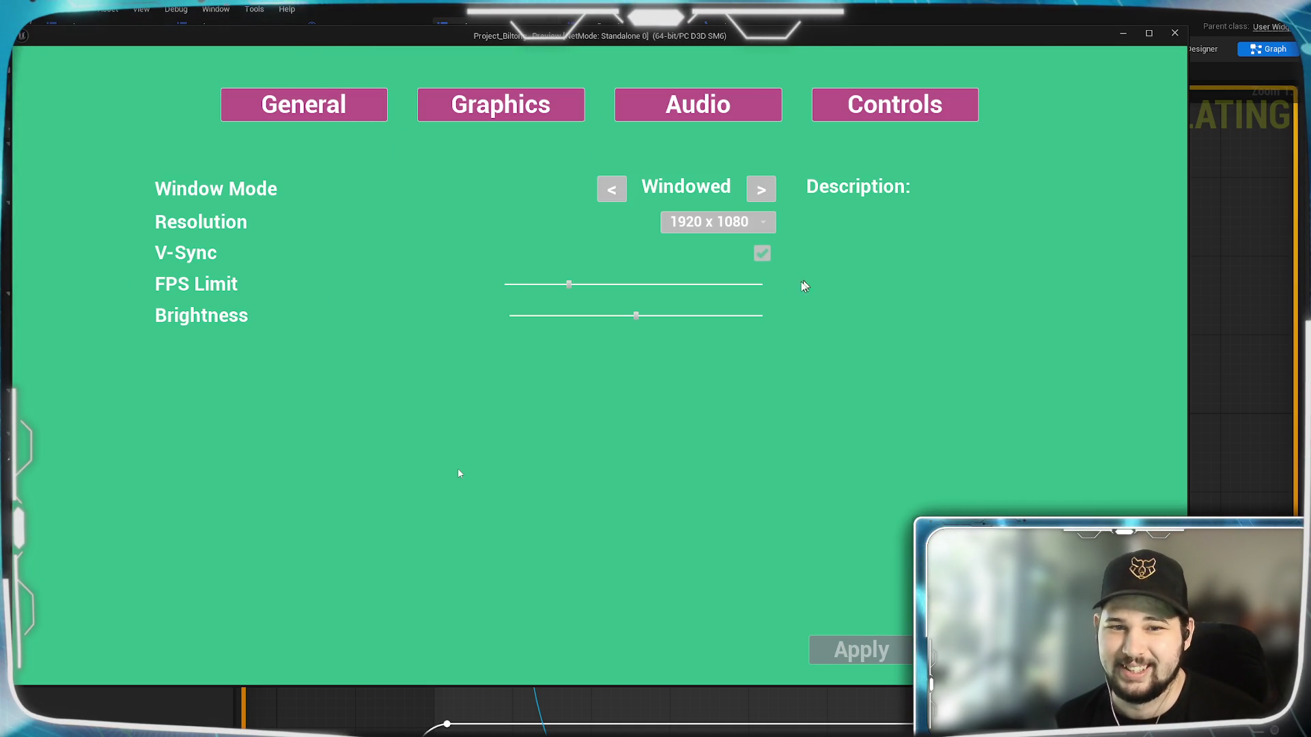
mouse_move(808, 41)
left_mouse_down()
mouse_move(867, 76)
mouse_move(812, 59)
mouse_move(792, 33)
left_mouse_up()
left_click(750, 246)
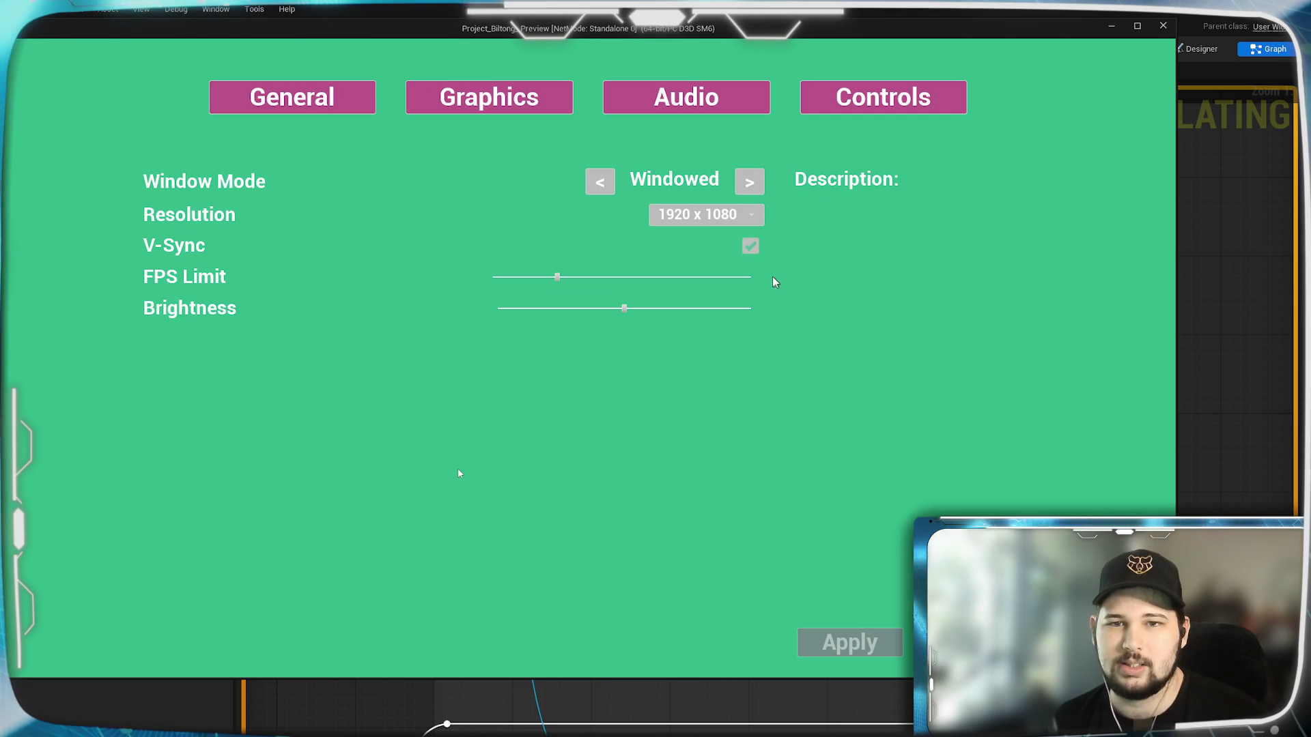
left_click(812, 656)
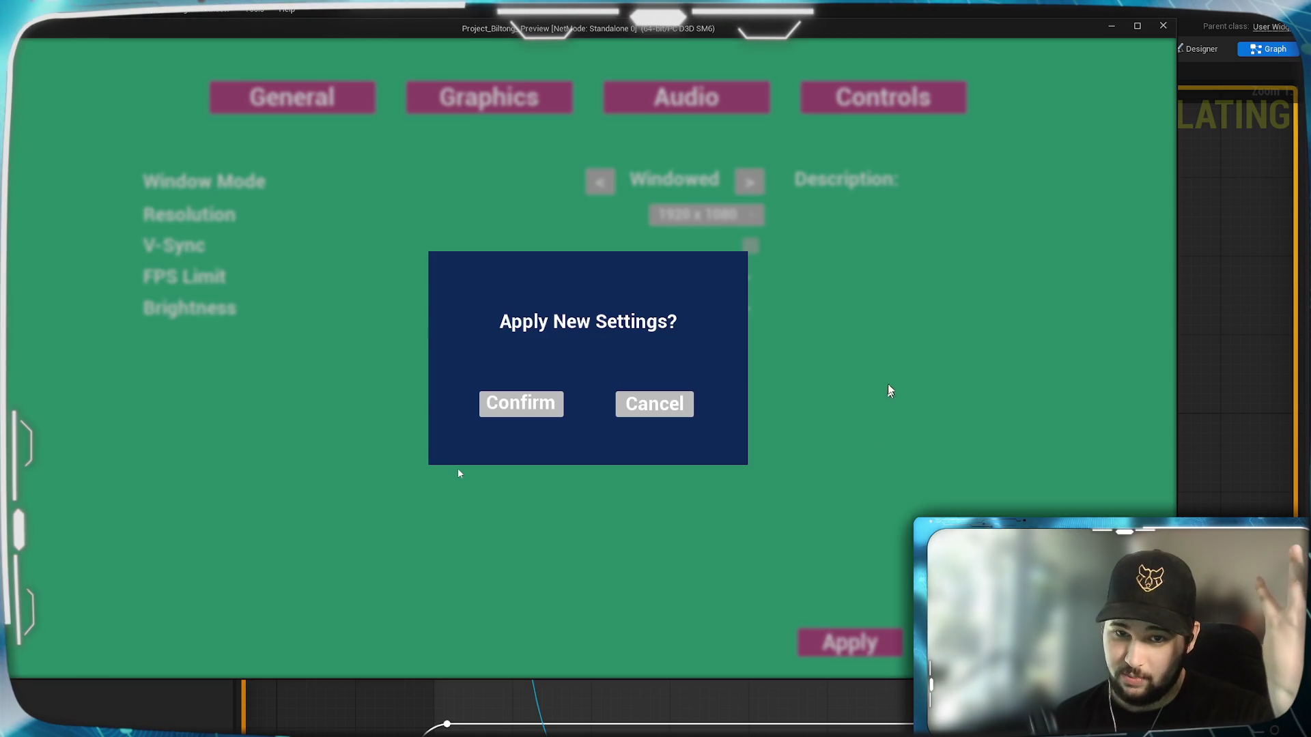
left_click(565, 410)
key("Escape")
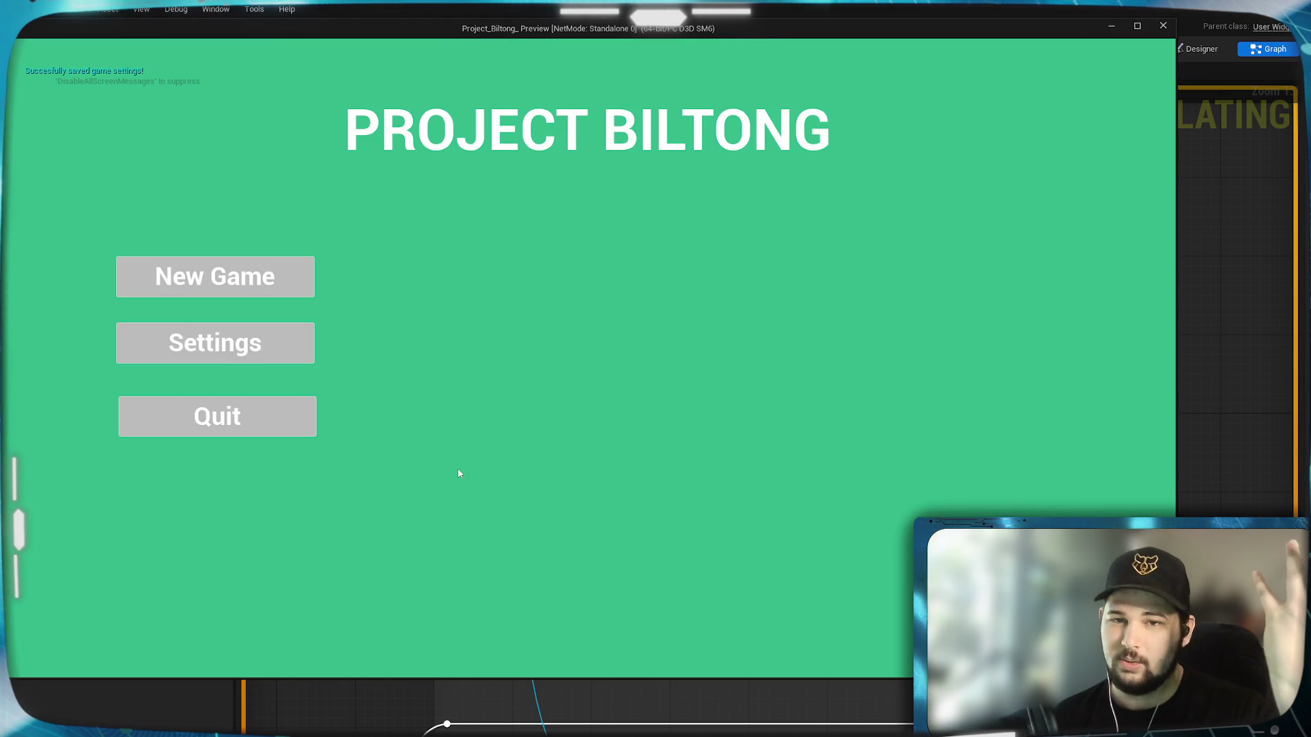
Reopen Settings to check saved values, enable V-Sync, apply and confirm, then quit the preview.
left_click(154, 347)
left_click(746, 245)
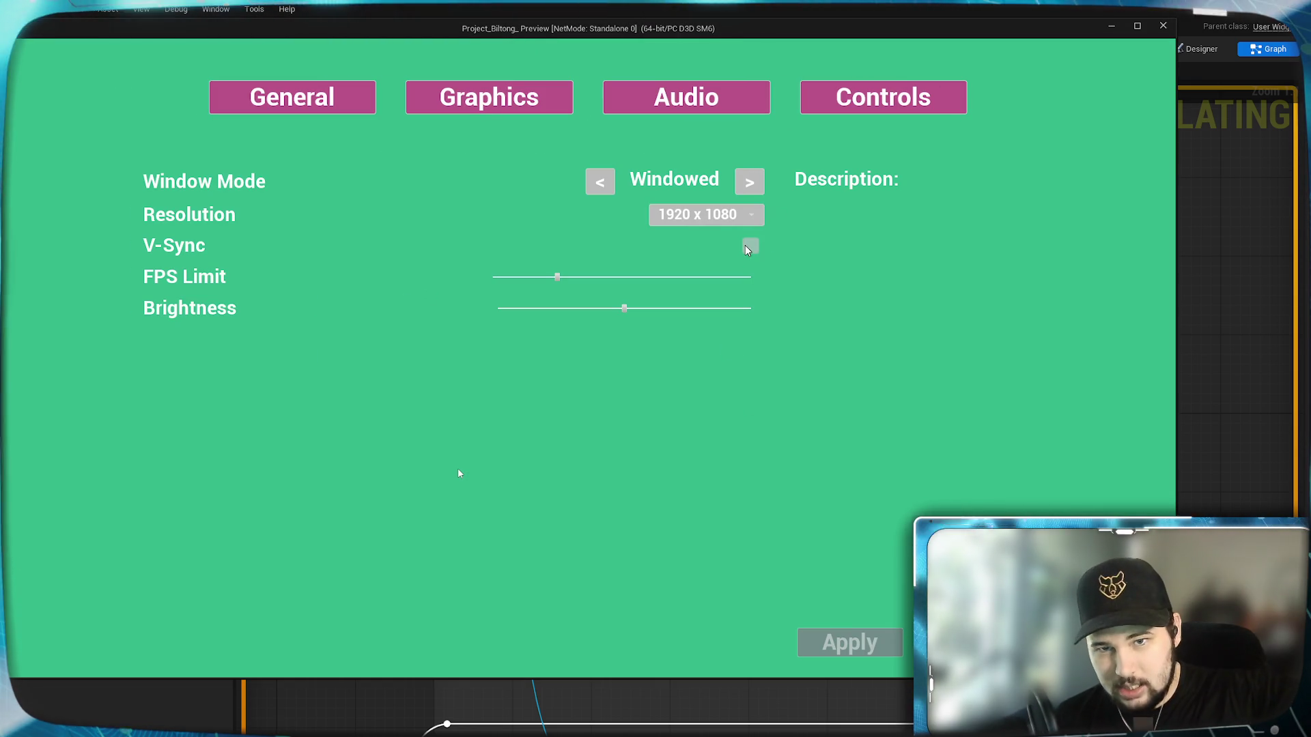
left_click(750, 253)
left_click(750, 252)
left_click(750, 252)
left_click(750, 251)
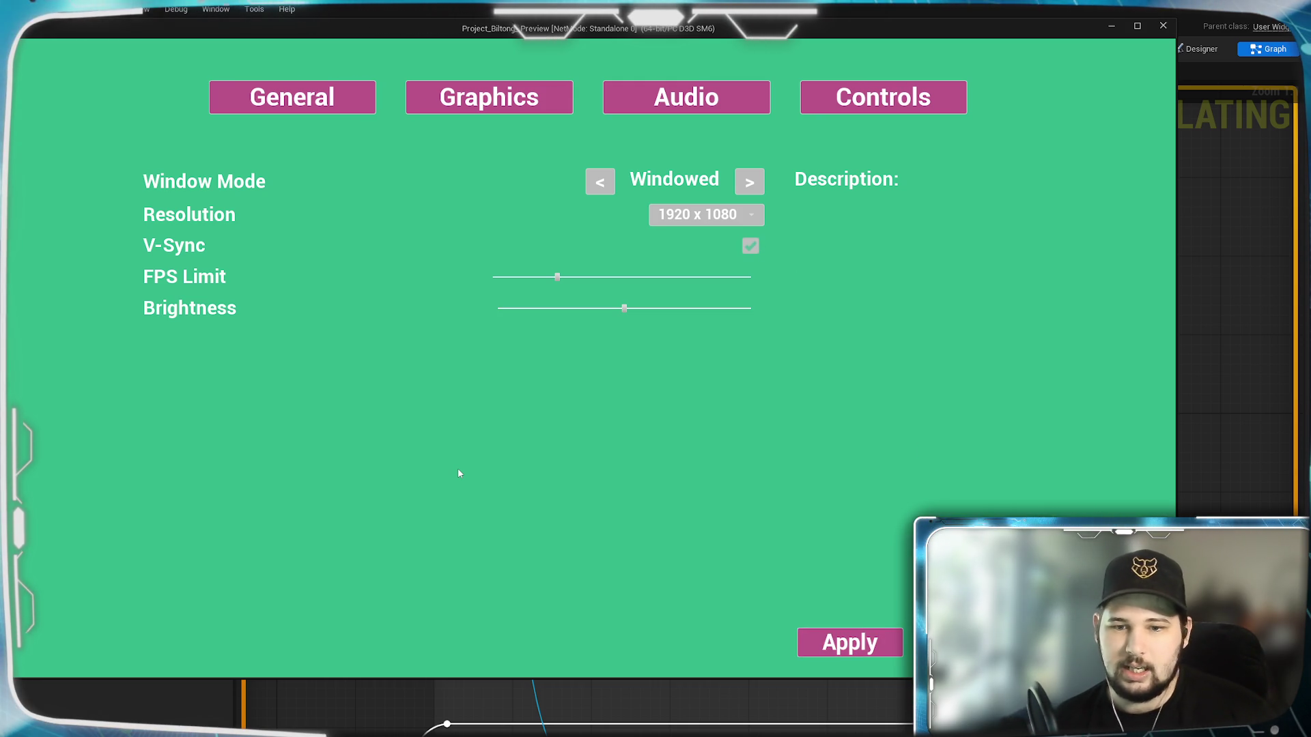
left_click(858, 644)
left_click(523, 405)
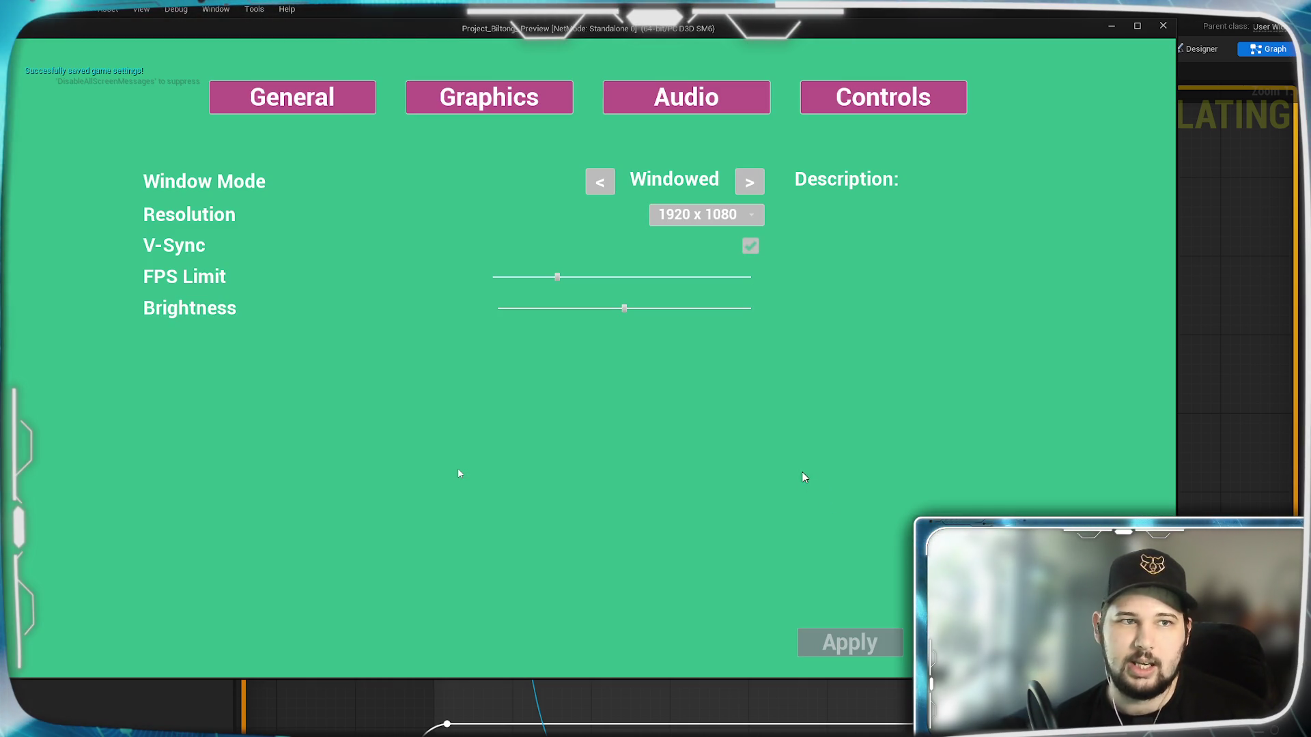
key("Escape")
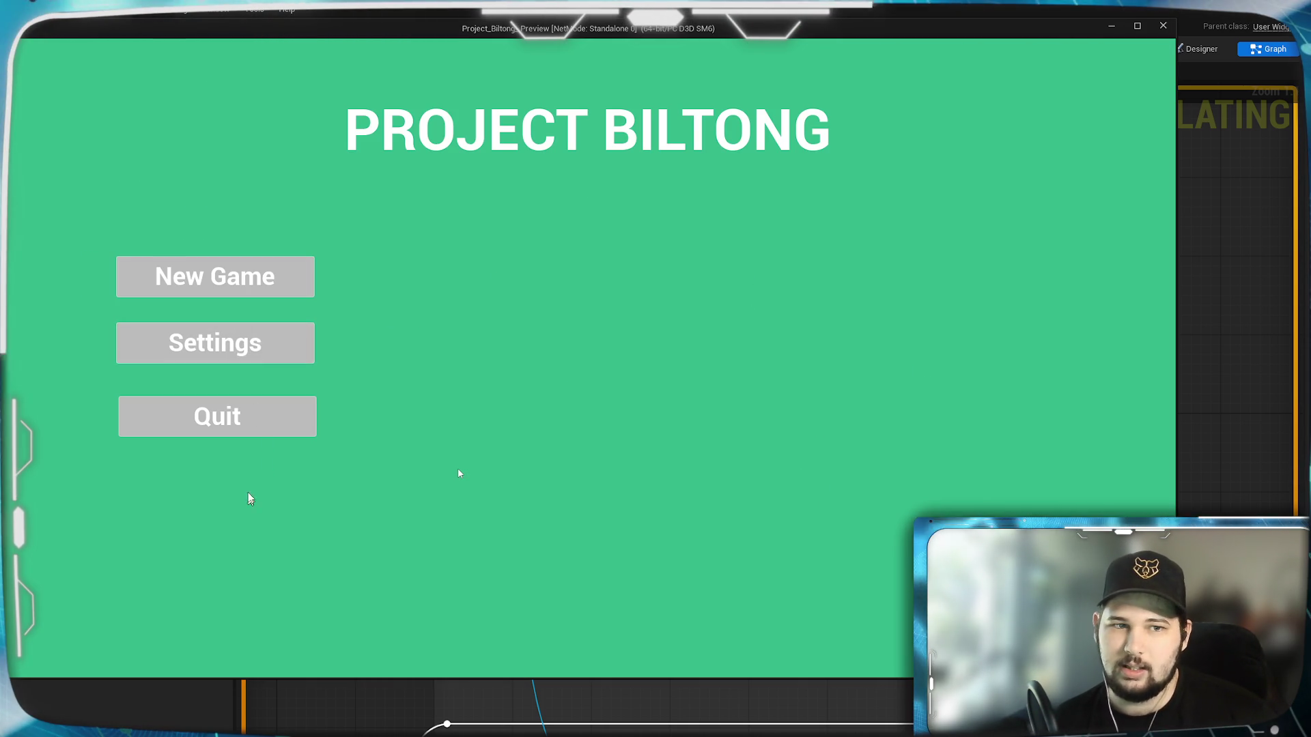
left_click(217, 416)
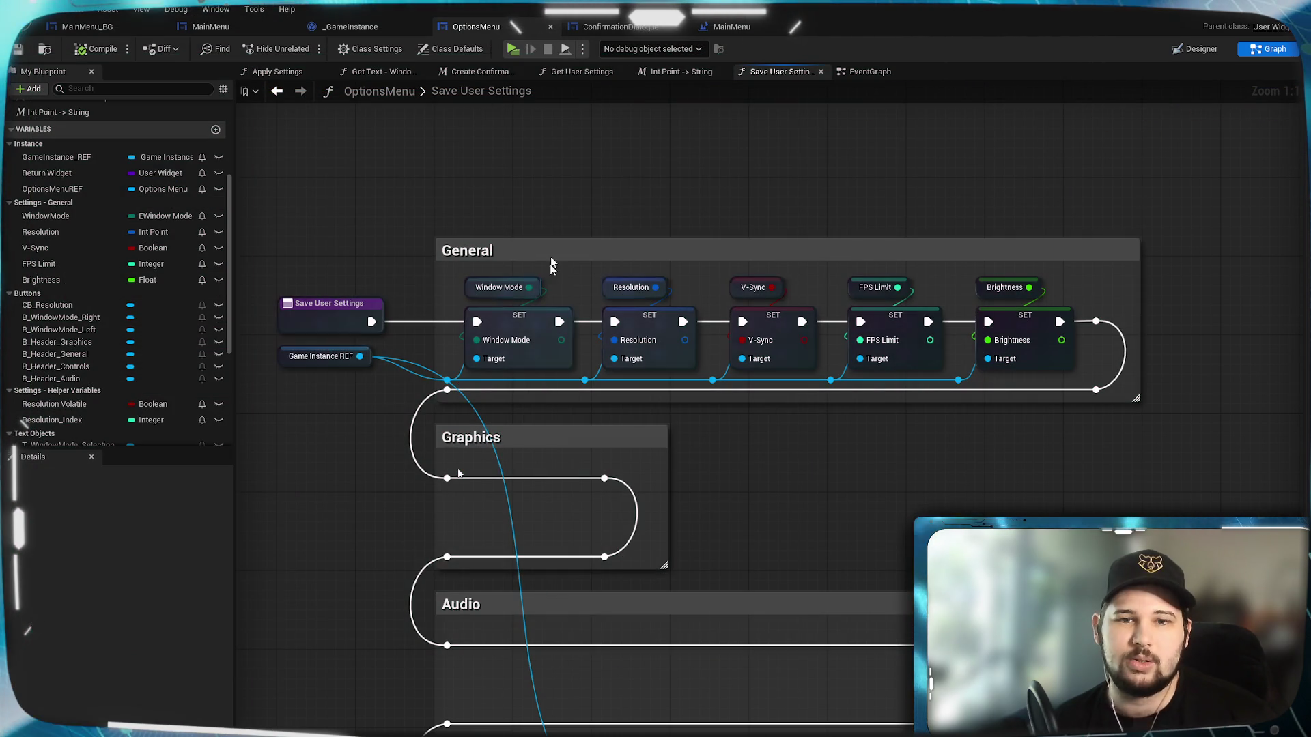
View the V-Sync chain in the EventGraph, briefly checking the Apply Settings function.
left_click(869, 71)
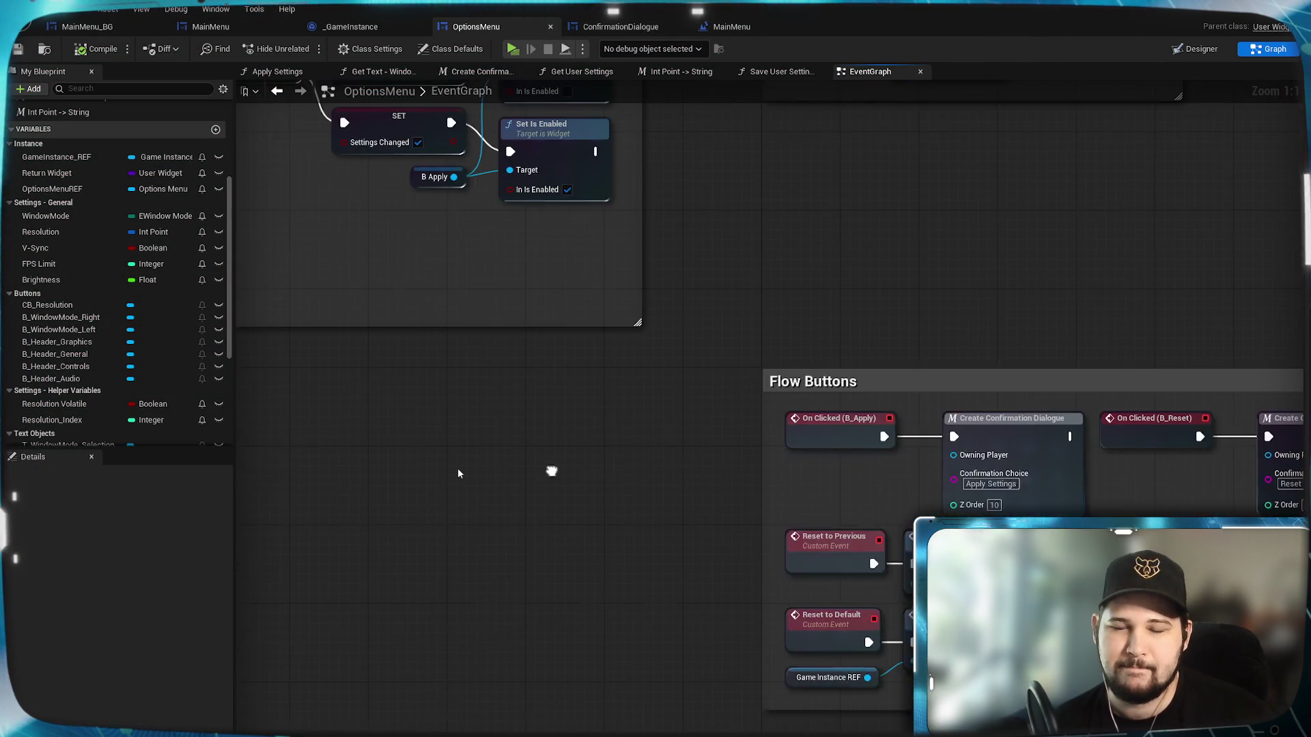
scroll(459, 473, "down", 5)
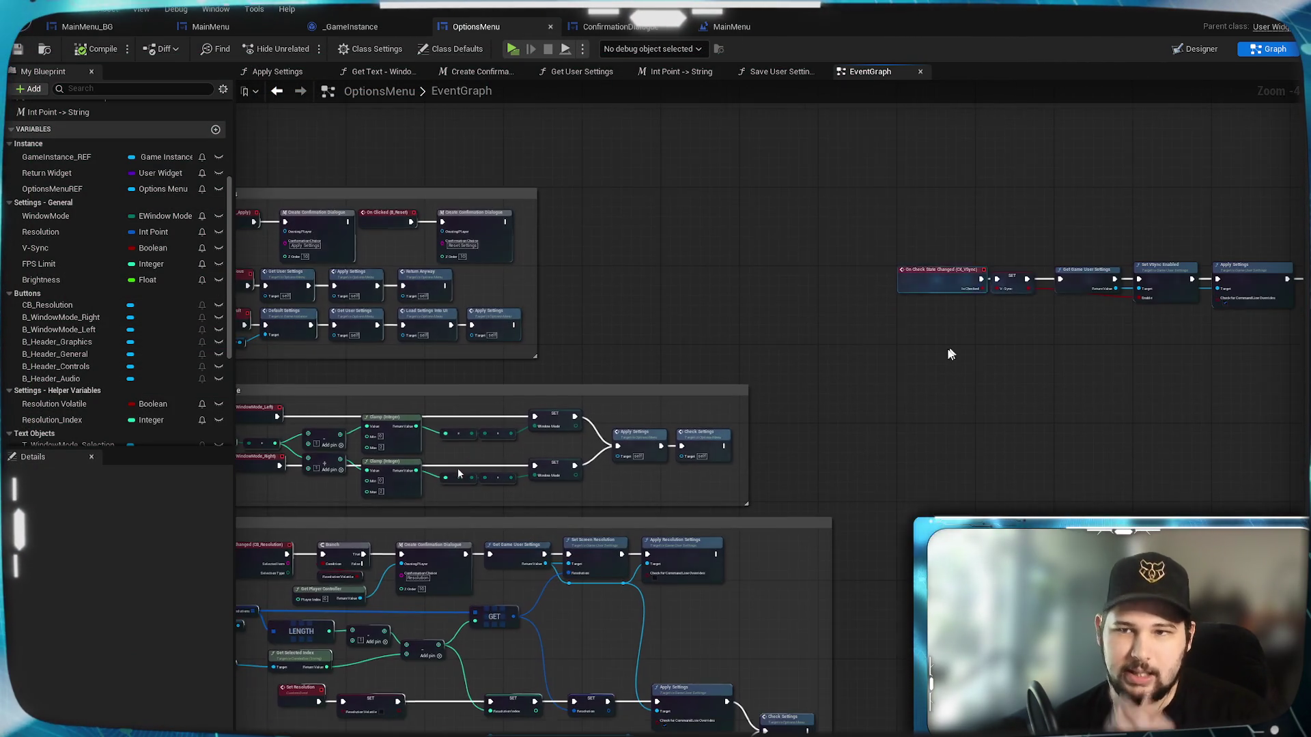
scroll(957, 338, "up", 5)
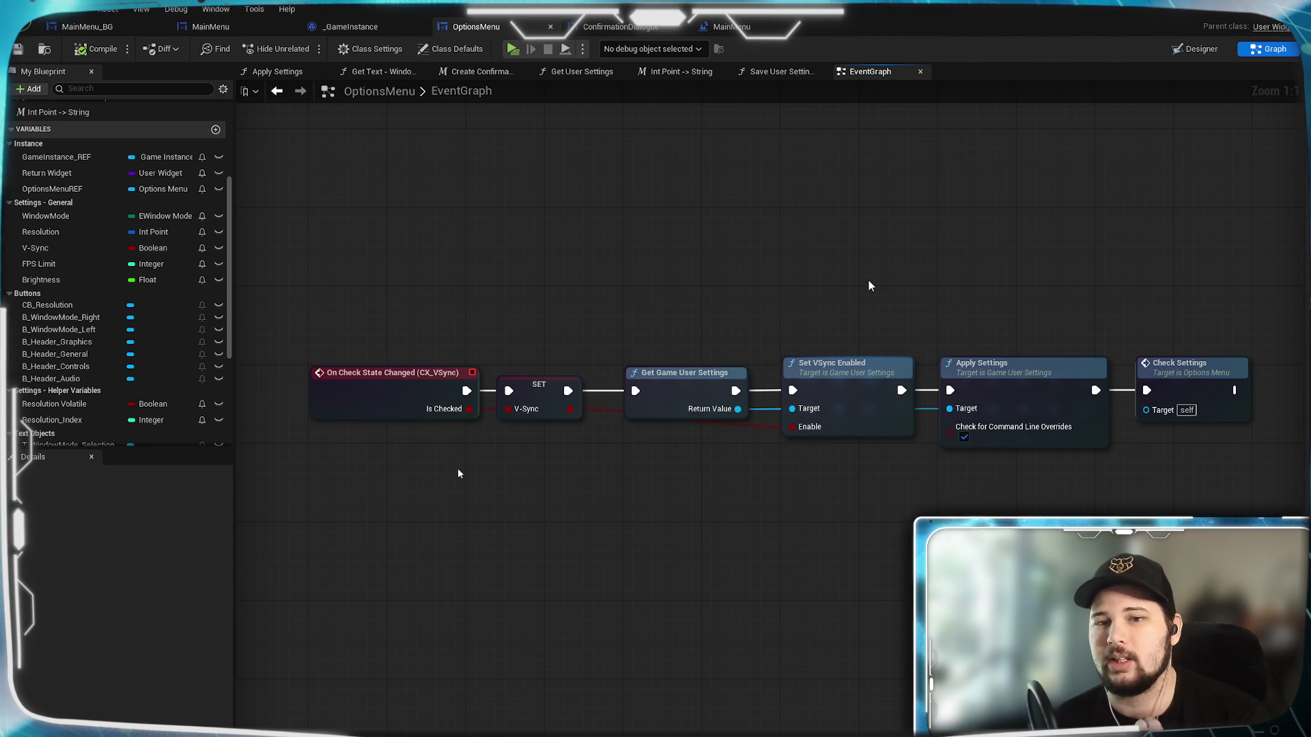
mouse_move(719, 269)
left_mouse_down()
mouse_move(746, 439)
mouse_move(663, 316)
left_mouse_up()
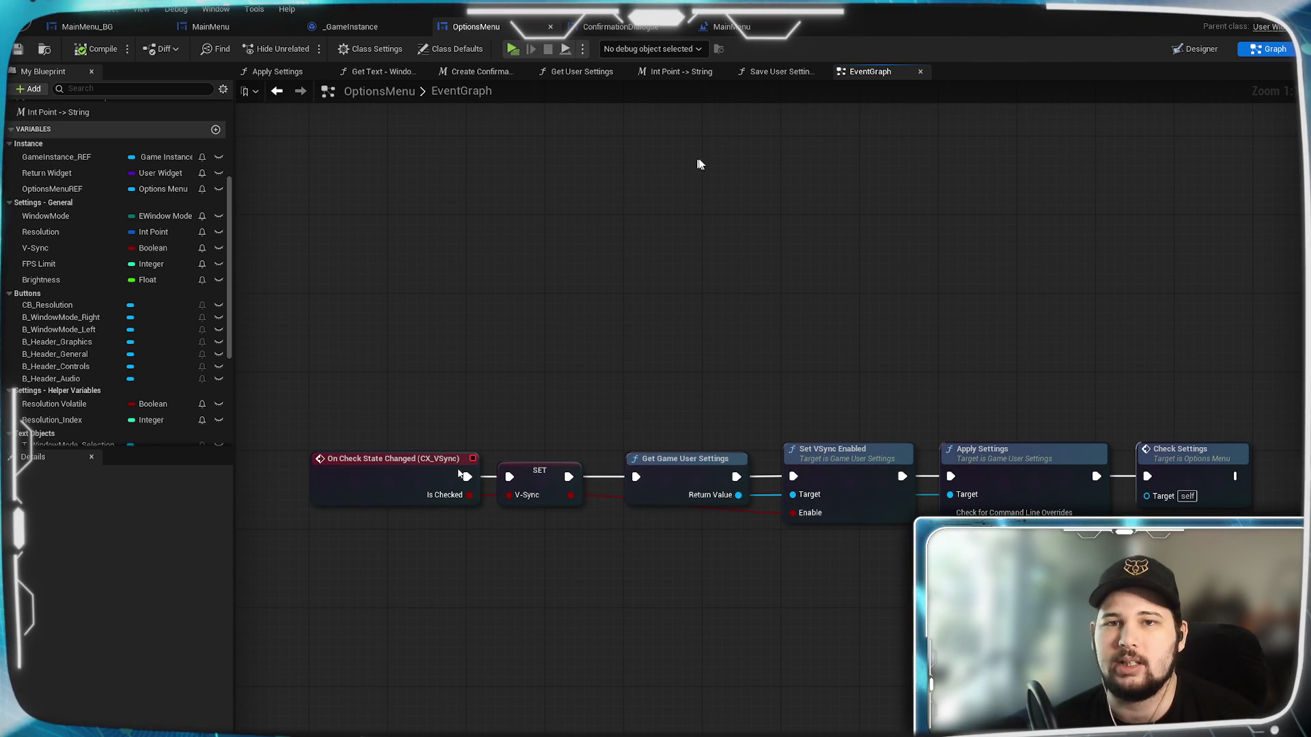
left_click(275, 71)
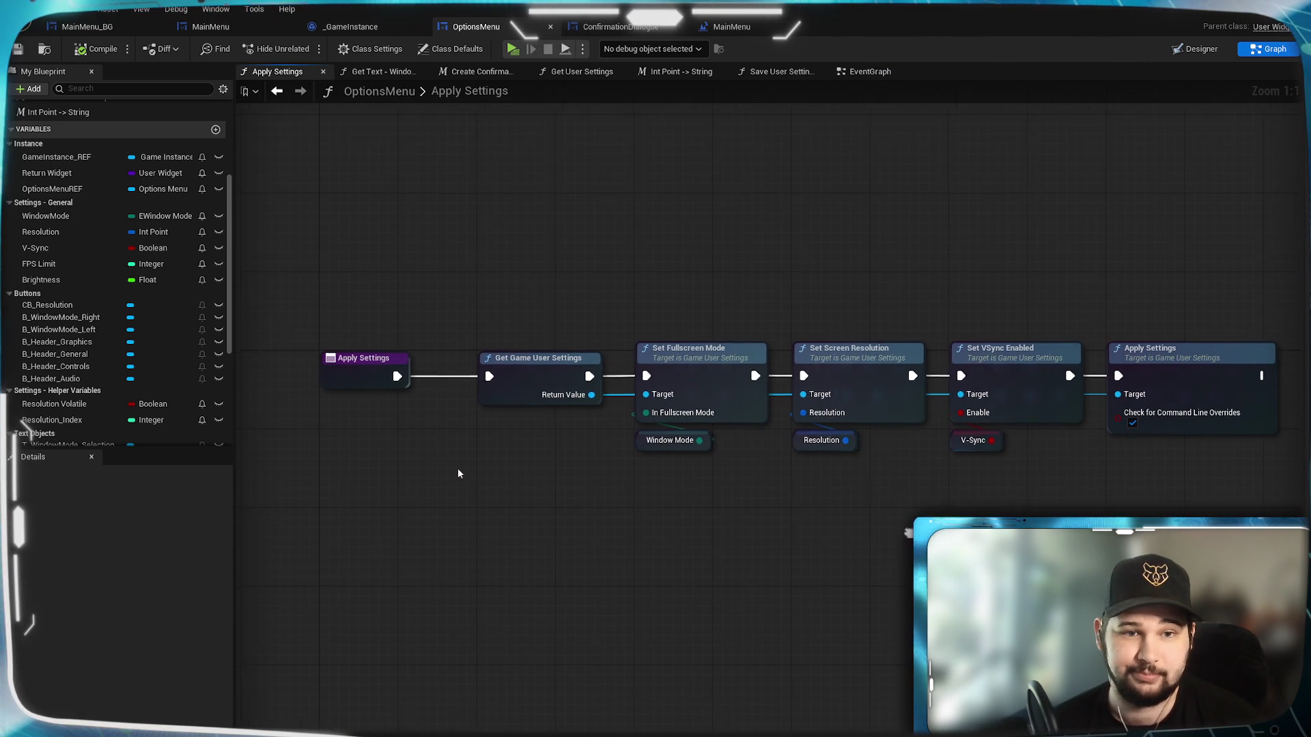
left_click(862, 72)
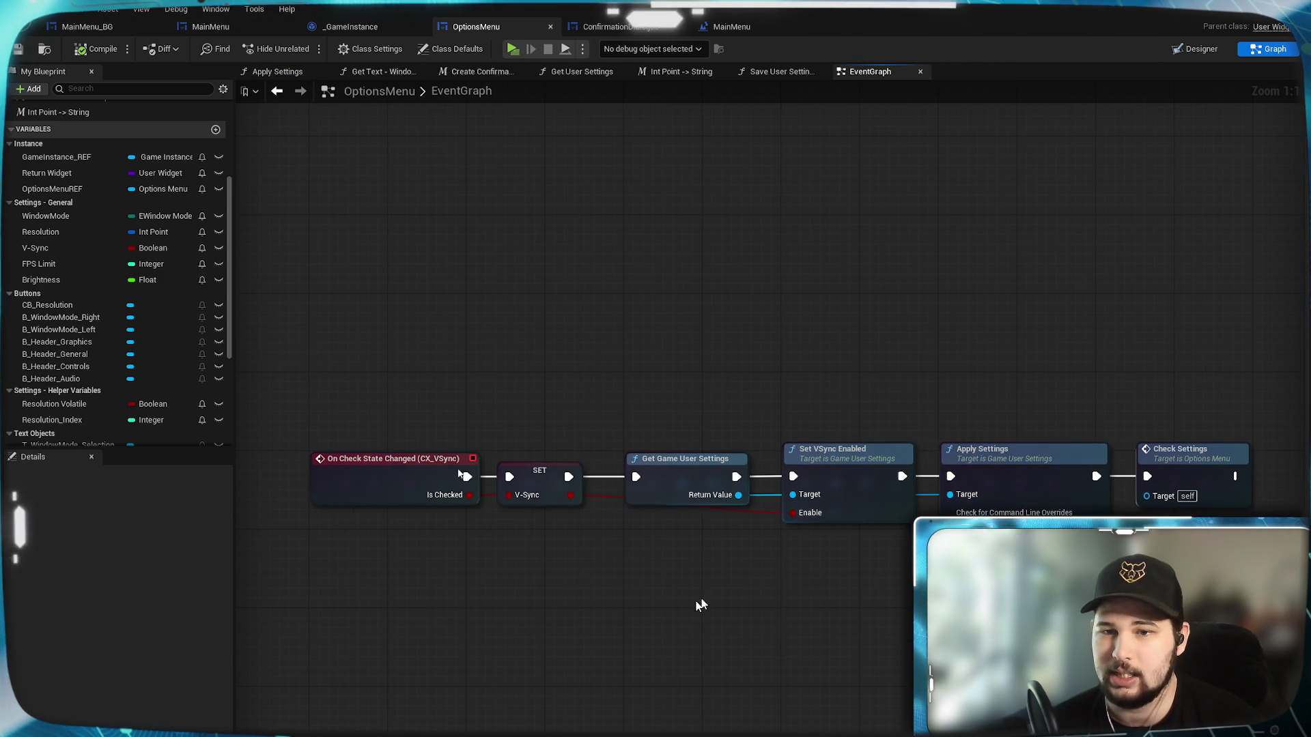
Pan across the Resolution and Window Mode groups to examine Window Mode's SET nodes.
scroll(580, 612, "down", 3)
left_click_drag(572, 527, 940, 261)
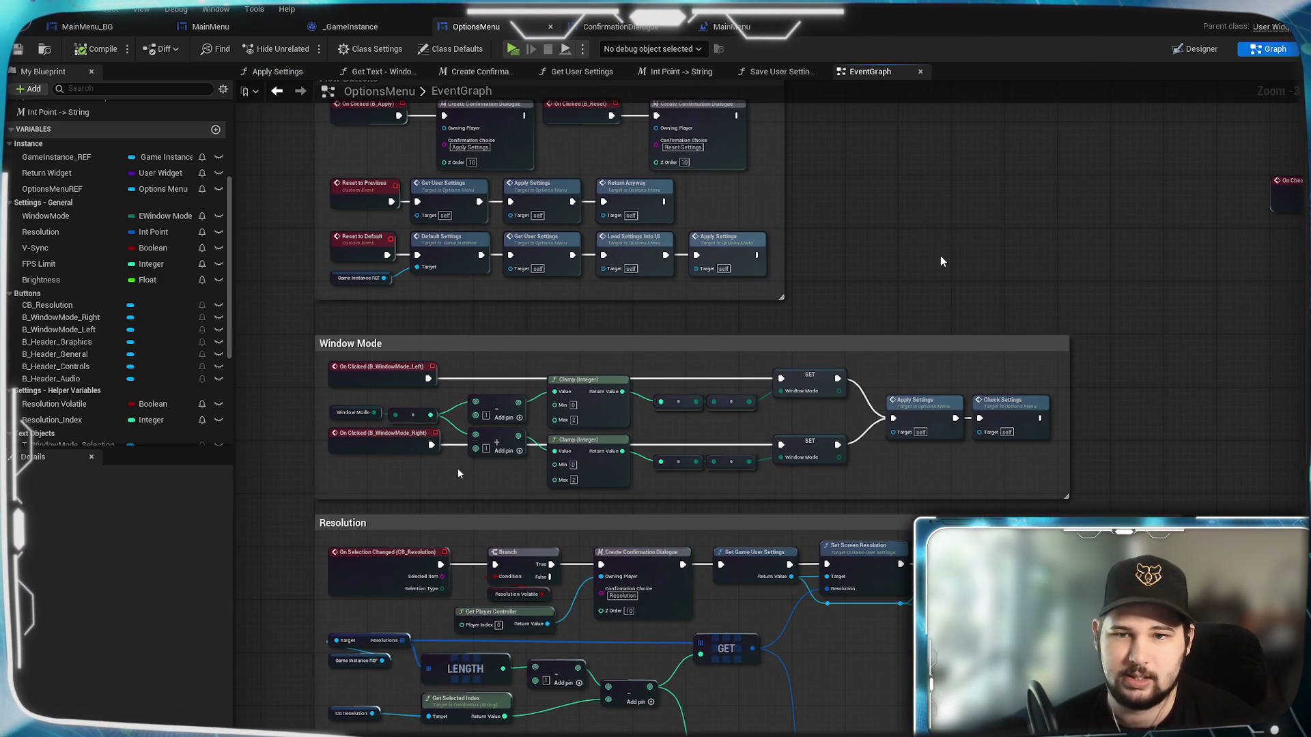
left_click_drag(1018, 497, 875, 193)
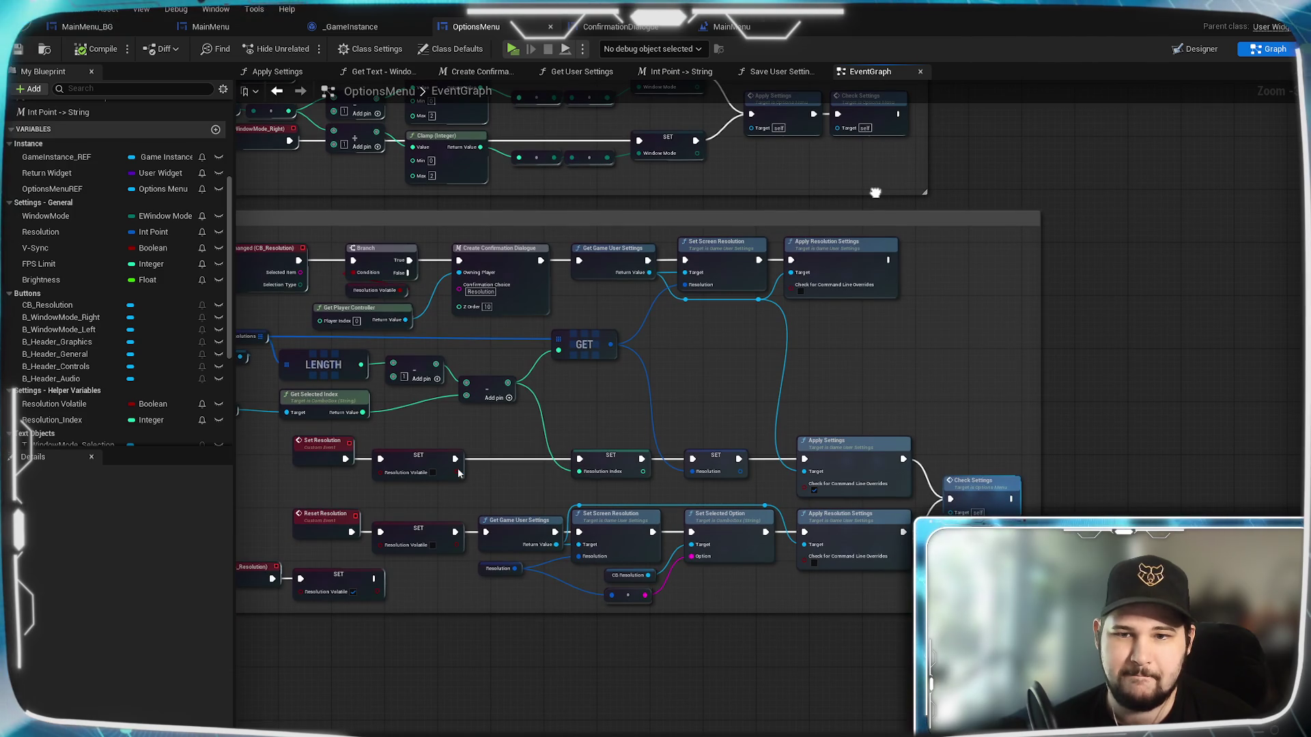
mouse_move(862, 171)
left_mouse_down()
mouse_move(872, 330)
mouse_move(819, 391)
left_mouse_up()
scroll(819, 391, "up", 3)
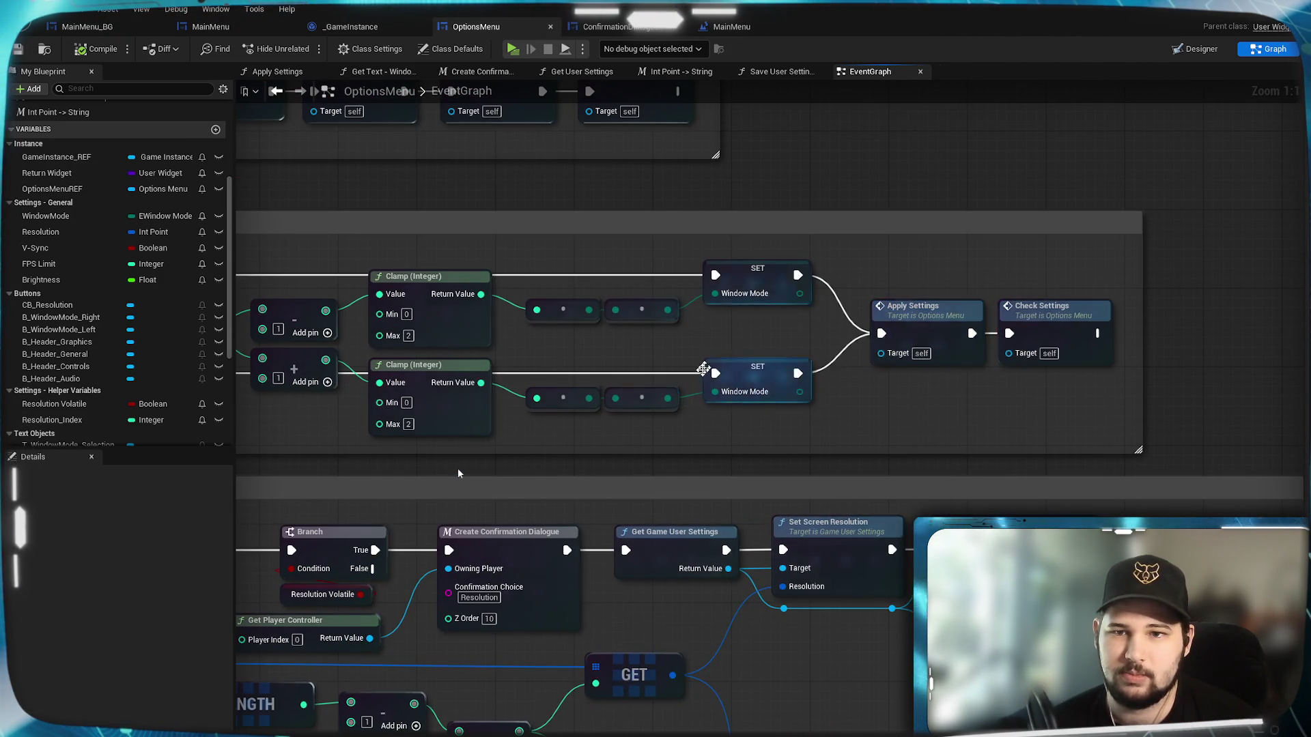
mouse_move(702, 366)
left_mouse_down()
mouse_move(1226, 400)
mouse_move(591, 367)
mouse_move(415, 375)
left_mouse_up()
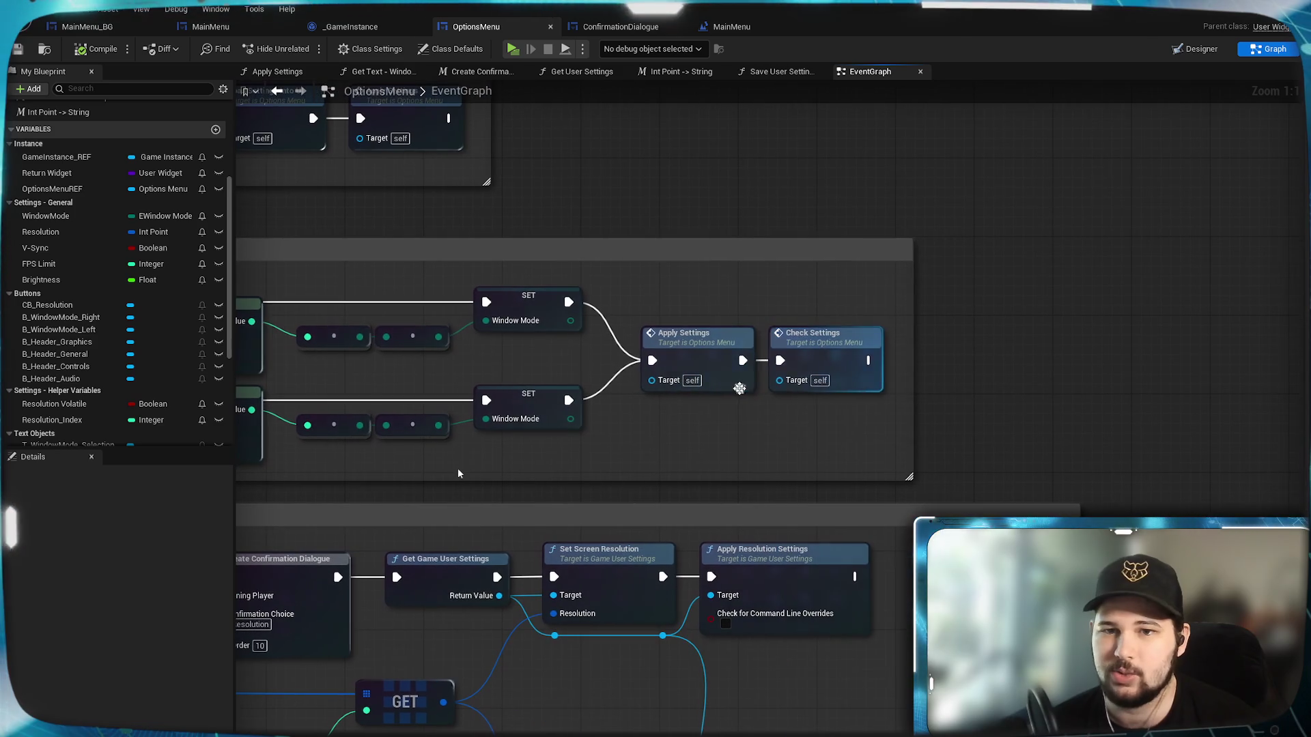
mouse_move(774, 432)
left_mouse_down()
mouse_move(769, 317)
mouse_move(869, 152)
mouse_move(746, 459)
left_mouse_up()
Widen the Window Mode comment box to the right and move Check Settings far right.
left_click_drag(922, 376, 736, 434)
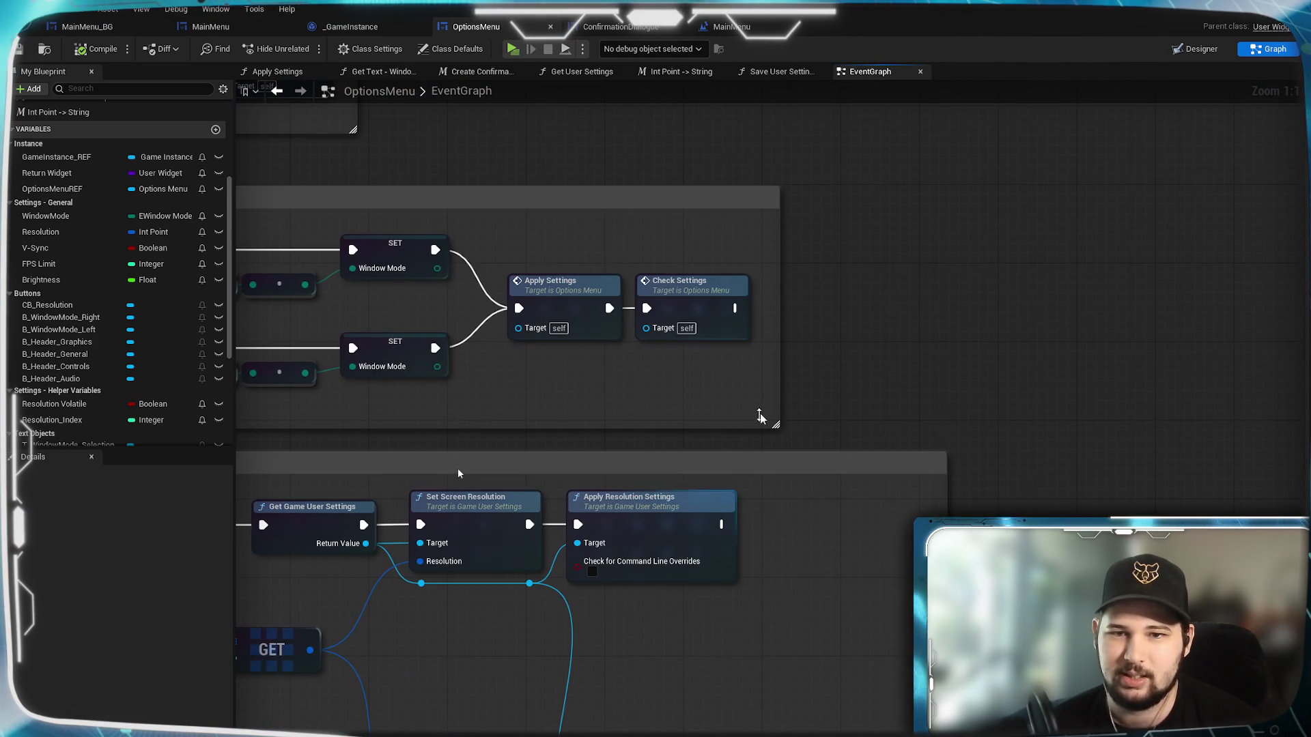
left_click_drag(781, 383, 1241, 387)
scroll(871, 389, "down", 2)
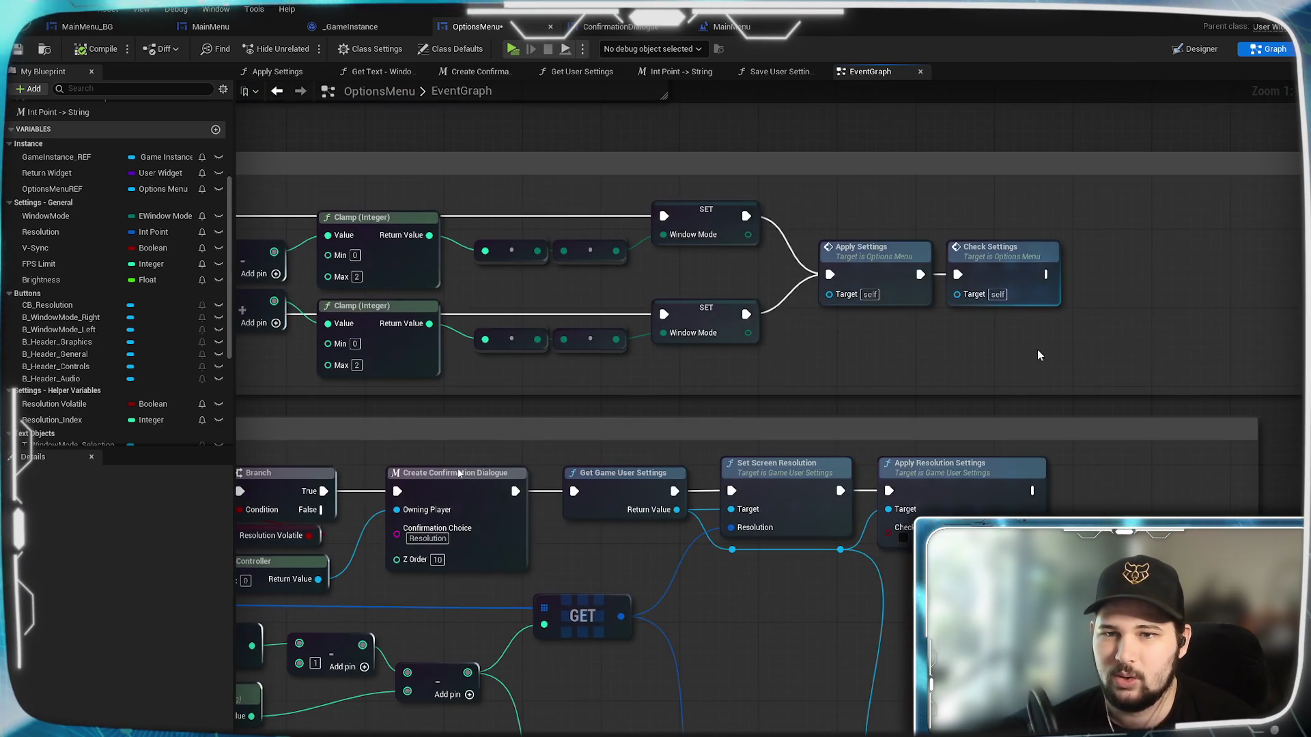
scroll(872, 389, "up", 2)
left_click_drag(825, 342, 1183, 340)
mouse_move(839, 407)
left_mouse_down()
mouse_move(972, 284)
mouse_move(806, 355)
left_mouse_up()
Duplicate Get Game User Settings into the Window Mode group and place an engine Apply Settings node beside it.
left_click(560, 423)
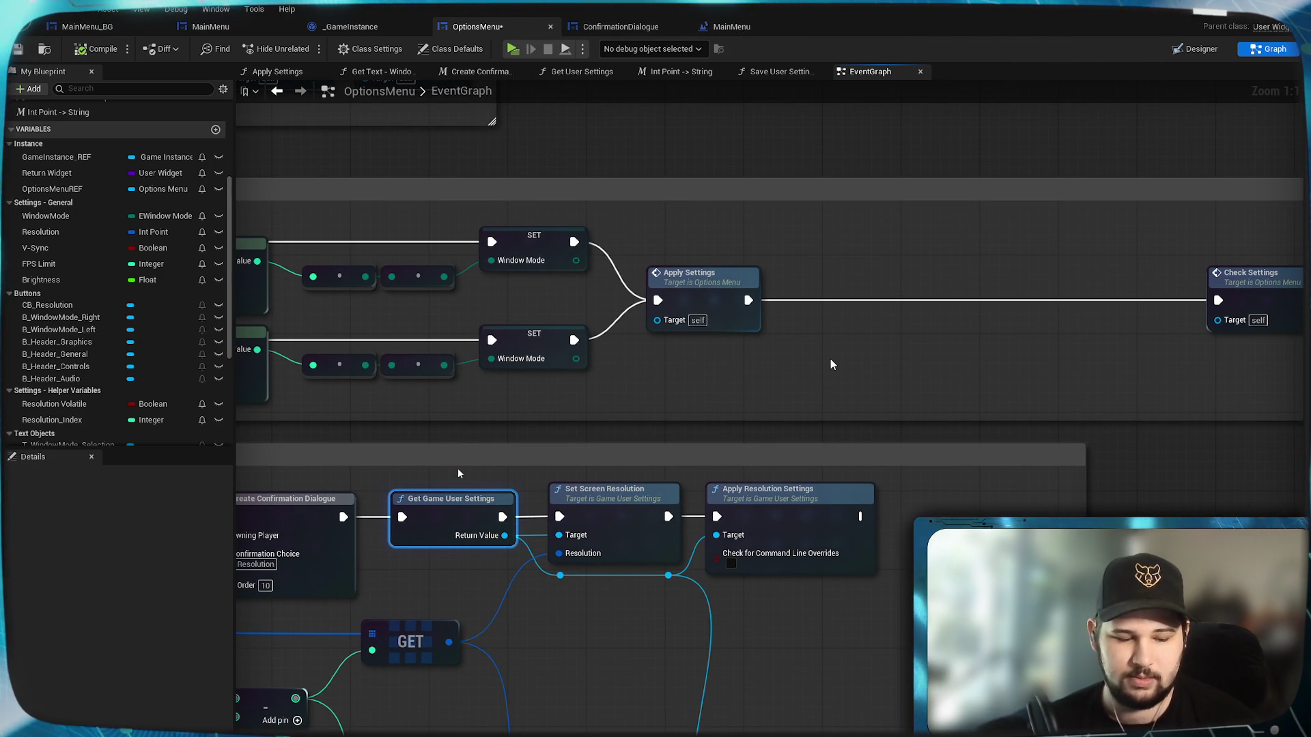
key("ctrl+v")
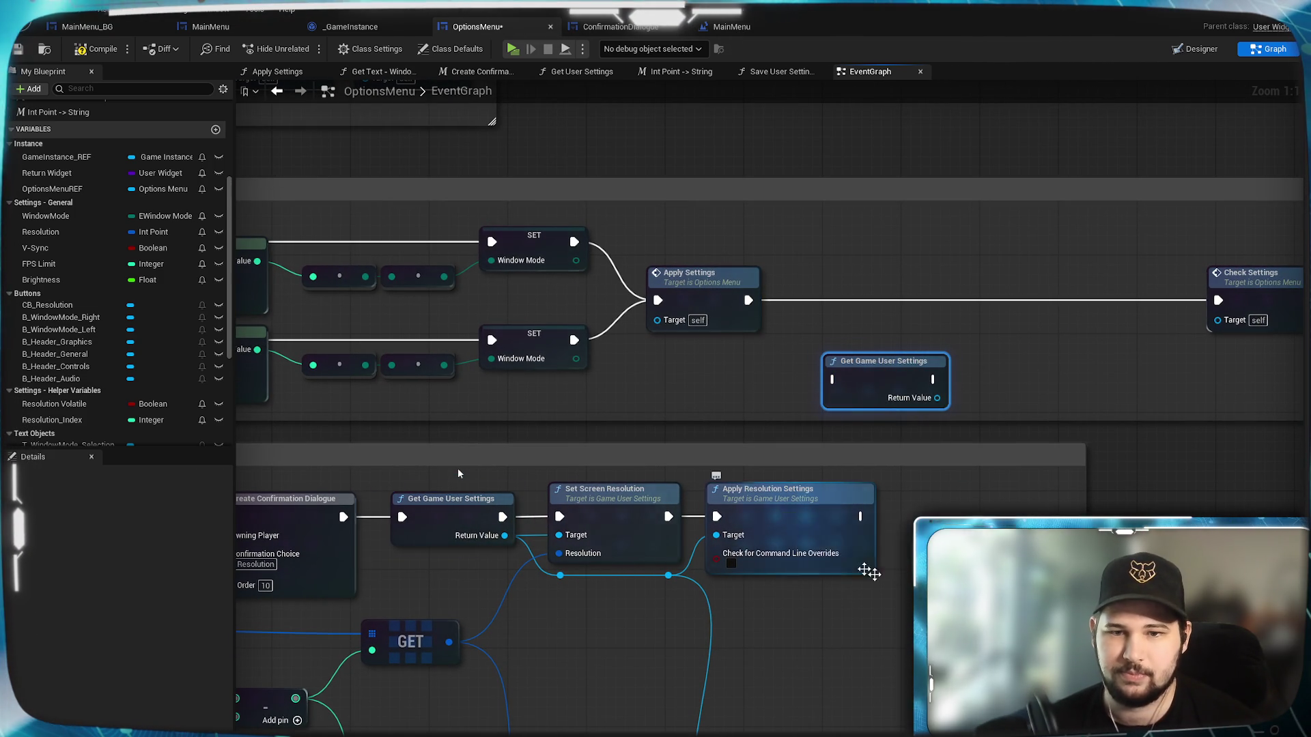
left_click_drag(753, 546, 707, 291)
left_click(753, 546)
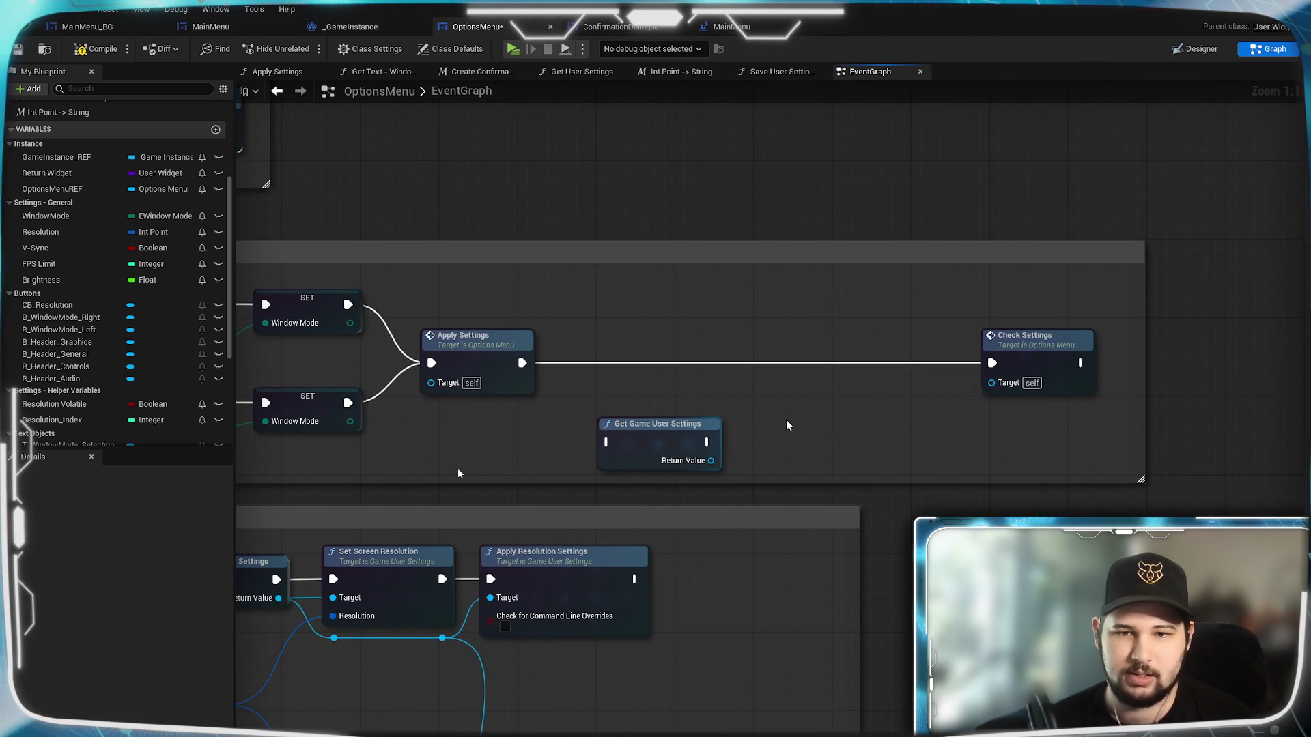
key("ctrl+v")
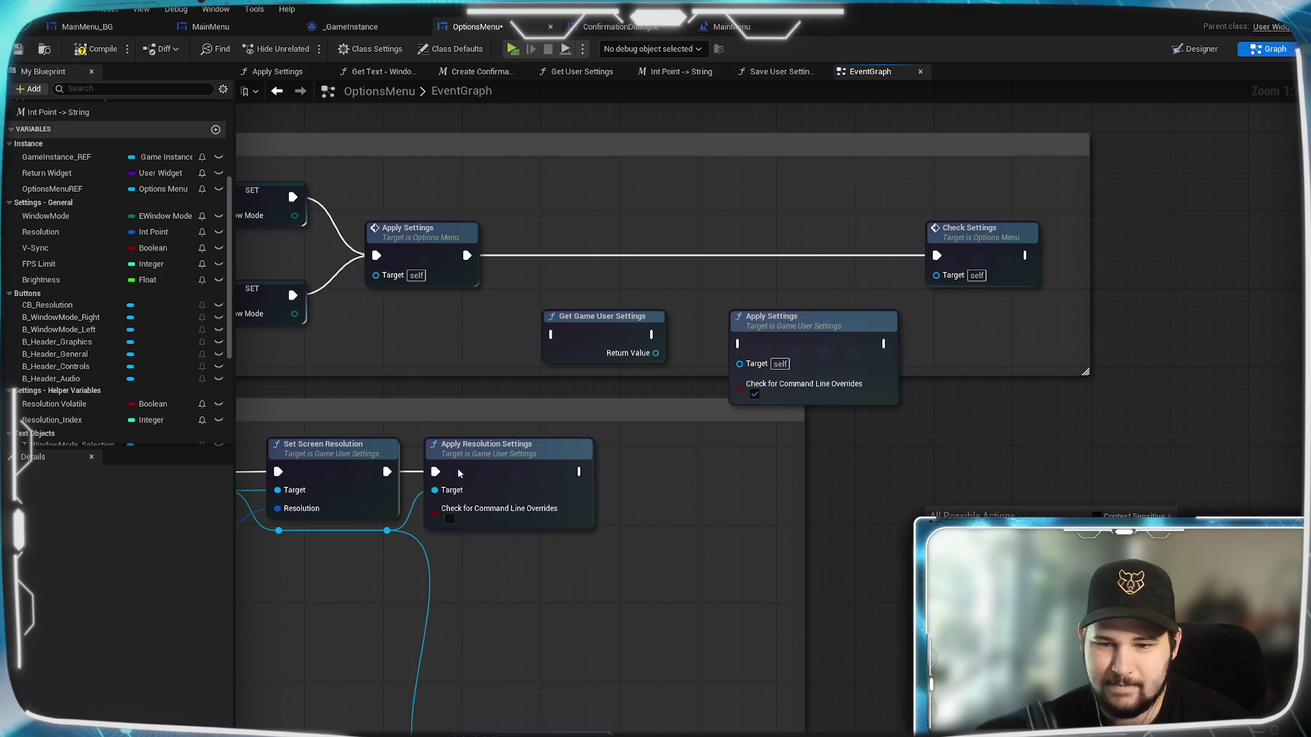
left_click_drag(806, 326, 772, 284)
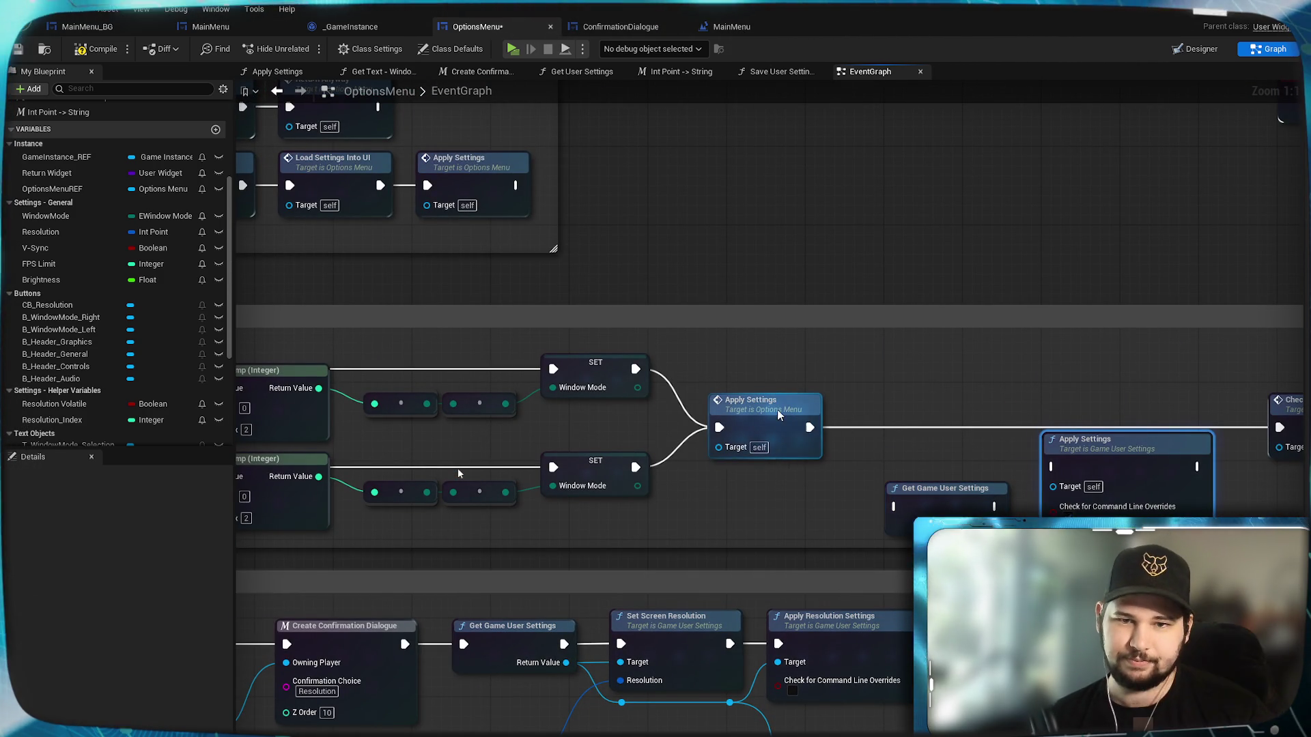
Move the Options Menu Apply Settings node right, closer to Check Settings.
left_click(784, 440)
left_click_drag(854, 468, 789, 436)
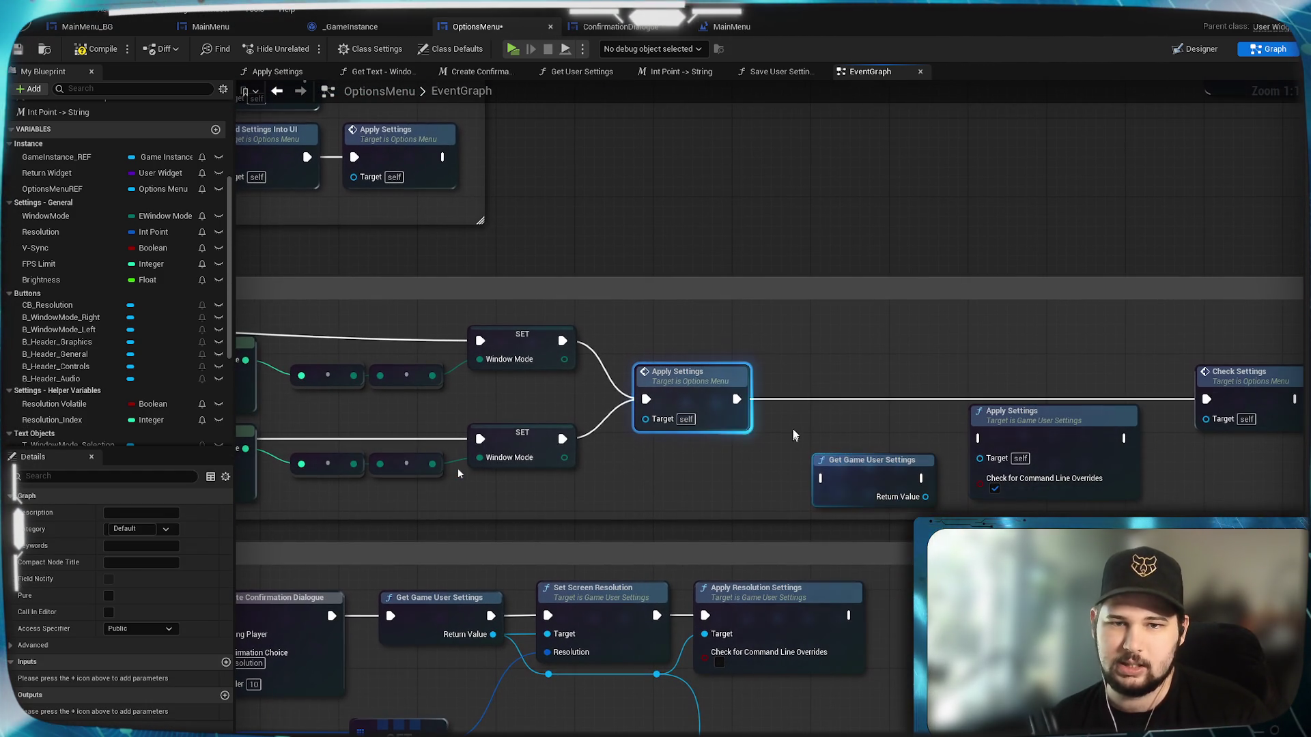
mouse_move(690, 396)
left_mouse_down()
mouse_move(904, 395)
mouse_move(887, 368)
left_mouse_up()
Inside the Apply Settings function, select Set Fullscreen Mode together with the Window Mode getter.
double_click(886, 369)
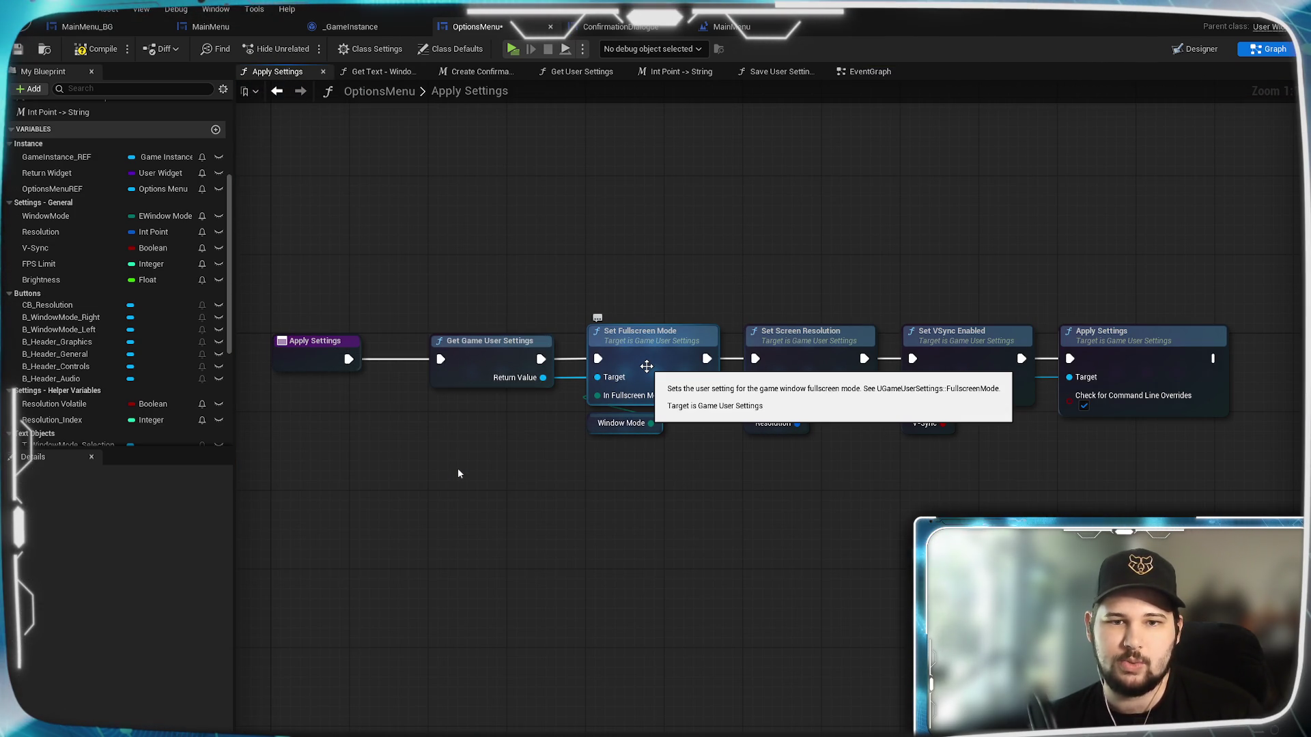
left_click(646, 367)
left_click_drag(667, 448, 643, 233)
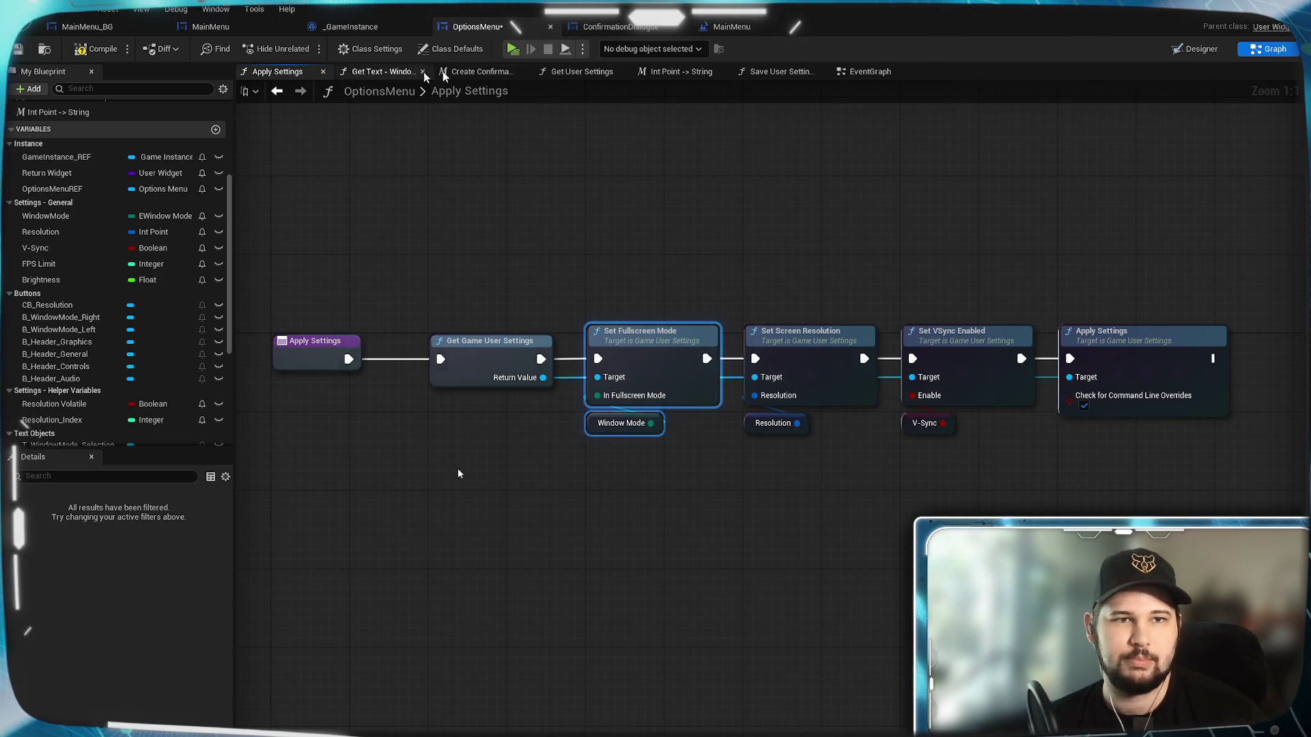
left_click(885, 72)
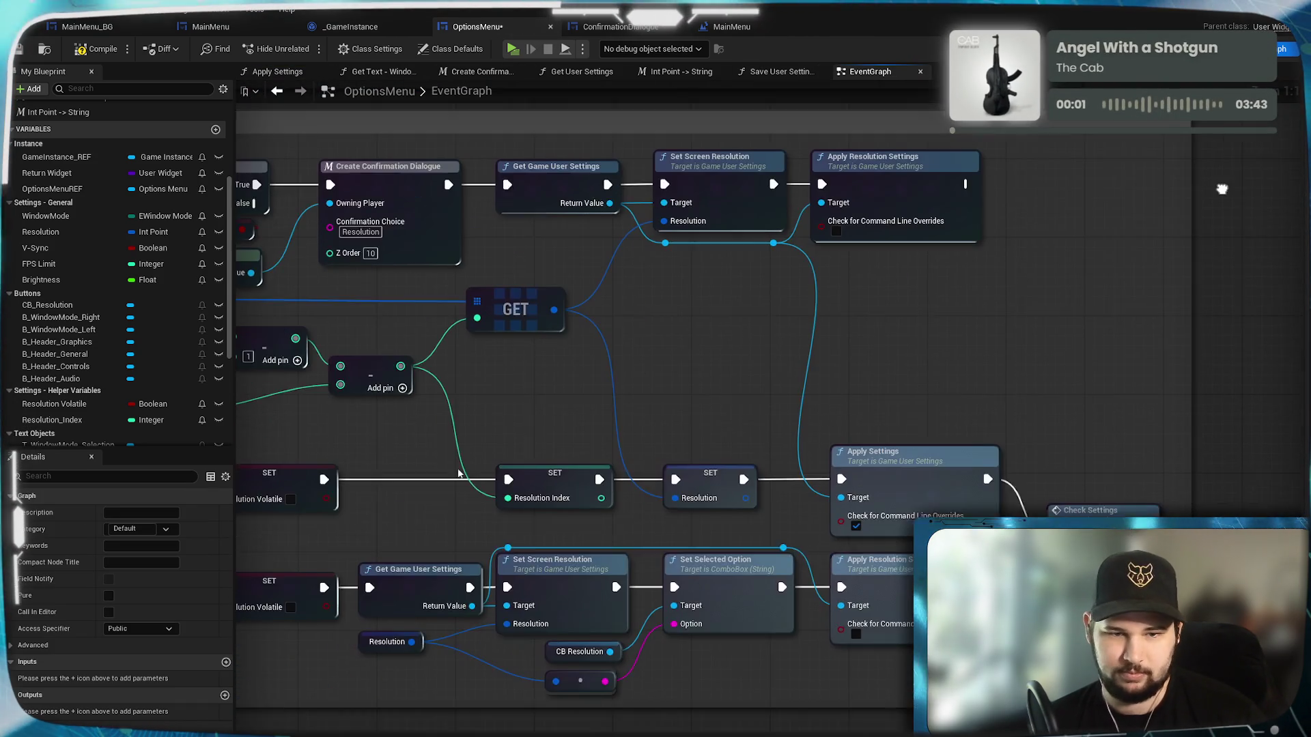
Wire both Window Mode SET nodes into Get Game User Settings and connect it to Set Fullscreen Mode.
left_click_drag(1222, 189, 1229, 184)
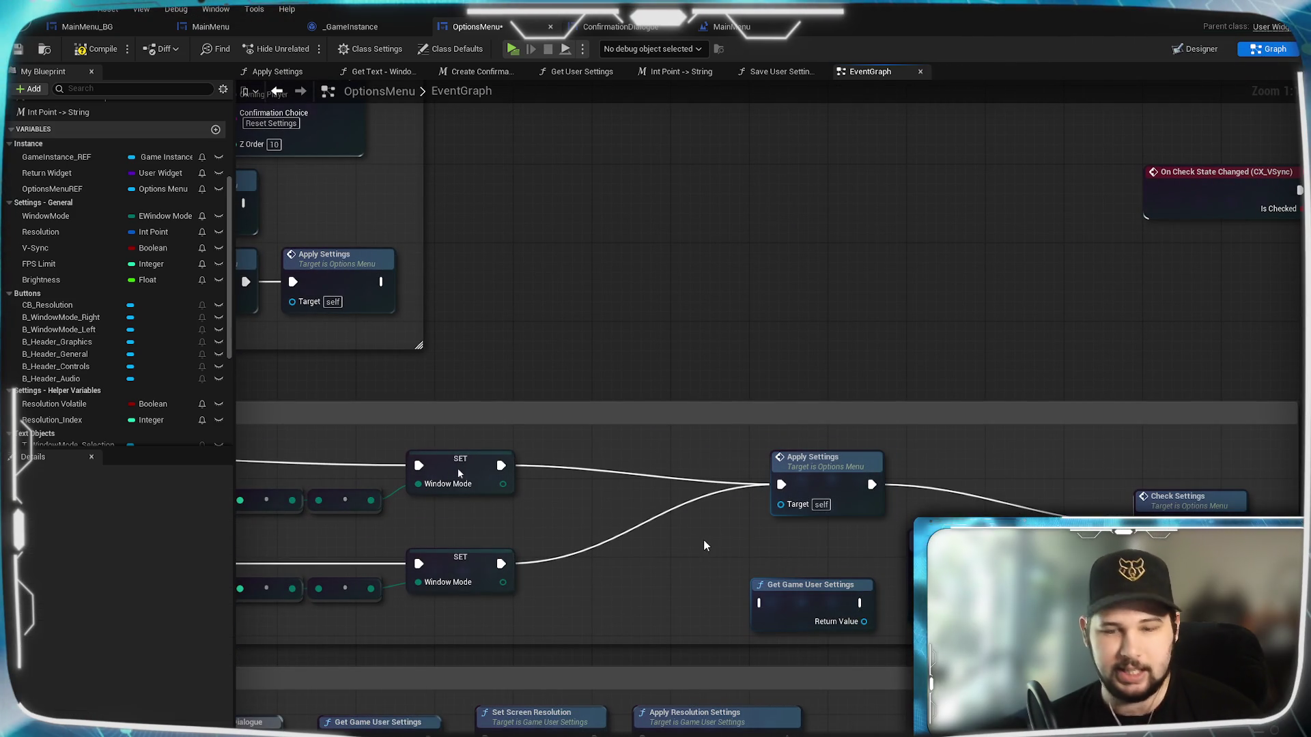
left_click_drag(703, 539, 736, 611)
left_click(736, 611)
left_click_drag(805, 586, 597, 486)
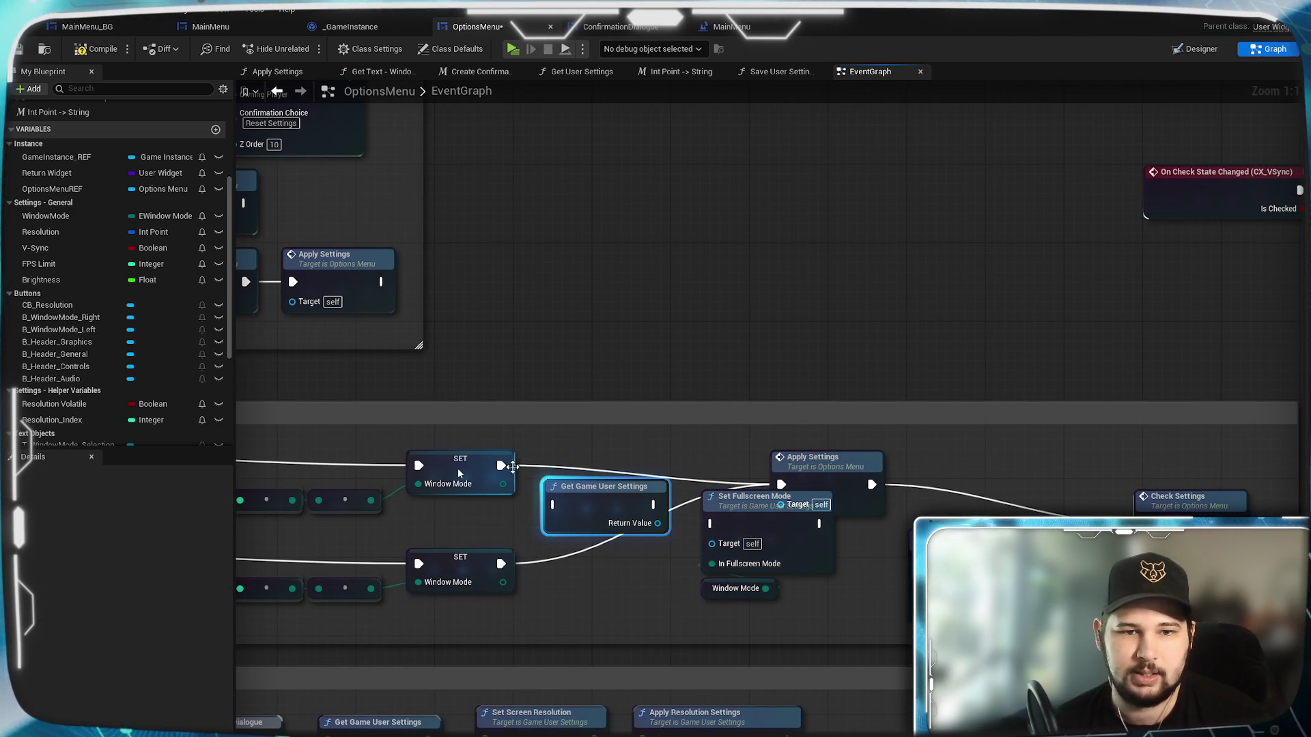
left_click_drag(514, 467, 554, 505)
left_click_drag(501, 564, 555, 506)
mouse_move(654, 505)
left_mouse_down()
mouse_move(712, 523)
mouse_move(716, 546)
mouse_move(879, 579)
mouse_move(850, 544)
mouse_move(915, 563)
left_mouse_up()
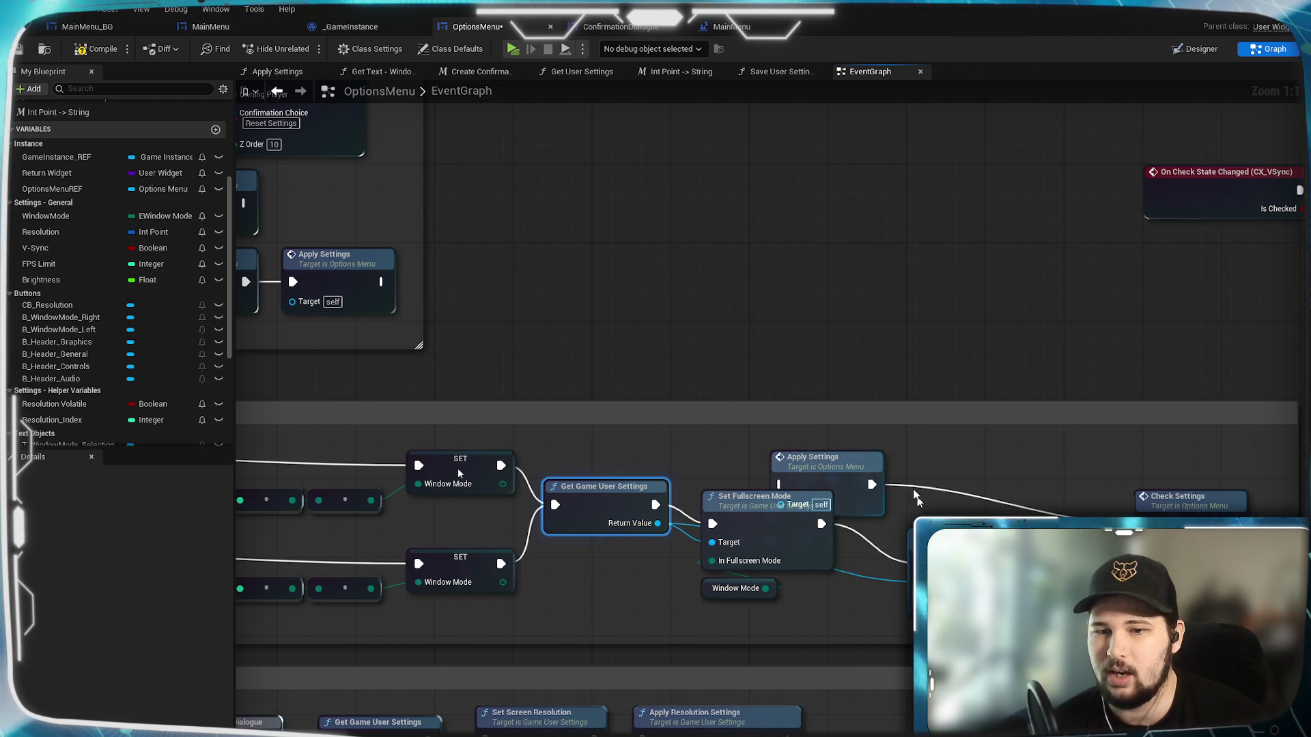
Delete the old Apply Settings node and line up Set Fullscreen Mode, Apply Settings and Check Settings.
left_click(853, 466)
key("Delete")
left_click_drag(766, 541, 756, 521)
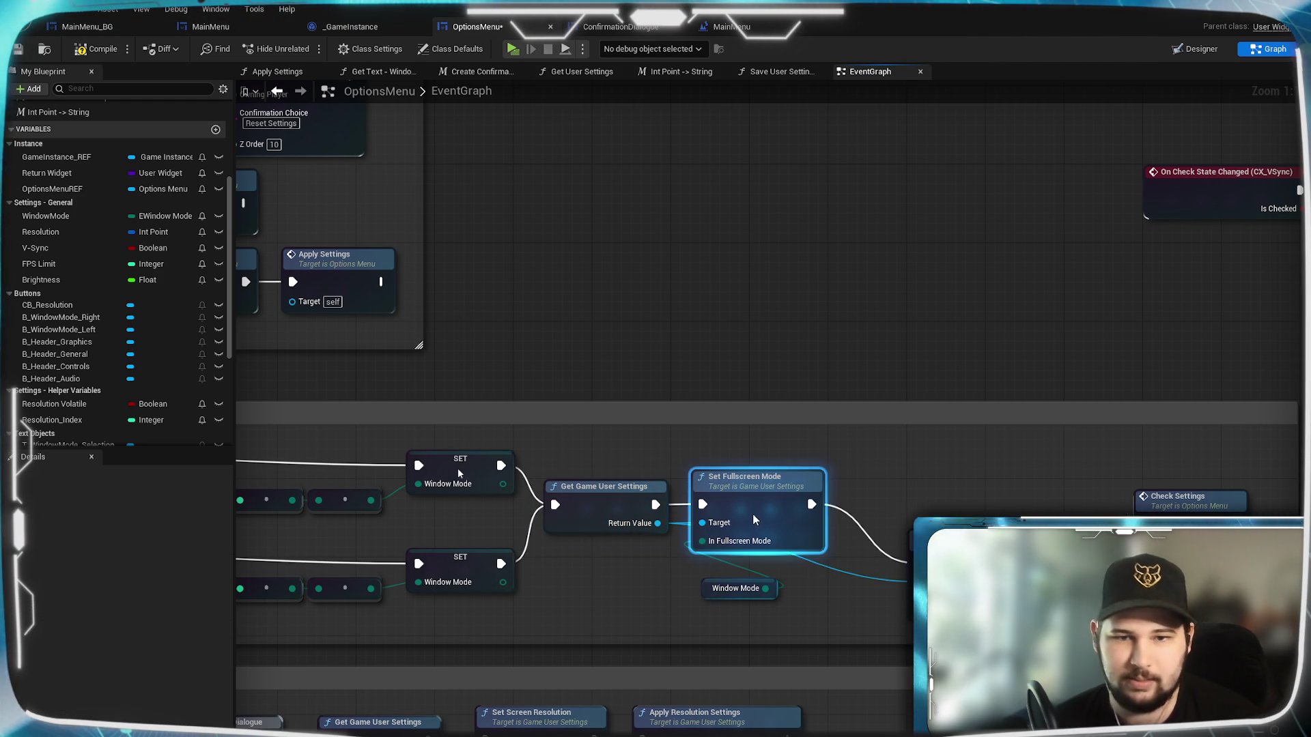
left_click_drag(749, 585, 739, 566)
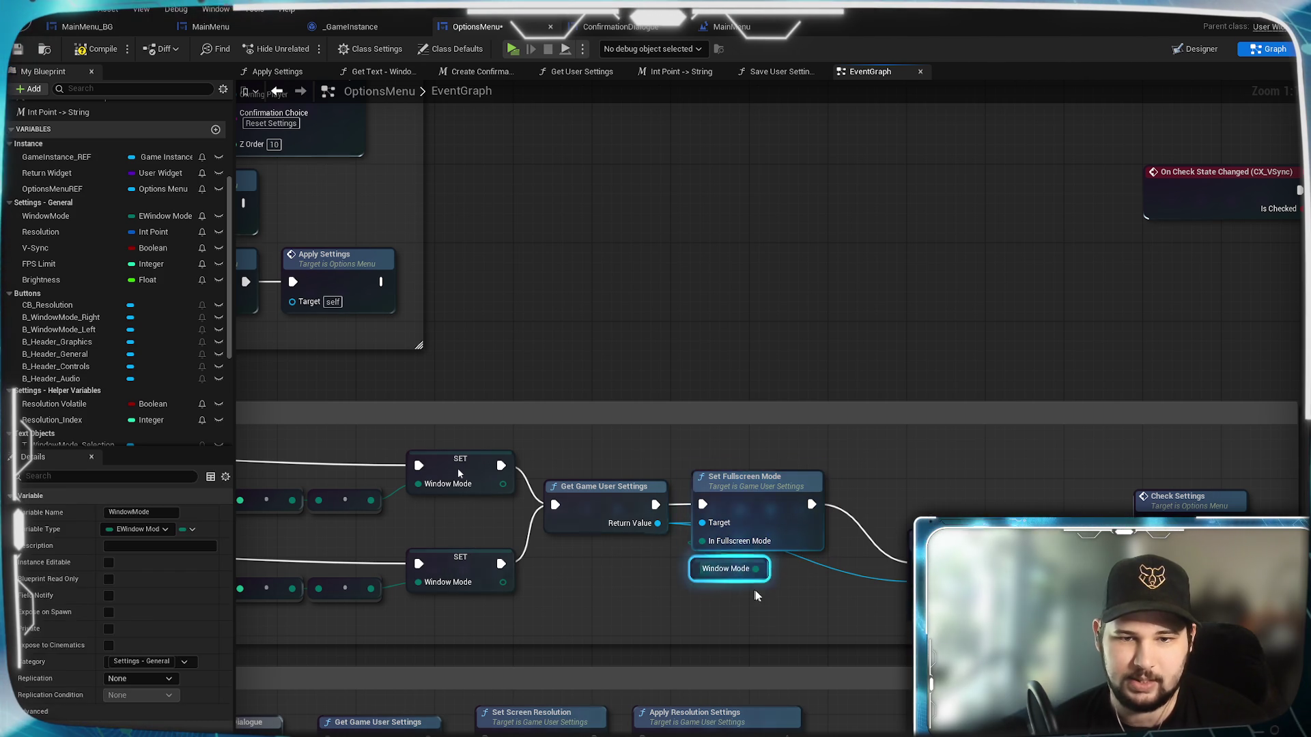
mouse_move(969, 573)
left_mouse_down()
mouse_move(977, 553)
mouse_move(917, 504)
left_mouse_up()
mouse_move(1194, 531)
left_mouse_down()
mouse_move(1140, 505)
mouse_move(596, 519)
mouse_move(596, 508)
mouse_move(644, 506)
left_mouse_up()
left_click(1094, 540)
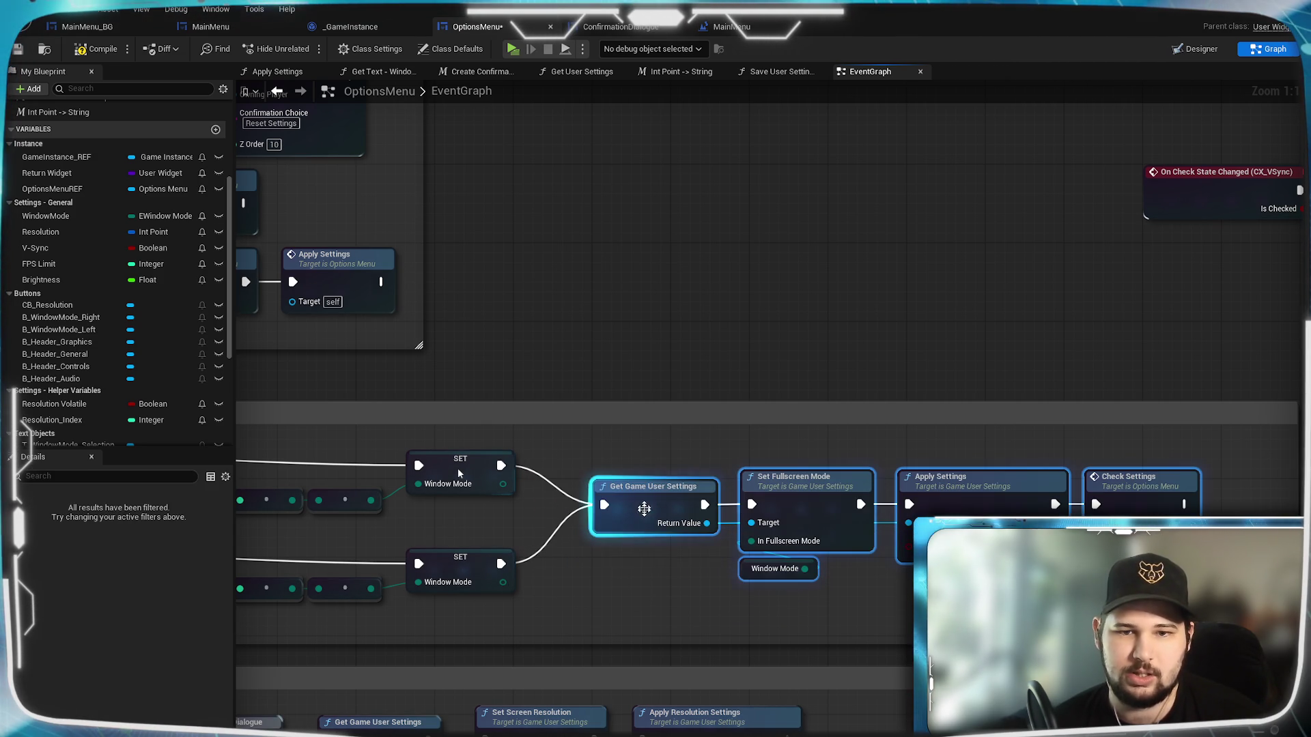
left_click(643, 506, "ctrl")
left_click_drag(780, 492, 792, 493)
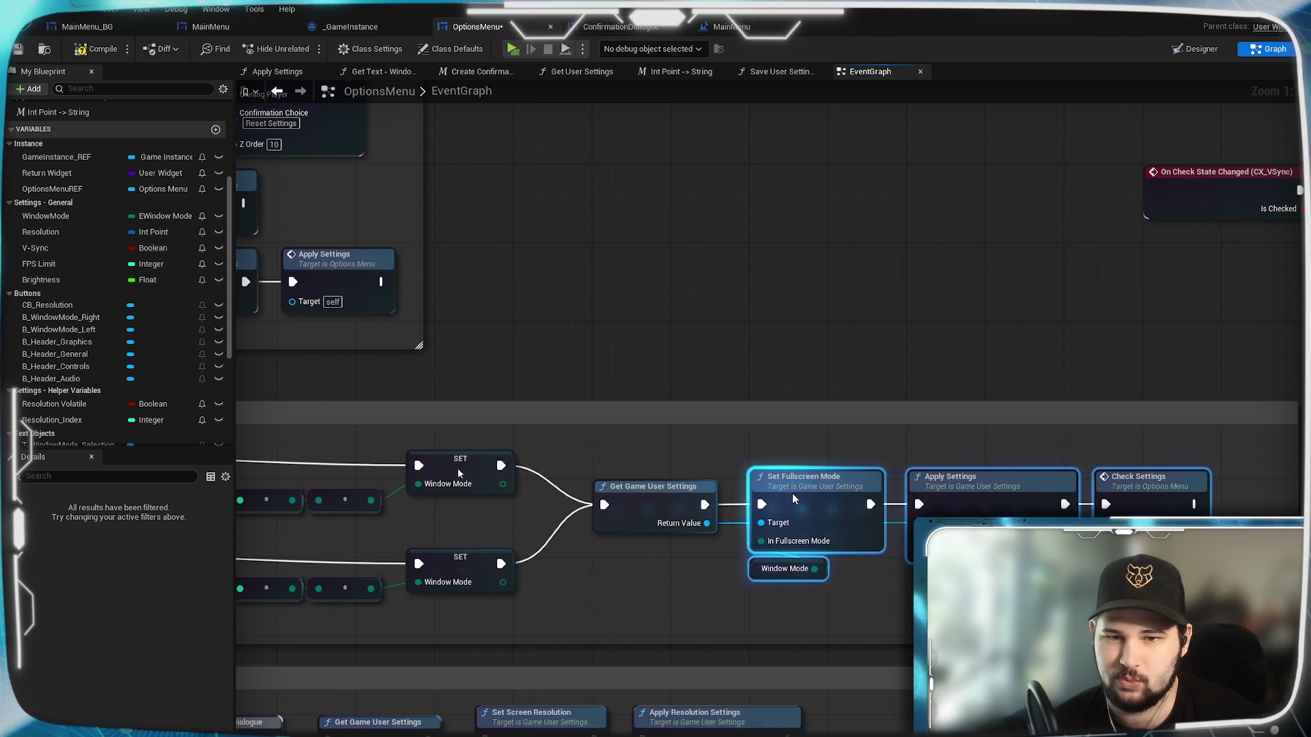
left_click(819, 614)
mouse_move(1144, 510)
left_mouse_down()
mouse_move(977, 495)
mouse_move(1031, 481)
left_mouse_up()
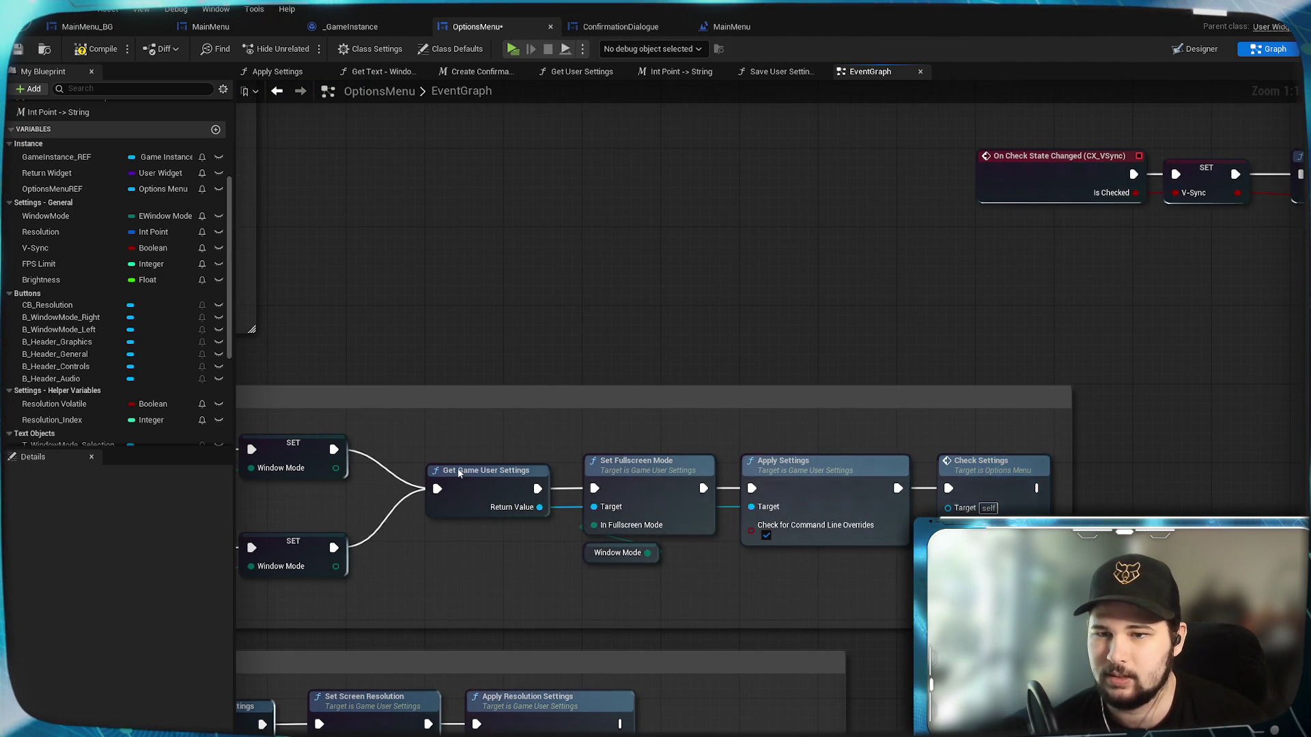
Select the six CX_VSync nodes and wrap them in a comment titled 'V-Sync', fixing the typo.
scroll(459, 473, "down", 5)
left_click_drag(458, 474, 144, 398)
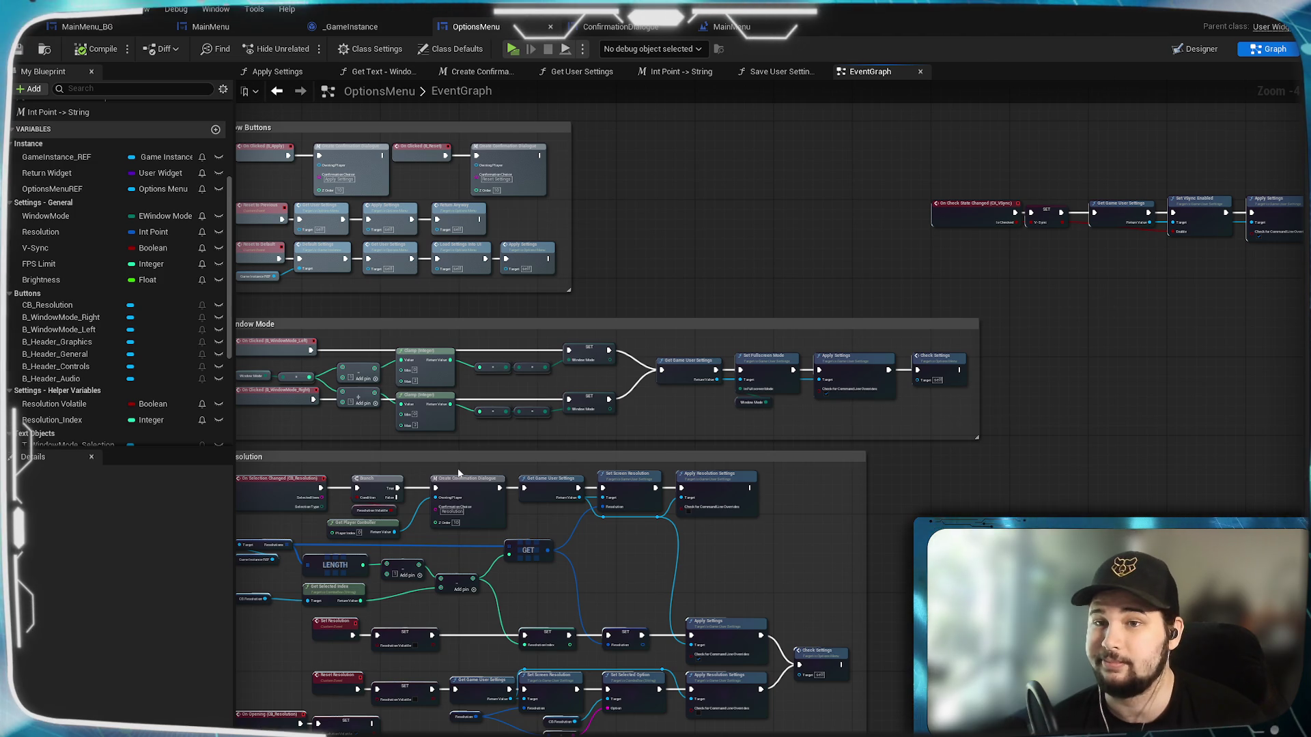
left_click_drag(1046, 369, 911, 424)
scroll(929, 362, "up", 3)
left_click_drag(321, 316, 1200, 551)
right_click(1160, 453)
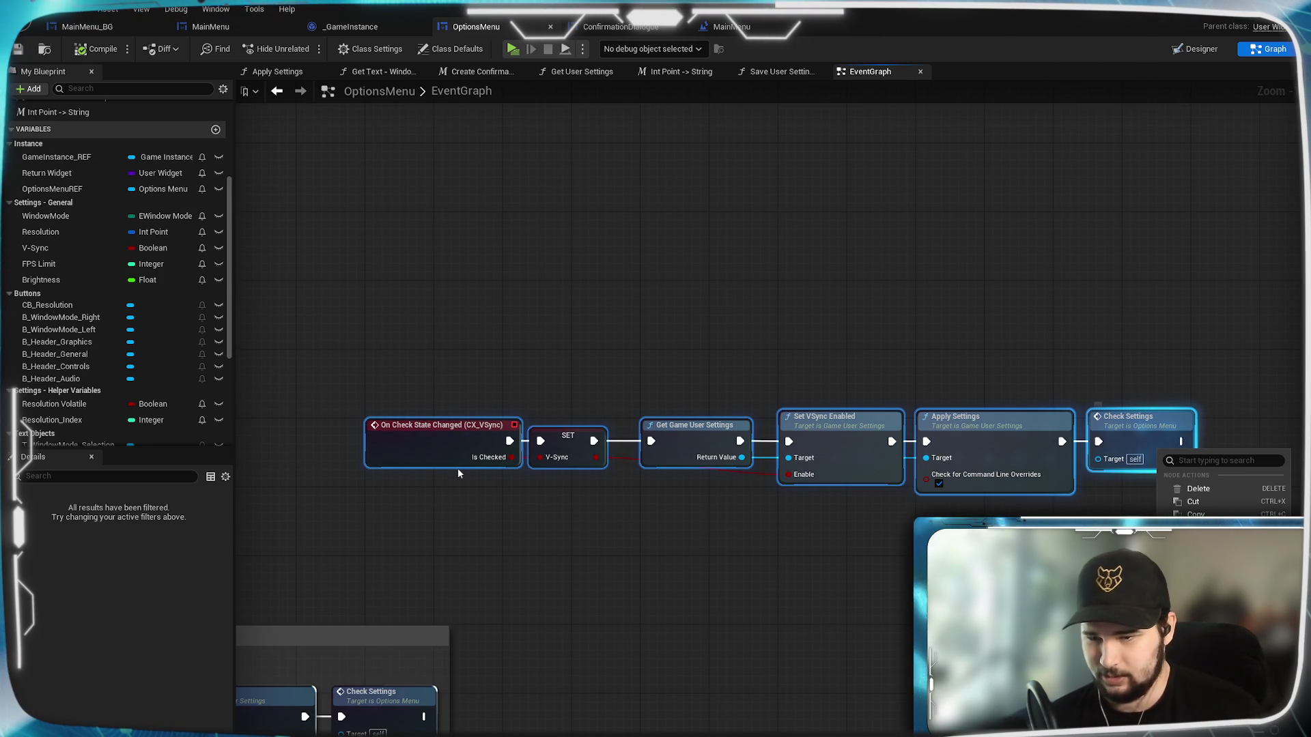
key("Escape")
type("c")
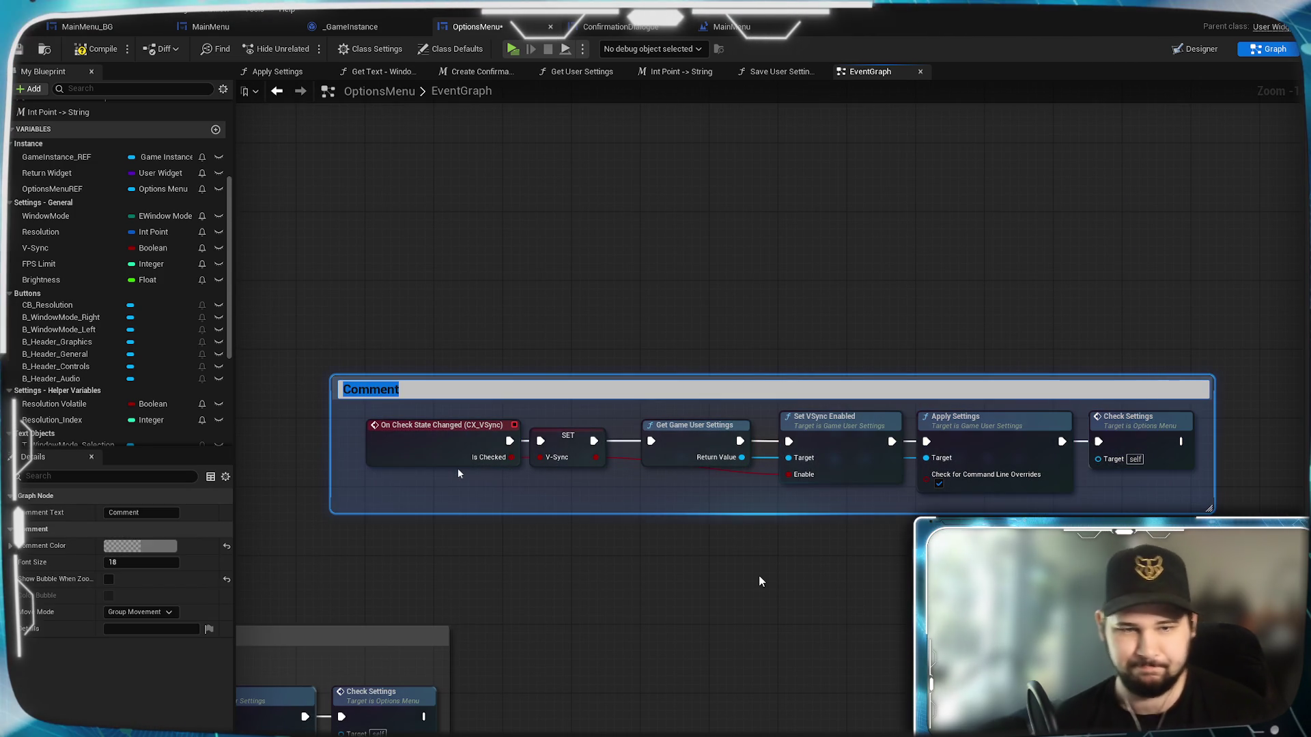
type("V-Syc")
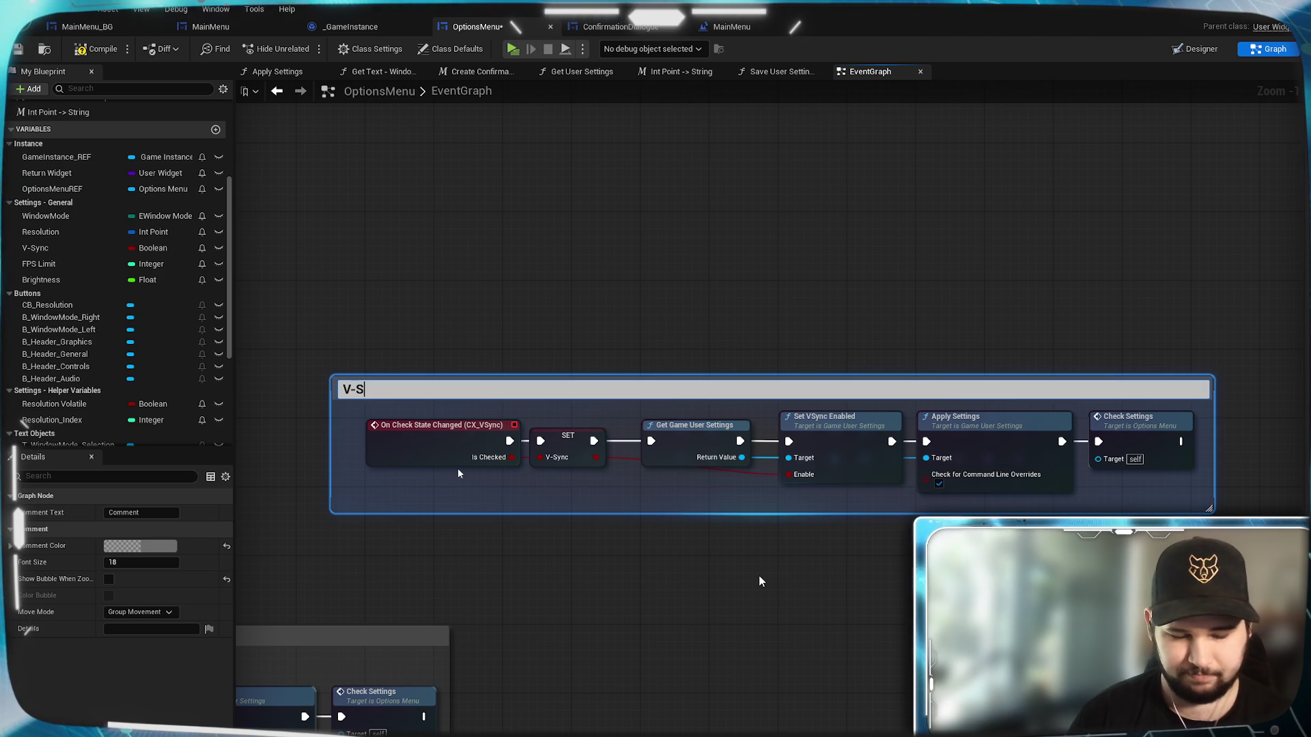
key("Return")
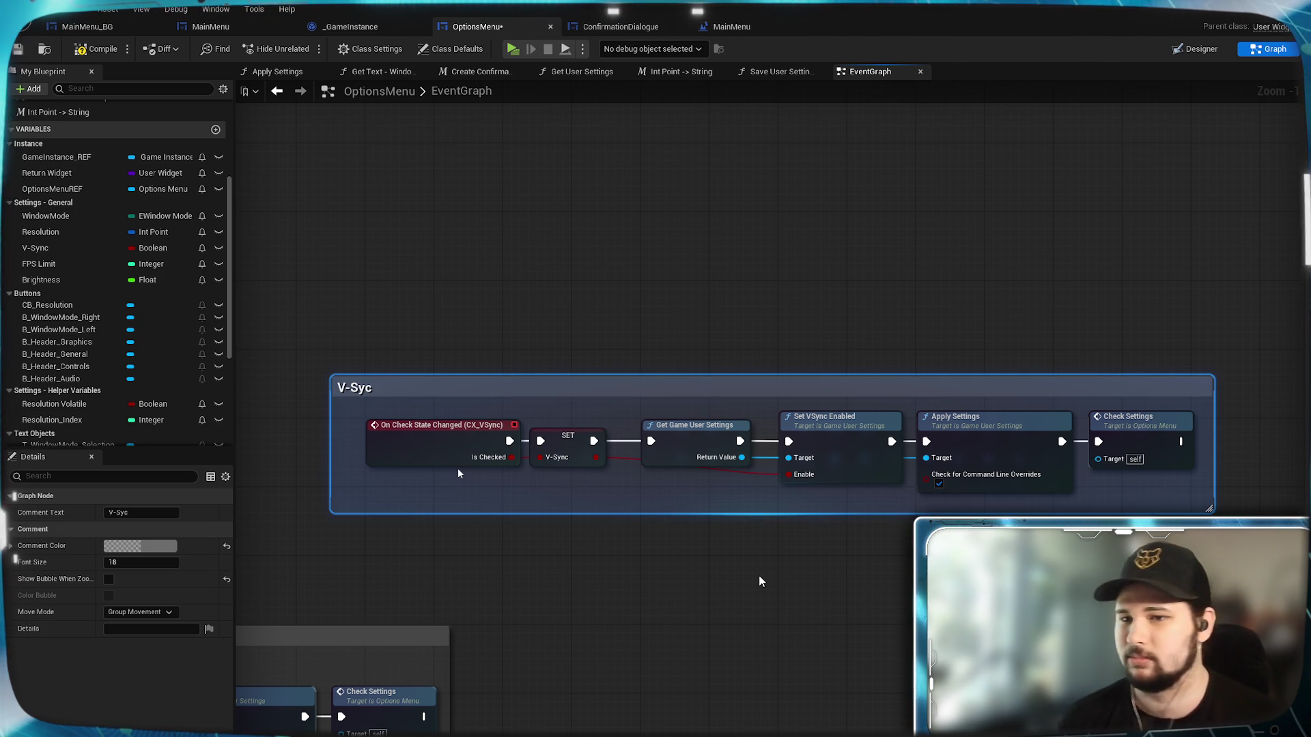
key("F2")
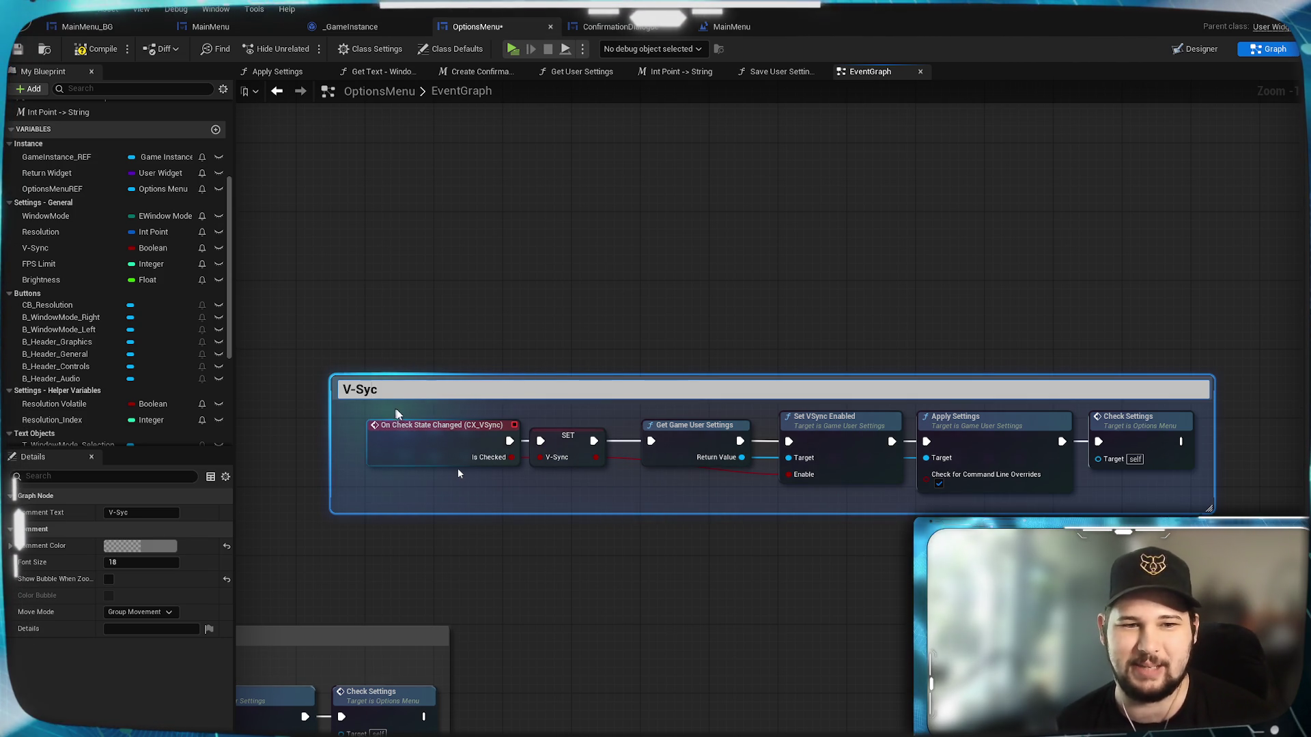
type("V-Sync")
left_click(766, 701)
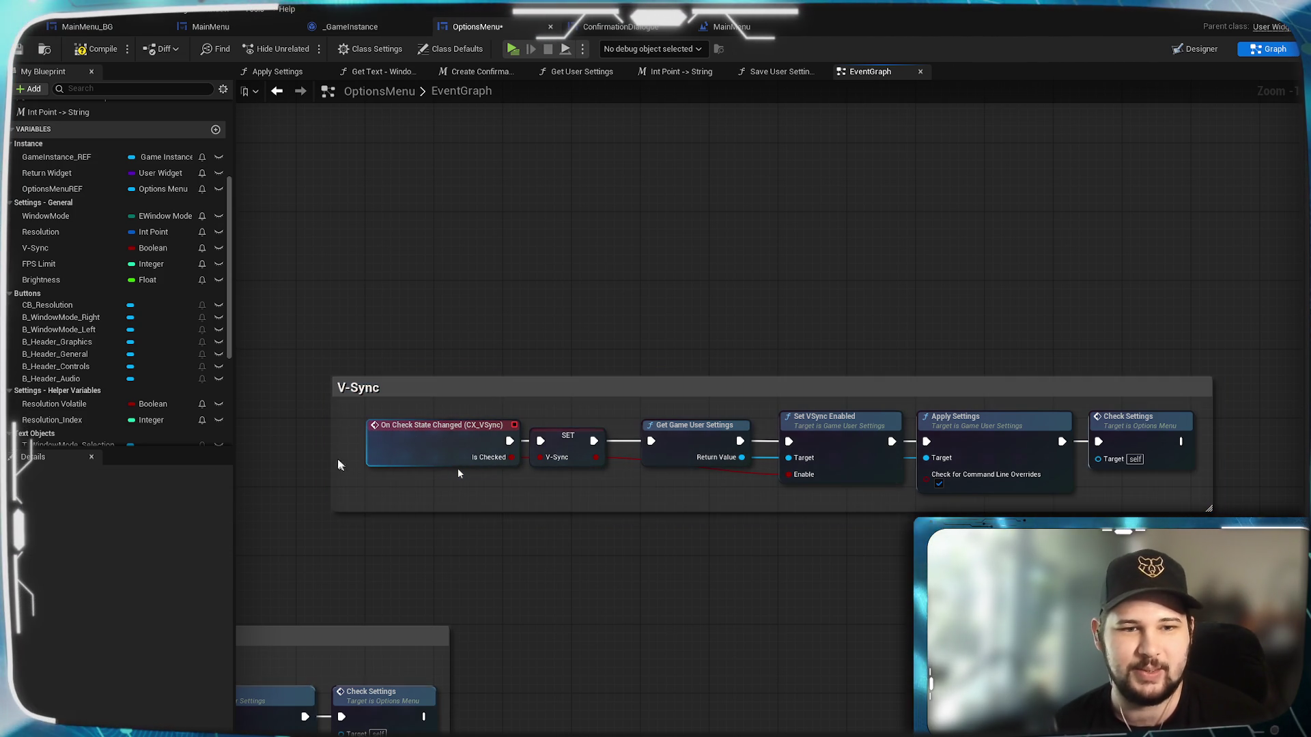
scroll(336, 459, "up", 1)
Move the V-Sync comment group below the Resolution group.
mouse_move(1049, 657)
left_mouse_down()
mouse_move(661, 617)
mouse_move(741, 605)
mouse_move(1141, 404)
mouse_move(1127, 248)
mouse_move(1194, 315)
left_mouse_up()
scroll(740, 600, "down", 4)
mouse_move(1140, 147)
left_mouse_down()
mouse_move(1144, 181)
mouse_move(449, 736)
left_mouse_up()
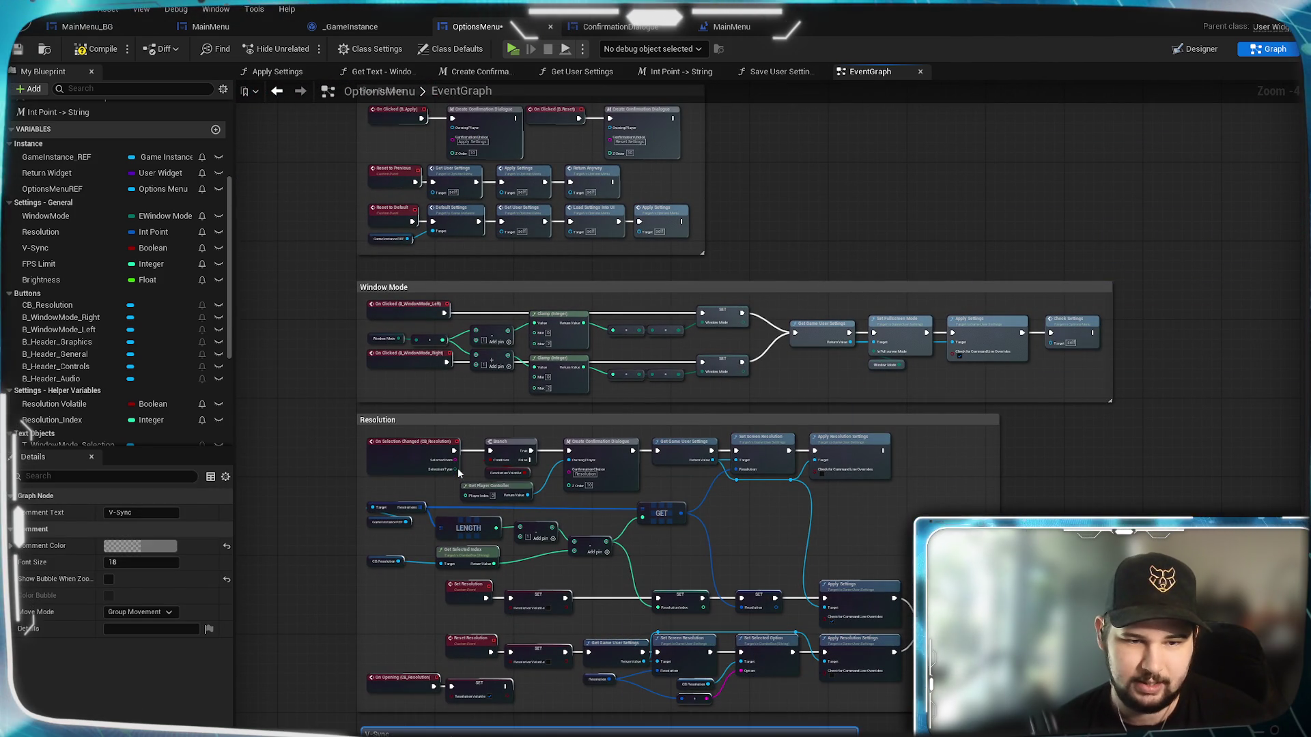
scroll(458, 472, "up", 5)
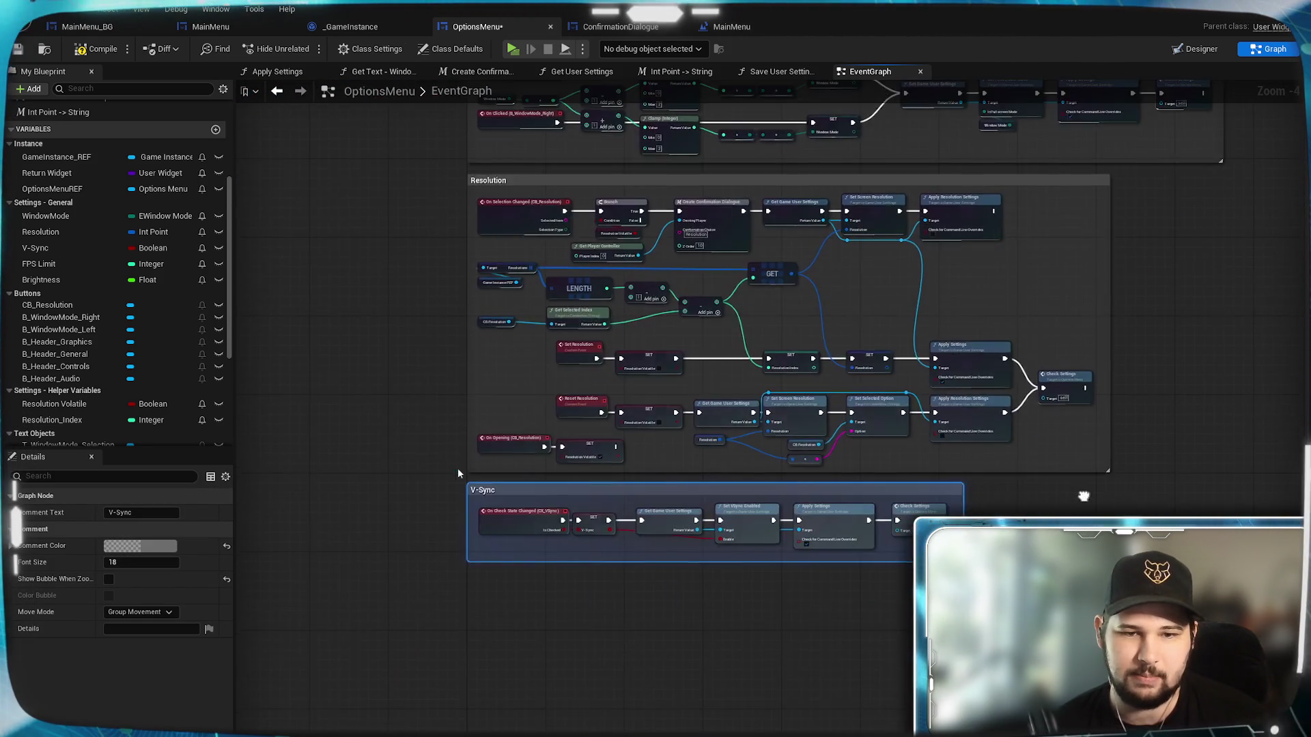
scroll(1058, 376, "down", 3)
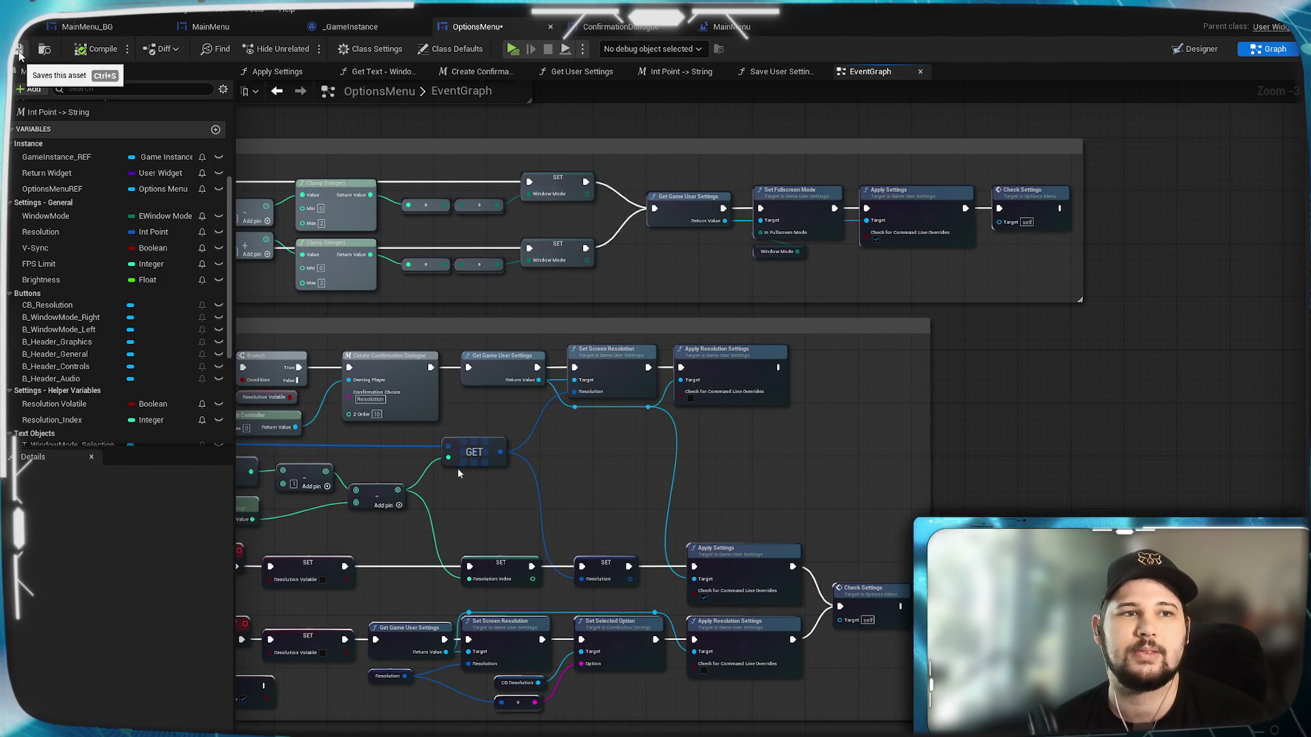
Save the OptionsMenu blueprint and pan across all the comment groups.
key("ctrl+s")
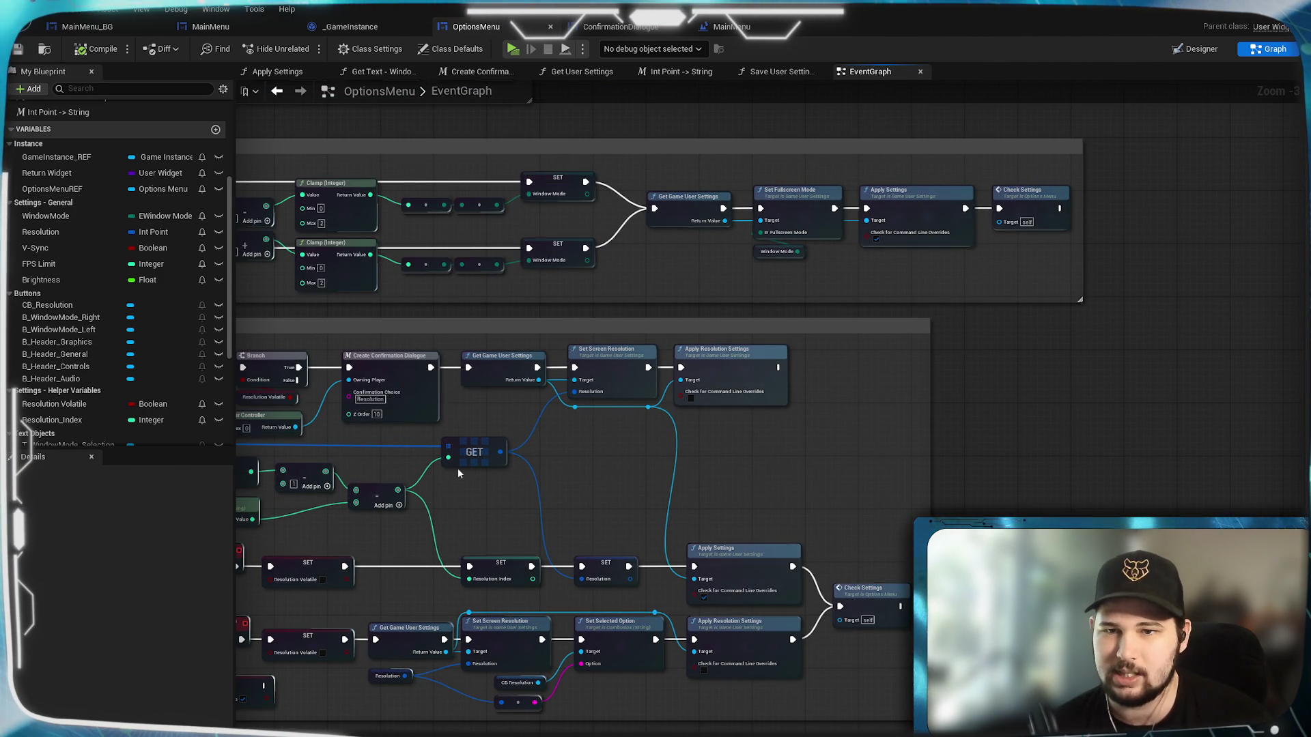
scroll(1174, 461, "down", 2)
scroll(1174, 456, "down", 2)
left_click_drag(1174, 456, 878, 455)
scroll(878, 454, "up", 2)
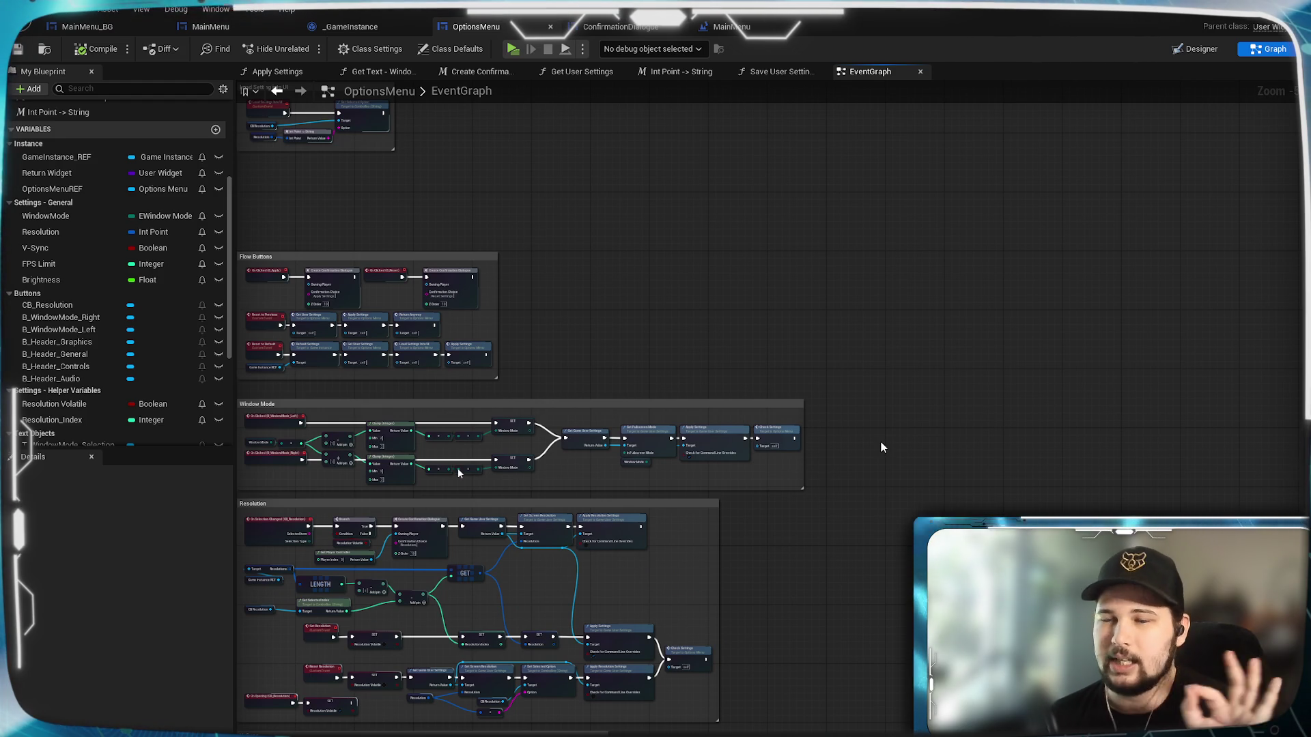
mouse_move(1120, 156)
left_mouse_down()
mouse_move(1093, 198)
mouse_move(1020, 237)
mouse_move(989, 290)
left_mouse_up()
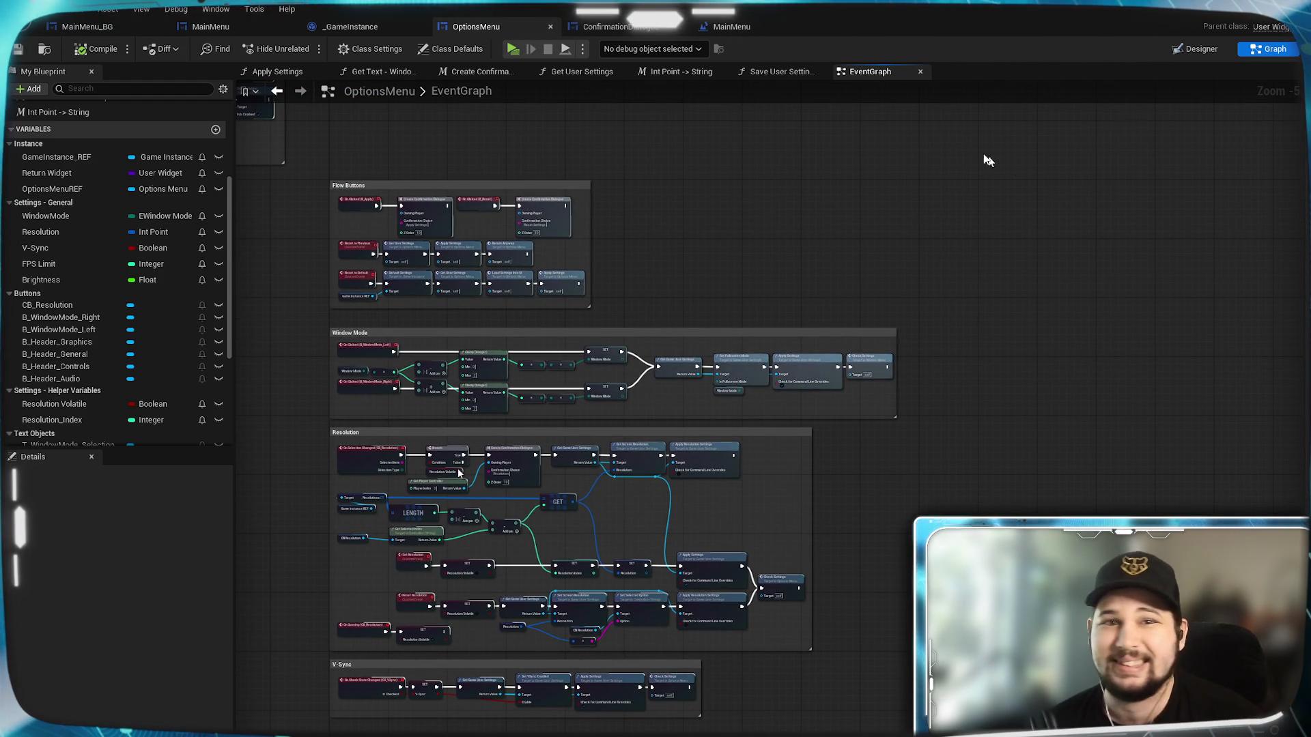
In the Designer, select the S_FPSLimit slider to create its On Value Changed event.
left_click(1199, 49)
scroll(720, 429, "up", 8)
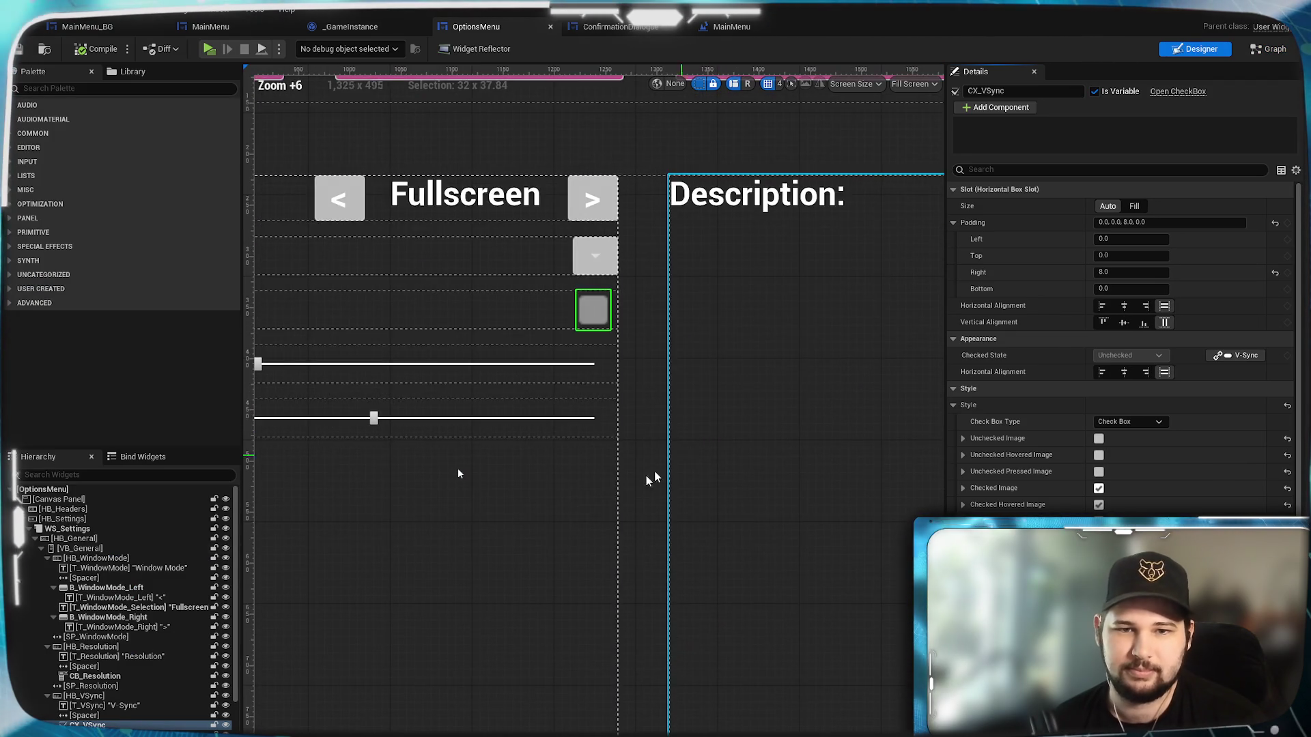
left_click_drag(554, 541, 670, 576)
left_click(406, 404)
scroll(1095, 476, "down", 10)
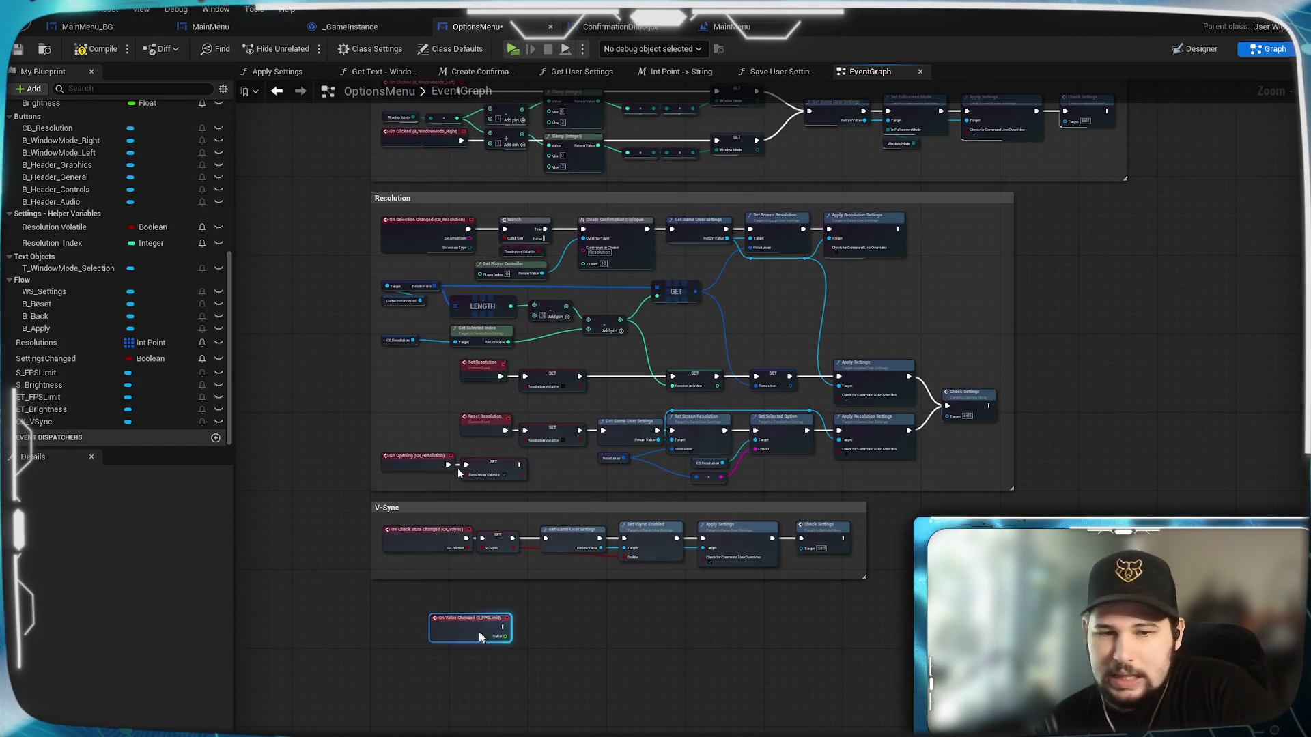
Create an OnTextCommitted event for ET_FPSLimit and place it near the slider's On Value Changed event.
mouse_move(480, 637)
left_mouse_down()
mouse_move(1134, 392)
mouse_move(1217, 249)
left_mouse_up()
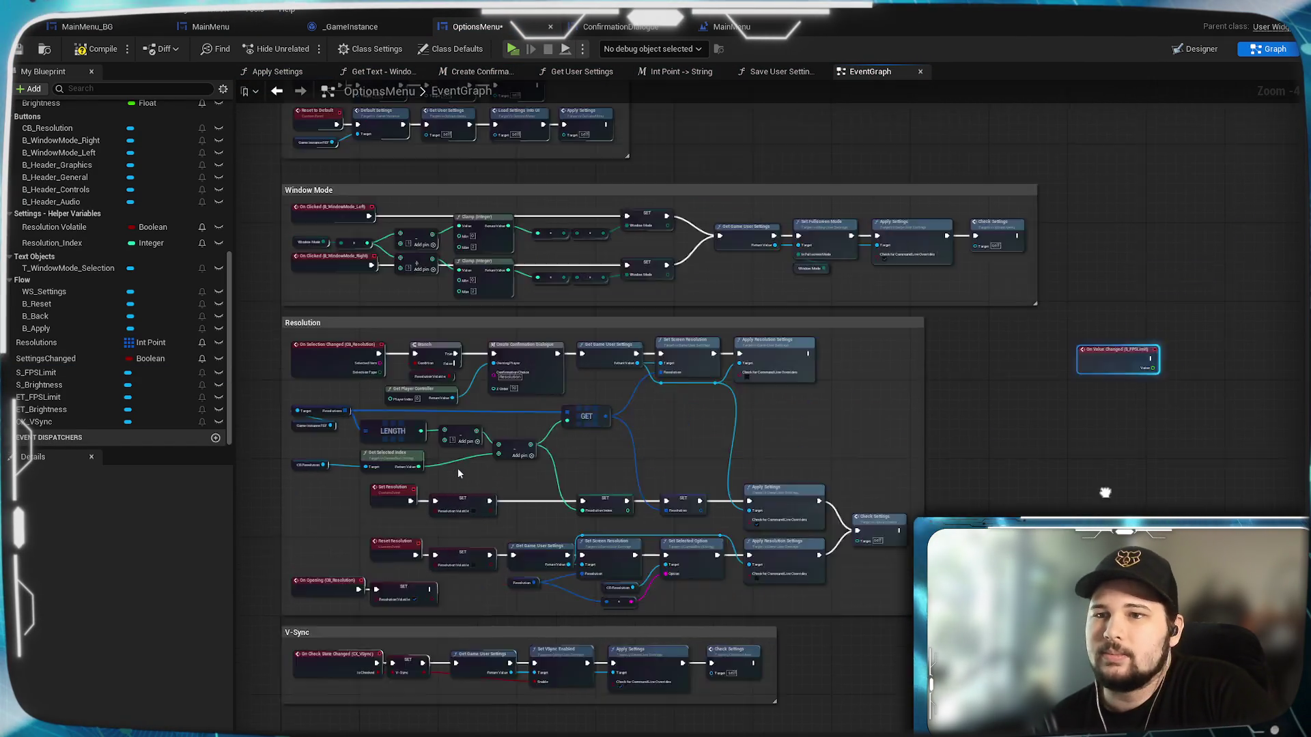
scroll(907, 389, "up", 4)
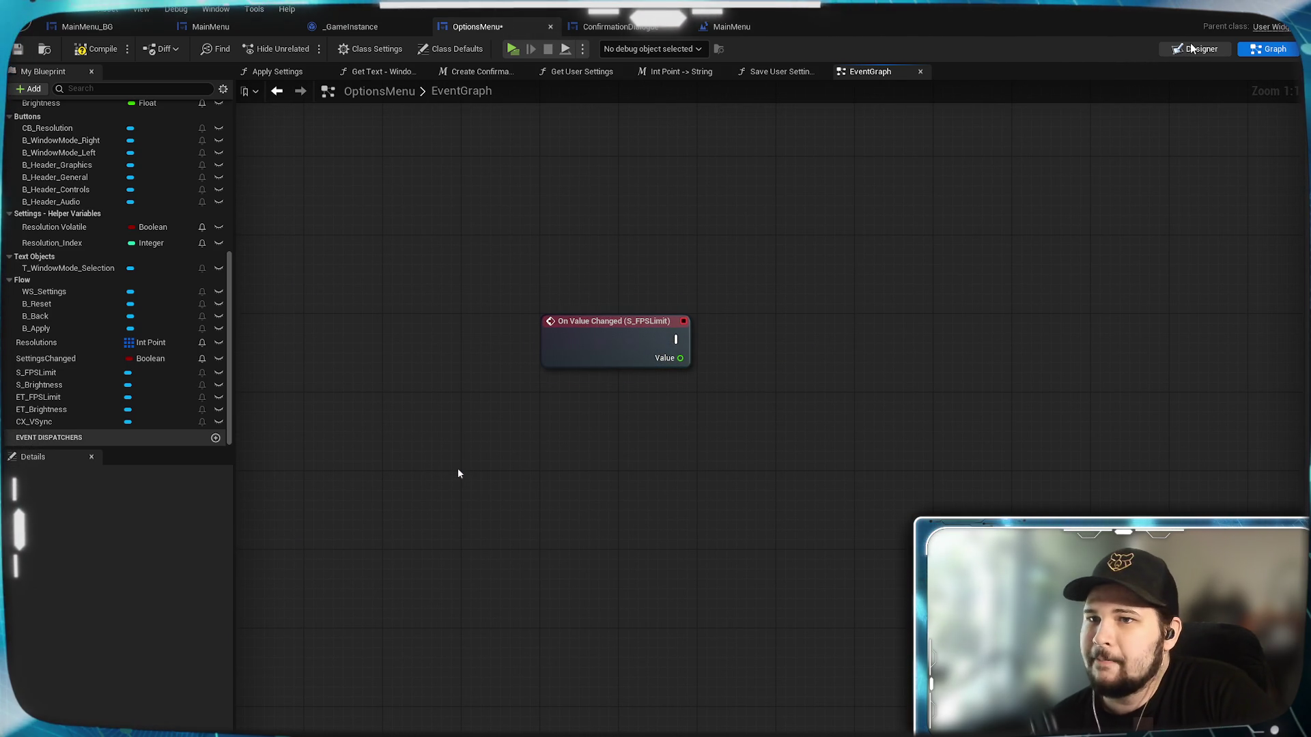
scroll(690, 434, "up", 10)
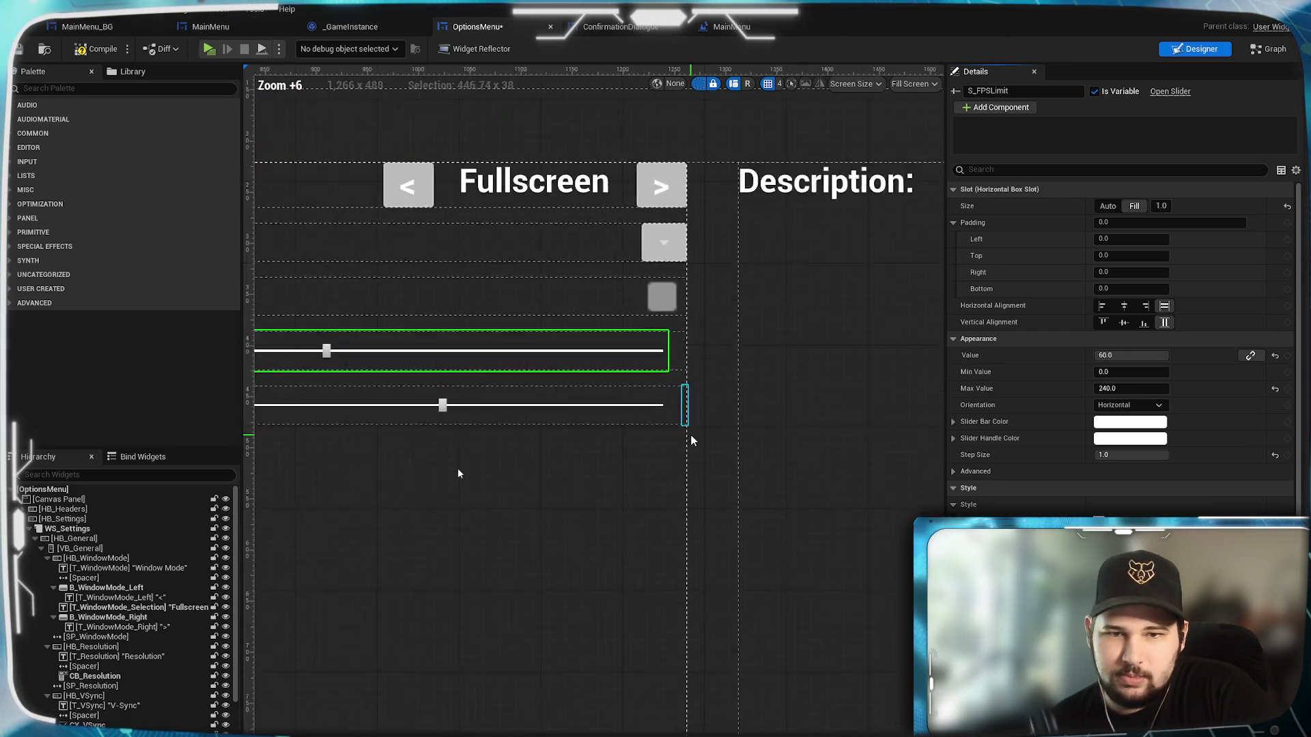
left_click(680, 334)
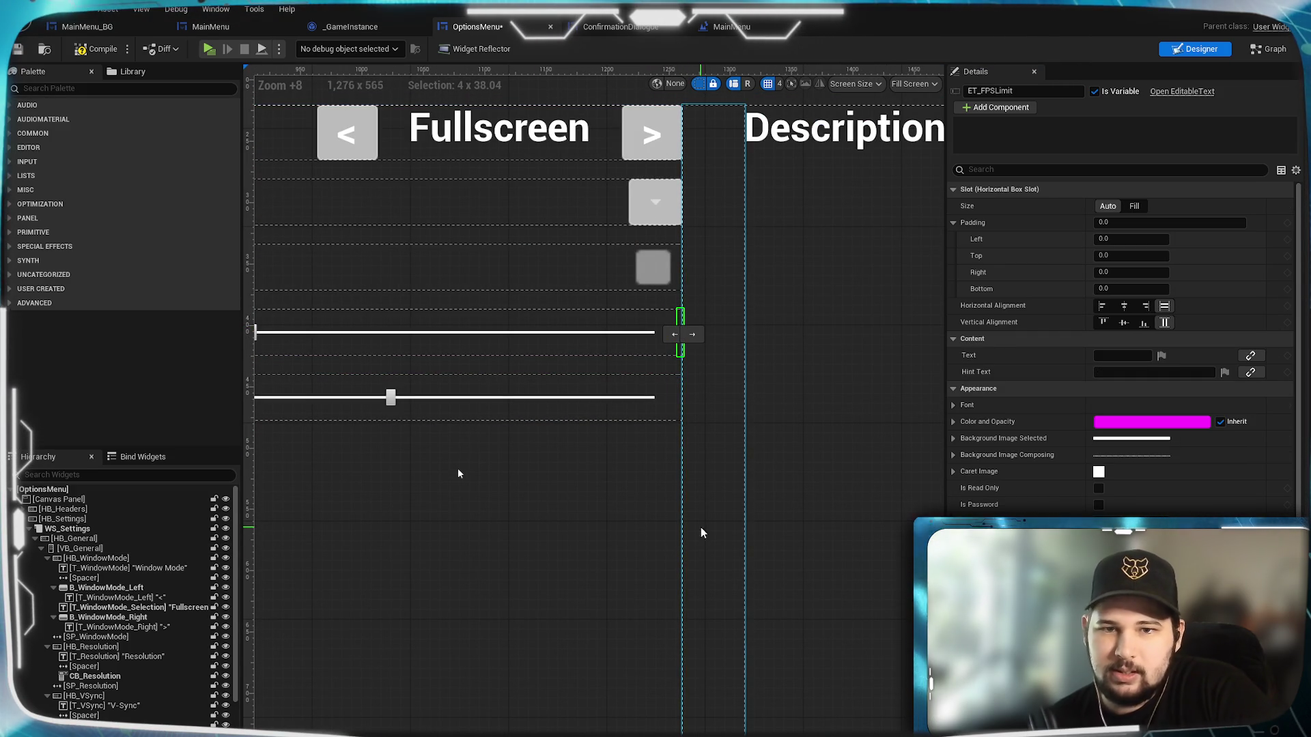
scroll(1119, 348, "down", 10)
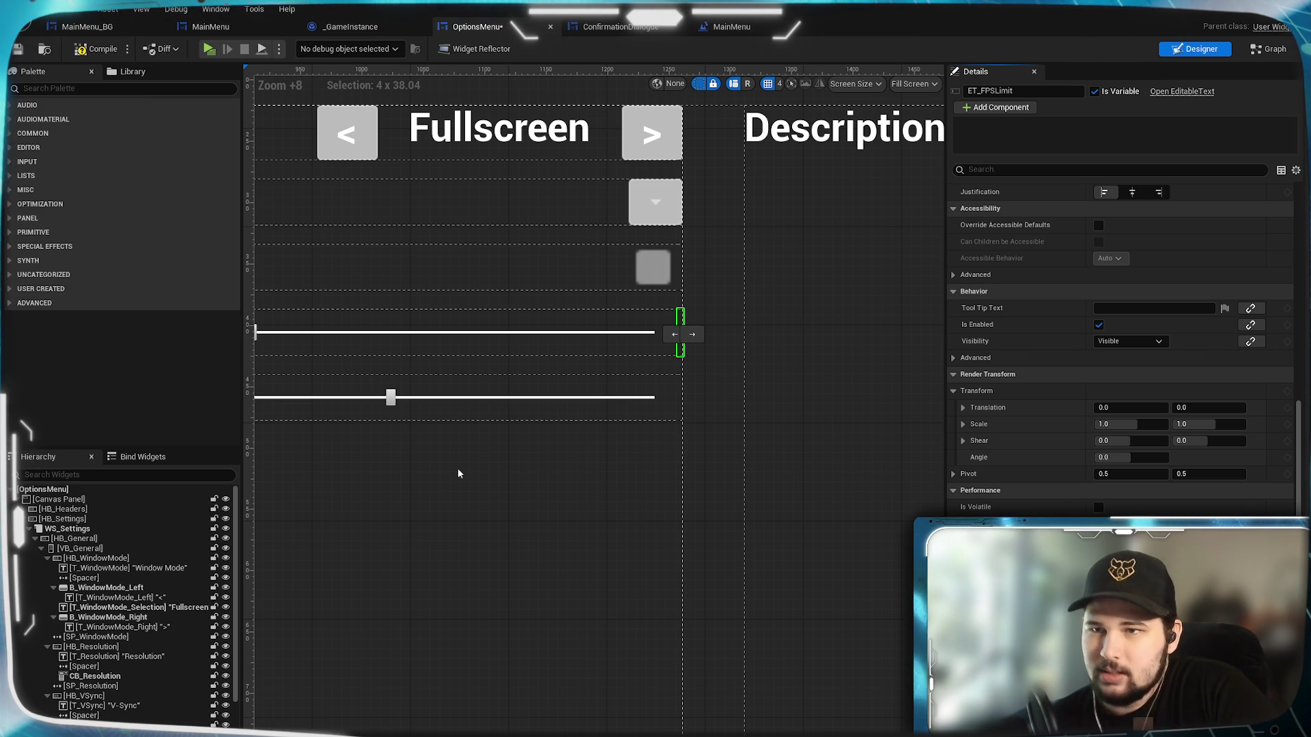
left_click(1277, 683)
scroll(853, 519, "down", 5)
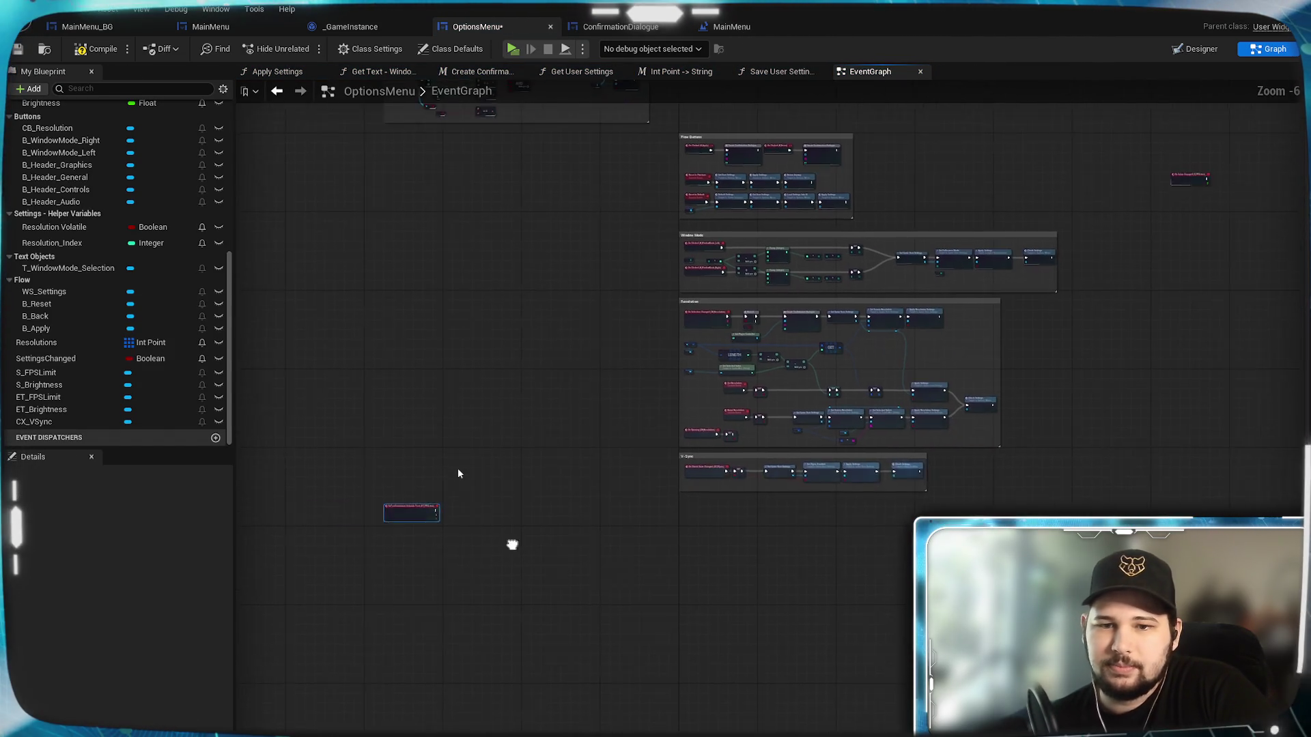
left_click_drag(280, 511, 1010, 258)
Frame both FPS limit events in view and save the OptionsMenu blueprint.
scroll(1100, 251, "up", 7)
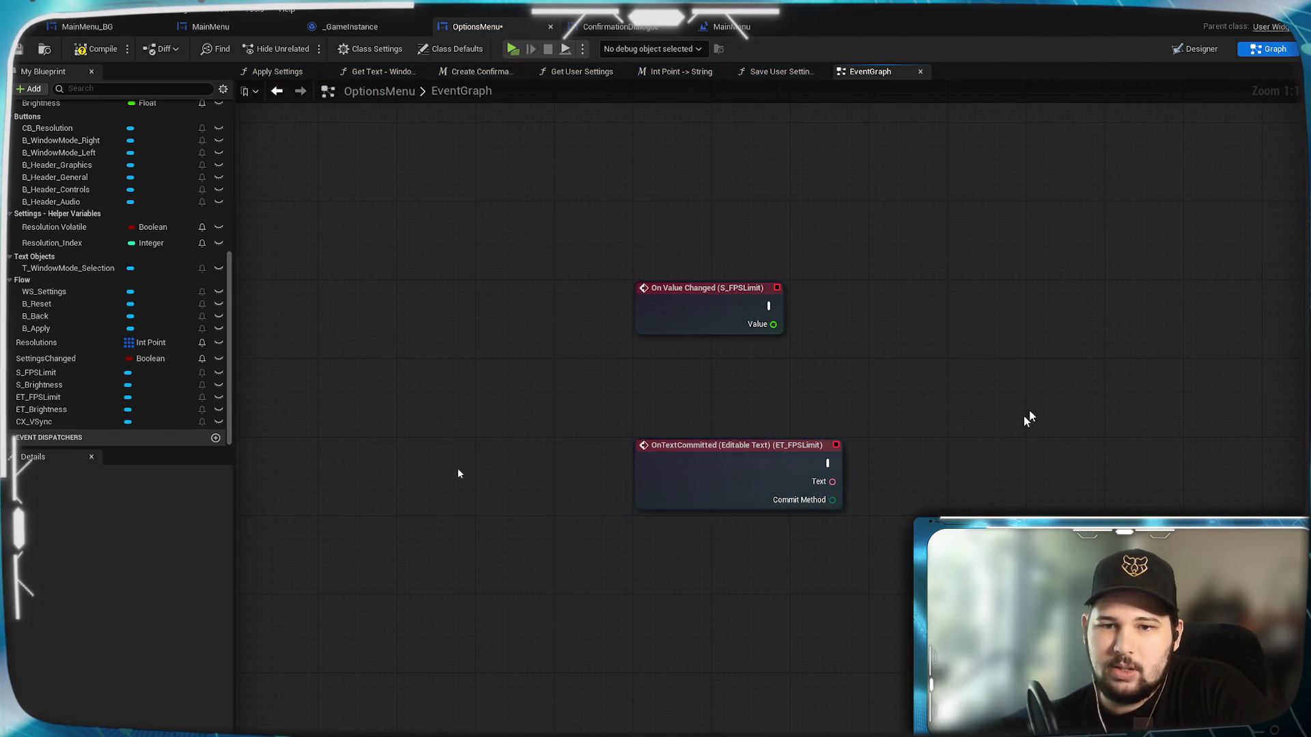
left_click_drag(1035, 402, 866, 415)
left_click_drag(846, 470, 755, 427)
mouse_move(685, 383)
left_mouse_down()
mouse_move(667, 330)
mouse_move(655, 350)
left_mouse_up()
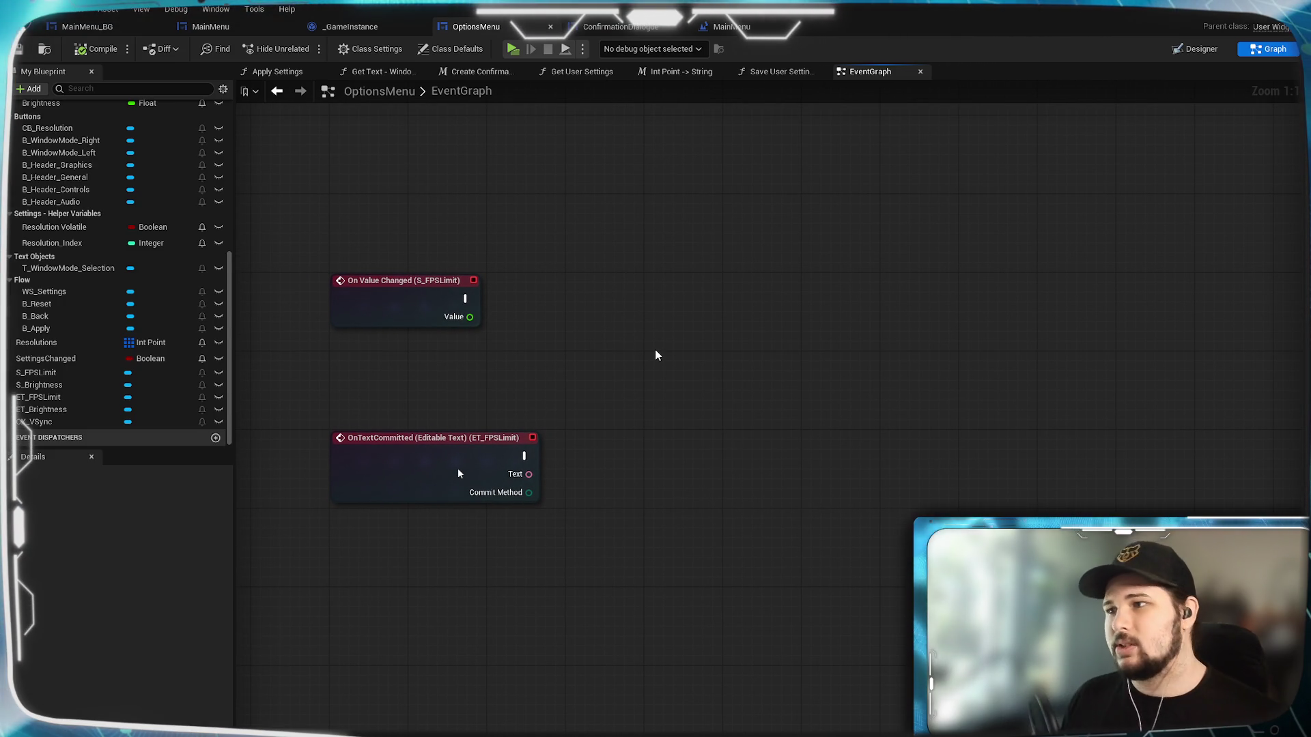
left_click(440, 295)
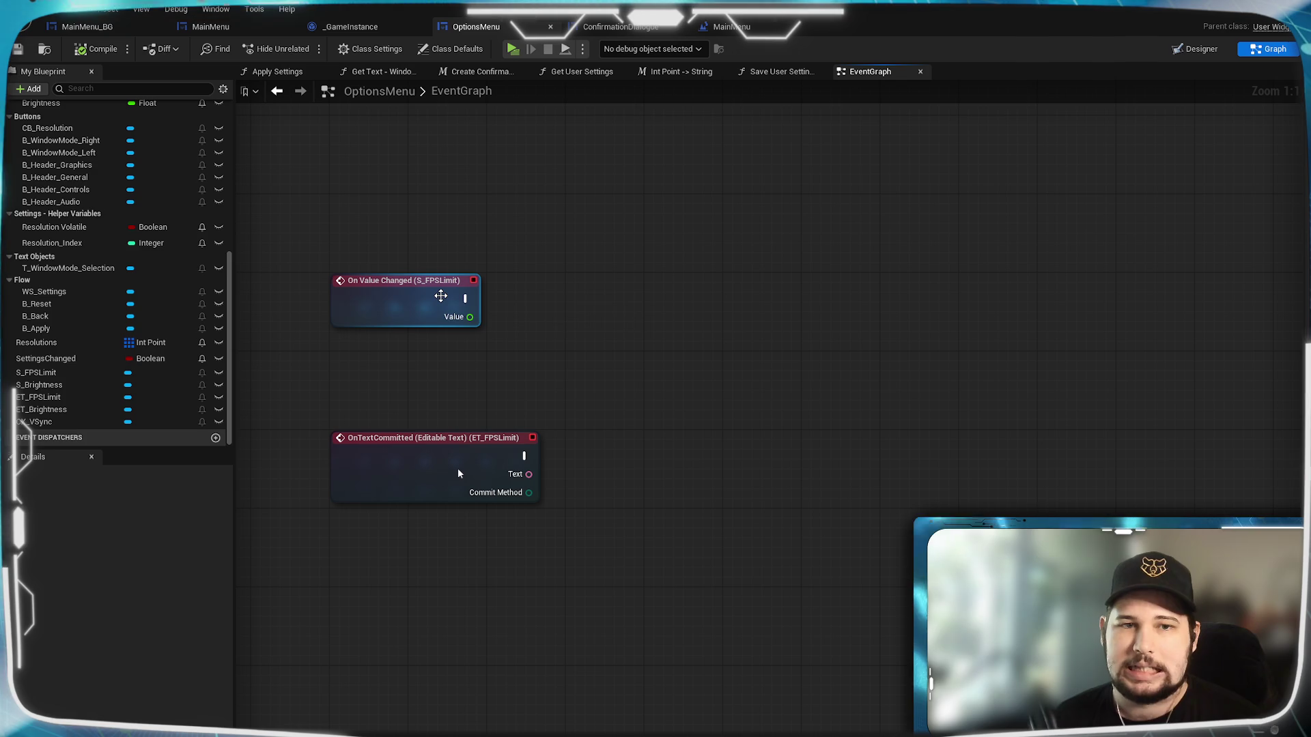
left_click(491, 295)
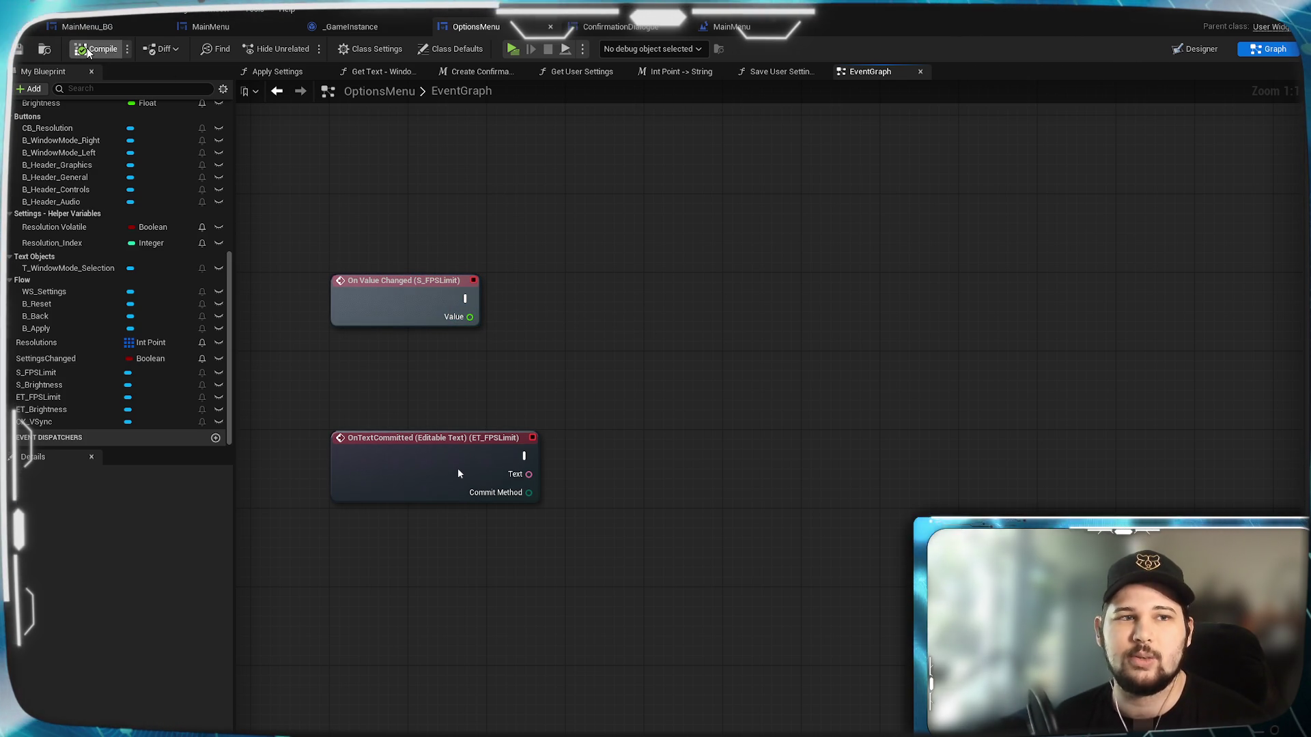
key("ctrl+s")
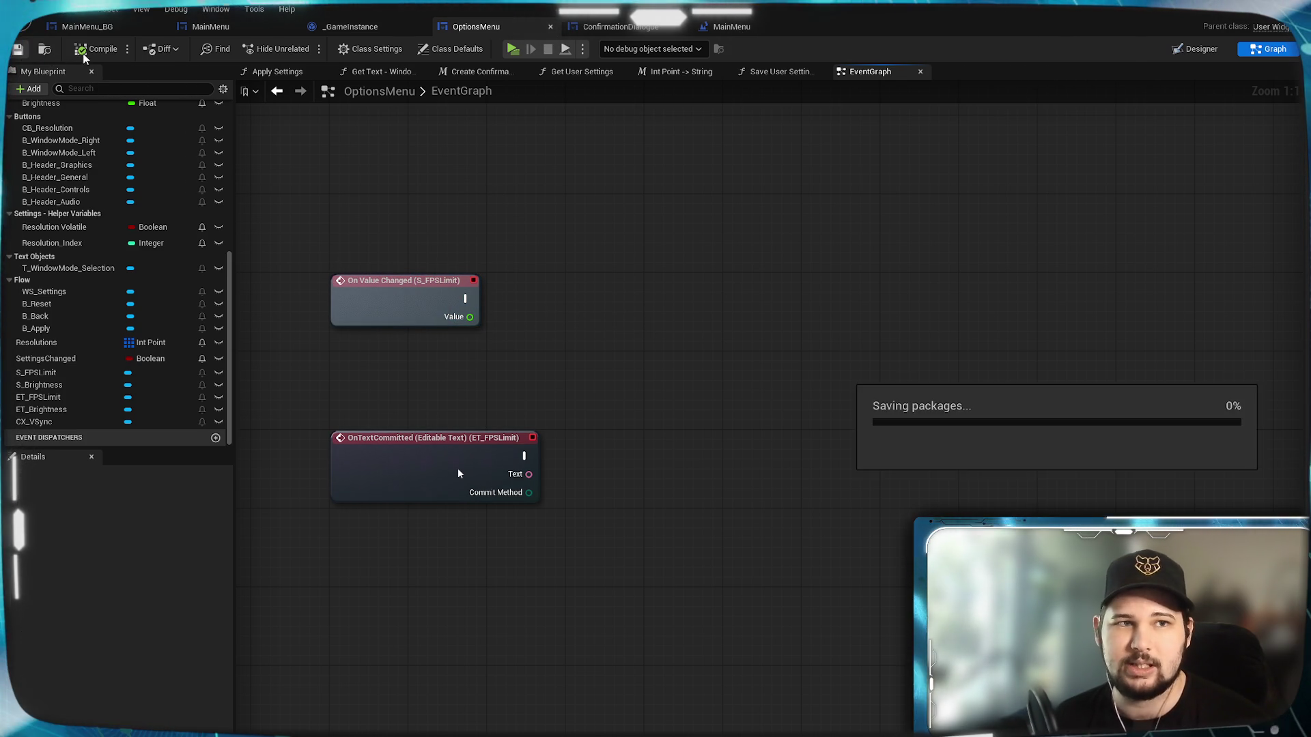
mouse_move(545, 355)
left_mouse_down()
mouse_move(556, 334)
mouse_move(576, 354)
mouse_move(546, 349)
mouse_move(597, 365)
mouse_move(518, 331)
left_mouse_up()
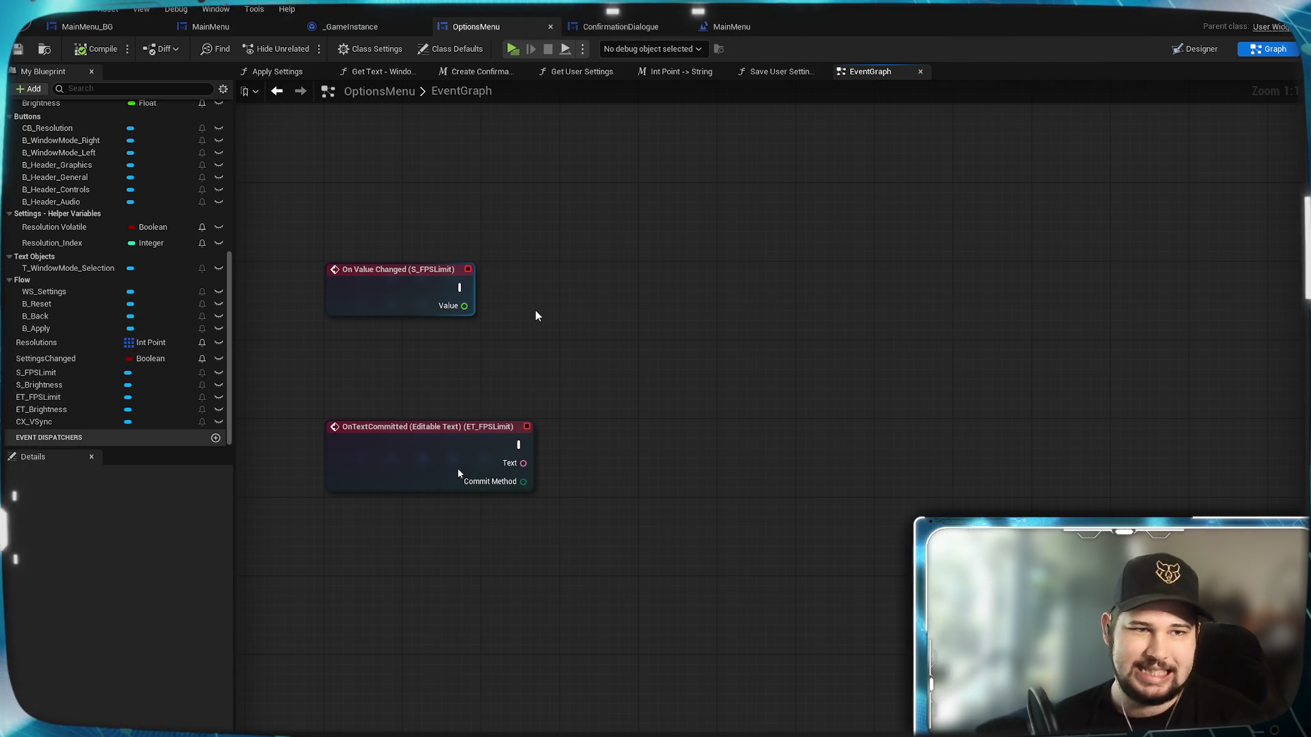
scroll(171, 267, "up", 4)
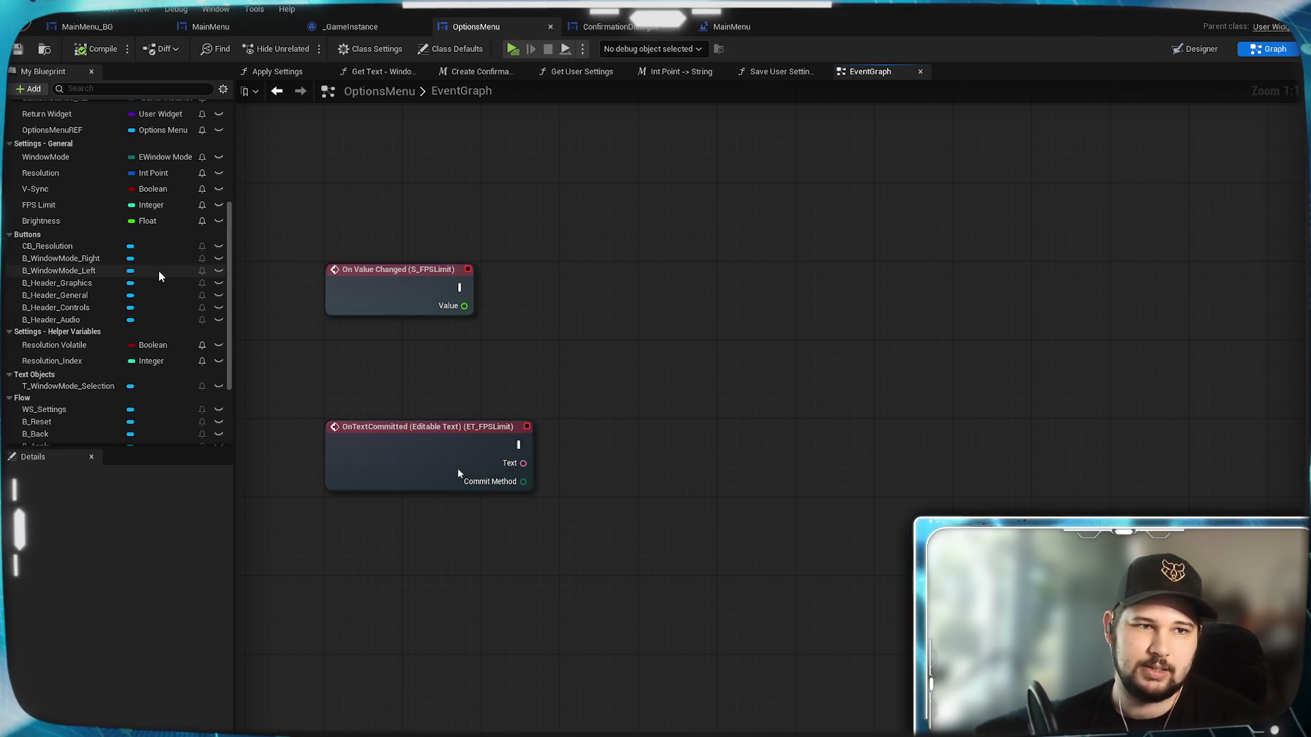
scroll(91, 235, "up", 1)
Make the slider's On Value Changed set FPS Limit from its Value through a Truncate node.
mouse_move(55, 228)
left_mouse_down()
mouse_move(601, 330)
mouse_move(682, 274)
left_mouse_up()
left_click(635, 370)
left_click_drag(459, 288, 643, 291)
left_click_drag(479, 311, 632, 307)
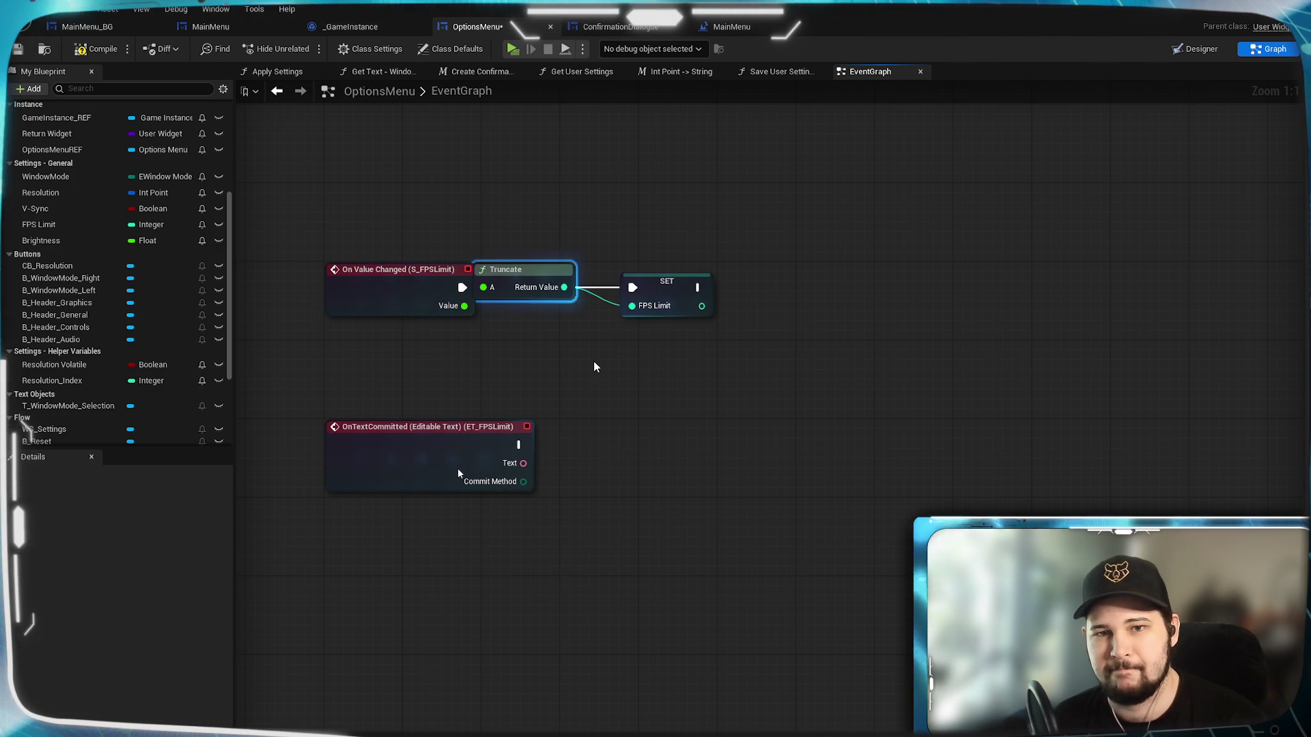
mouse_move(530, 274)
left_mouse_down()
mouse_move(550, 329)
mouse_move(560, 319)
left_mouse_up()
left_click(624, 416)
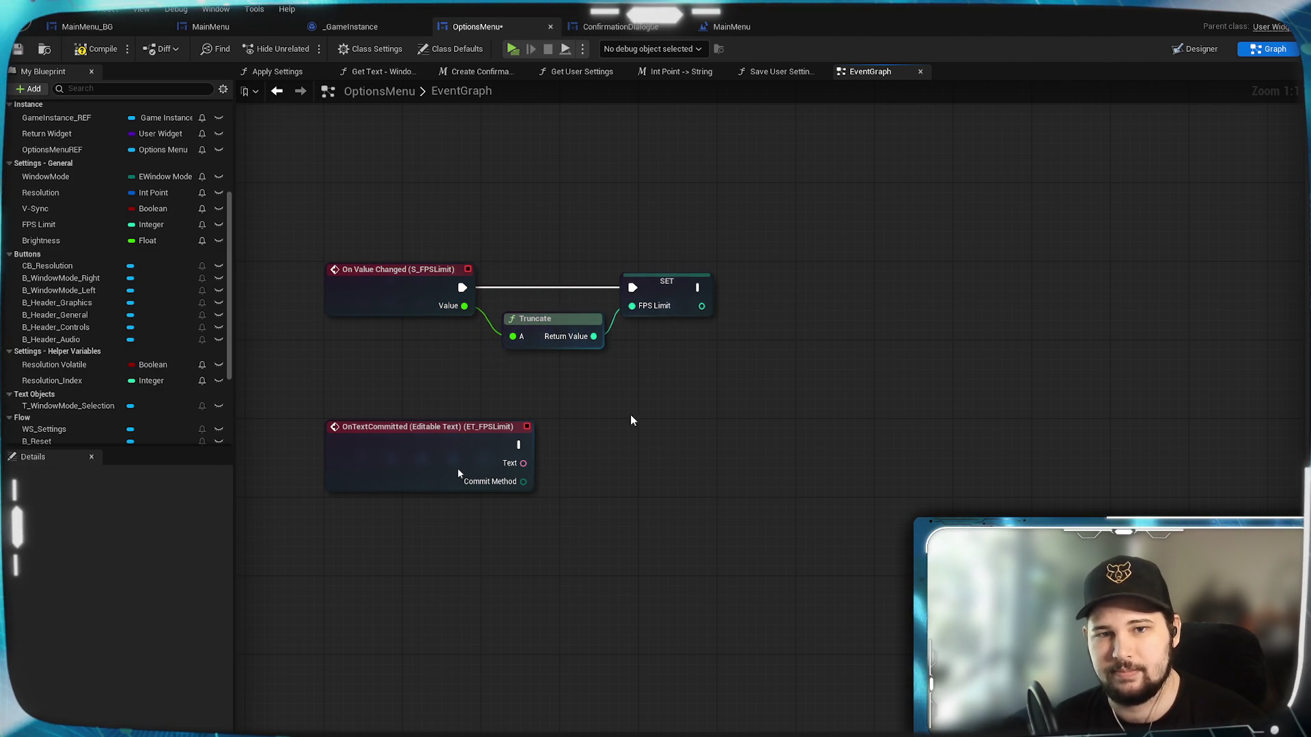
left_click(669, 286)
left_click(635, 403)
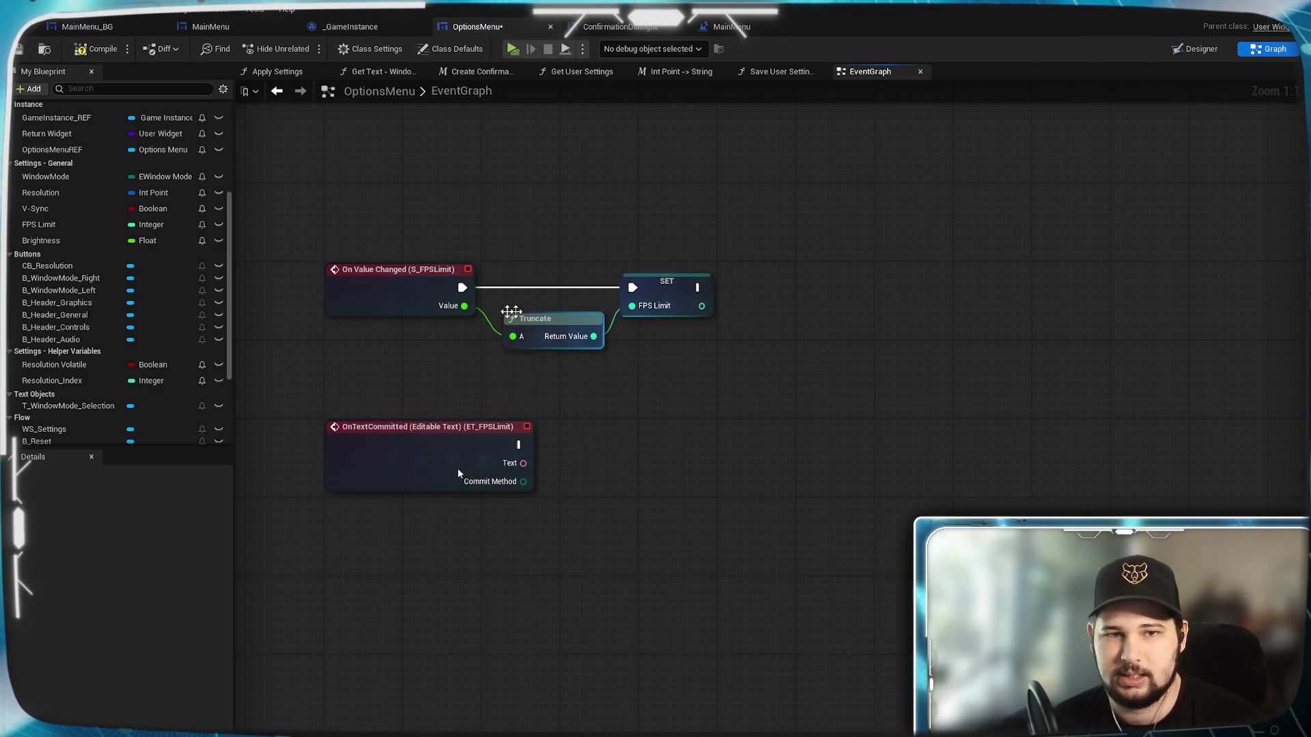
left_click_drag(837, 410, 817, 436)
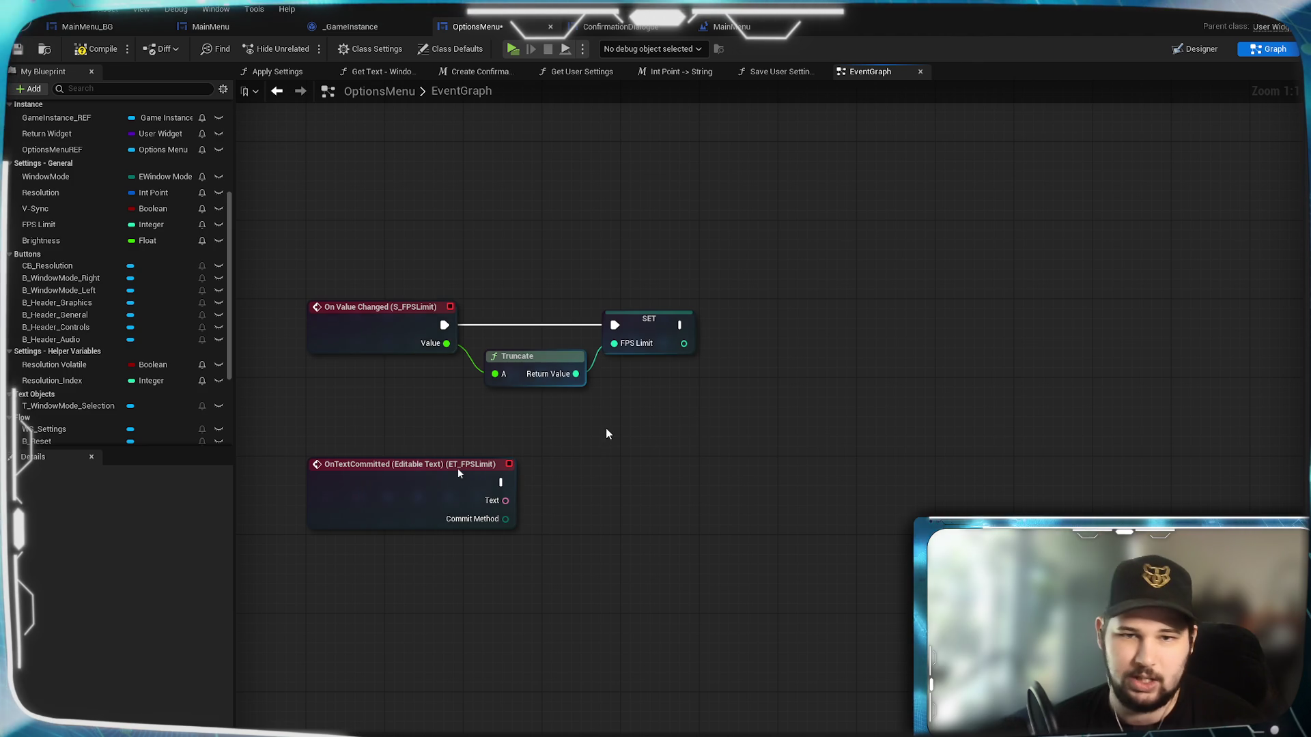
Compile the blueprint, inspect the text-committed event, and switch back to the Designer.
left_click(99, 55)
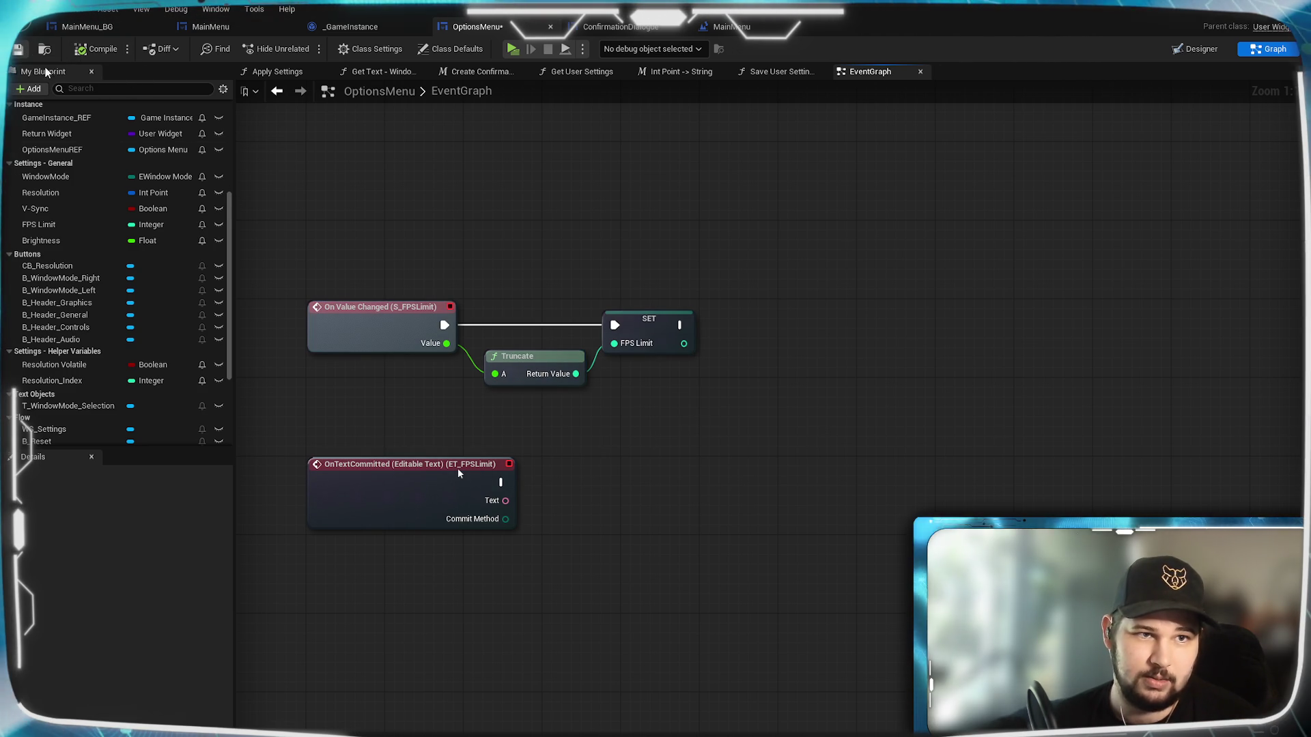
left_click_drag(756, 473, 609, 407)
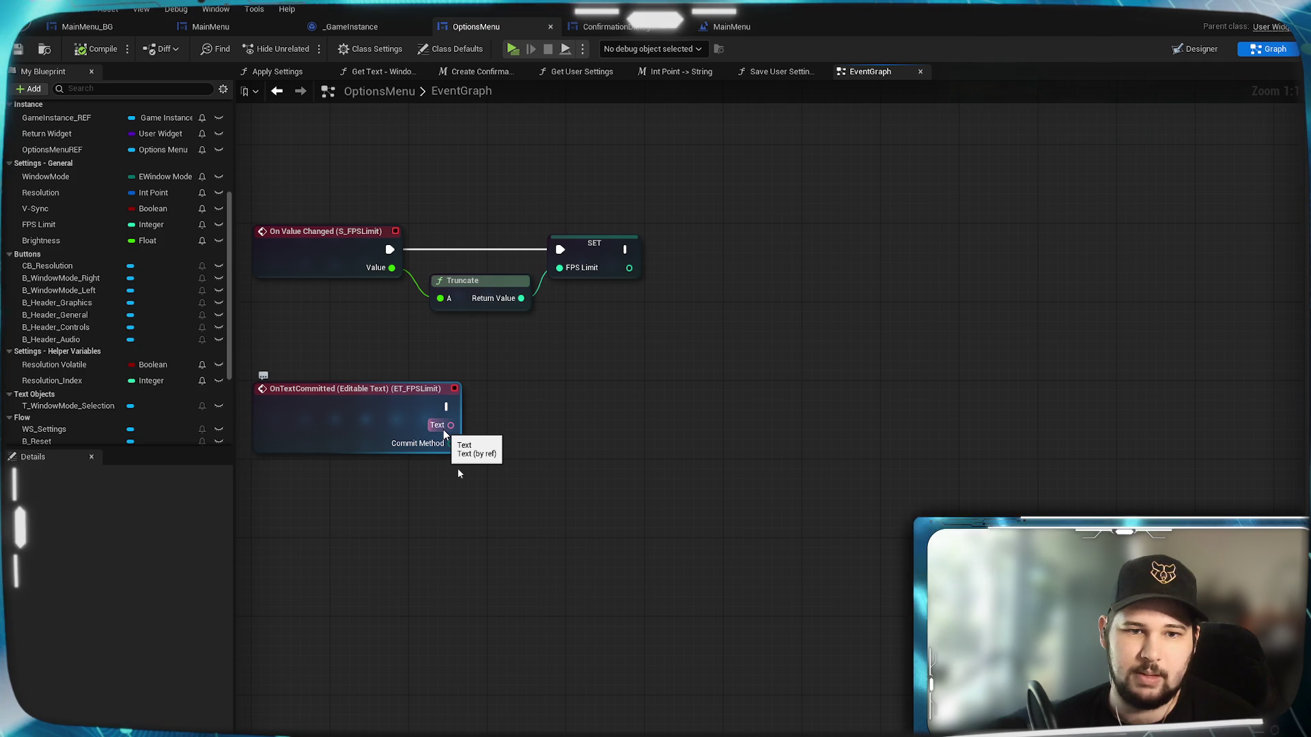
left_click(401, 409)
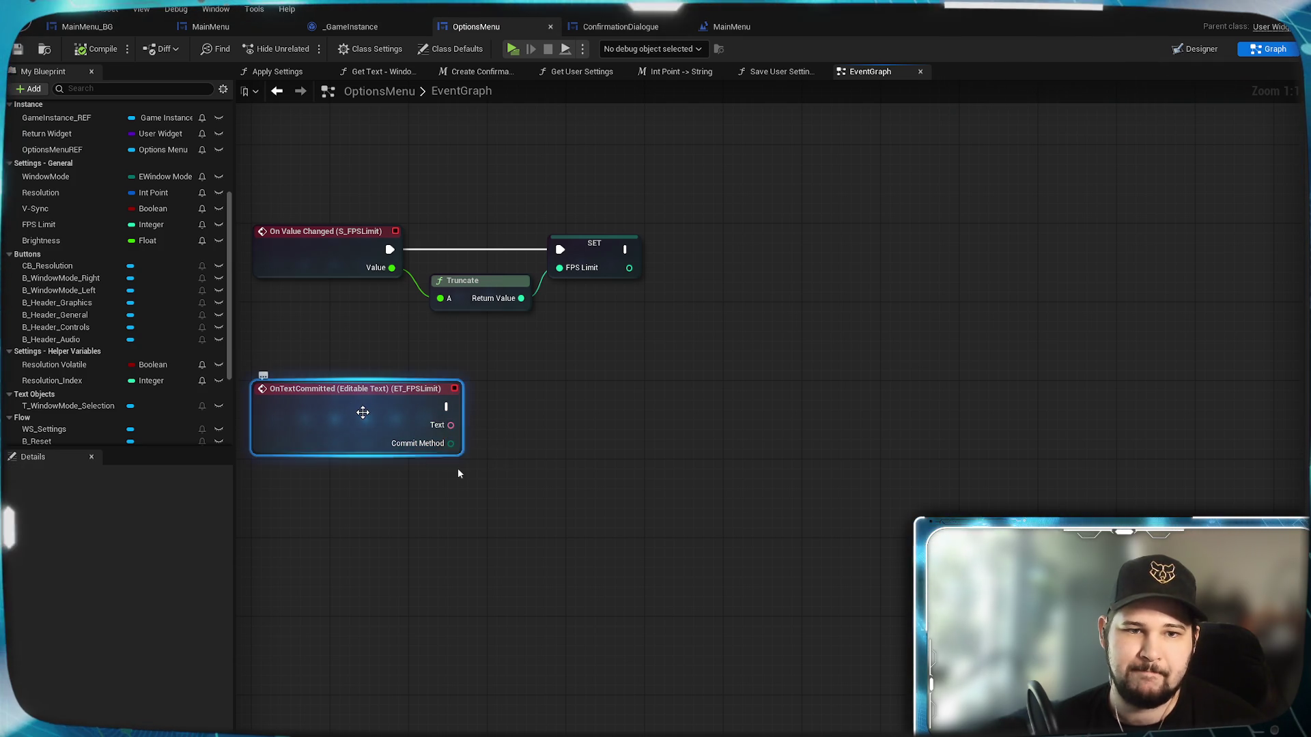
left_click_drag(396, 427, 403, 463)
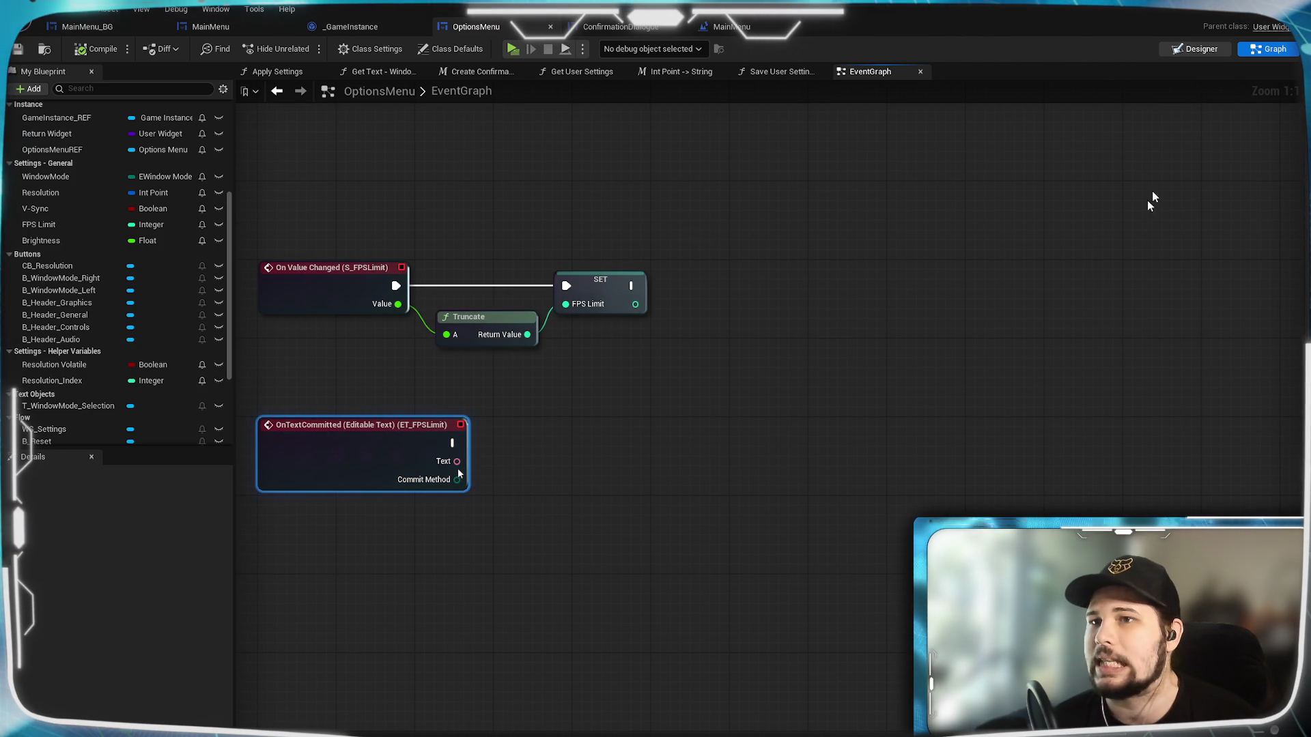
left_click(1201, 48)
scroll(744, 489, "up", 6)
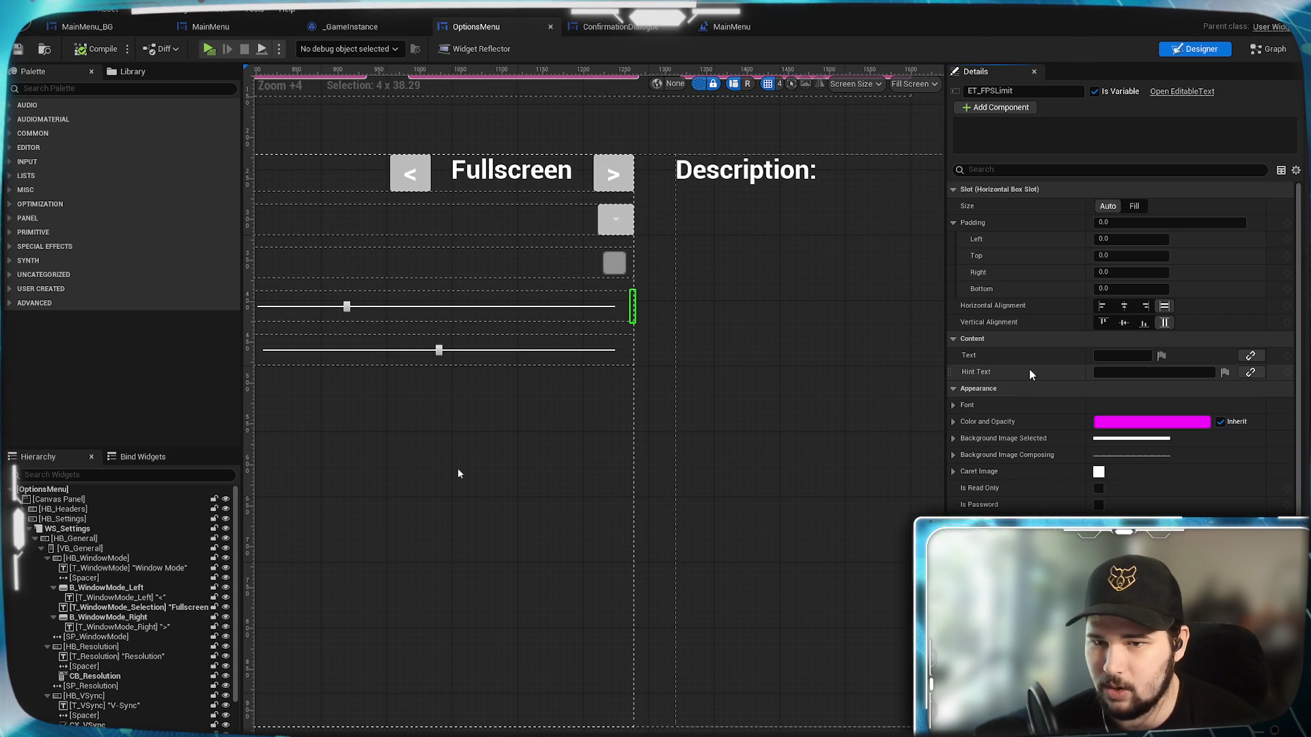
Scroll through the ET_FPSLimit text box's Details properties.
scroll(1030, 372, "down", 1)
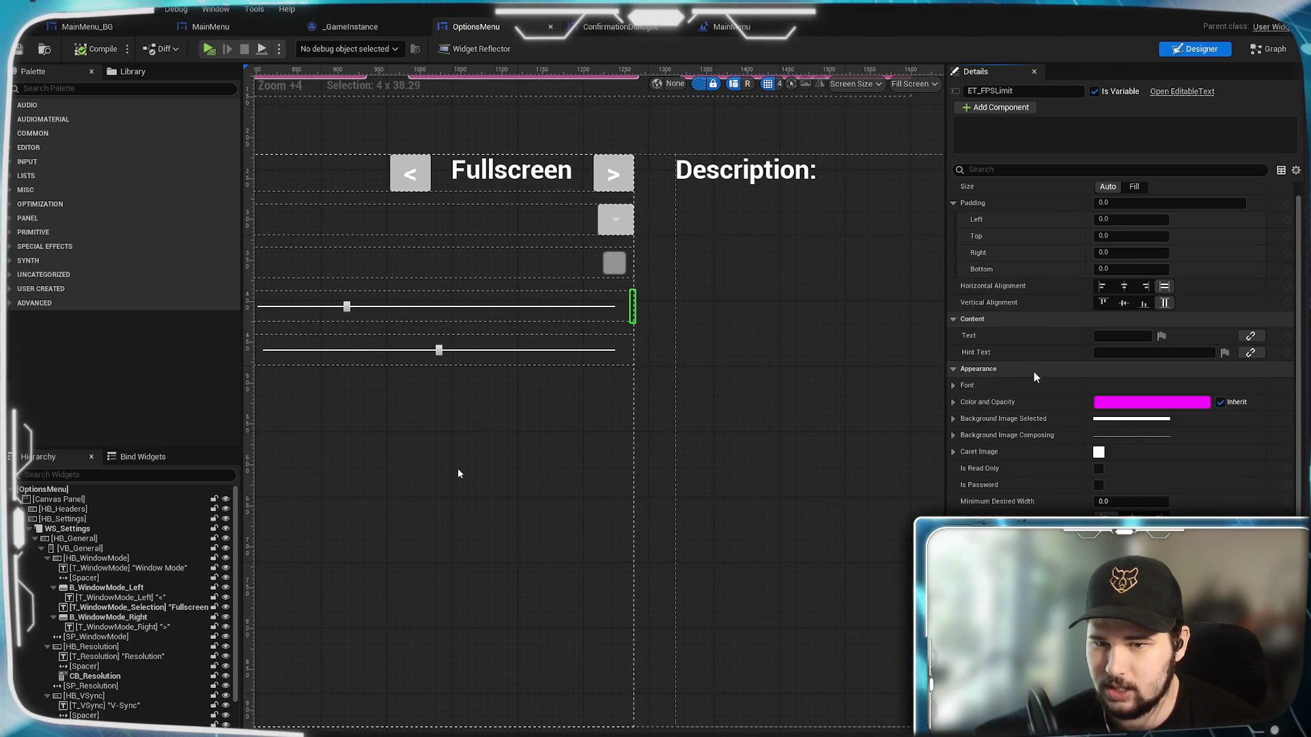
scroll(1034, 373, "down", 1)
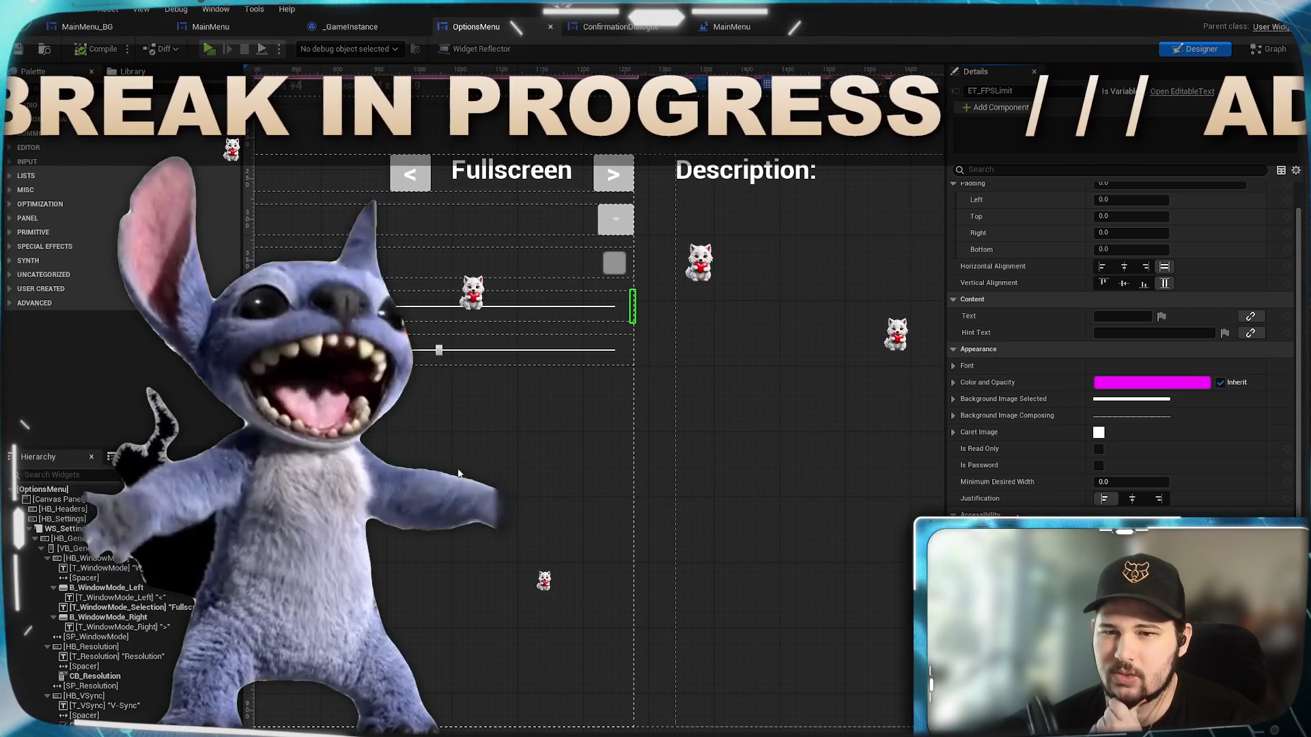
scroll(1017, 504, "down", 1)
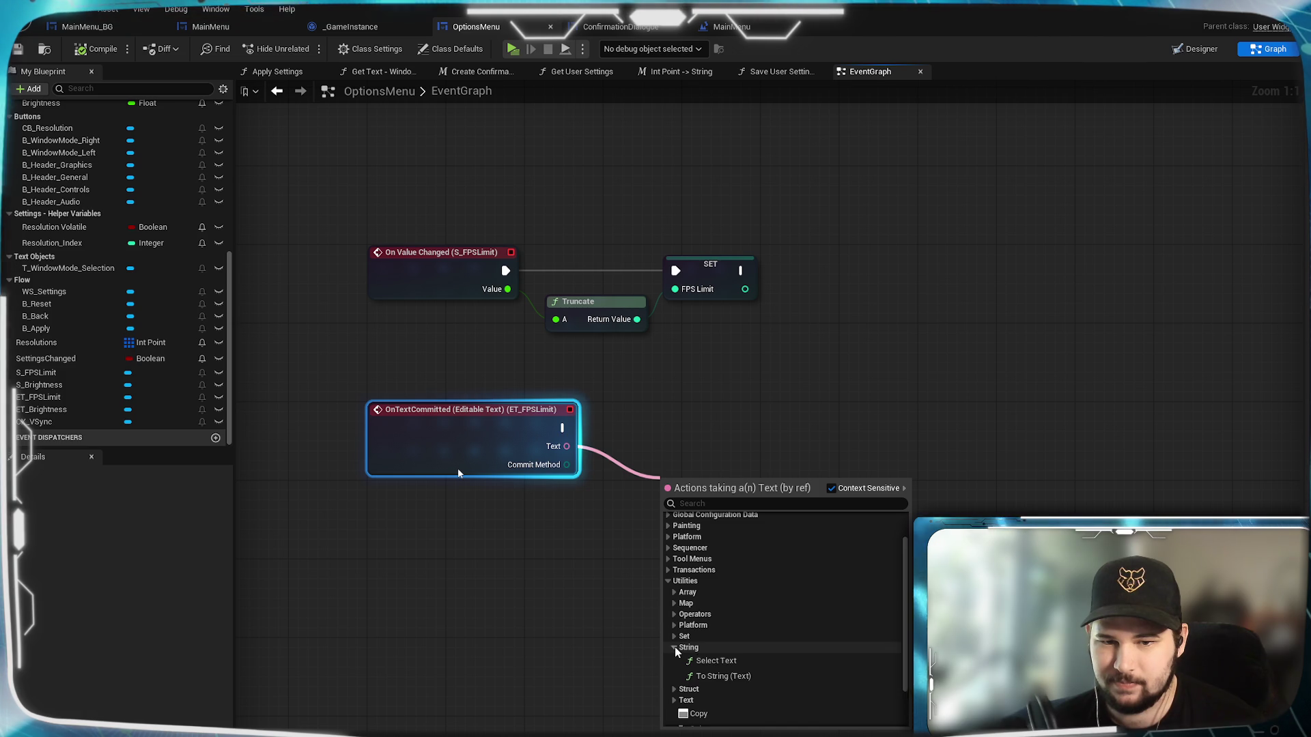
Convert the committed text to a float with To String (Text) and String To Float nodes.
left_click(741, 678)
left_click_drag(733, 497, 755, 527)
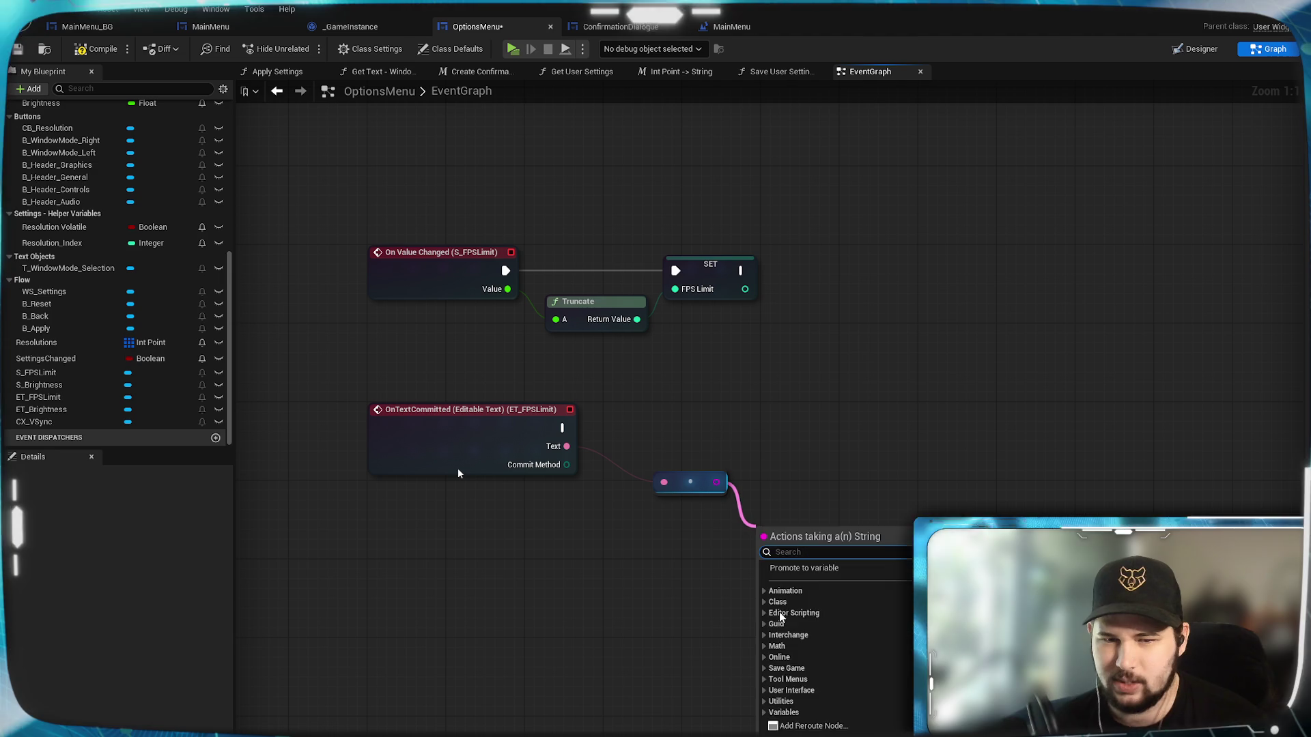
type("to flo")
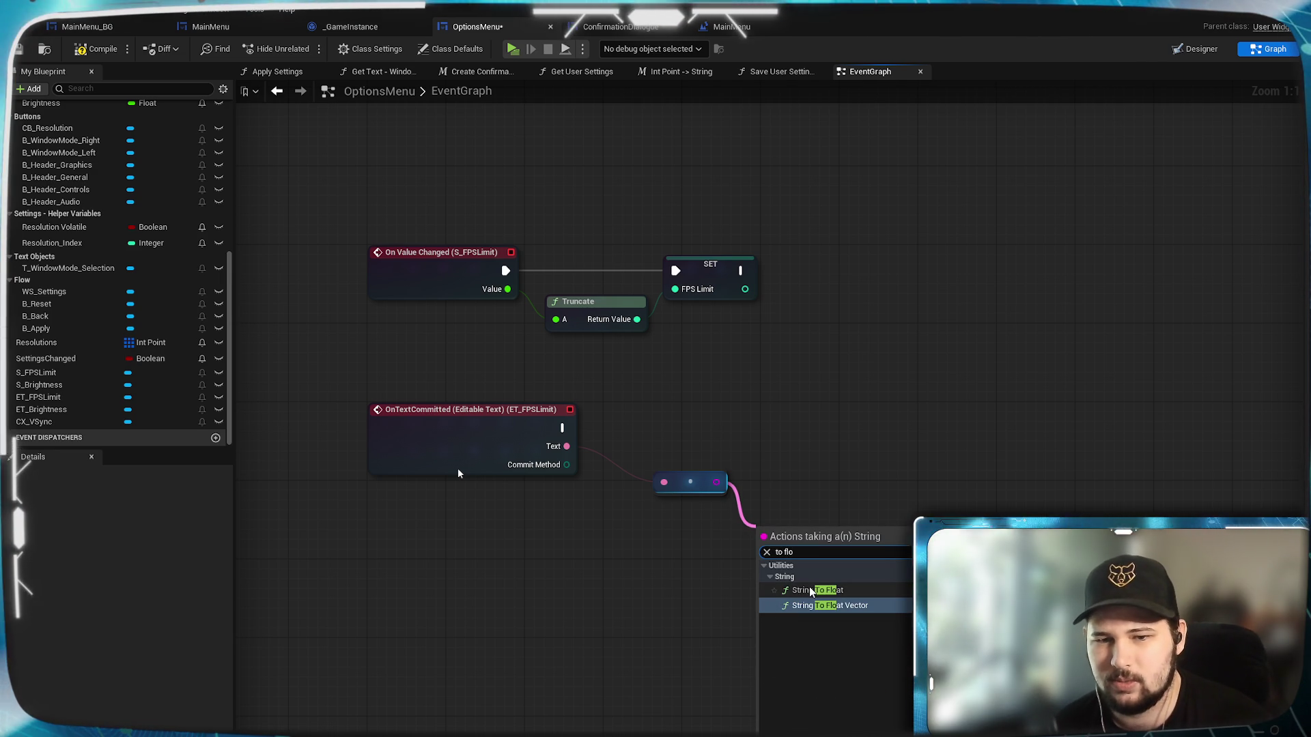
left_click(812, 590)
left_click_drag(797, 526, 776, 480)
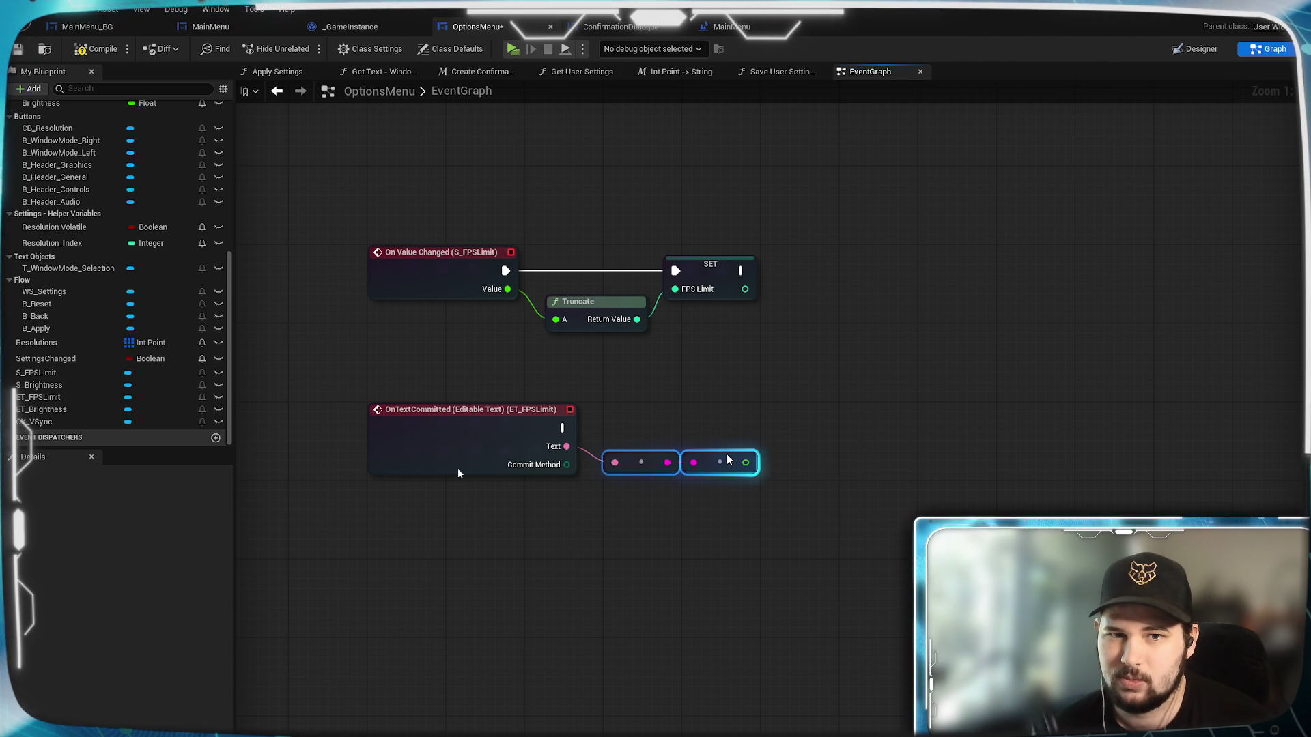
Add a copied SET FPS Limit, wire it from OnTextCommitted and the float, and compile.
left_click(710, 273)
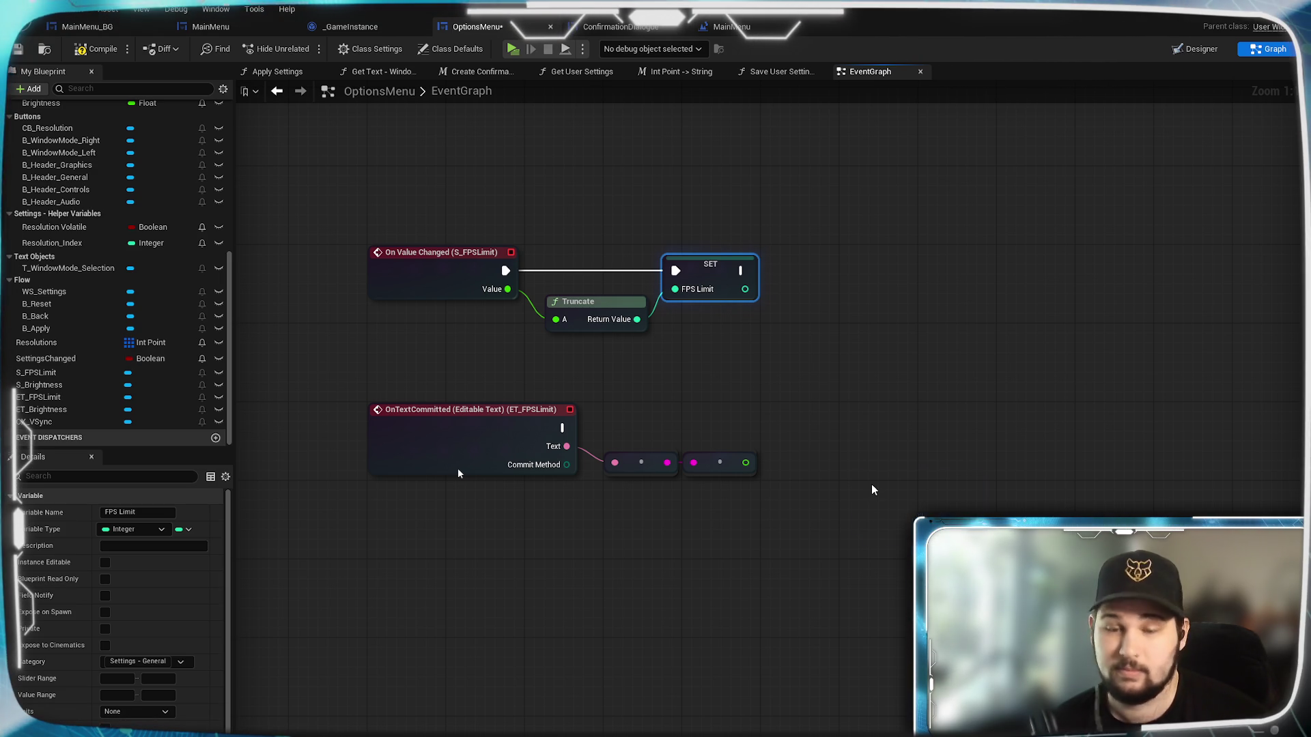
key("ctrl+v")
left_click_drag(915, 471, 808, 409)
left_click(560, 437)
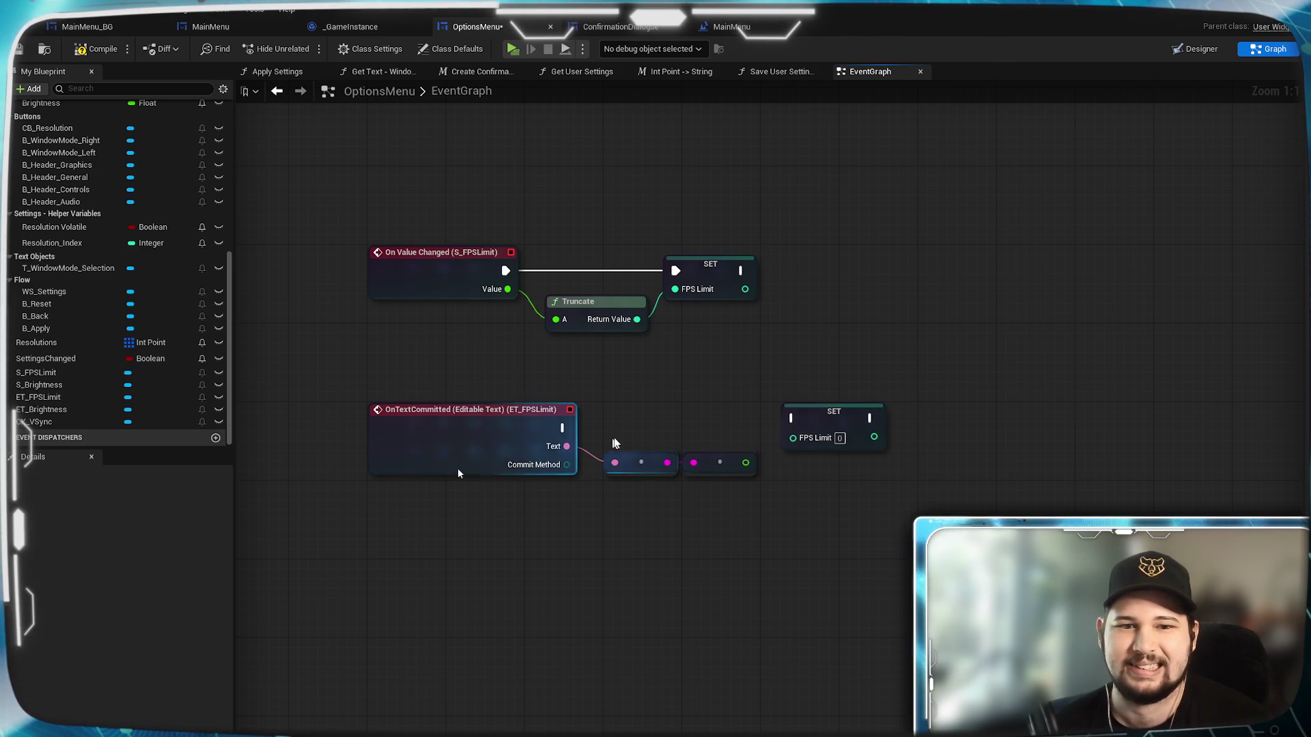
left_click_drag(562, 428, 791, 417)
mouse_move(745, 463)
left_mouse_down()
mouse_move(785, 468)
mouse_move(792, 437)
mouse_move(836, 471)
mouse_move(821, 466)
mouse_move(932, 434)
left_mouse_up()
left_click(824, 423)
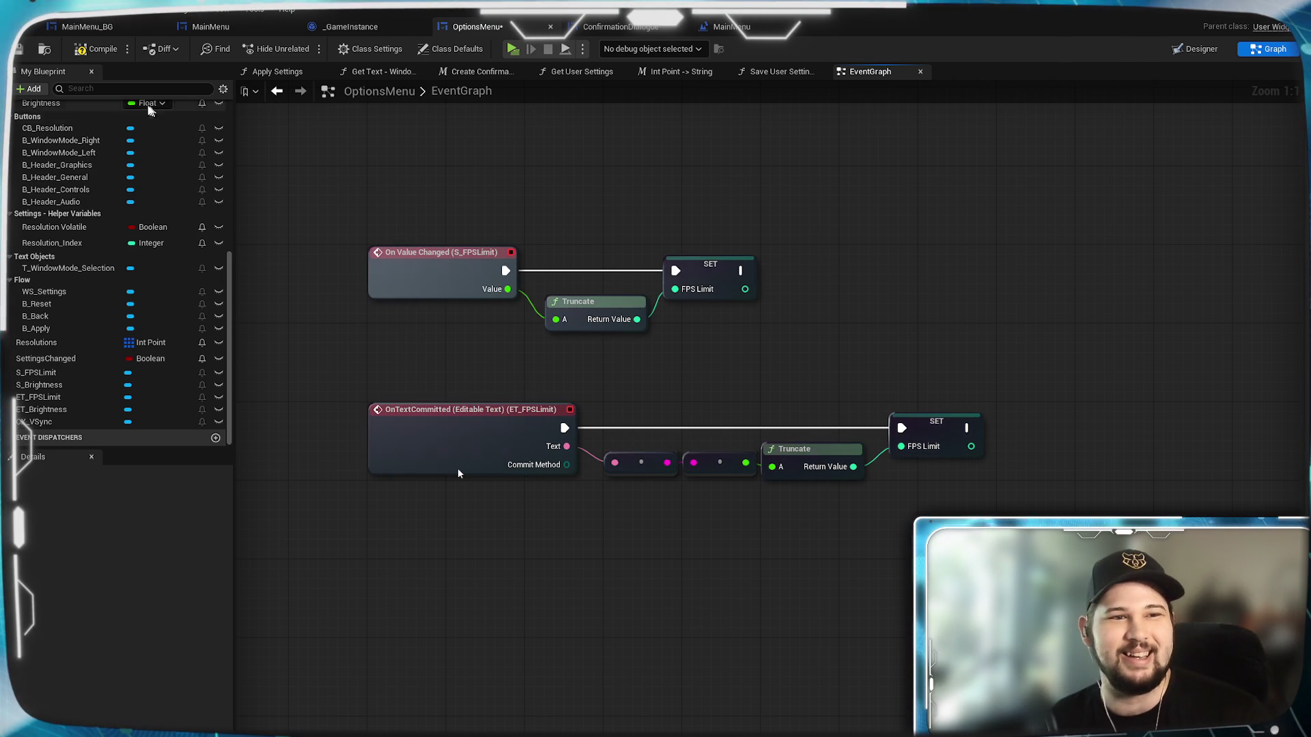
left_click(104, 51)
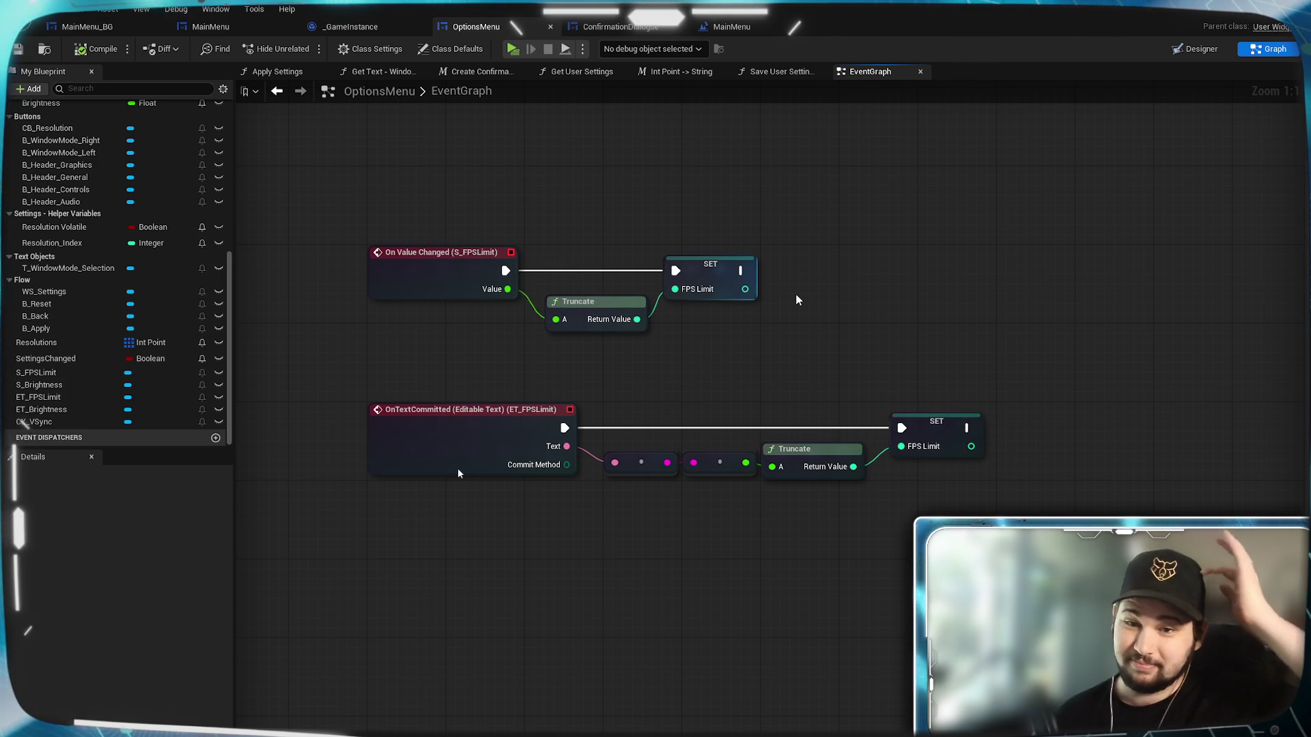
mouse_move(818, 313)
left_mouse_down()
mouse_move(744, 355)
mouse_move(614, 475)
mouse_move(756, 407)
mouse_move(723, 443)
left_mouse_up()
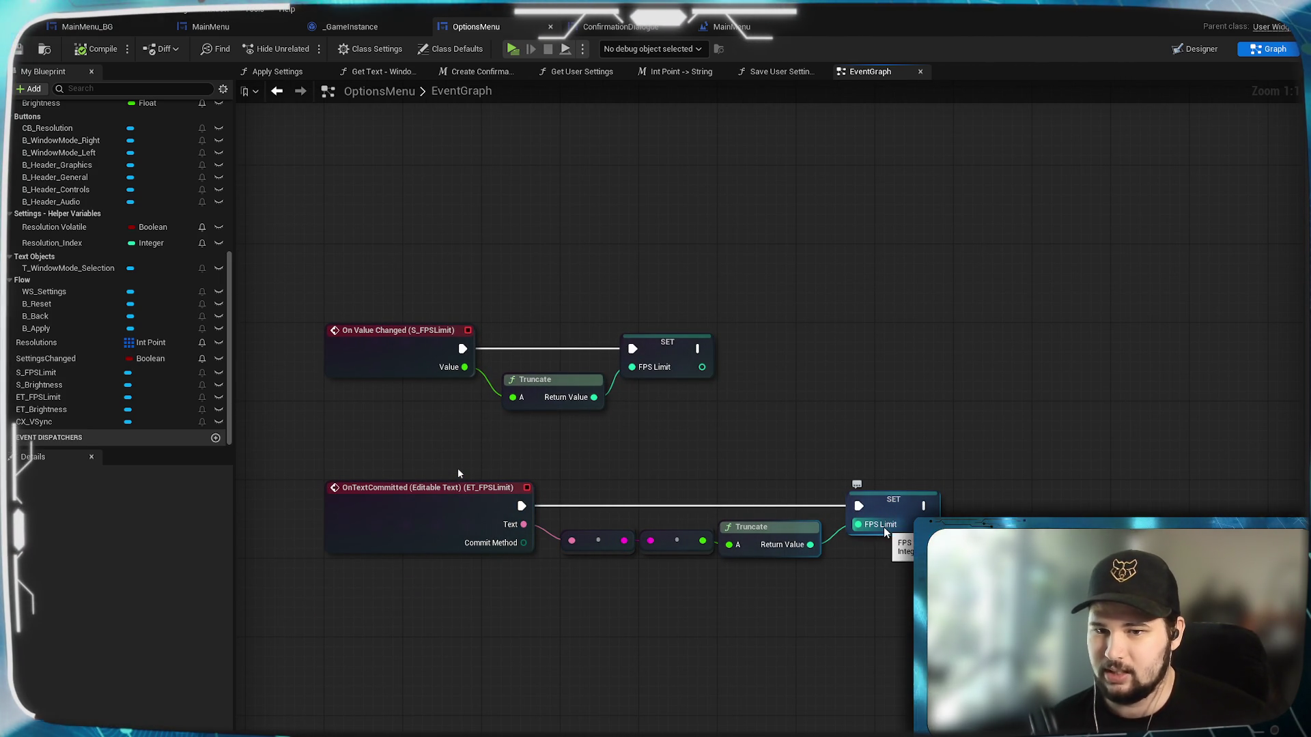
Bind ET_FPSLimit's Text to a new Get_ET_FPSLimit_Text binding function.
mouse_move(850, 425)
left_mouse_down()
mouse_move(849, 340)
mouse_move(771, 355)
left_mouse_up()
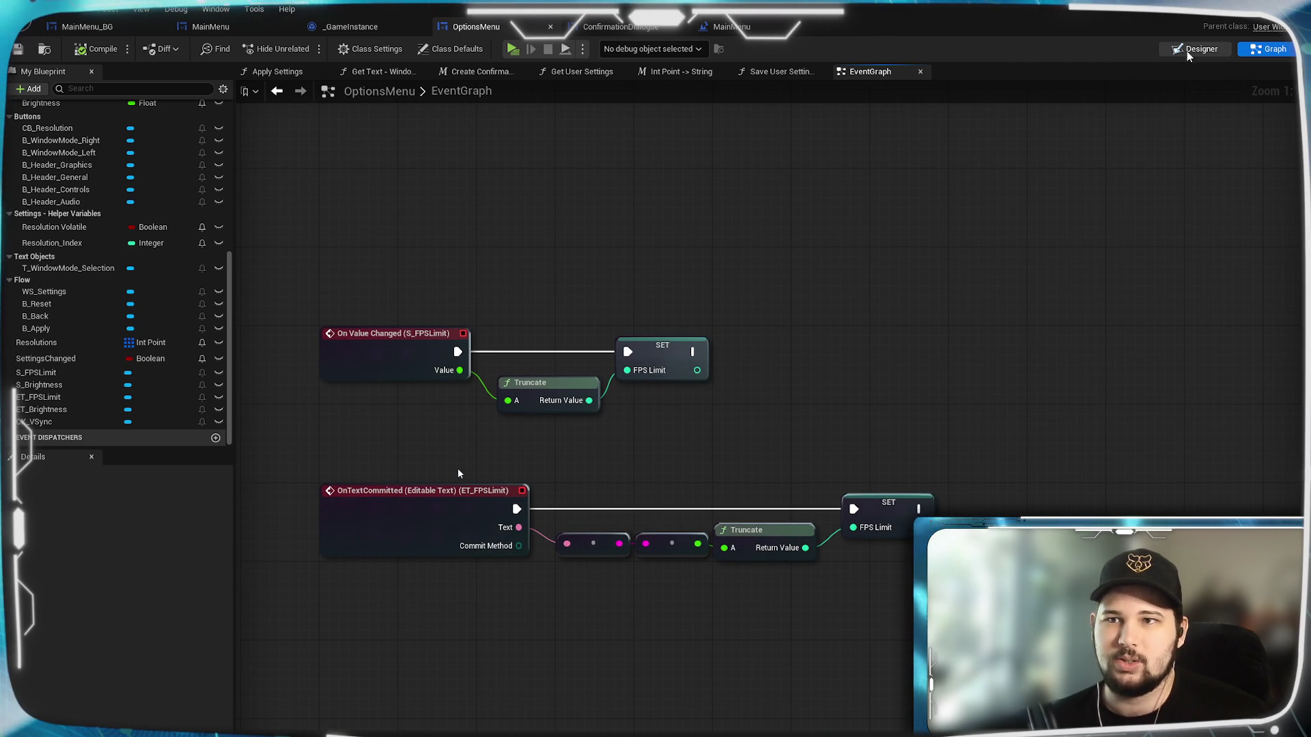
left_click(390, 73)
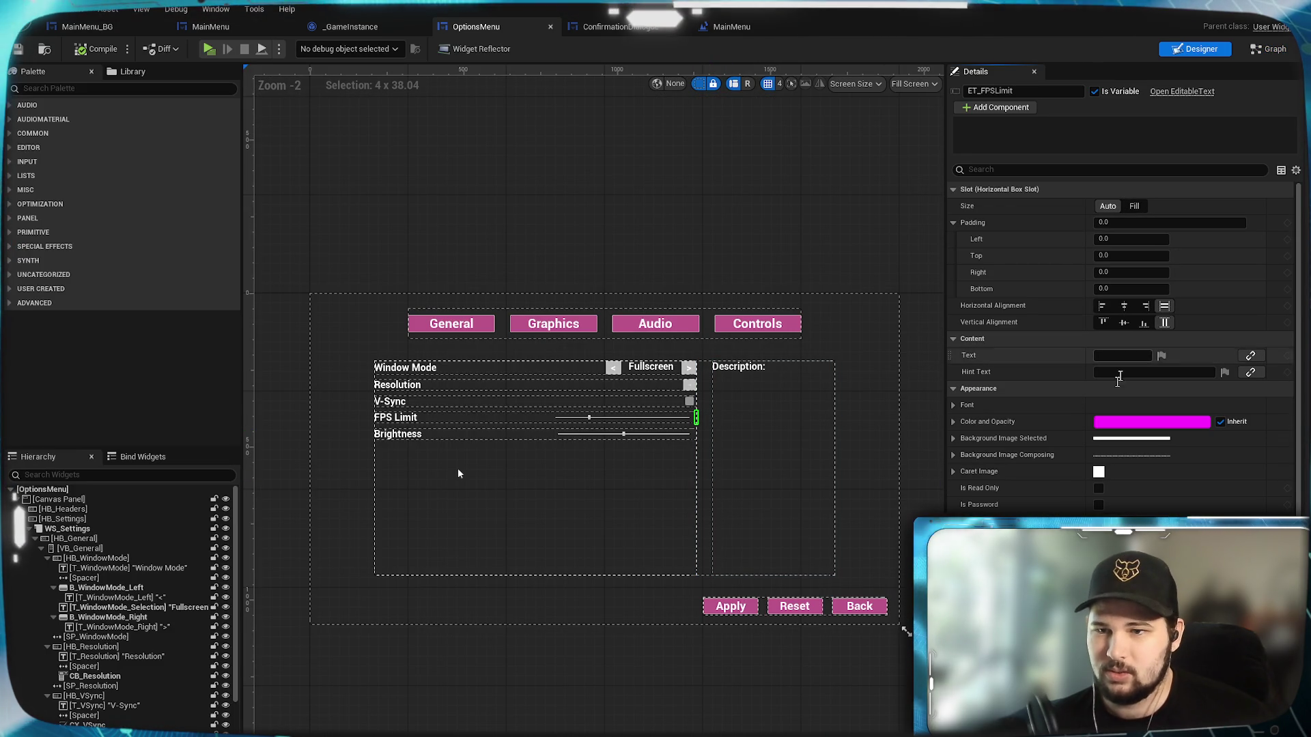
left_click(1252, 357)
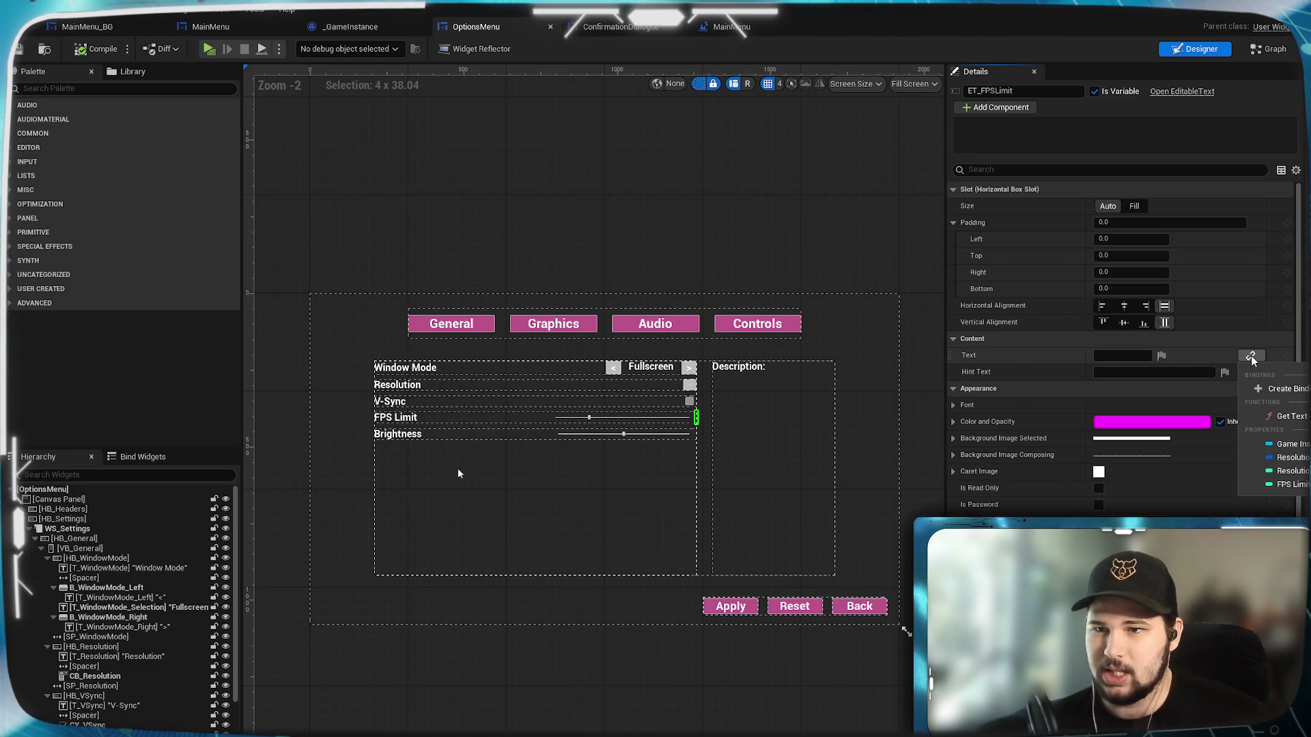
left_click(1290, 390)
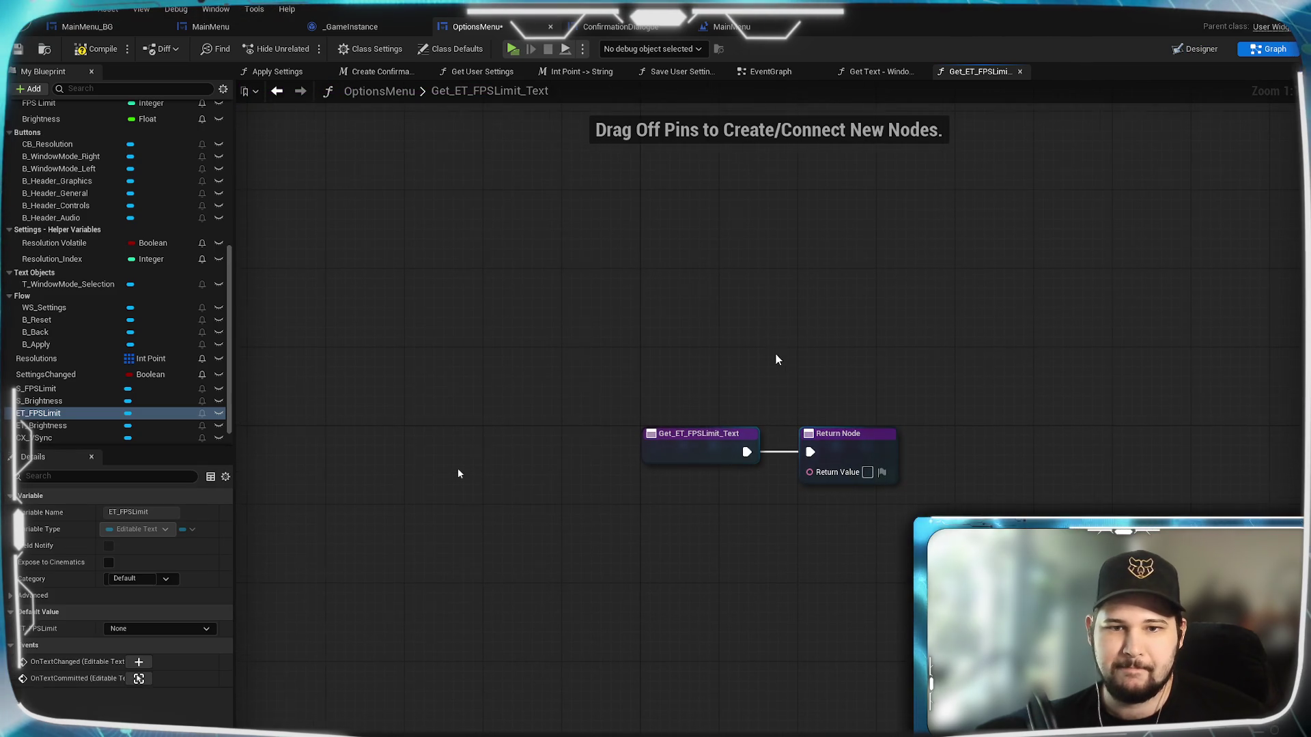
Rename the new binding function to Get Text - FPS Limit.
left_click_drag(783, 362, 585, 304)
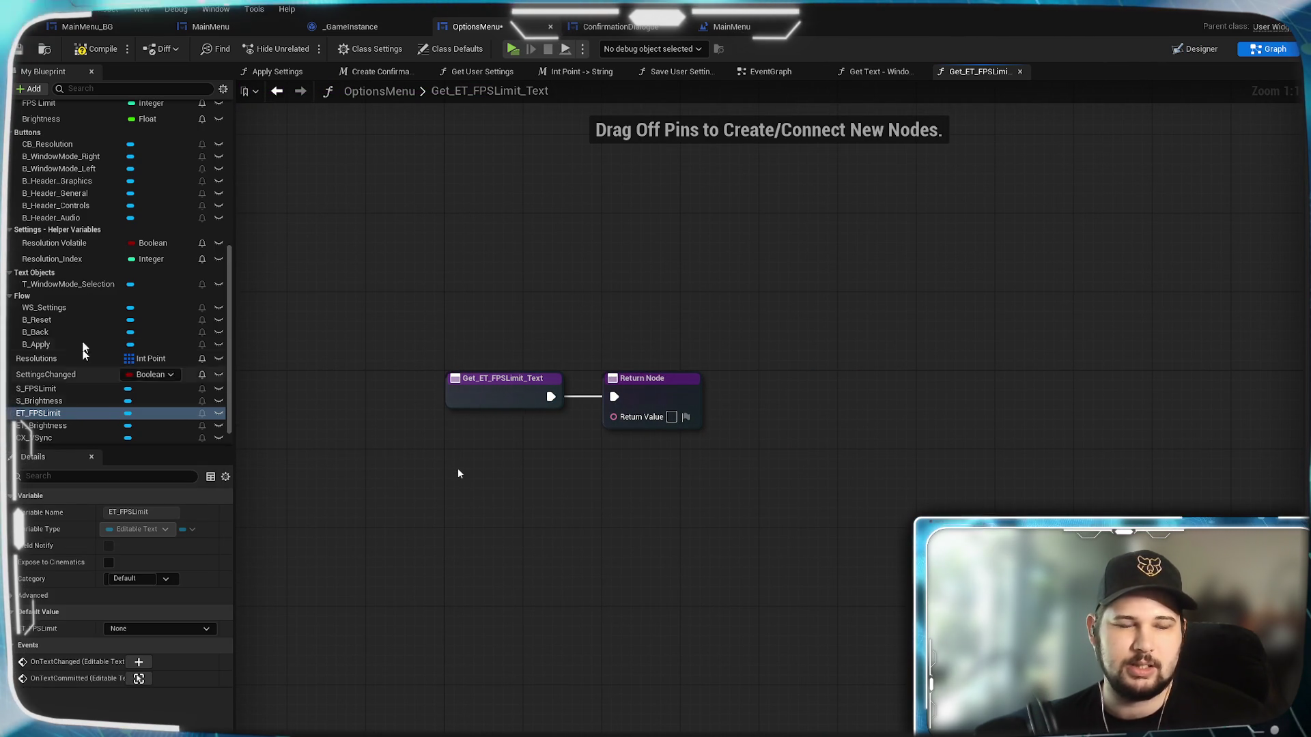
scroll(90, 280, "up", 10)
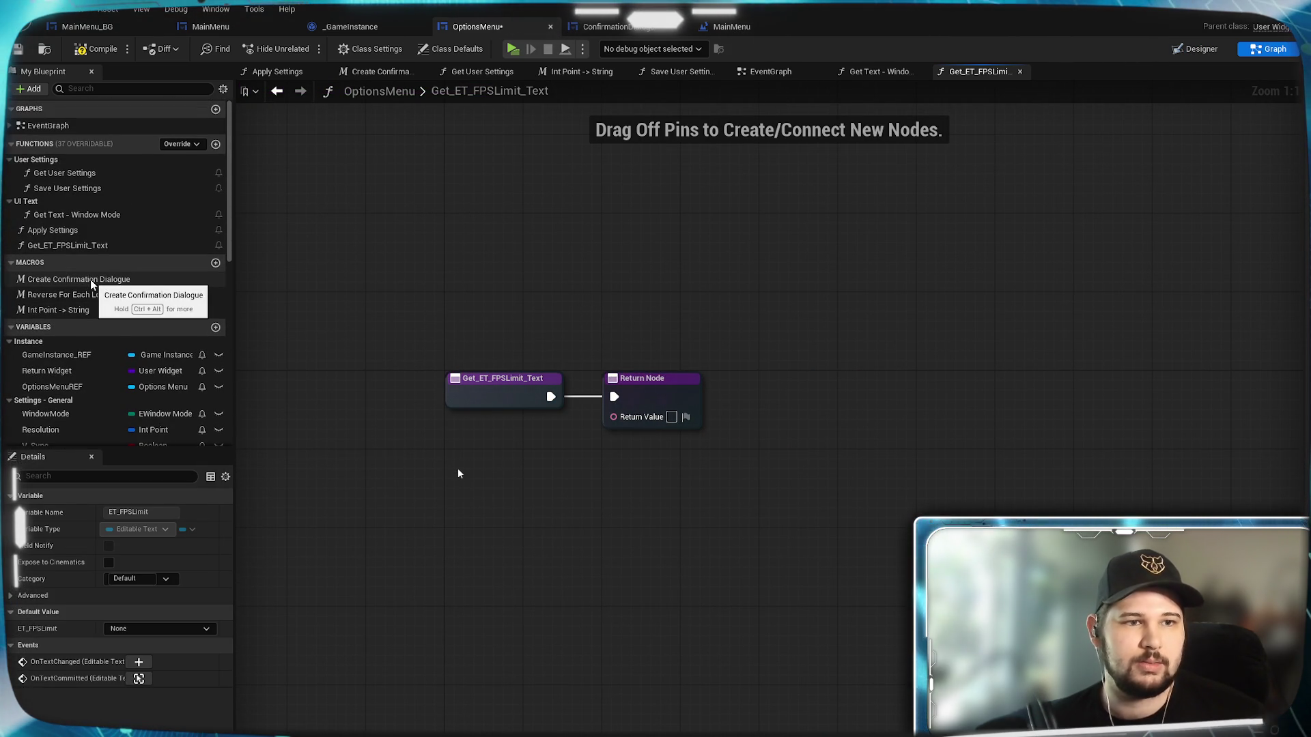
left_click(71, 247)
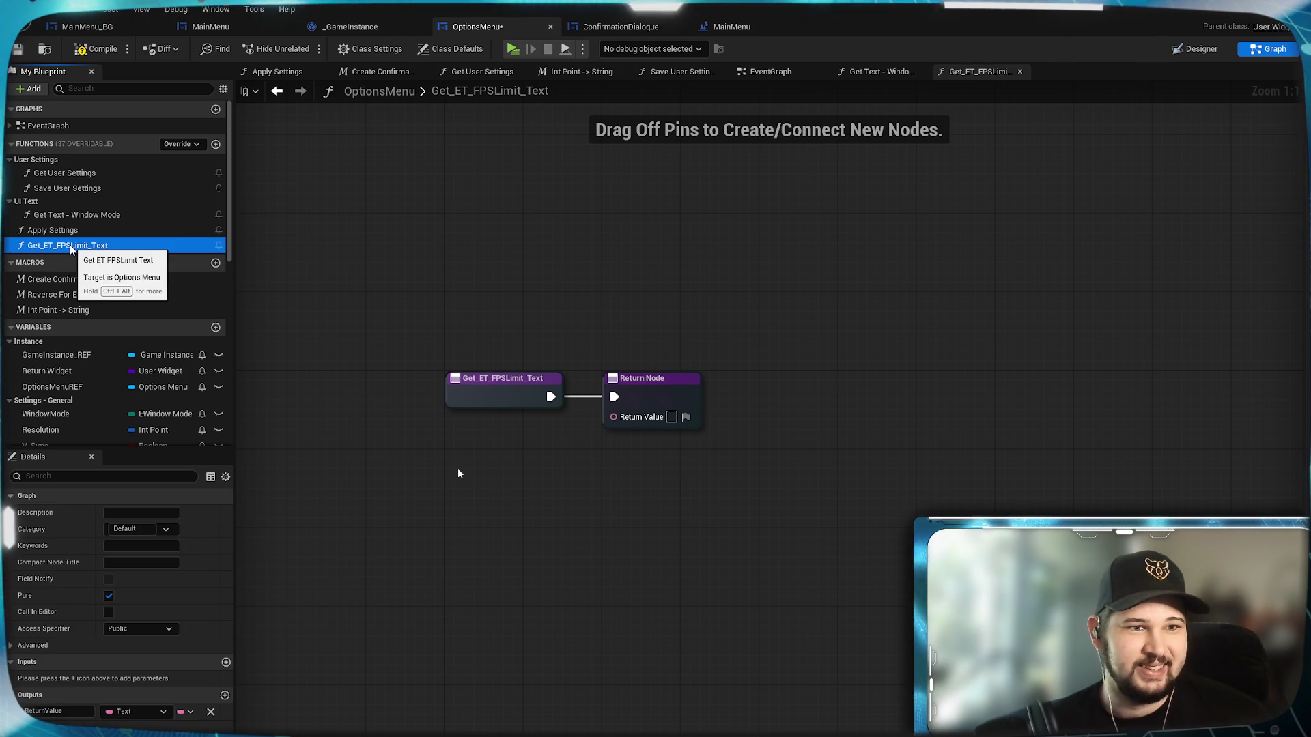
left_click(71, 247)
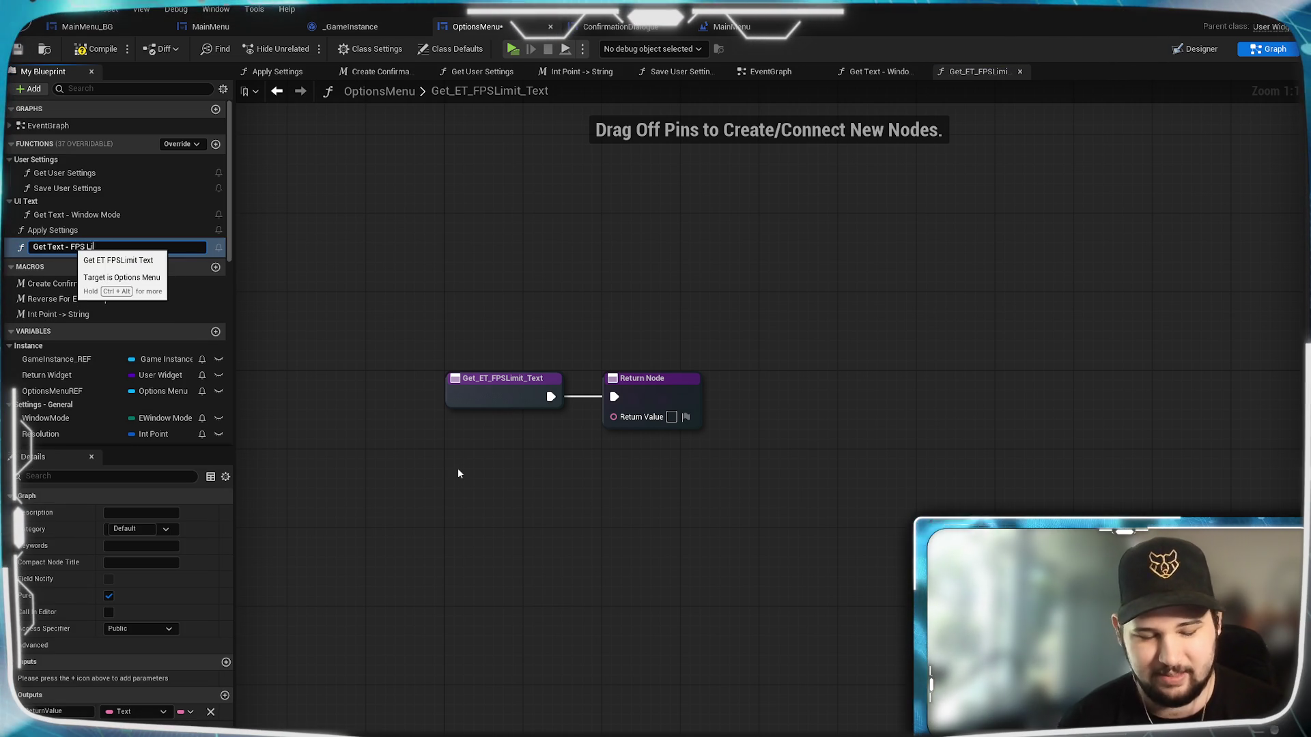
key("Return")
Return the FPS Limit variable from the binding, auto-converted with To Text (Integer).
mouse_move(676, 396)
left_mouse_down()
mouse_move(899, 399)
mouse_move(887, 399)
left_mouse_up()
left_click(780, 498)
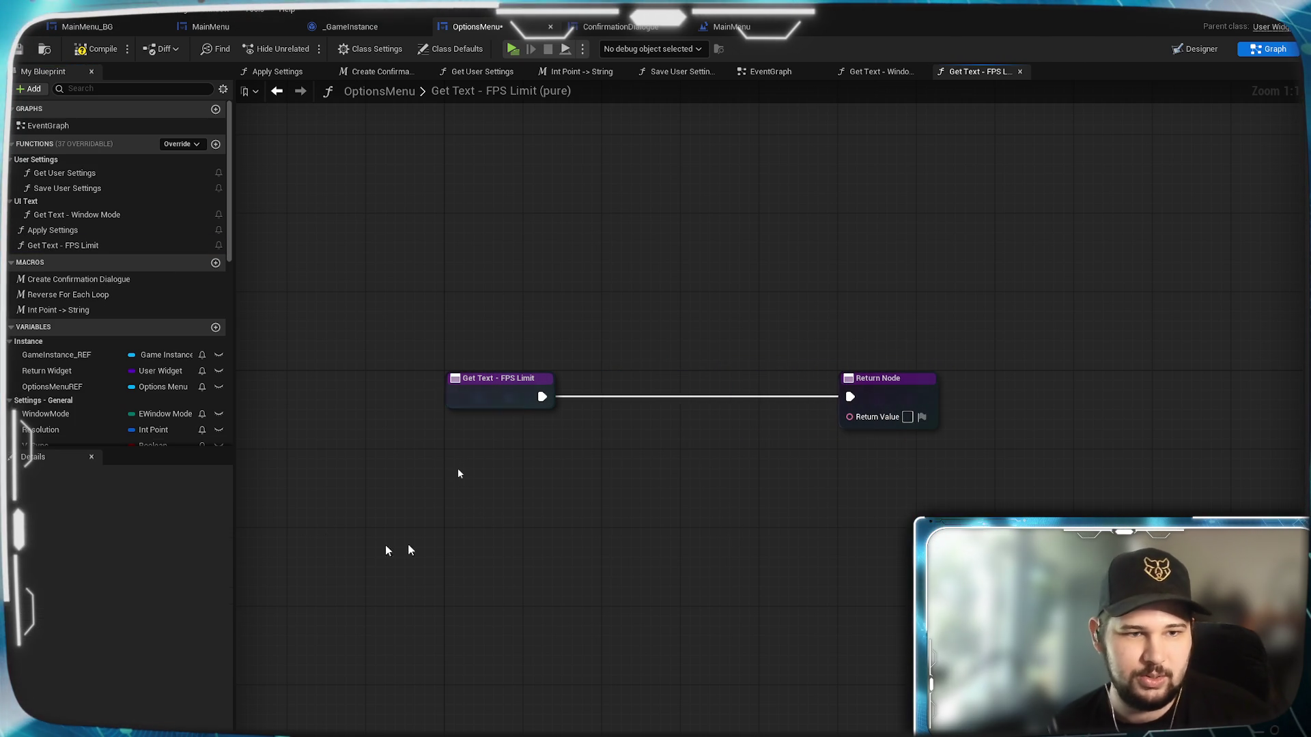
scroll(93, 376, "down", 5)
left_click_drag(41, 344, 466, 460)
left_click_drag(507, 513, 456, 468)
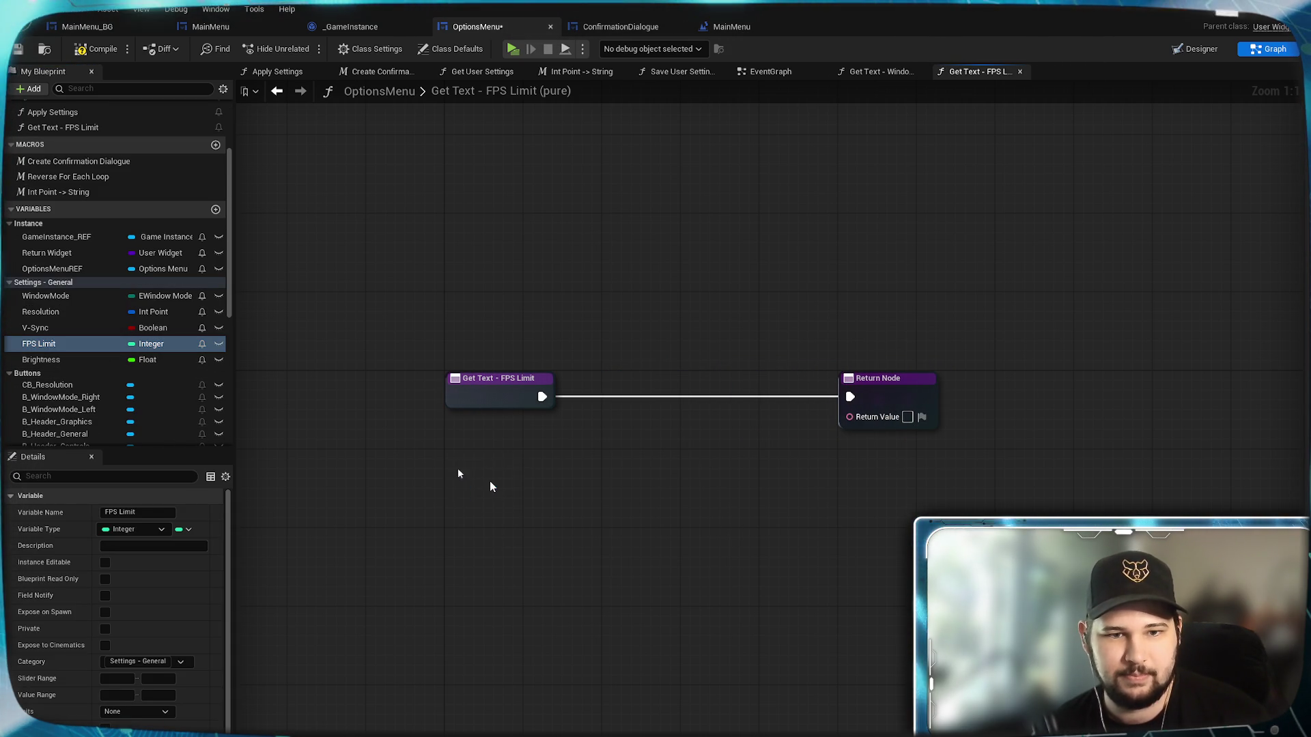
left_click(489, 481)
left_click(529, 472)
left_click_drag(495, 440, 850, 417)
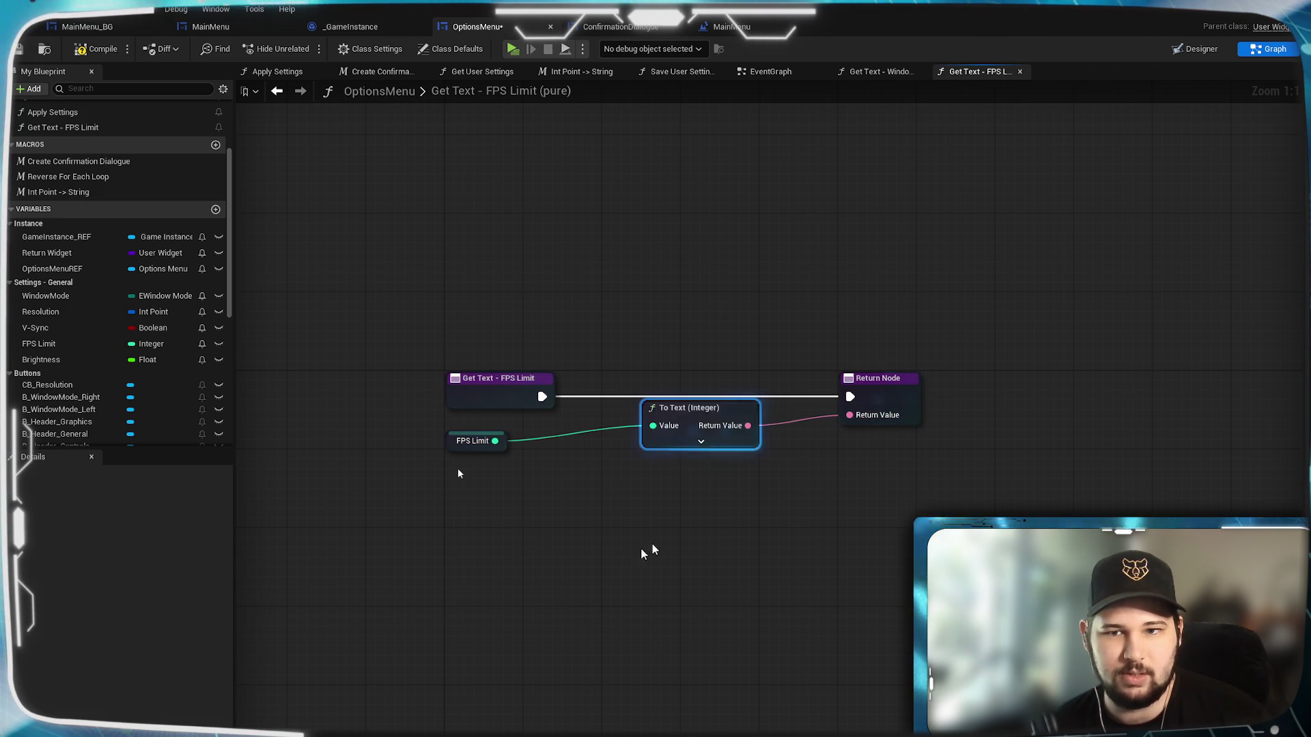
Line up the To Text and Return nodes, then view Get Text - Window Mode.
left_click_drag(707, 415, 588, 450)
mouse_move(896, 396)
left_mouse_down()
mouse_move(729, 416)
mouse_move(719, 396)
left_mouse_up()
left_click(822, 486)
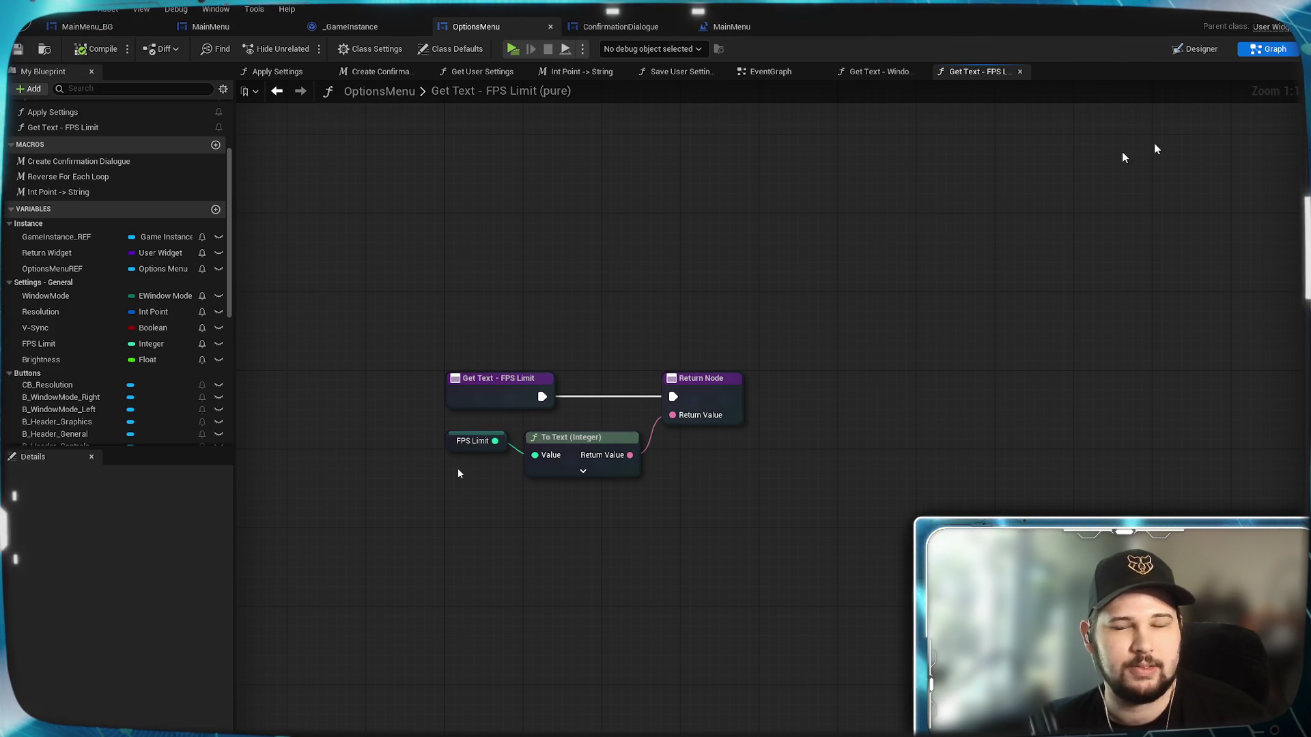
left_click(890, 72)
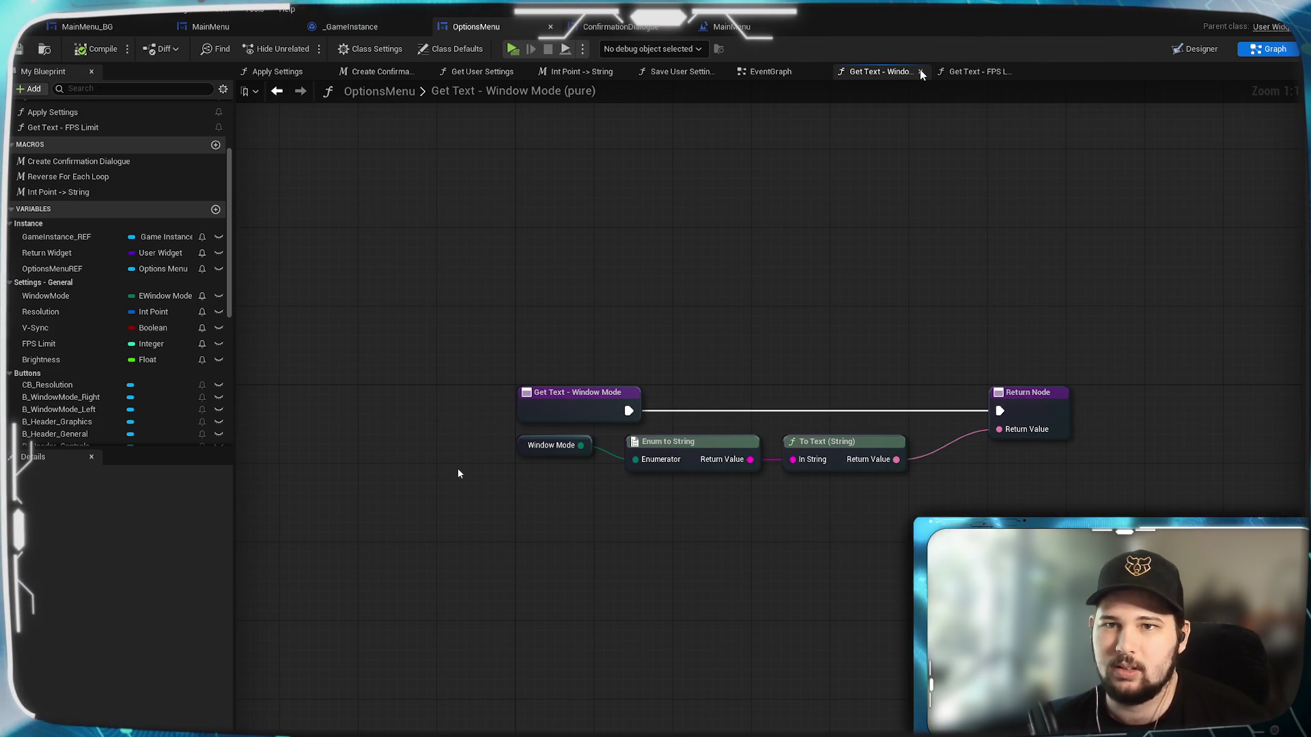
Close Get Text - Window Mode, return to EventGraph, and open Settings in a standalone preview.
left_click(920, 71)
left_click(794, 71)
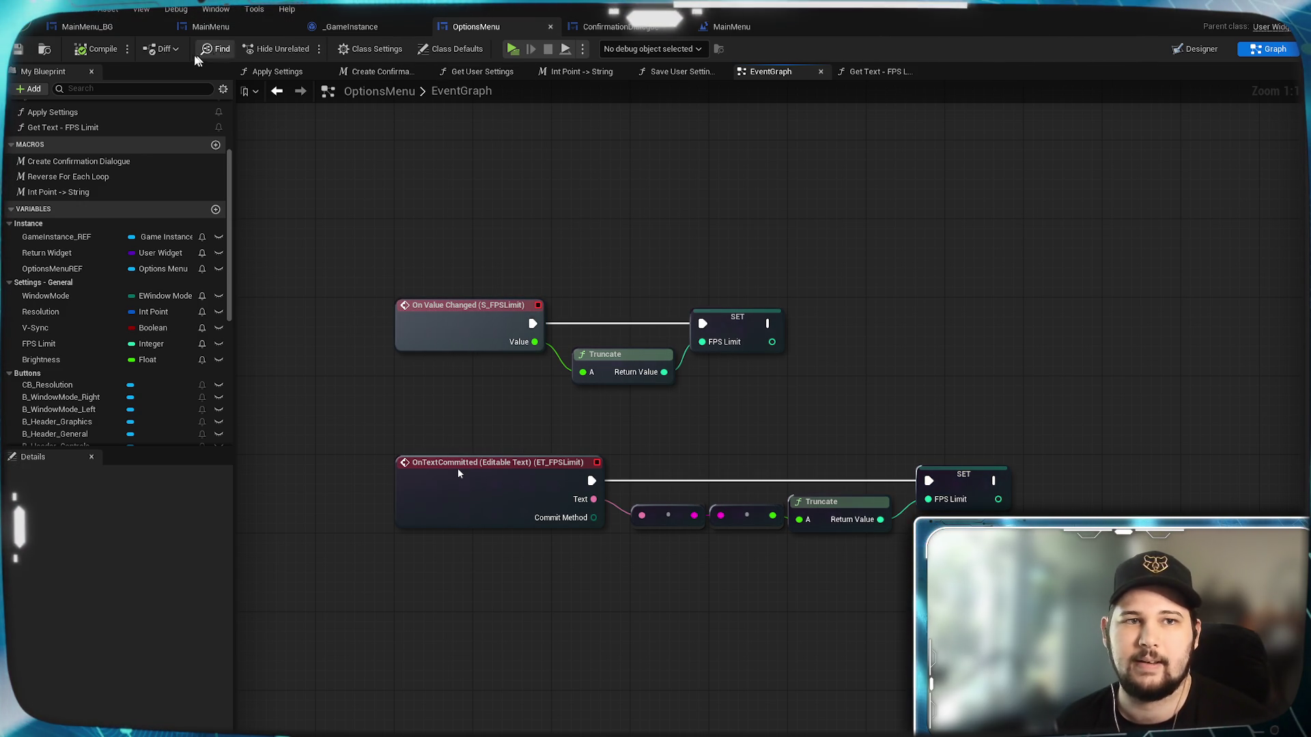
left_click(513, 49)
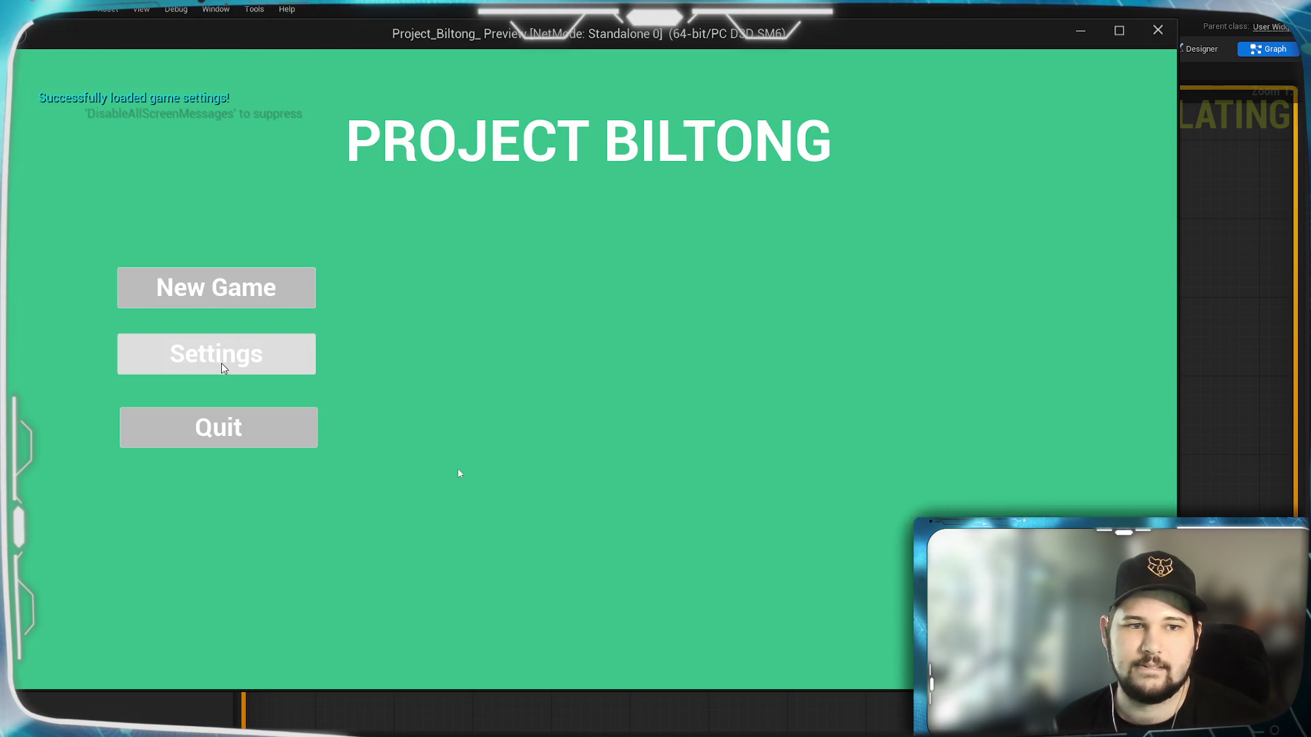
left_click(219, 359)
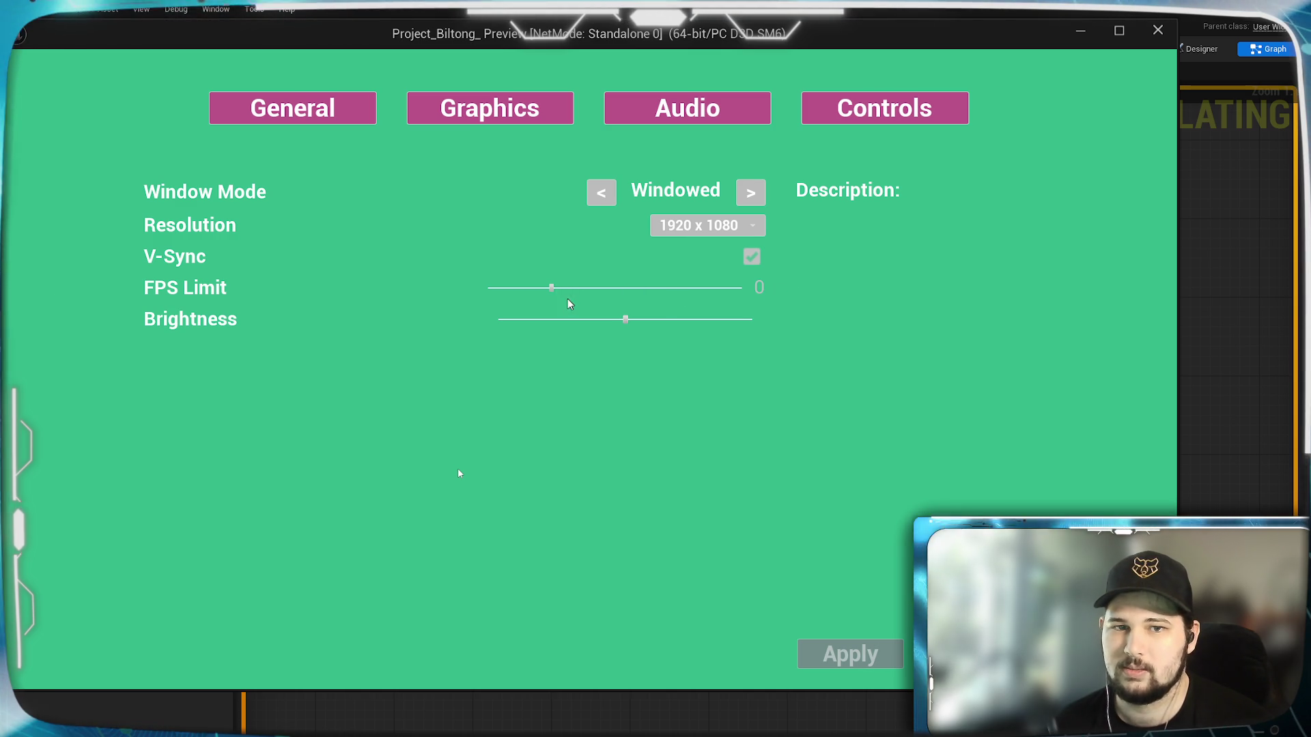
Try the FPS Limit slider and typed values 181 and 60, then quit the preview.
mouse_move(551, 288)
left_mouse_down()
mouse_move(518, 287)
mouse_move(699, 286)
mouse_move(537, 280)
left_mouse_up()
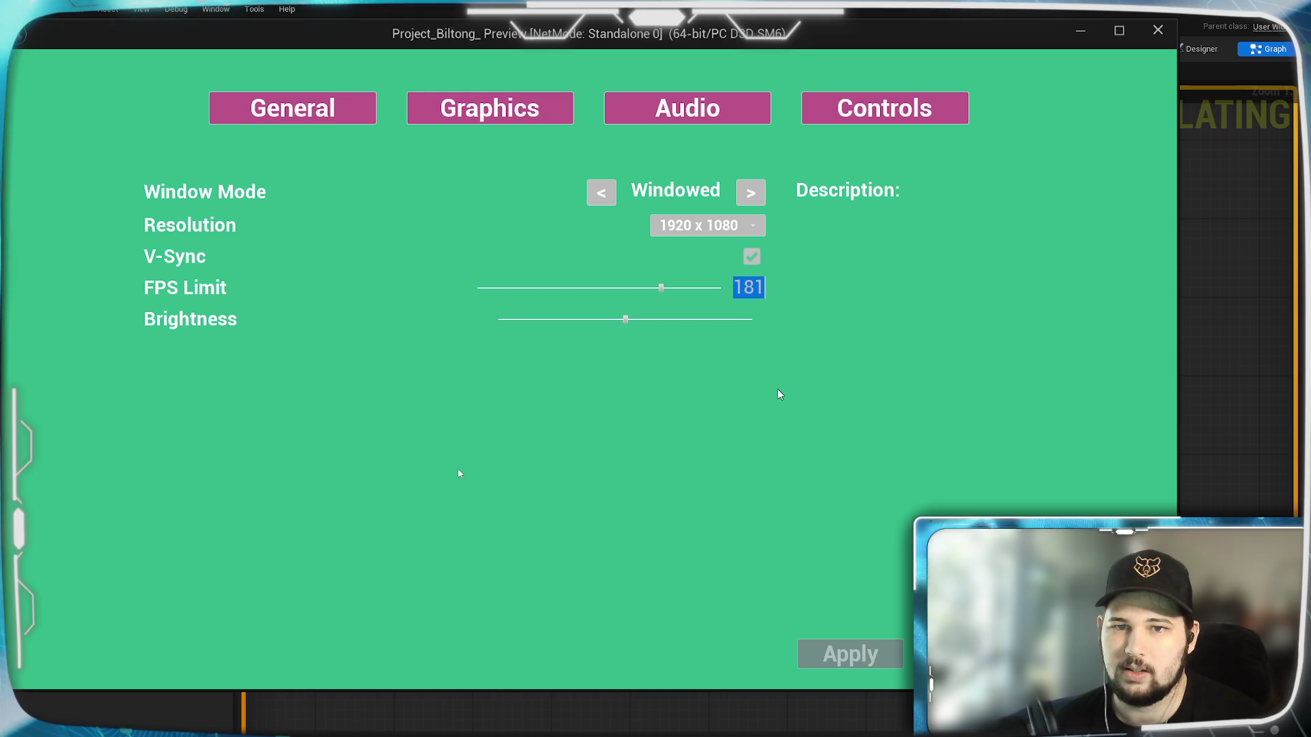
key("Escape")
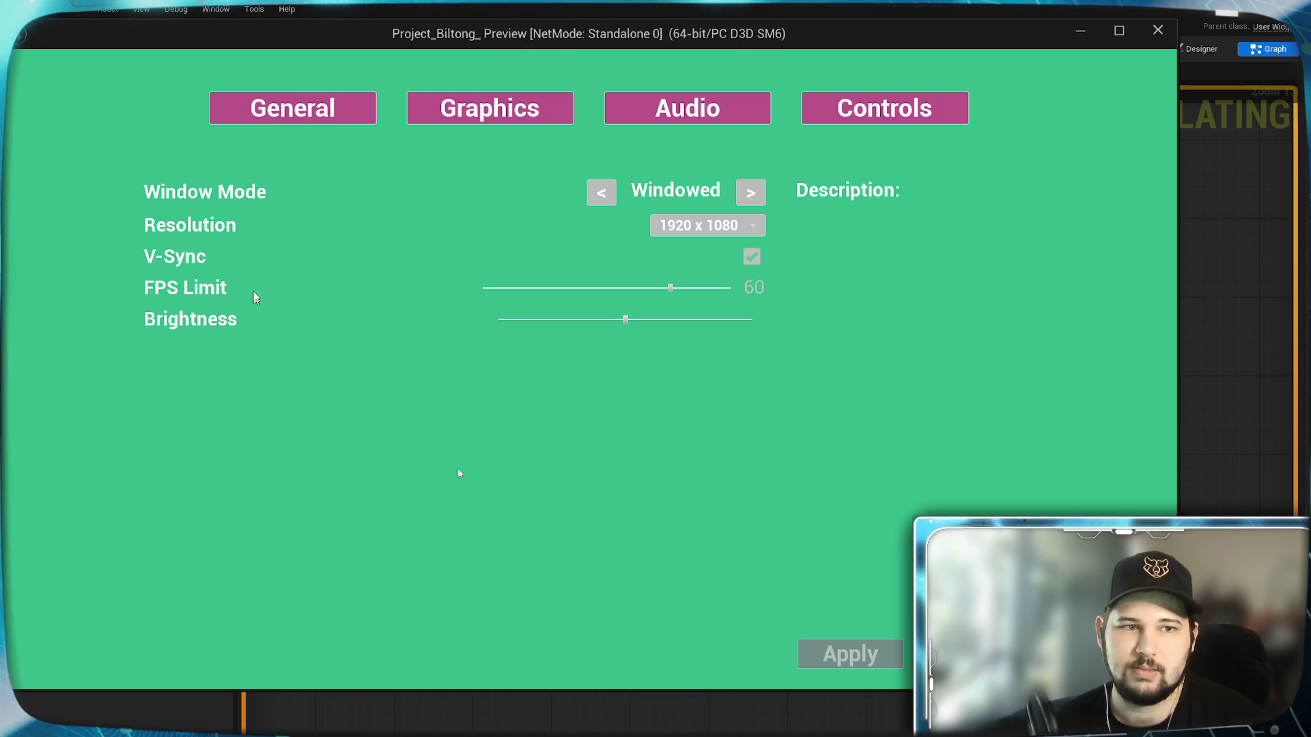
key("Escape")
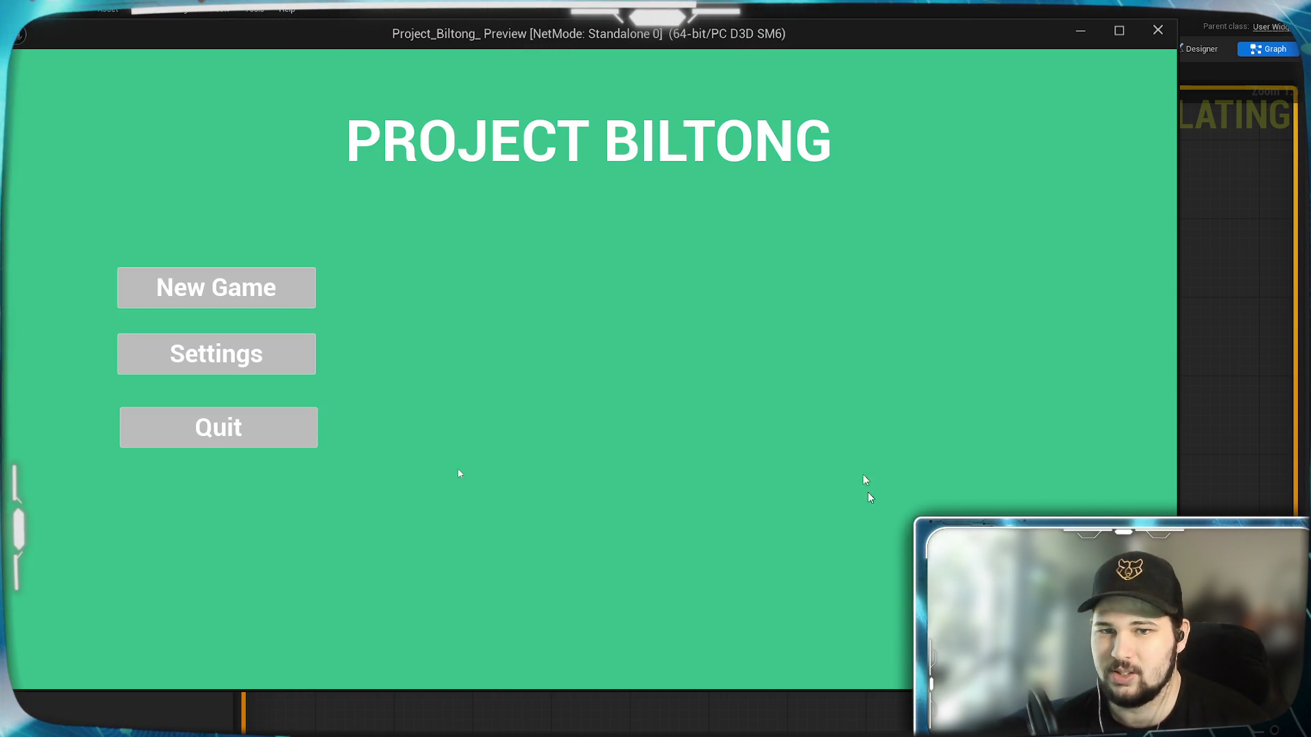
left_click(218, 427)
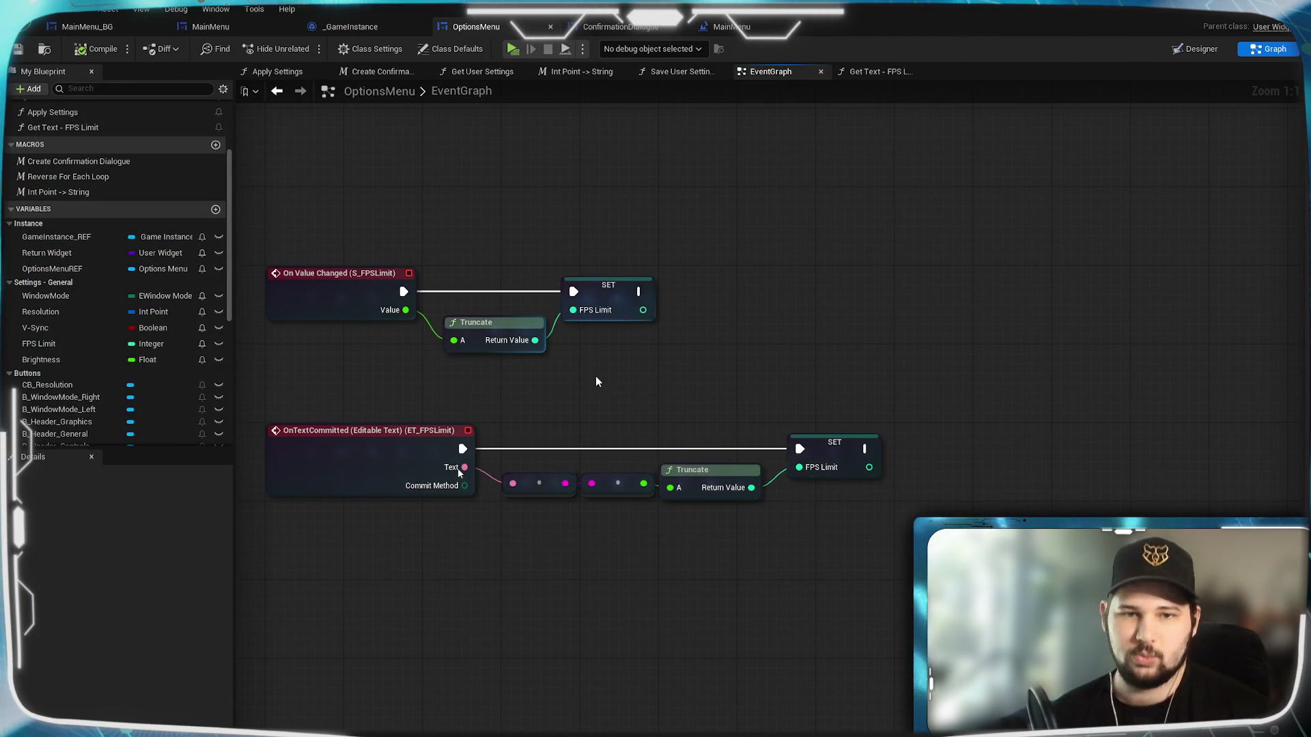
left_click_drag(596, 382, 628, 390)
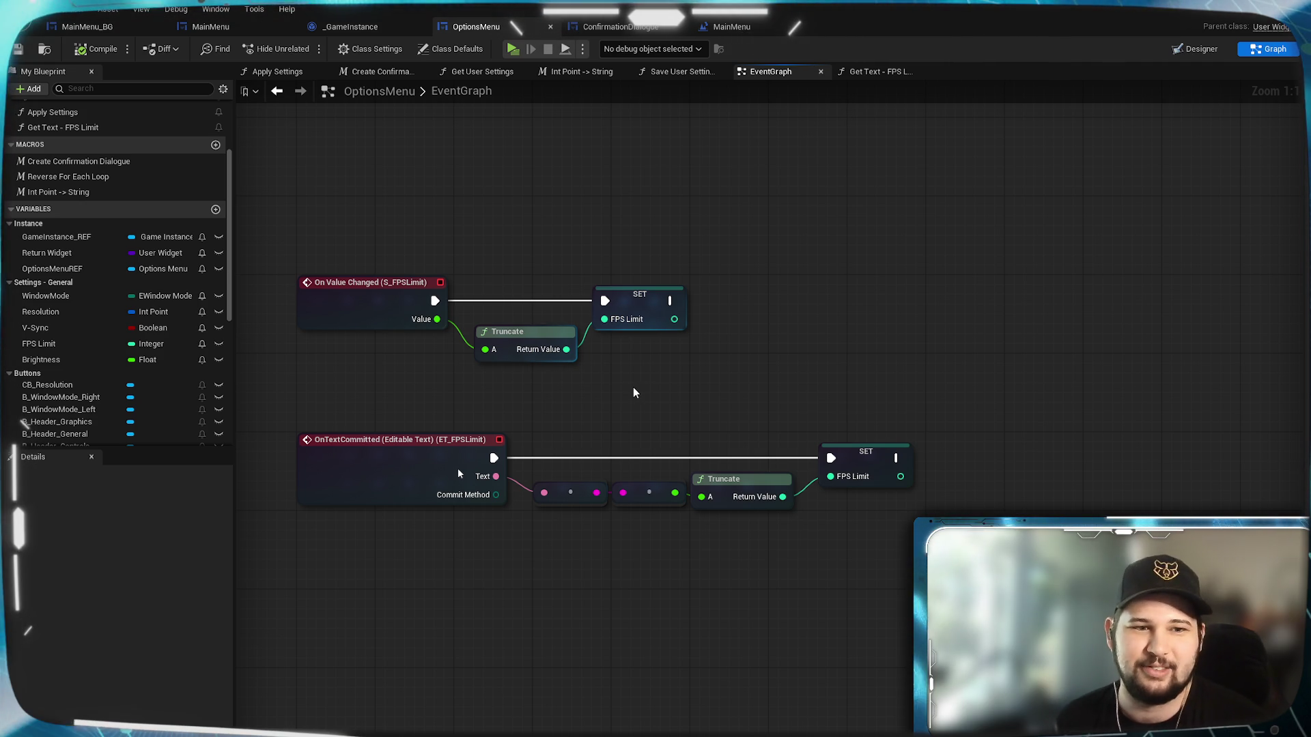
mouse_move(621, 391)
left_mouse_down()
mouse_move(630, 380)
mouse_move(607, 367)
left_mouse_up()
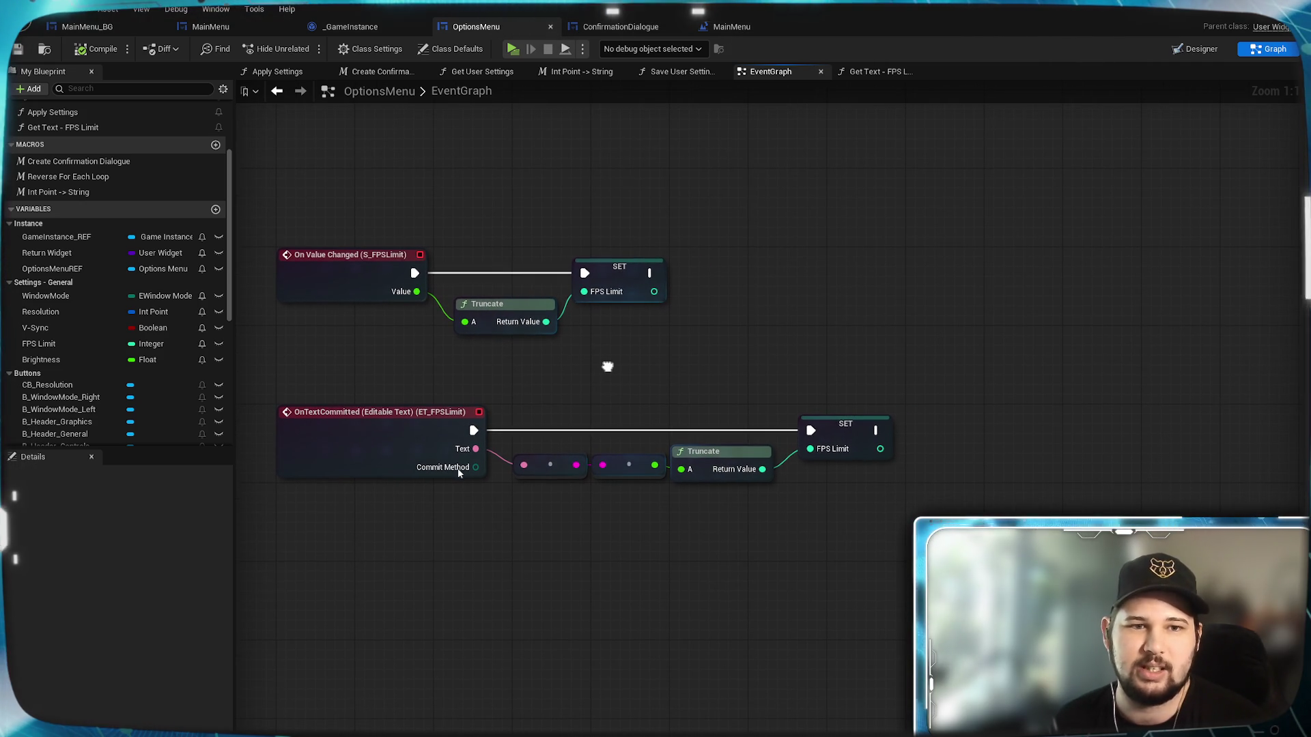
mouse_move(659, 401)
left_mouse_down()
mouse_move(623, 420)
mouse_move(622, 404)
left_mouse_up()
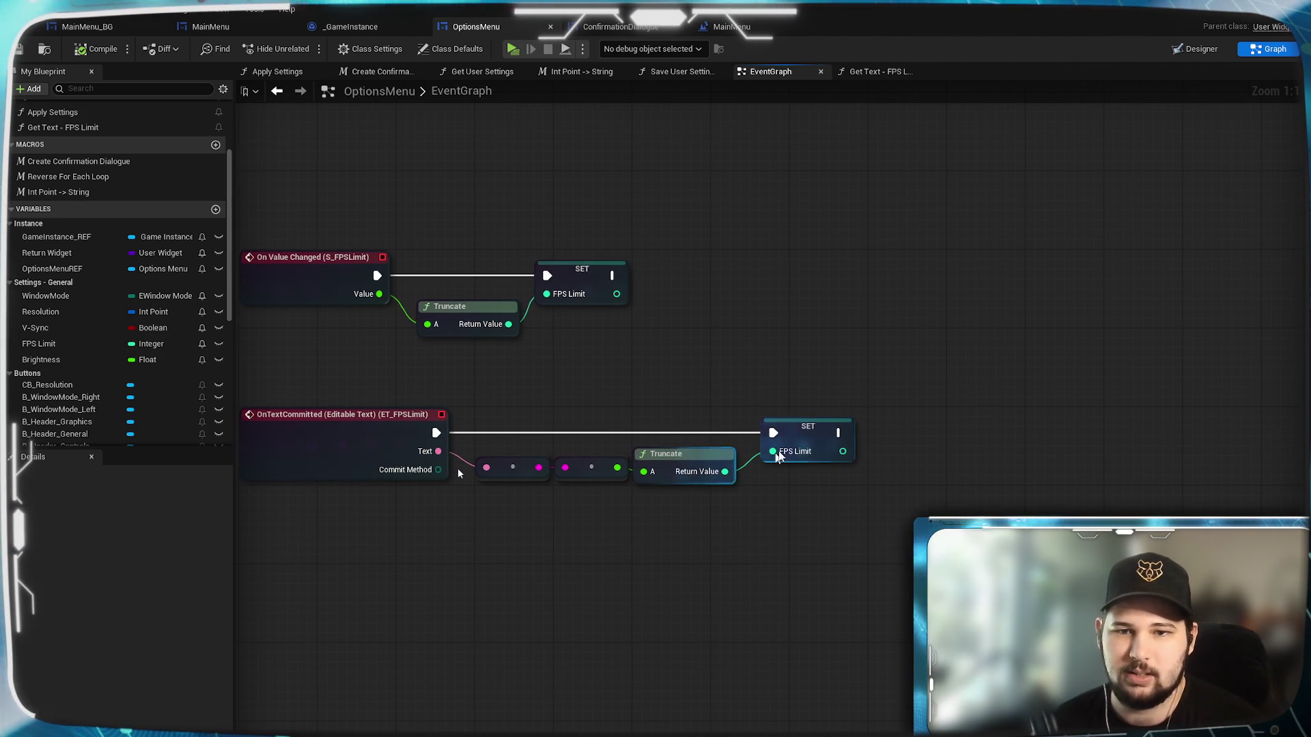
left_click_drag(804, 538, 828, 503)
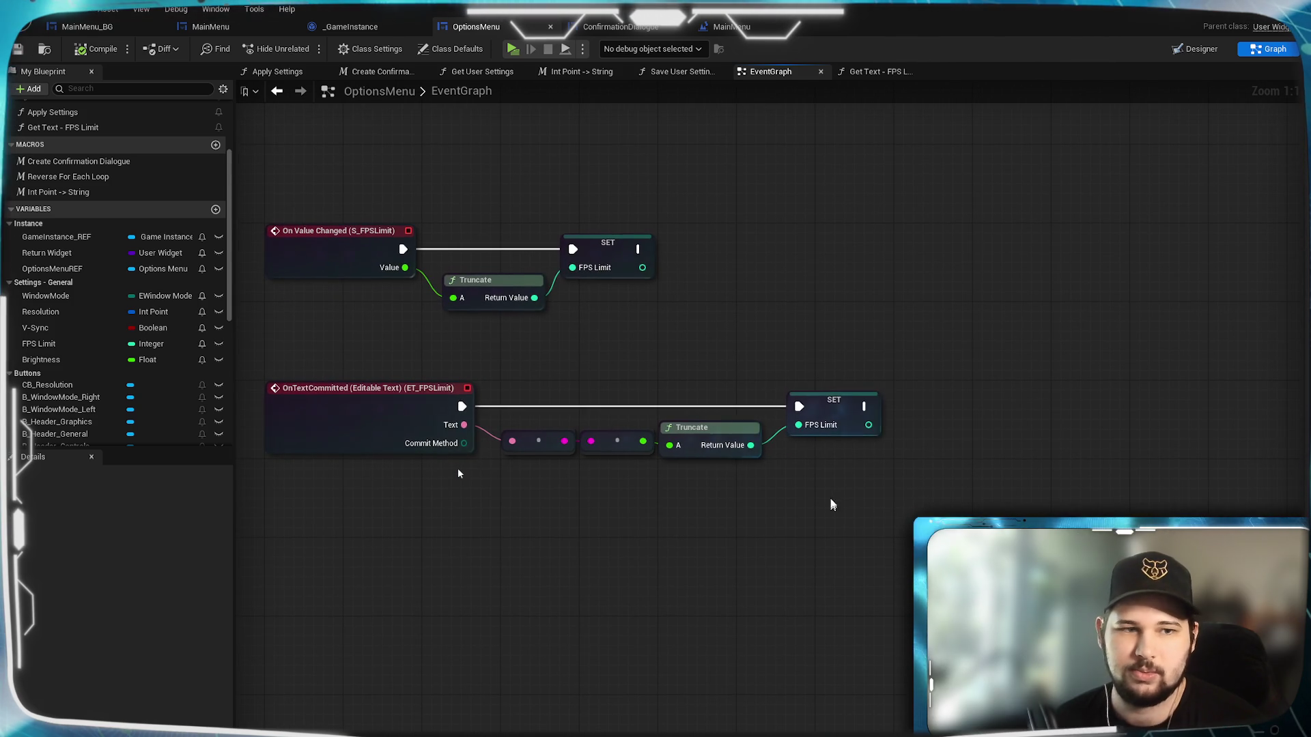
scroll(146, 361, "down", 2)
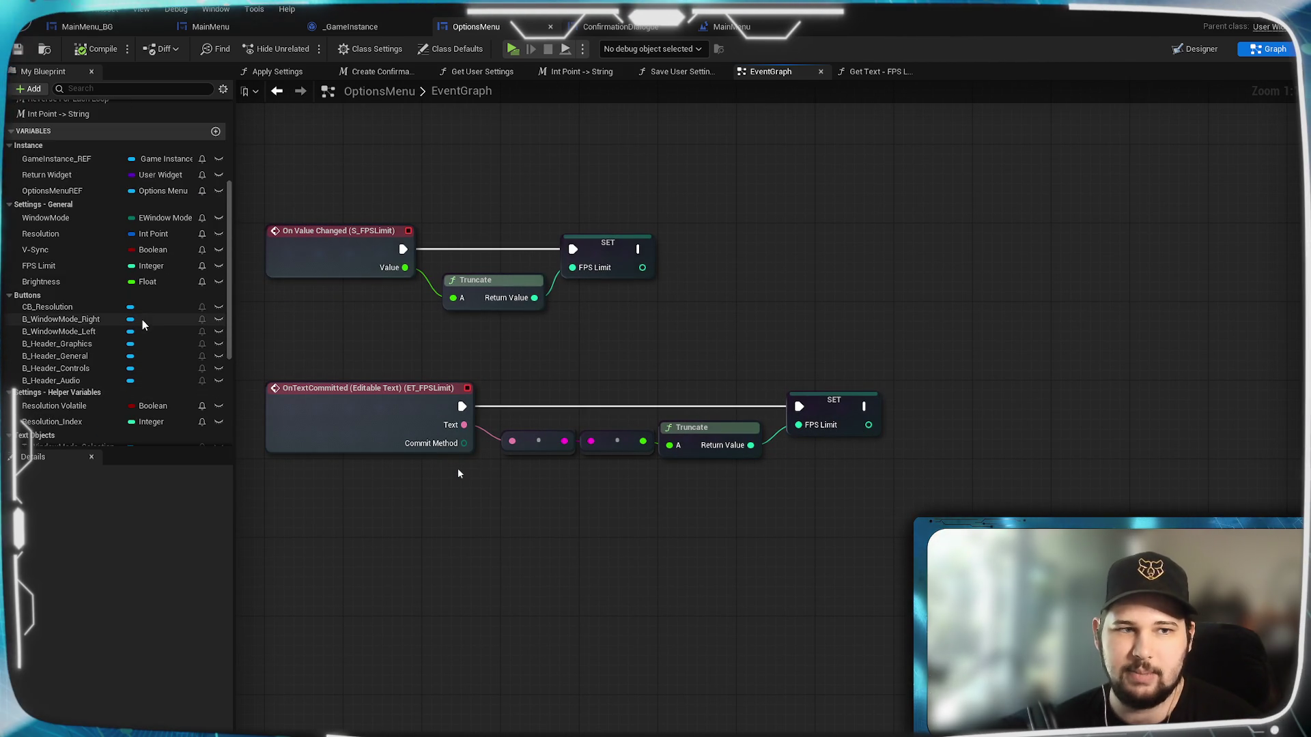
scroll(142, 325, "down", 5)
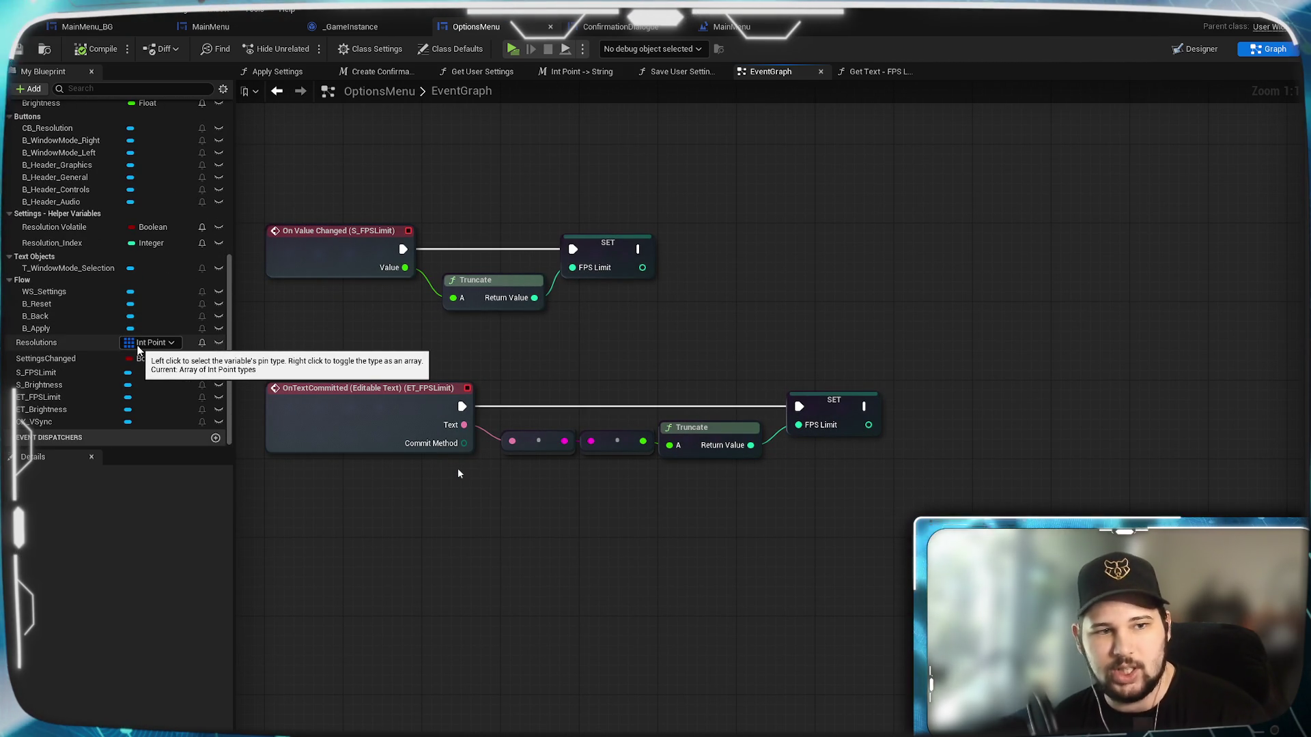
left_click_drag(68, 375, 626, 417)
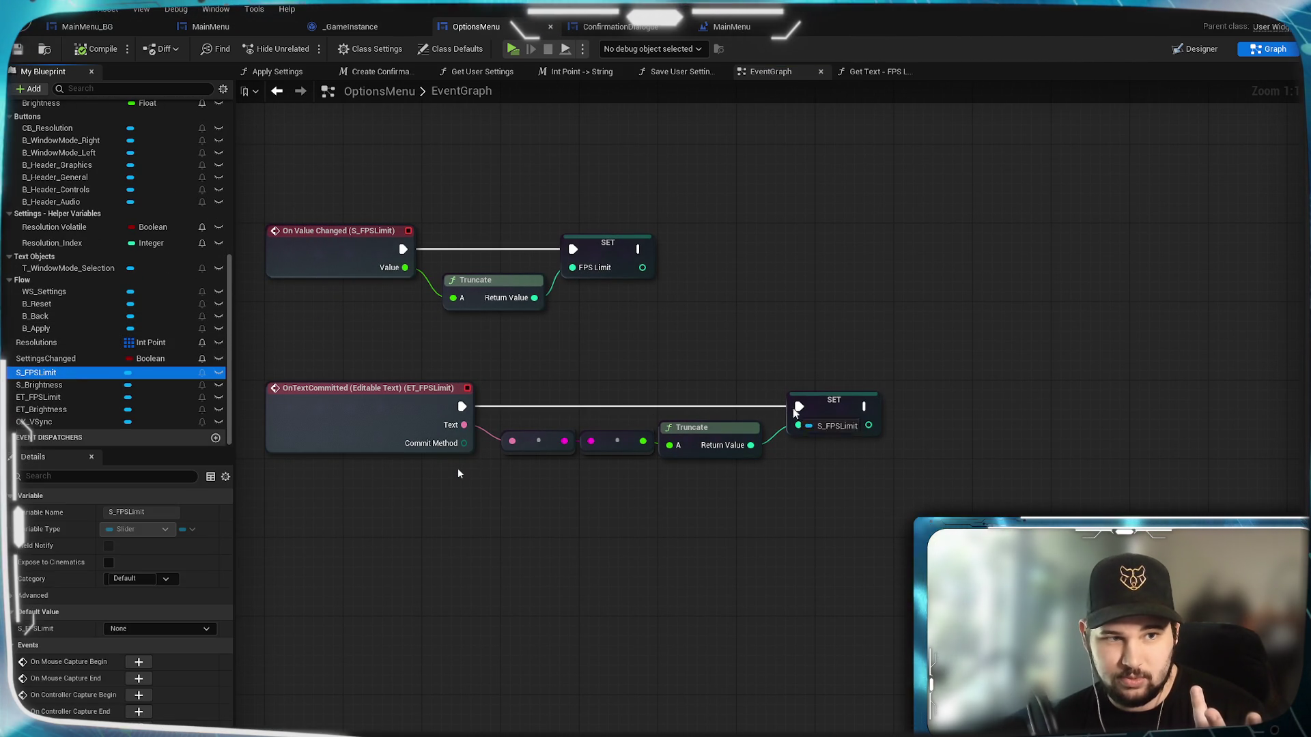
After SET FPS Limit, call Set Value on S_FPSLimit with the truncated FPS Limit.
mouse_move(775, 504)
left_mouse_down()
mouse_move(852, 468)
mouse_move(979, 455)
left_mouse_up()
left_click(817, 529)
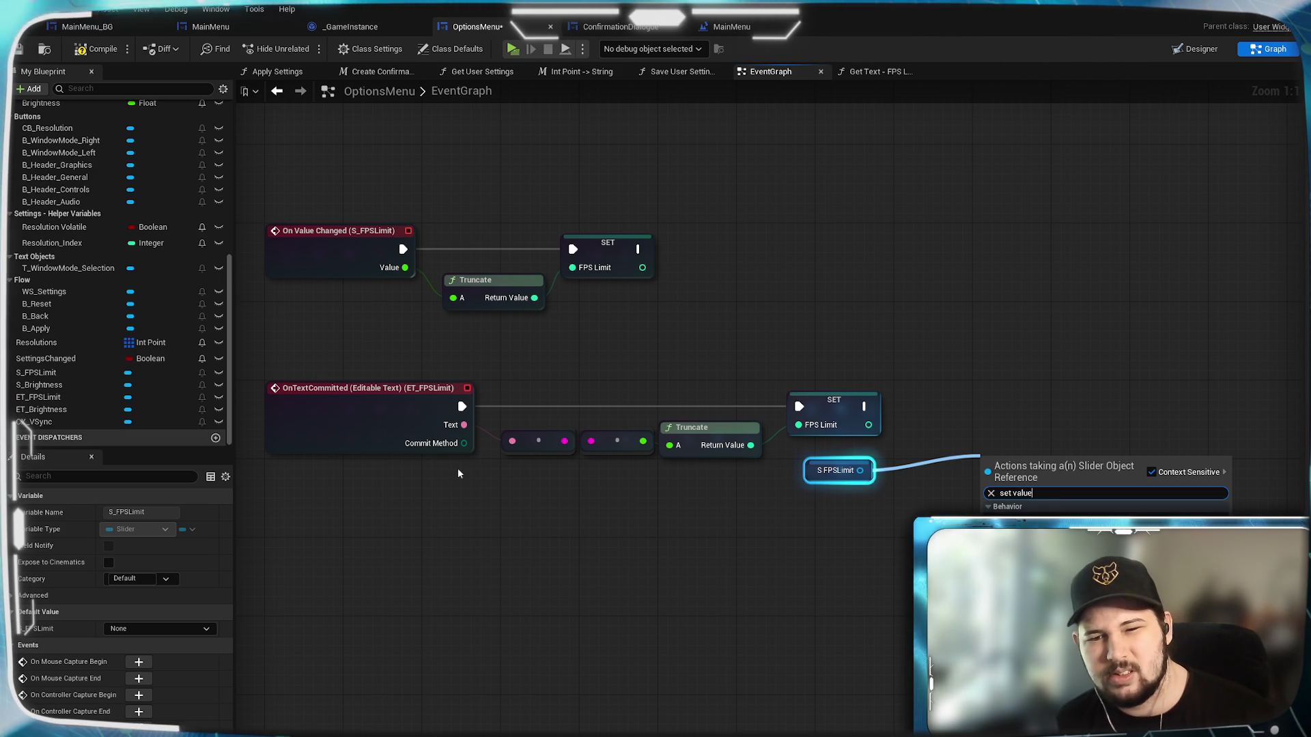
key("Return")
left_click_drag(751, 445, 945, 453)
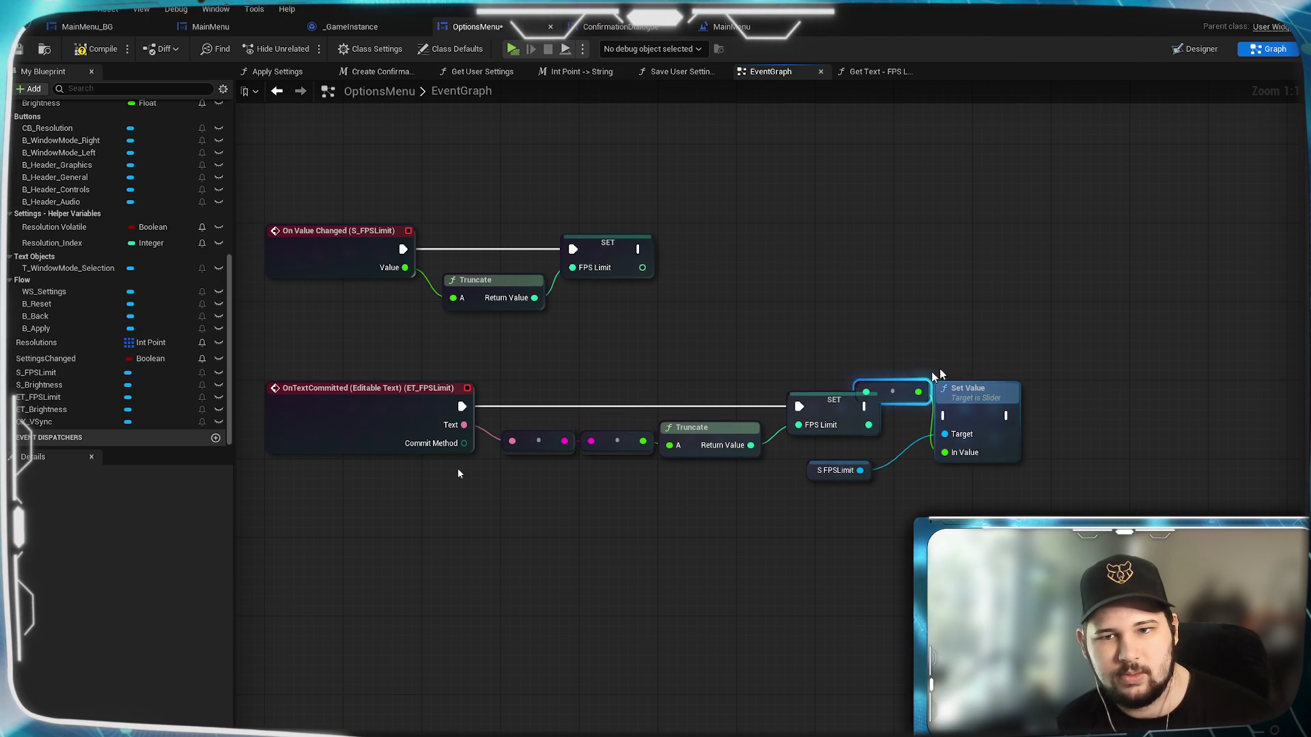
mouse_move(895, 391)
left_mouse_down()
mouse_move(940, 513)
mouse_move(969, 483)
left_mouse_up()
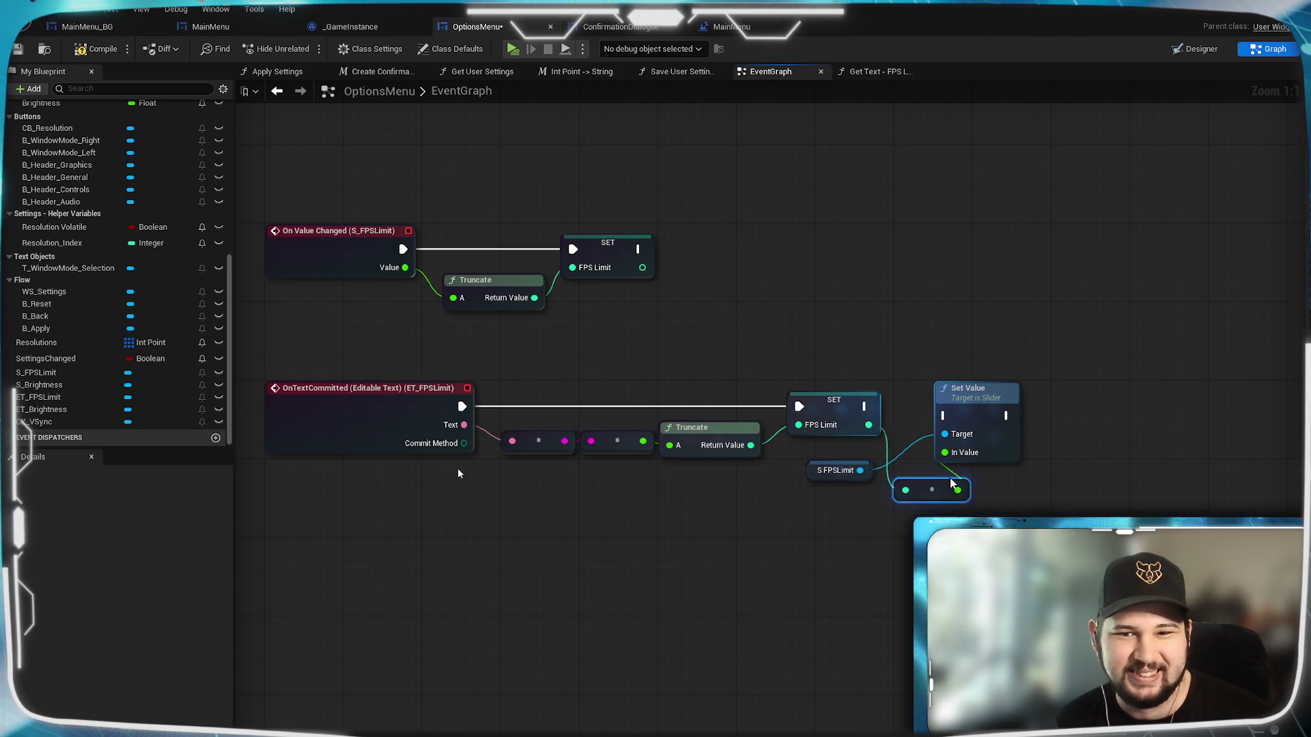
left_click_drag(986, 410, 1065, 409)
left_click_drag(866, 406, 1024, 415)
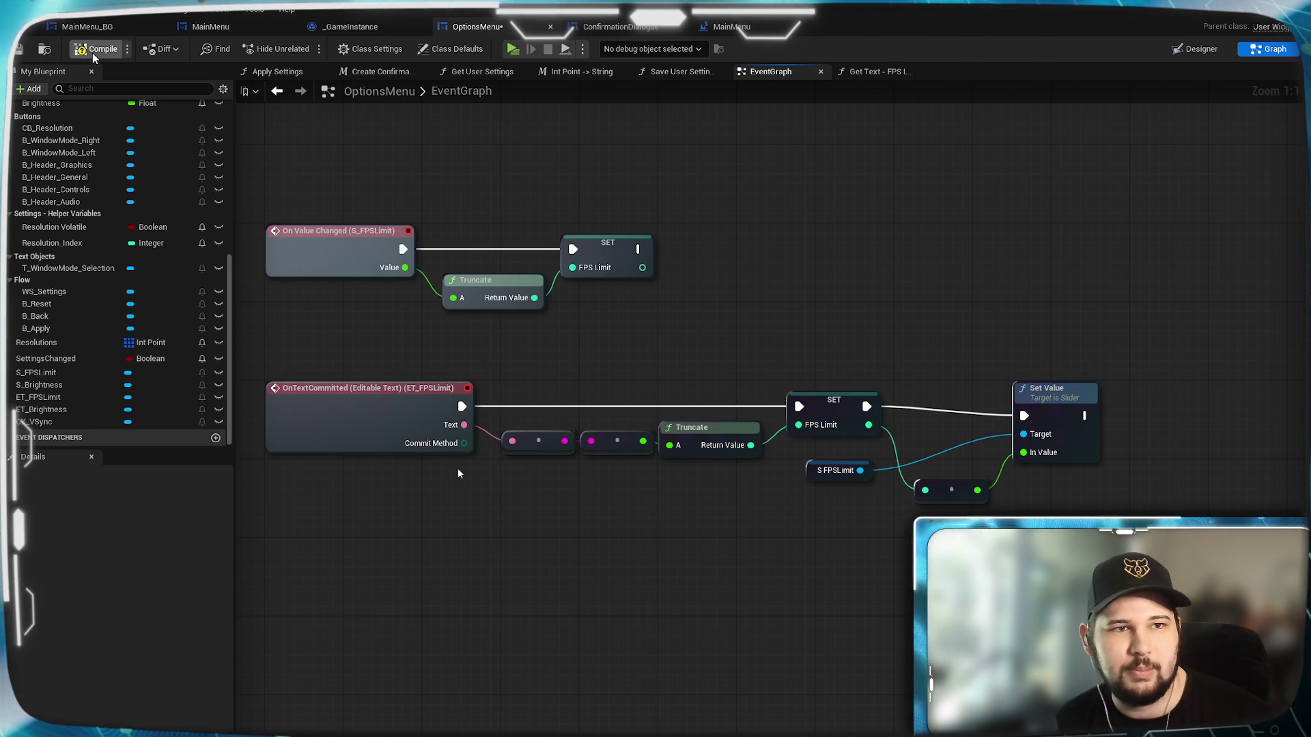
Save all and drag the FPS Limit slider on a fresh preview's Settings screen.
key("ctrl+s")
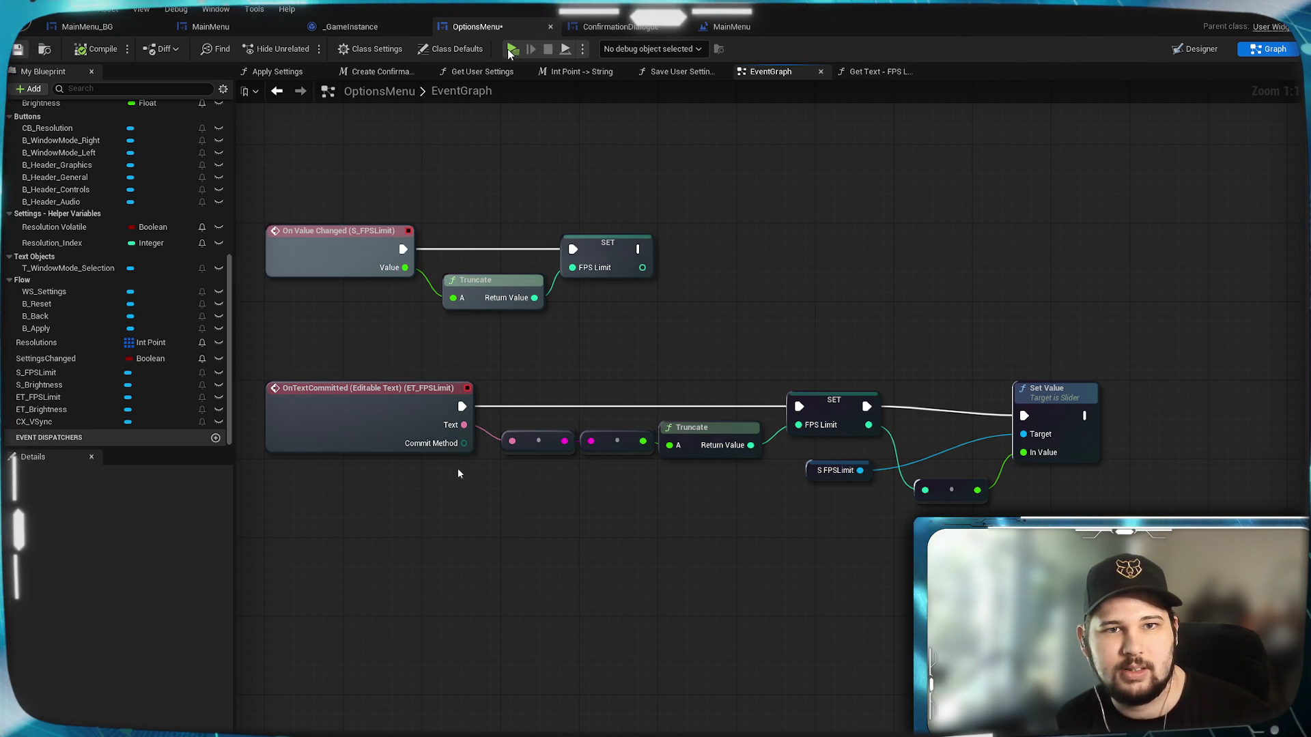
left_click(512, 49)
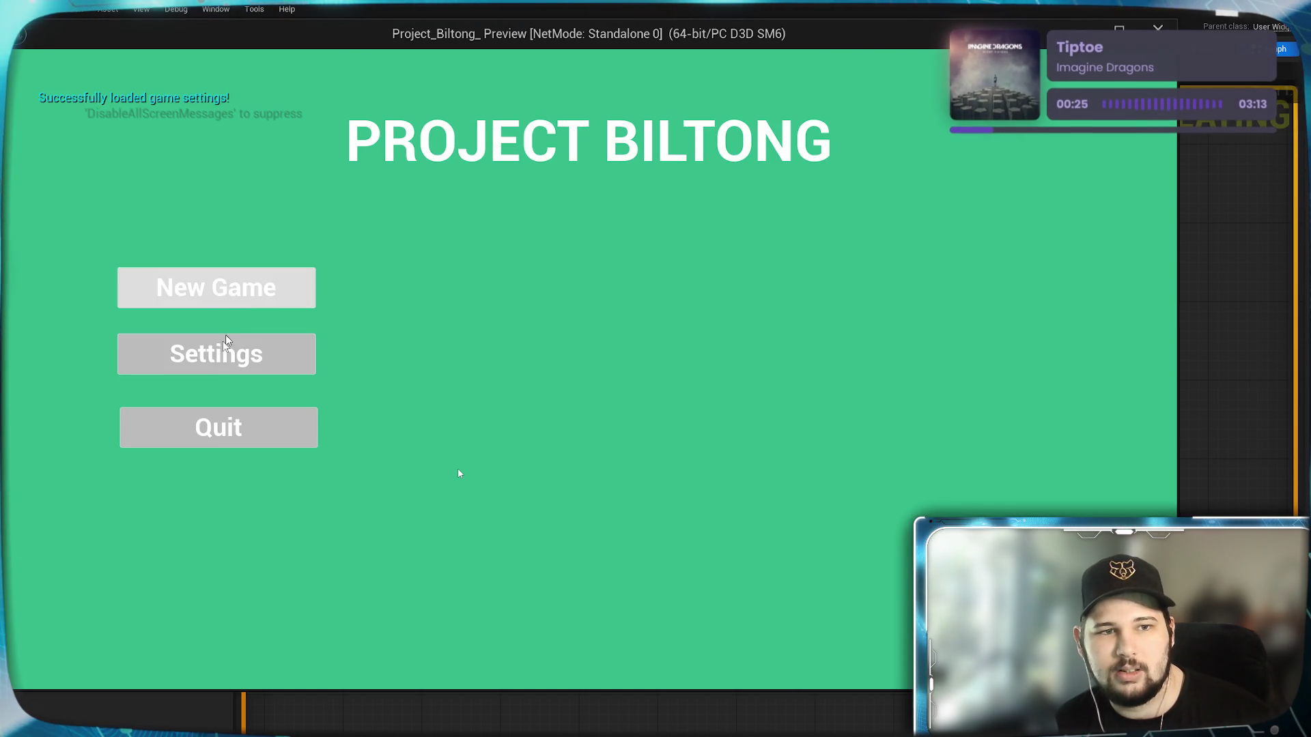
left_click(149, 259)
left_click_drag(551, 287, 644, 288)
Type 30 and 160 into the FPS Limit field to confirm the slider follows, then close the preview.
left_click(749, 288)
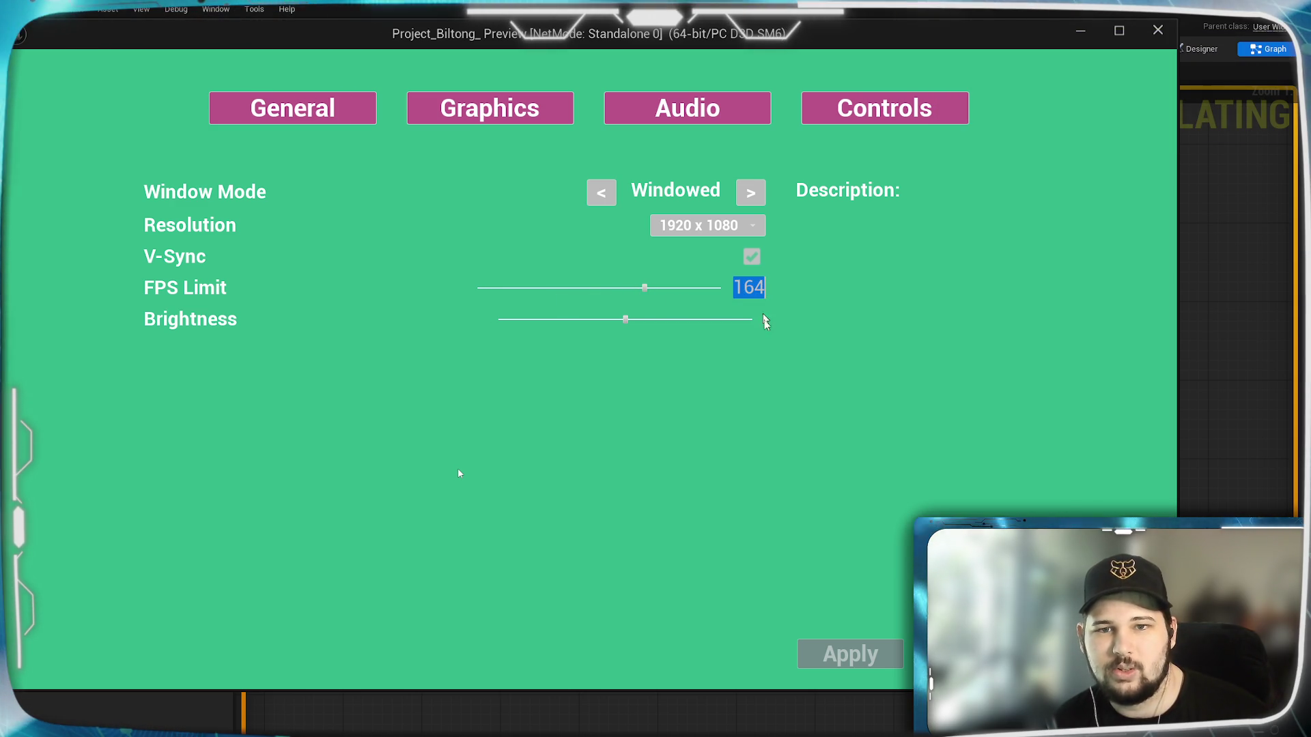
type("30")
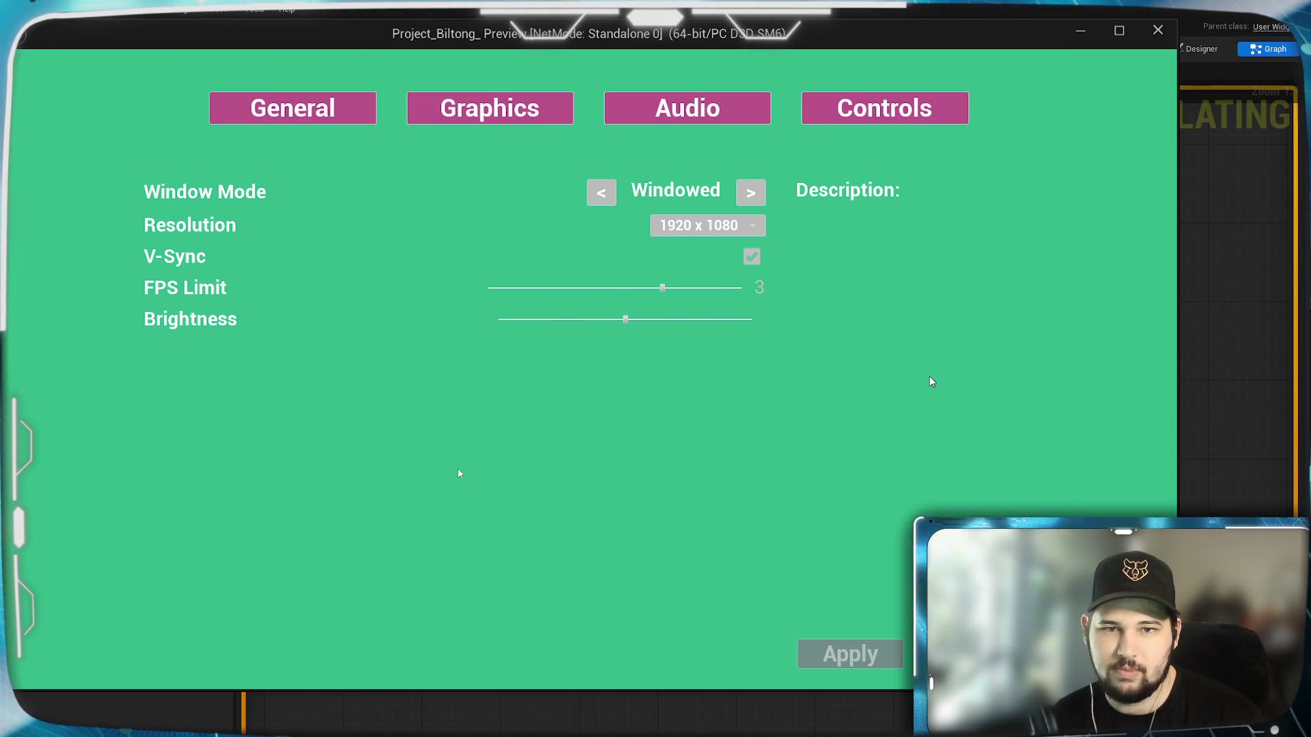
key("Return")
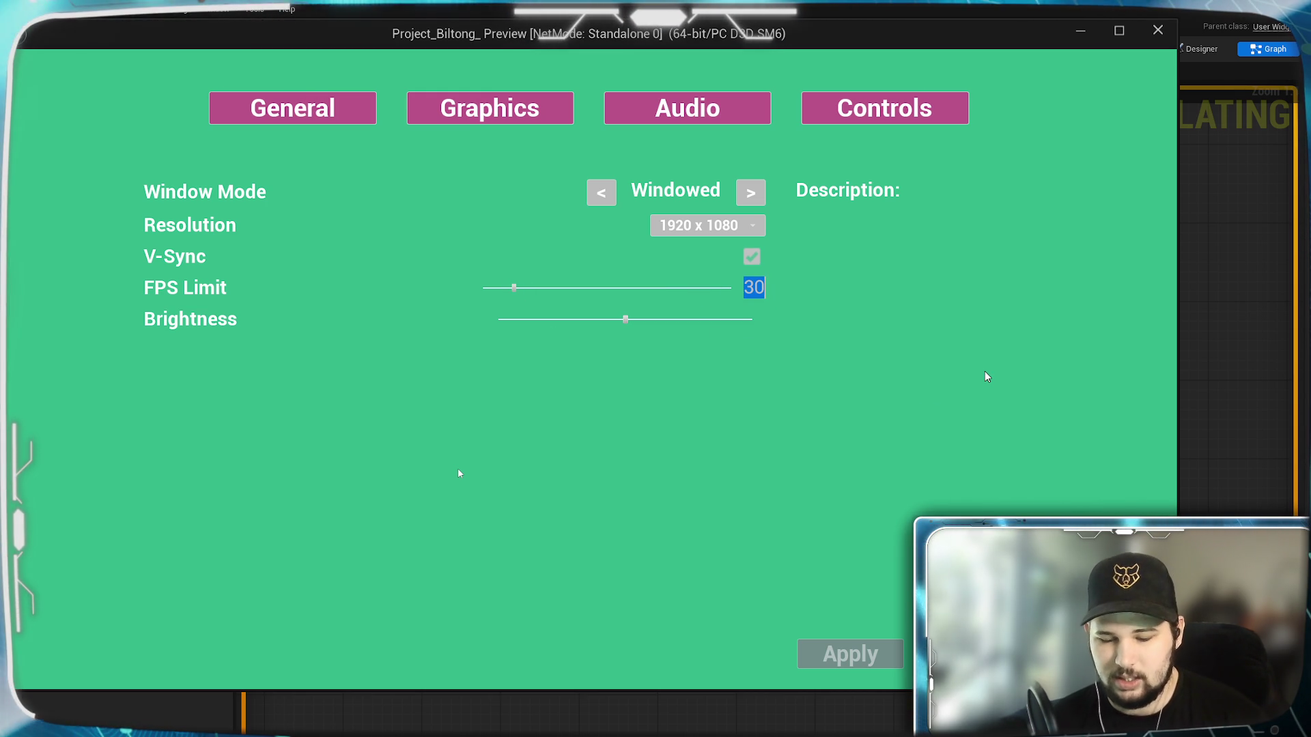
type("160")
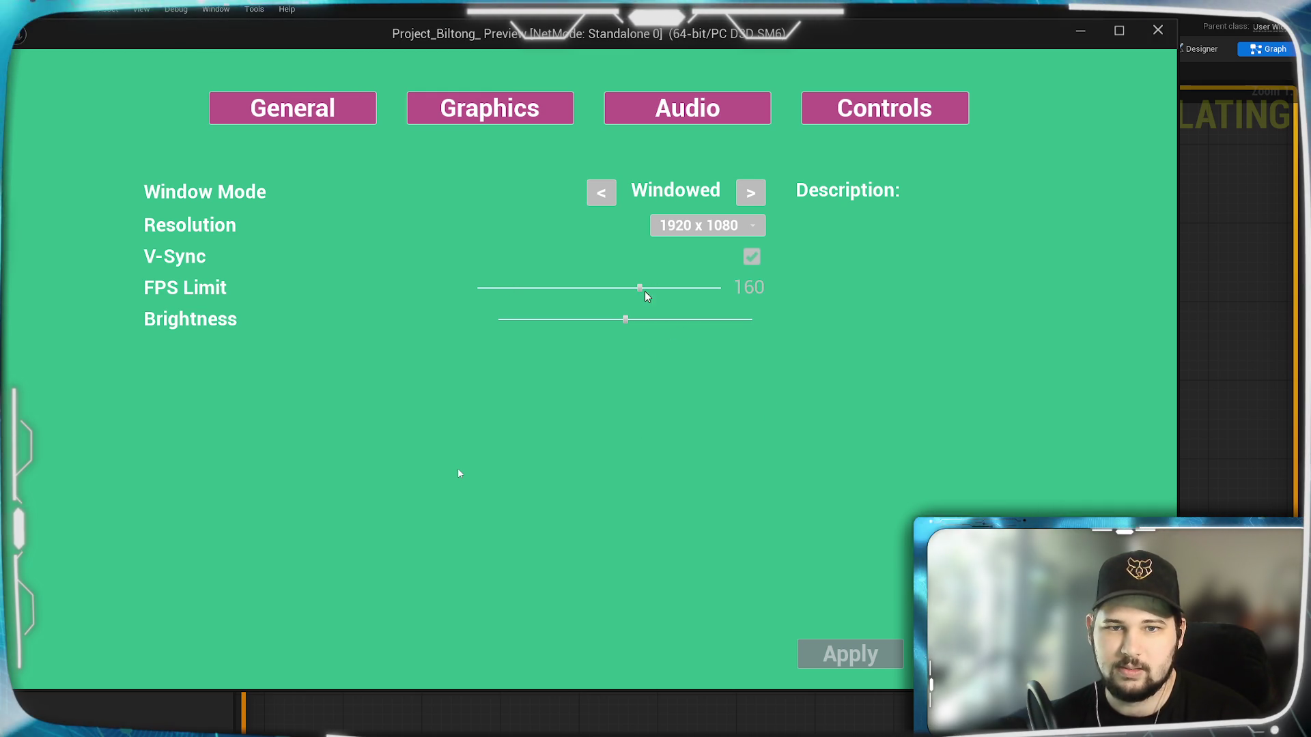
key("Escape")
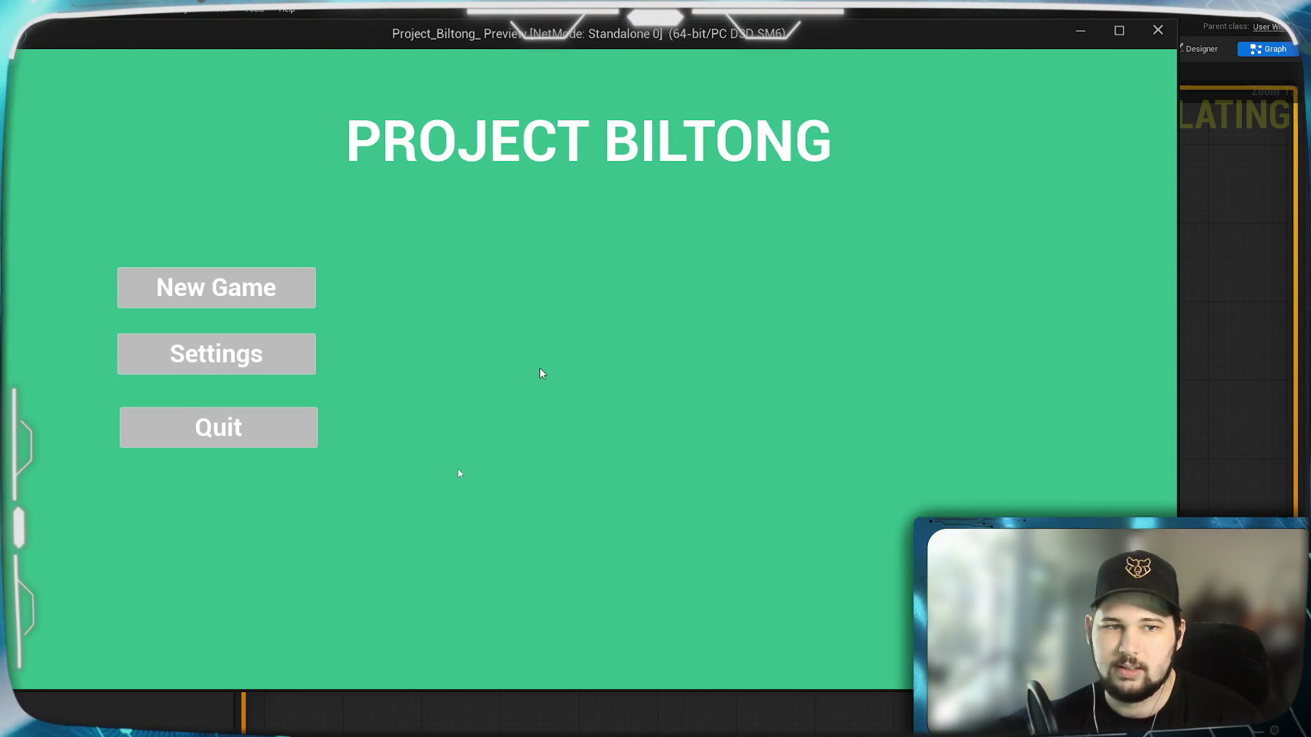
left_click(198, 437)
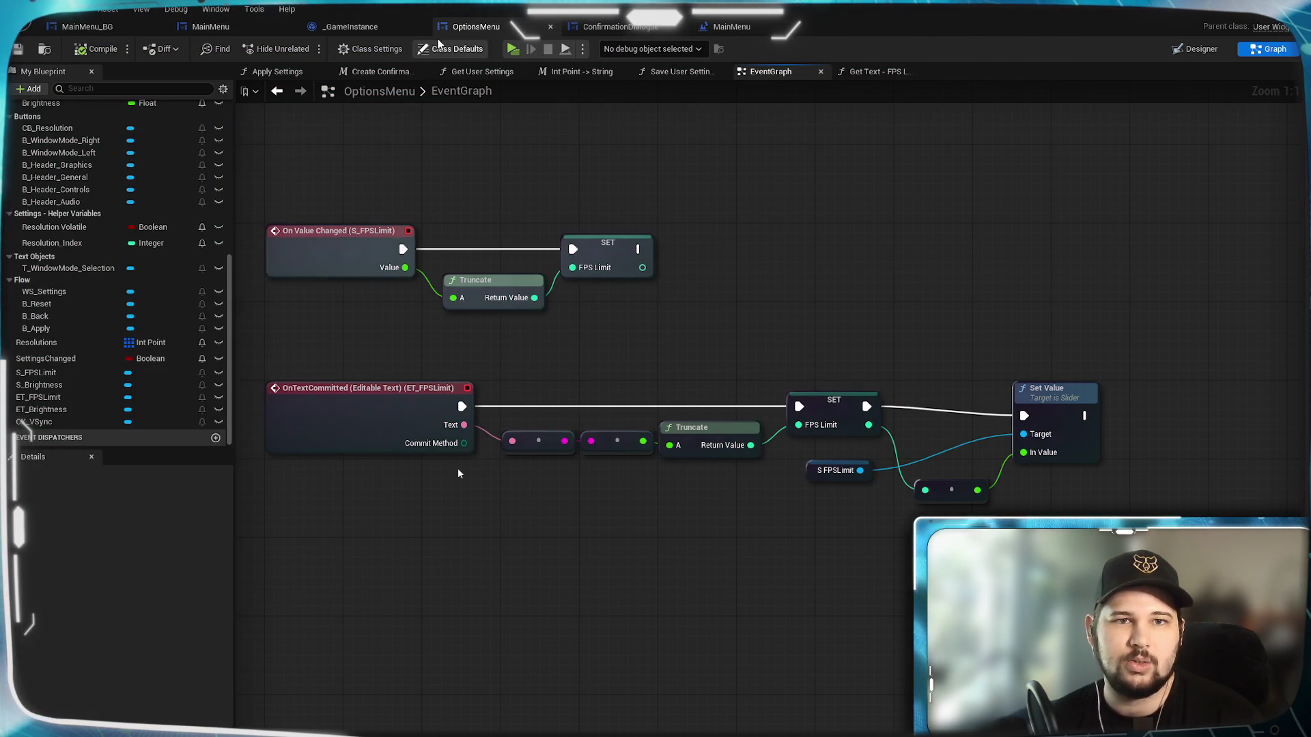
Set the S_FPSLimit slider's Render Scale to 1 x 2 in the Designer.
left_click(1209, 50)
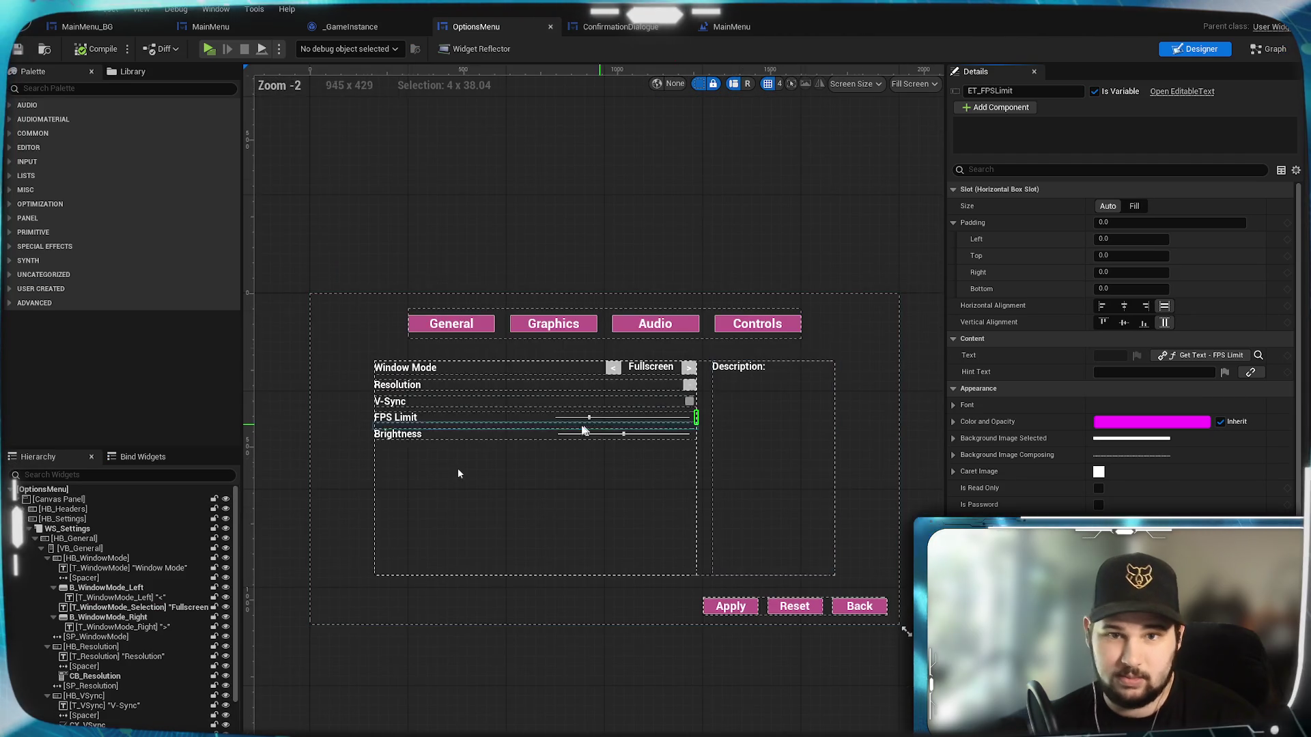
scroll(596, 429, "up", 9)
left_click(641, 368)
left_click_drag(723, 518, 604, 564)
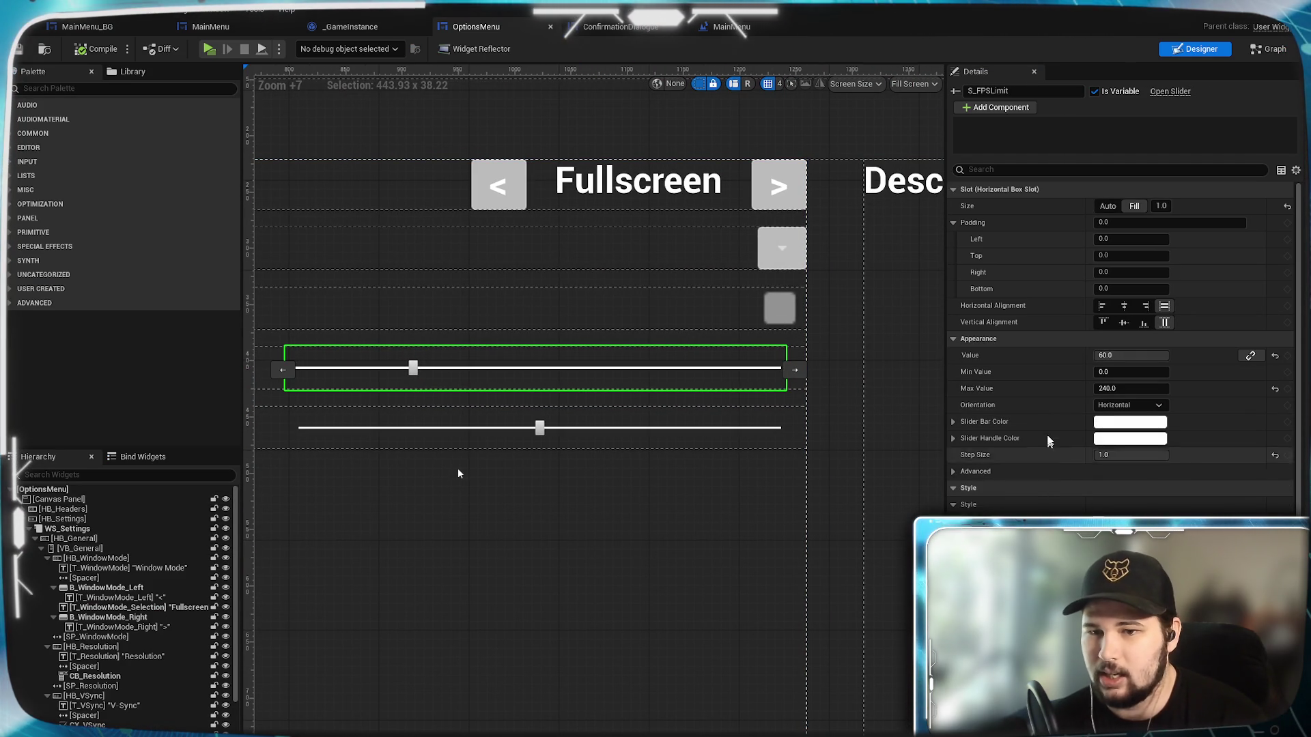
scroll(1048, 410, "down", 6)
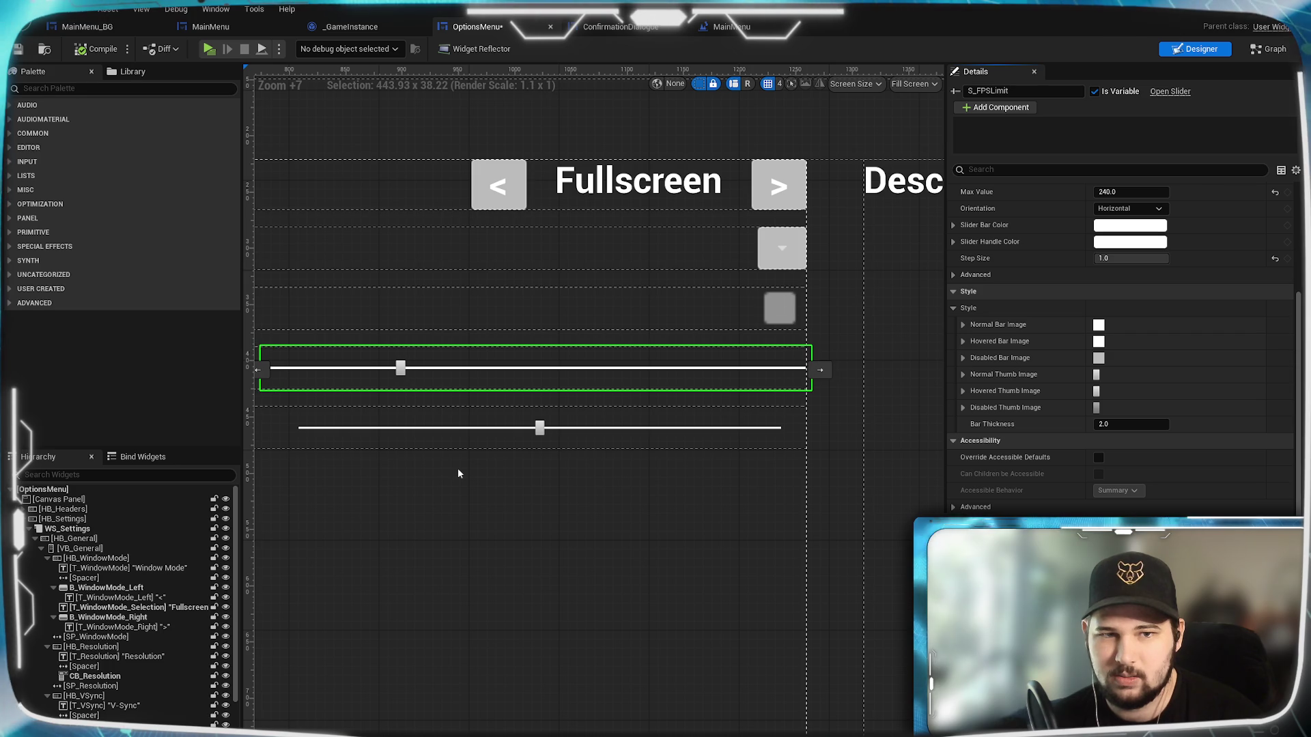
key("ctrl+z")
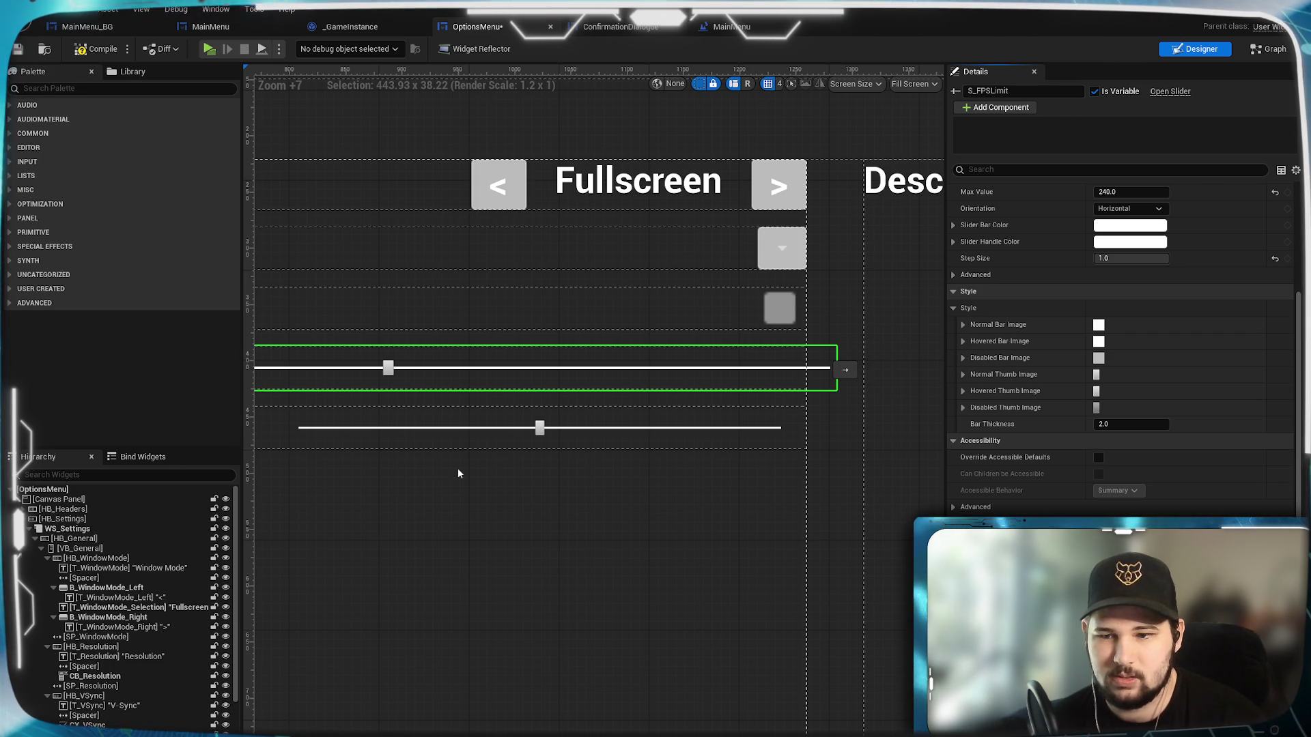
key("ctrl+z")
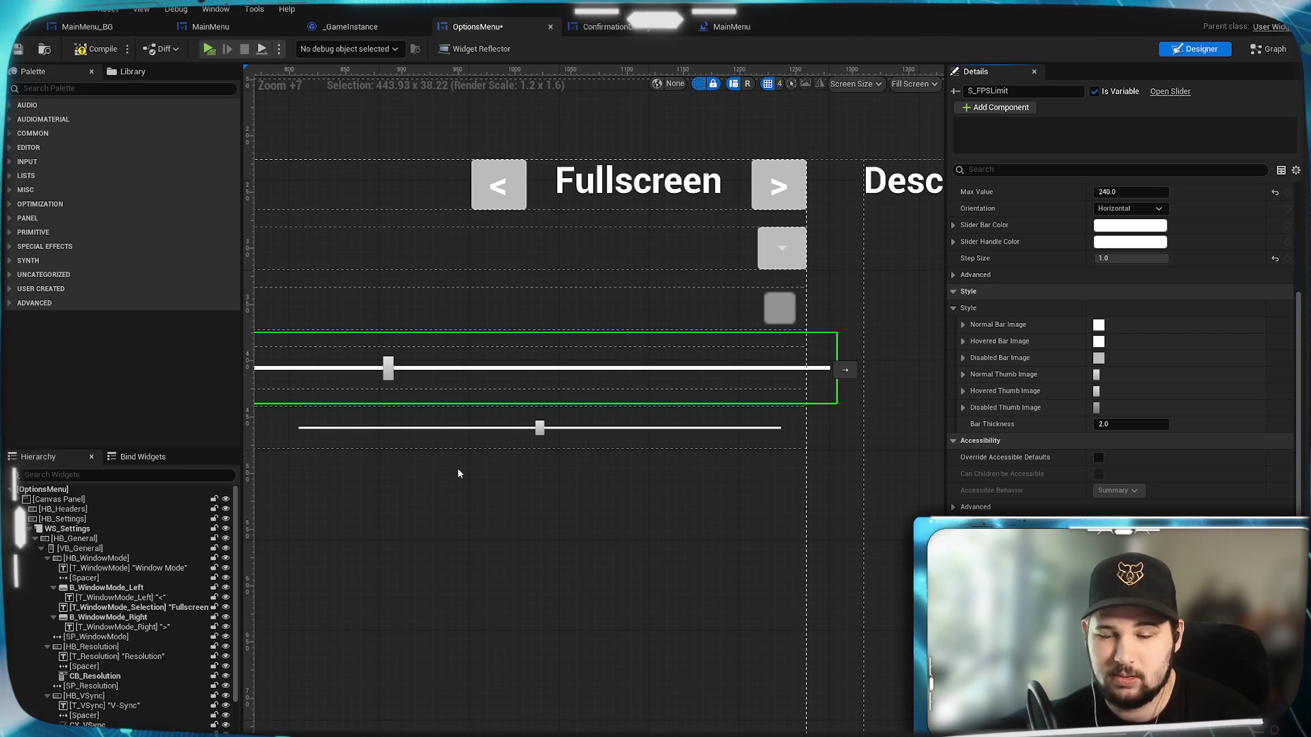
key("ctrl+z")
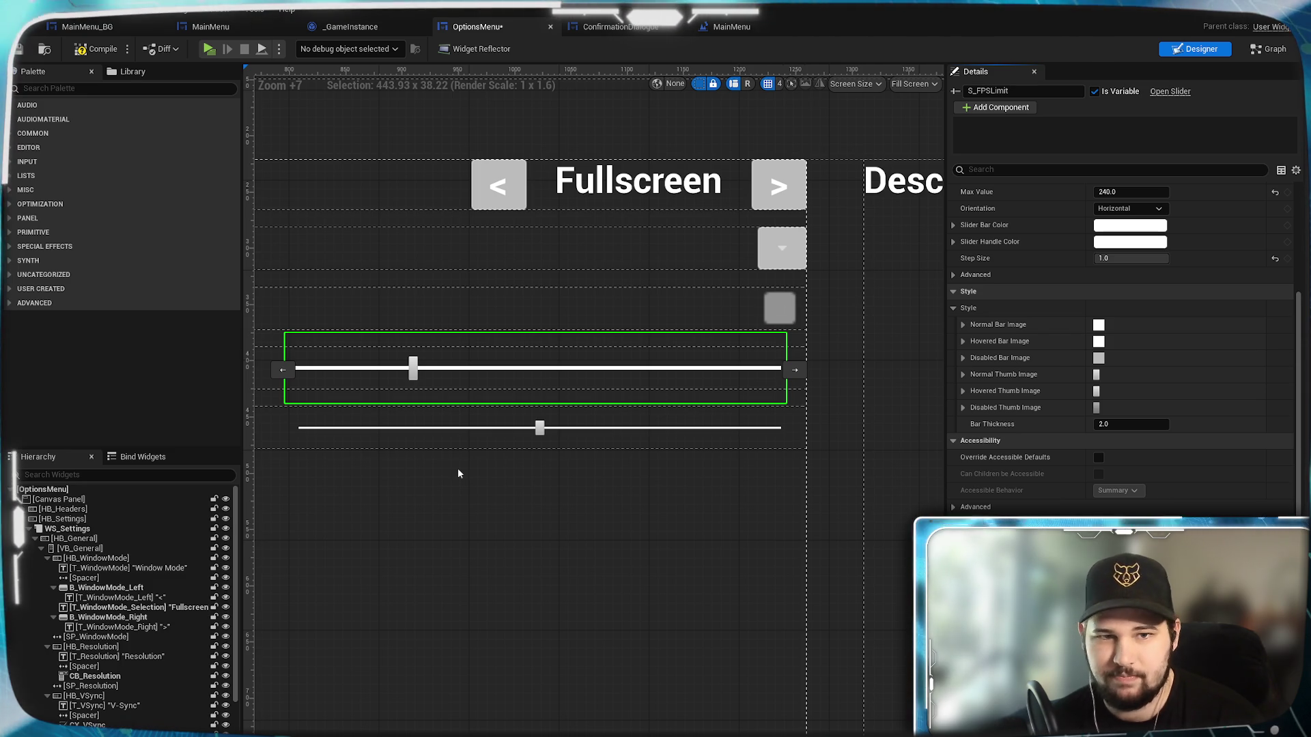
key("ctrl+z")
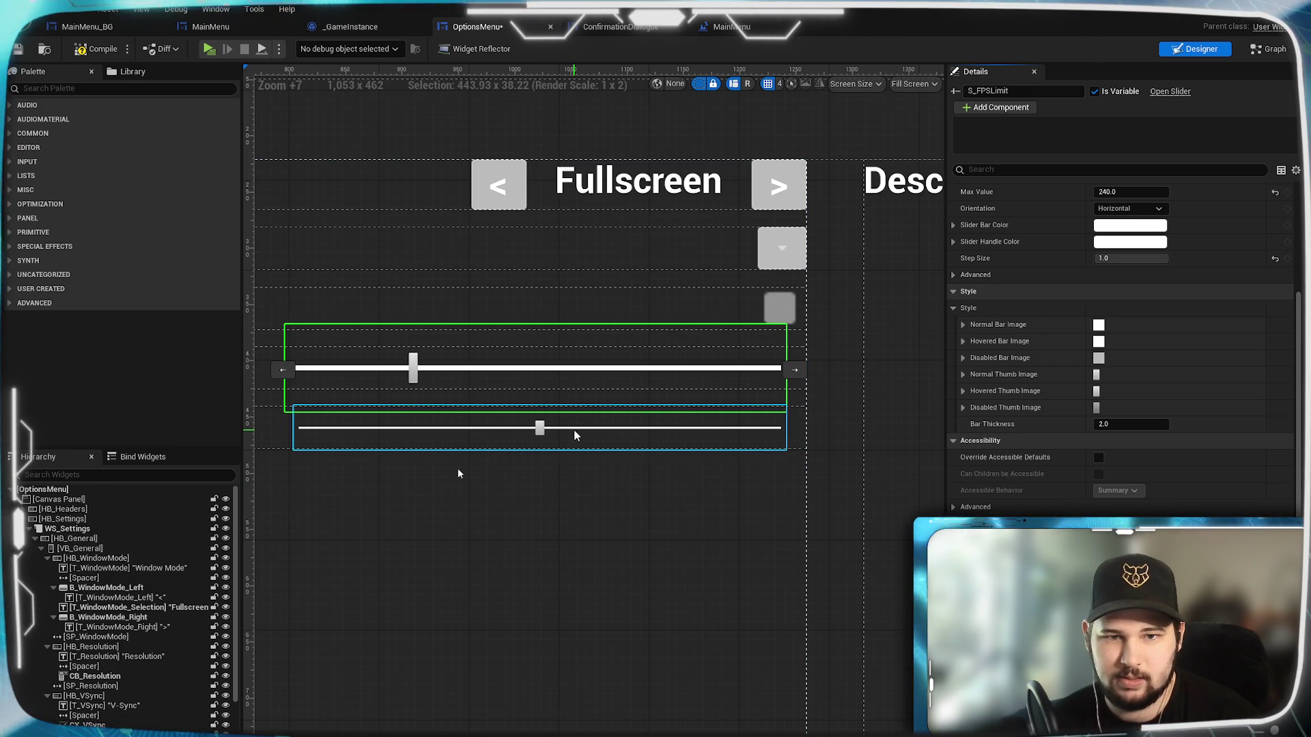
left_click(464, 430)
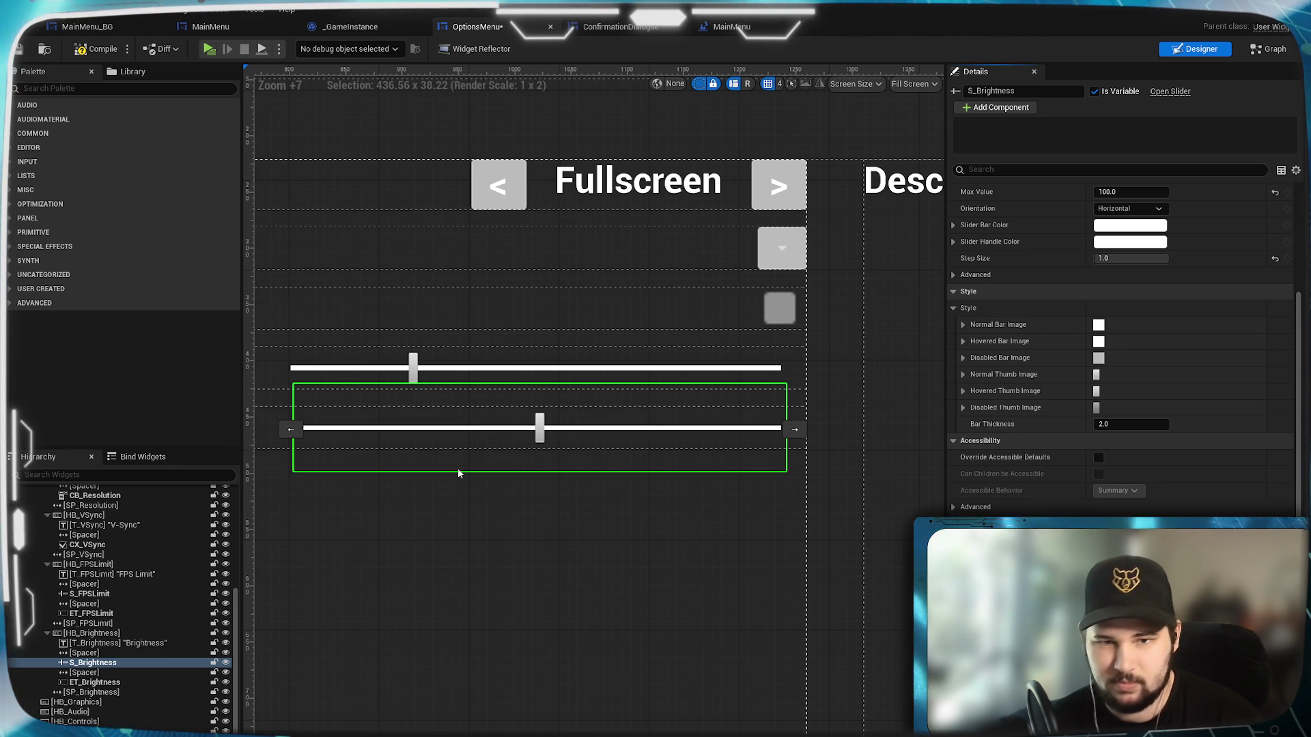
left_click(458, 473)
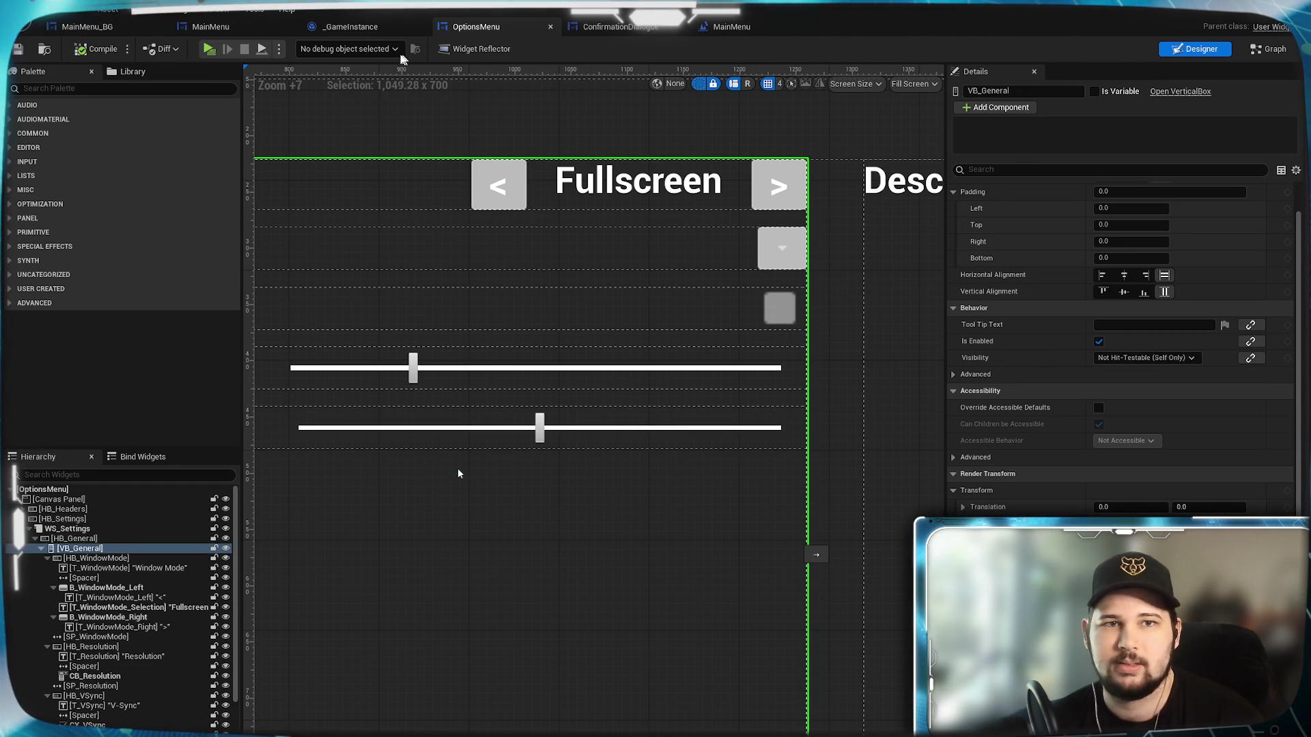
Retest the taller FPS Limit slider in the preview, sliding it to 145 and 82.
left_click(207, 49)
left_click(203, 352)
mouse_move(551, 286)
left_mouse_down()
mouse_move(565, 288)
mouse_move(515, 288)
mouse_move(627, 302)
mouse_move(556, 287)
mouse_move(620, 288)
mouse_move(567, 288)
left_mouse_up()
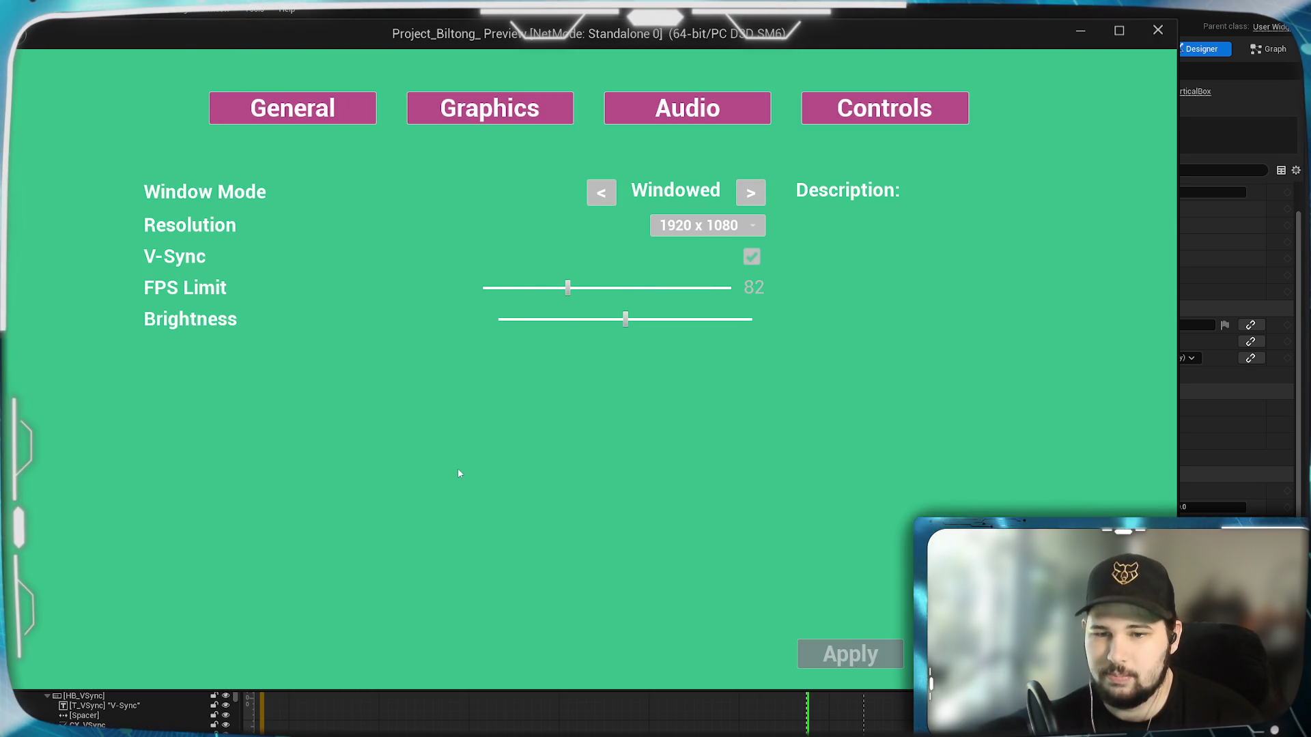
key("Escape")
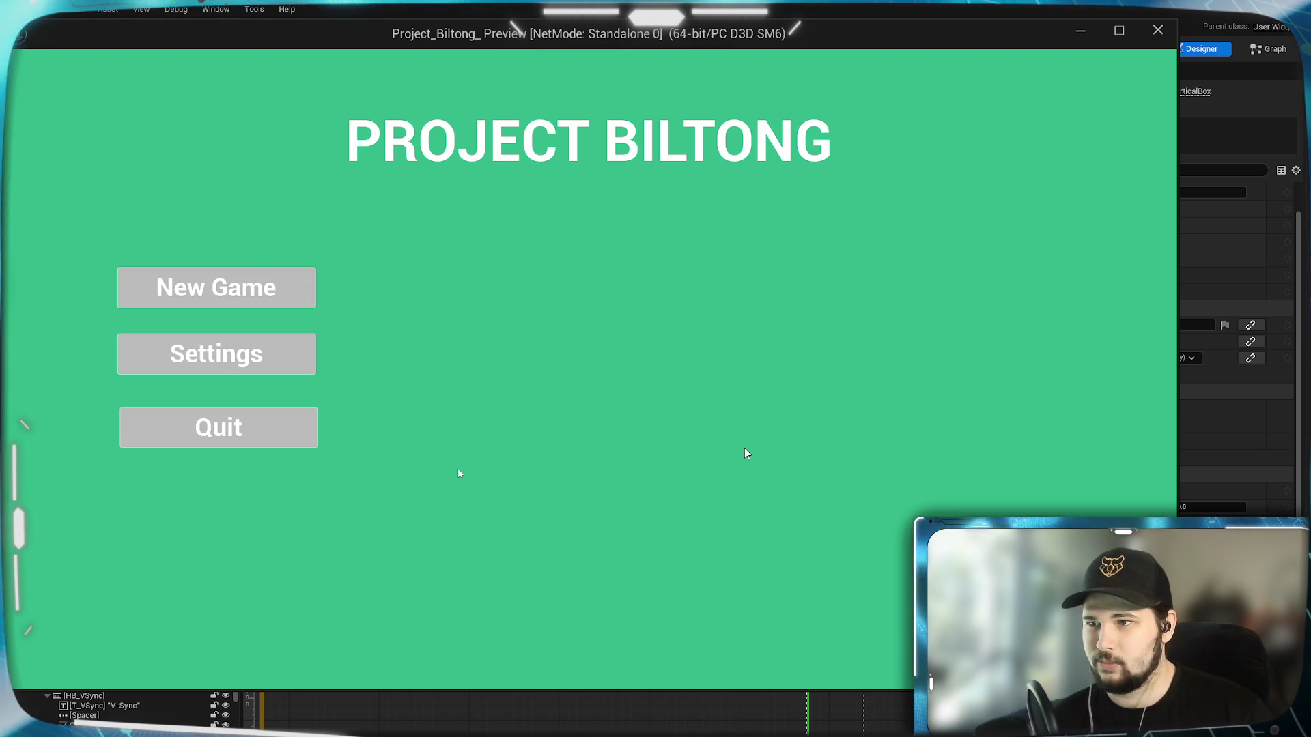
key("Escape")
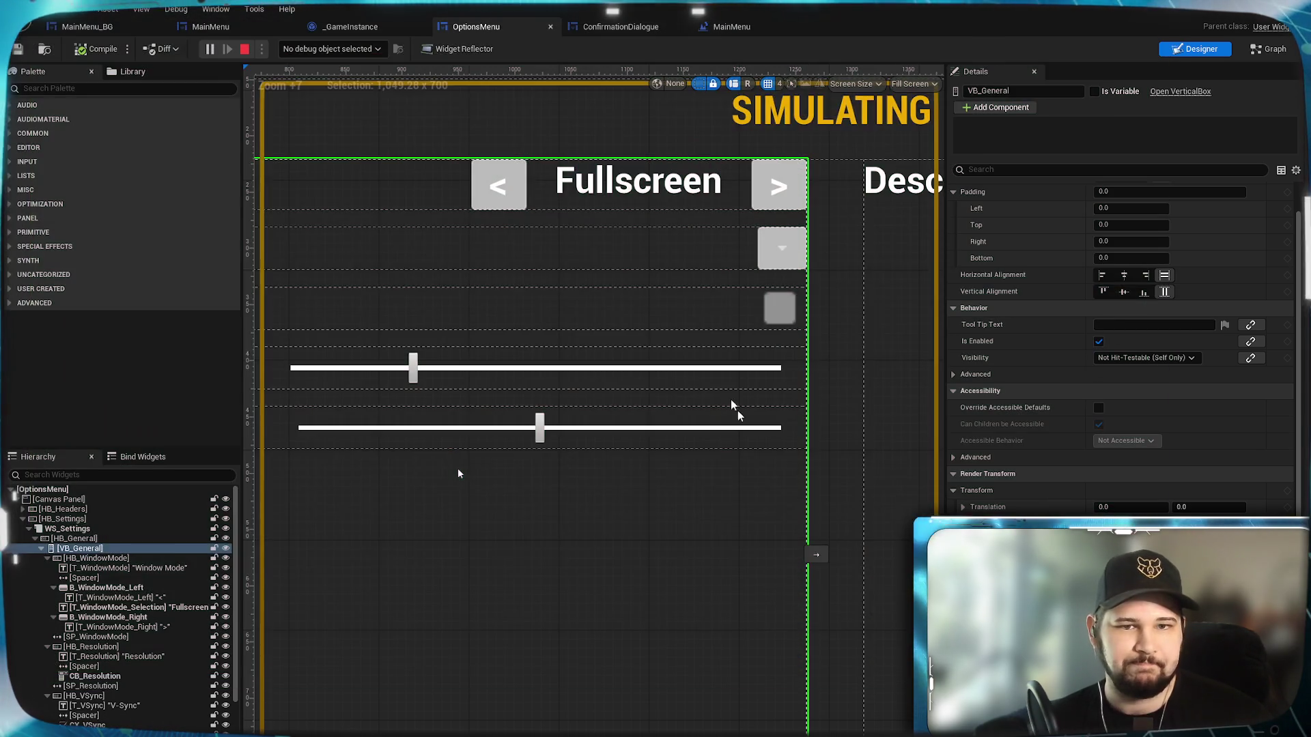
Change MainMenu_BG's Background Color and Opacity to a paler green on the colour wheel.
left_click(76, 26)
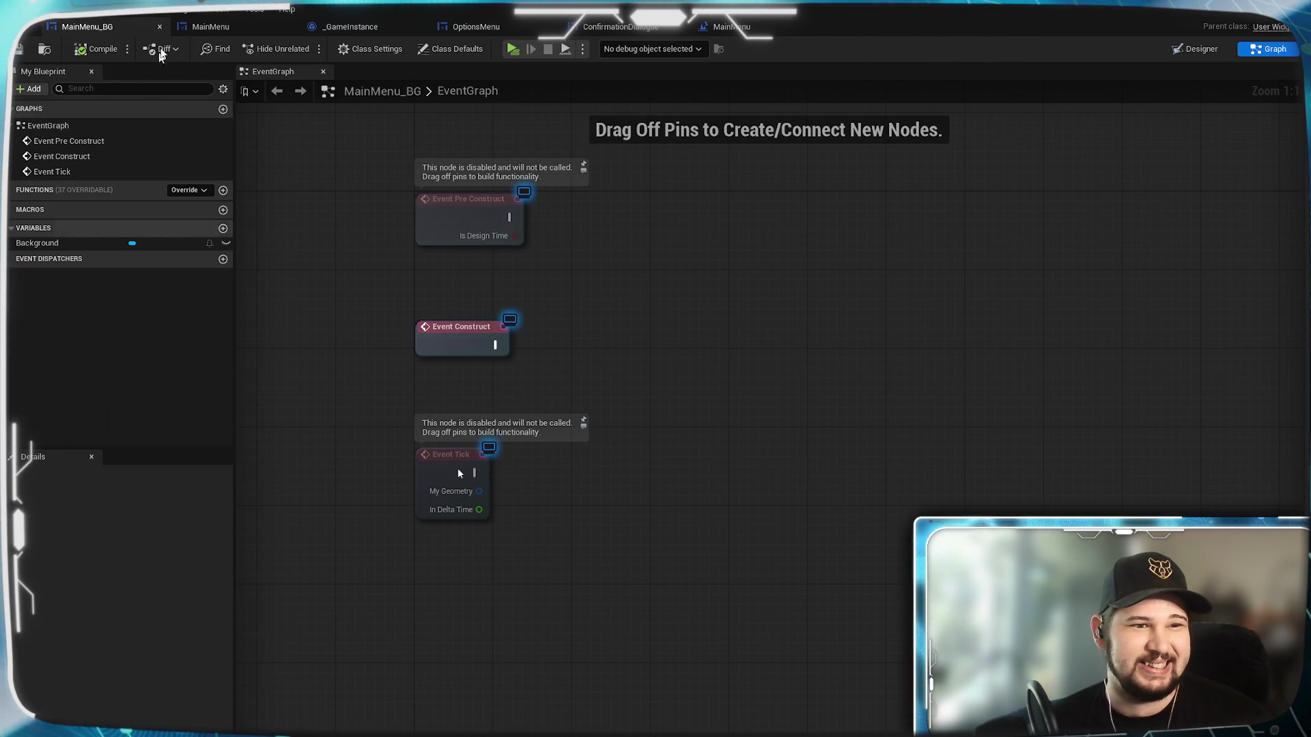
left_click(1195, 51)
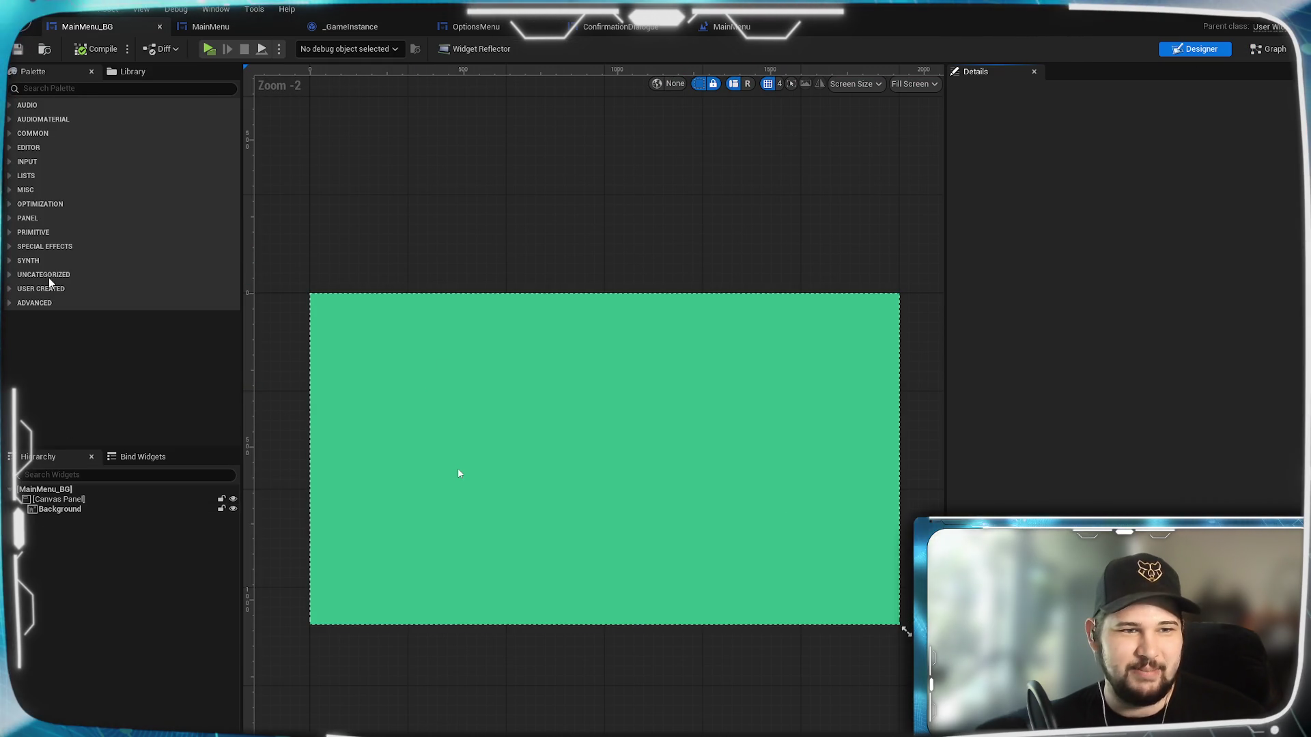
left_click(512, 389)
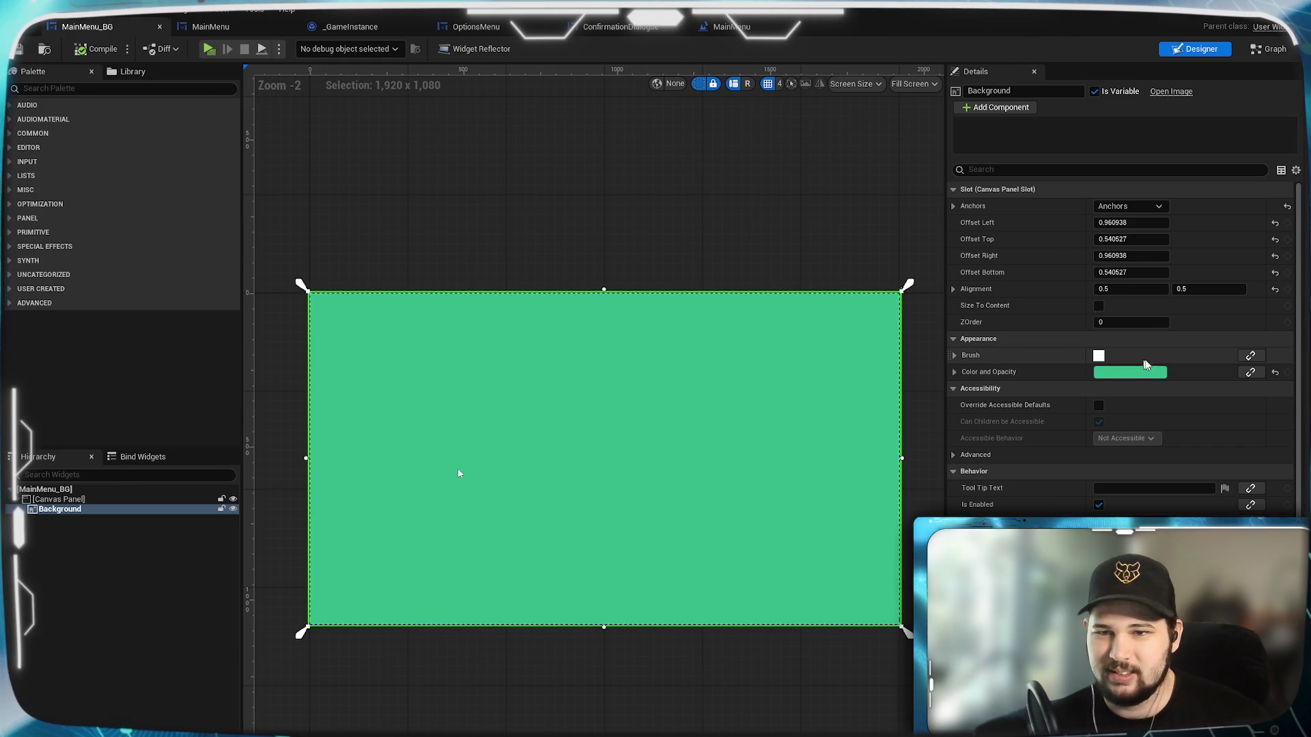
left_click(1108, 372)
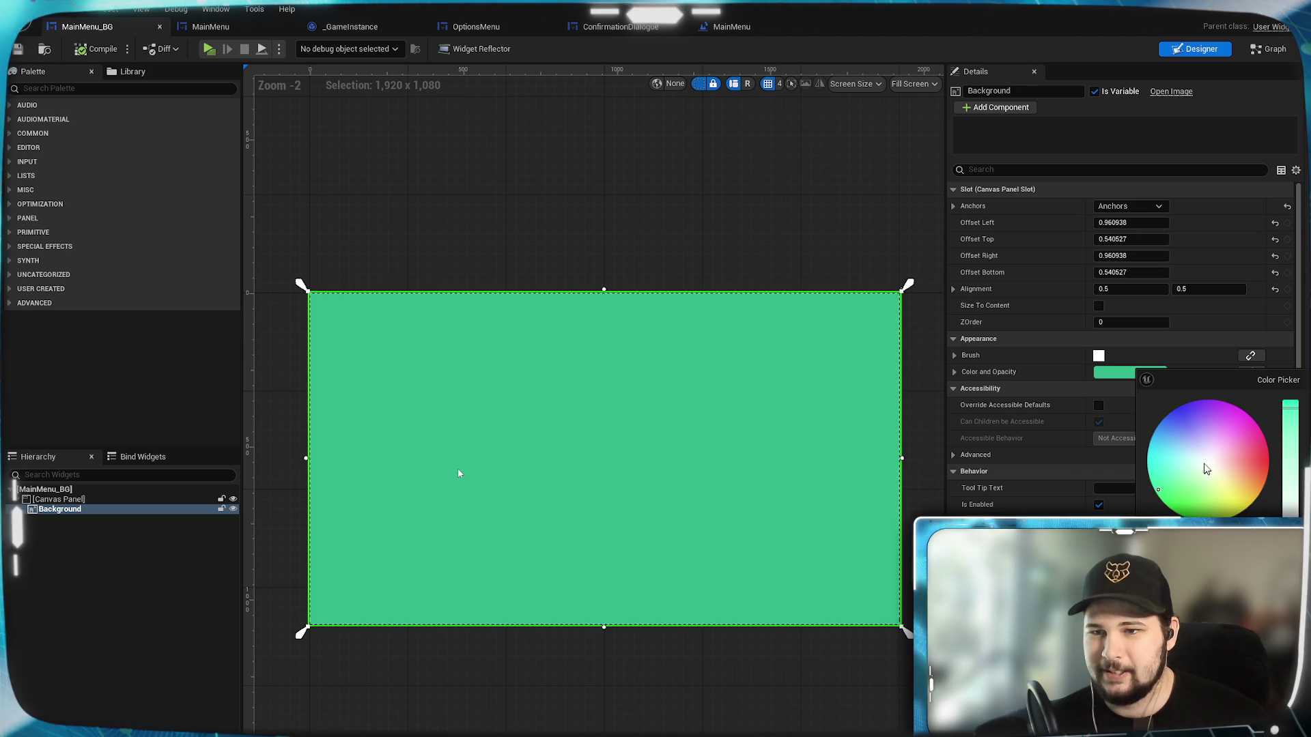
left_click_drag(1205, 477, 1291, 491)
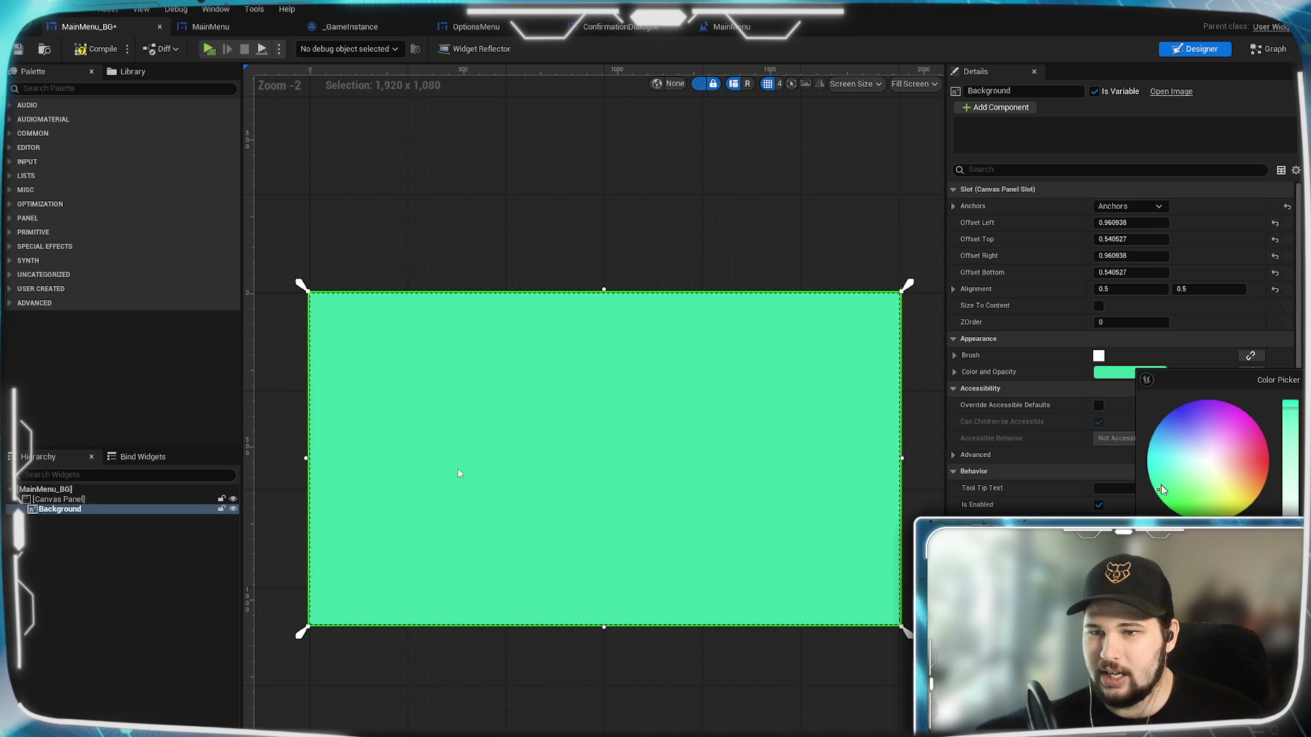
left_click_drag(1163, 490, 1167, 485)
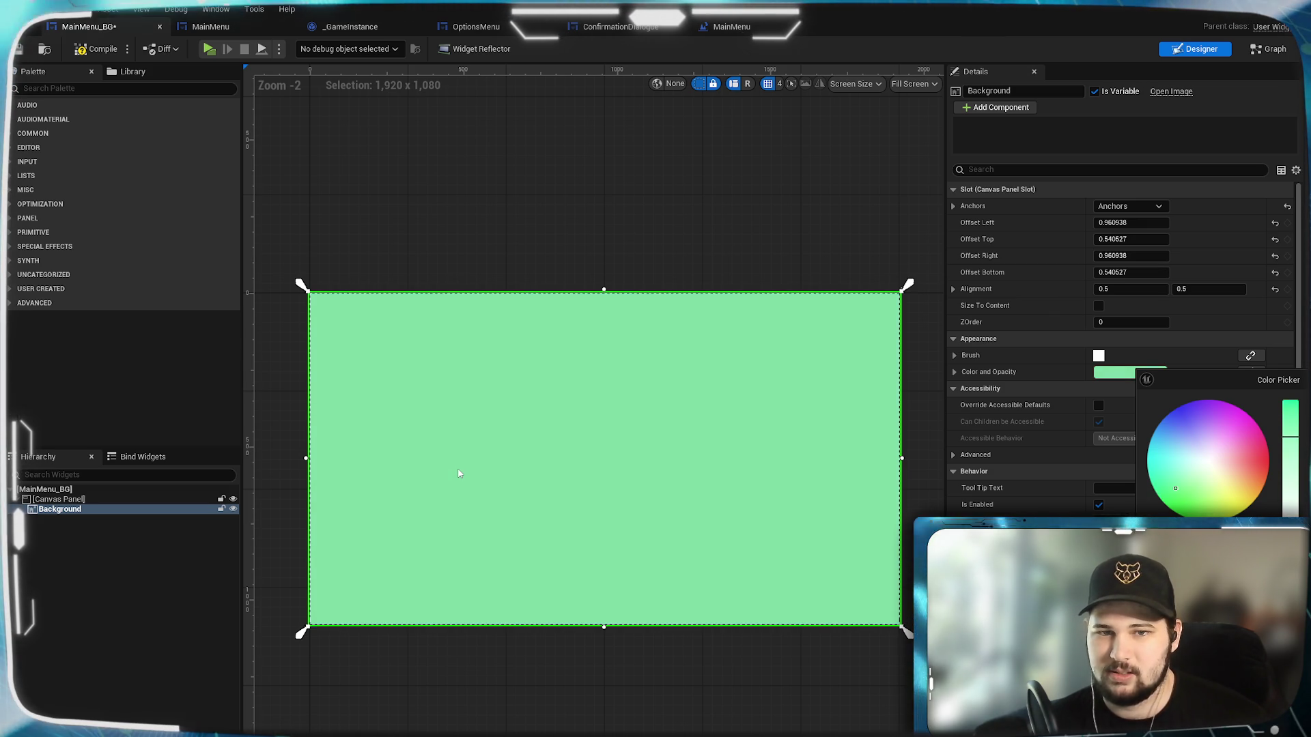
left_click(458, 473)
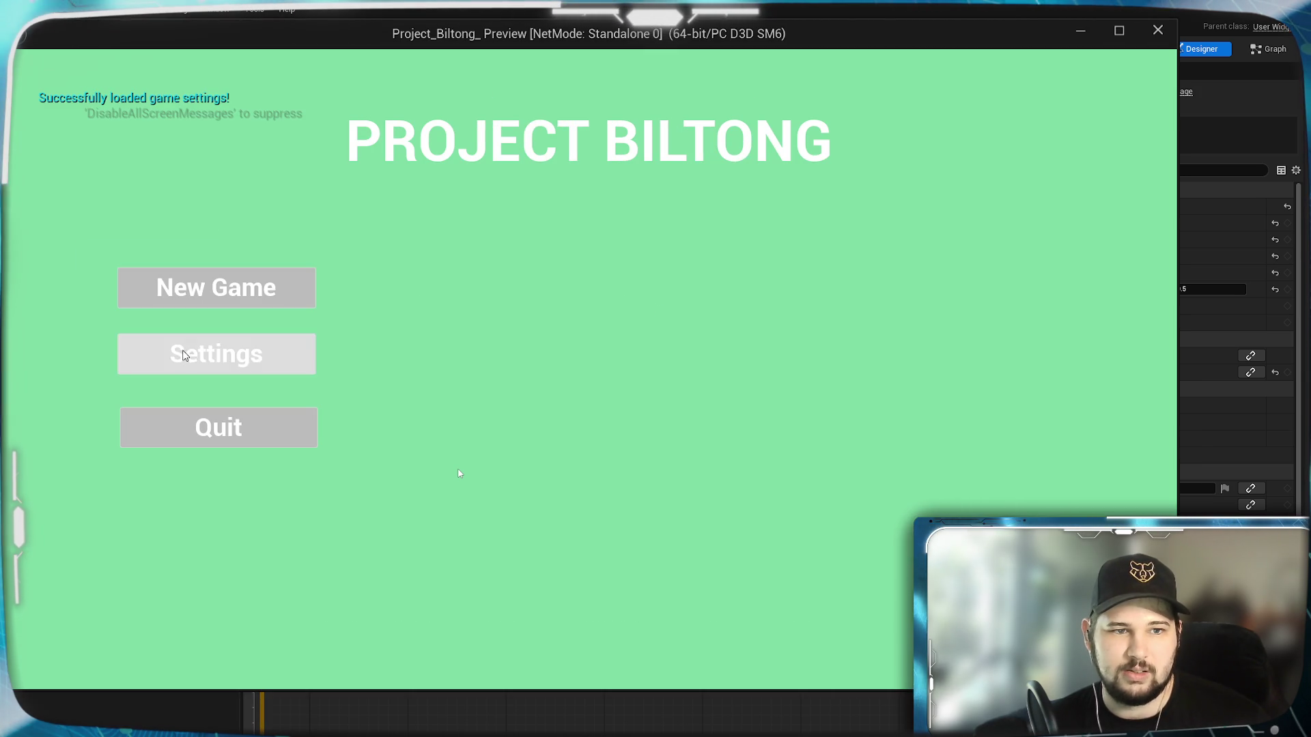
View Settings on the pale green background in the preview, quit, and reopen the colour picker.
left_click(183, 354)
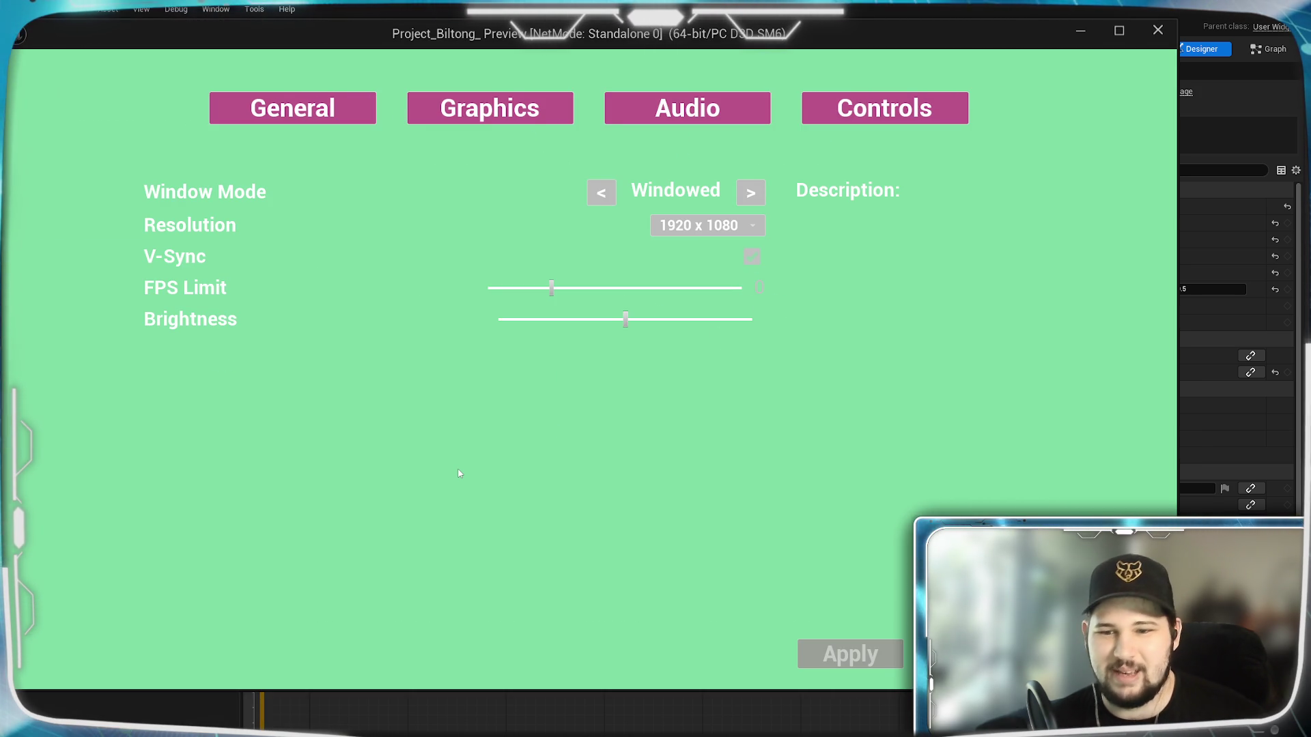
key("Escape")
left_click(219, 427)
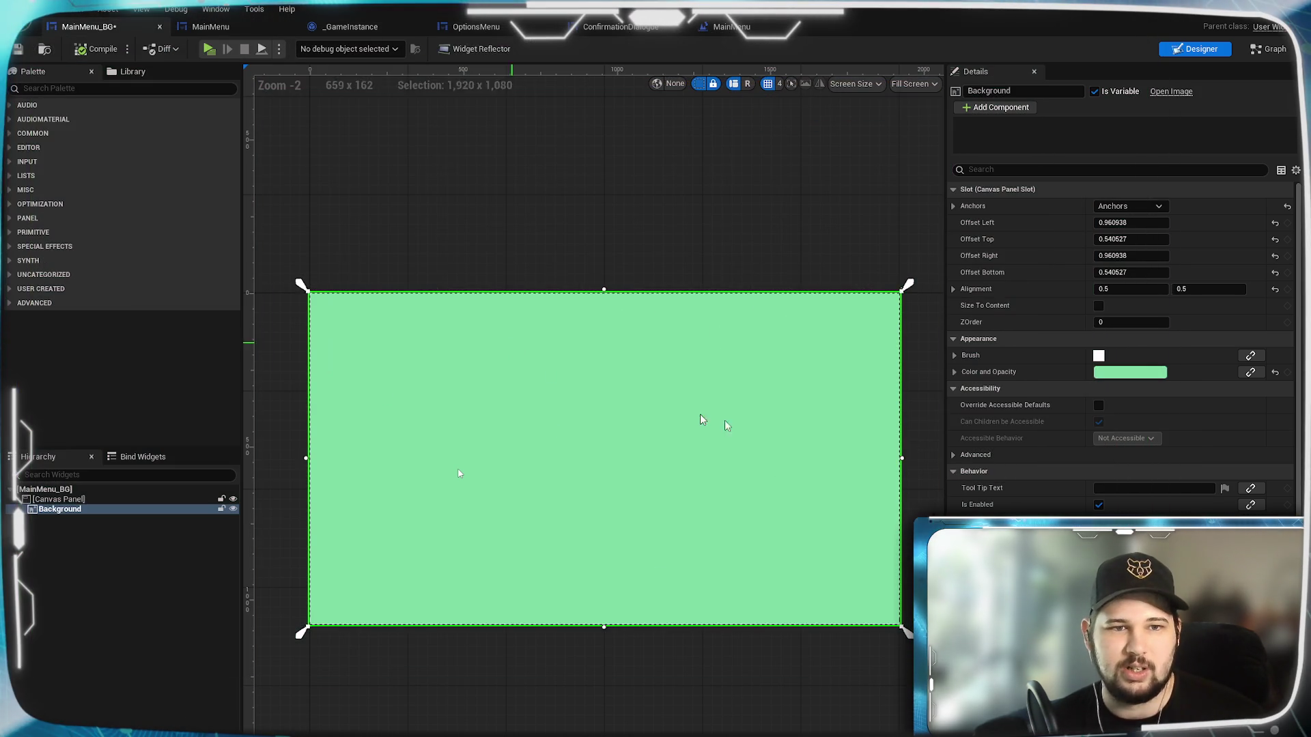
left_click(1133, 372)
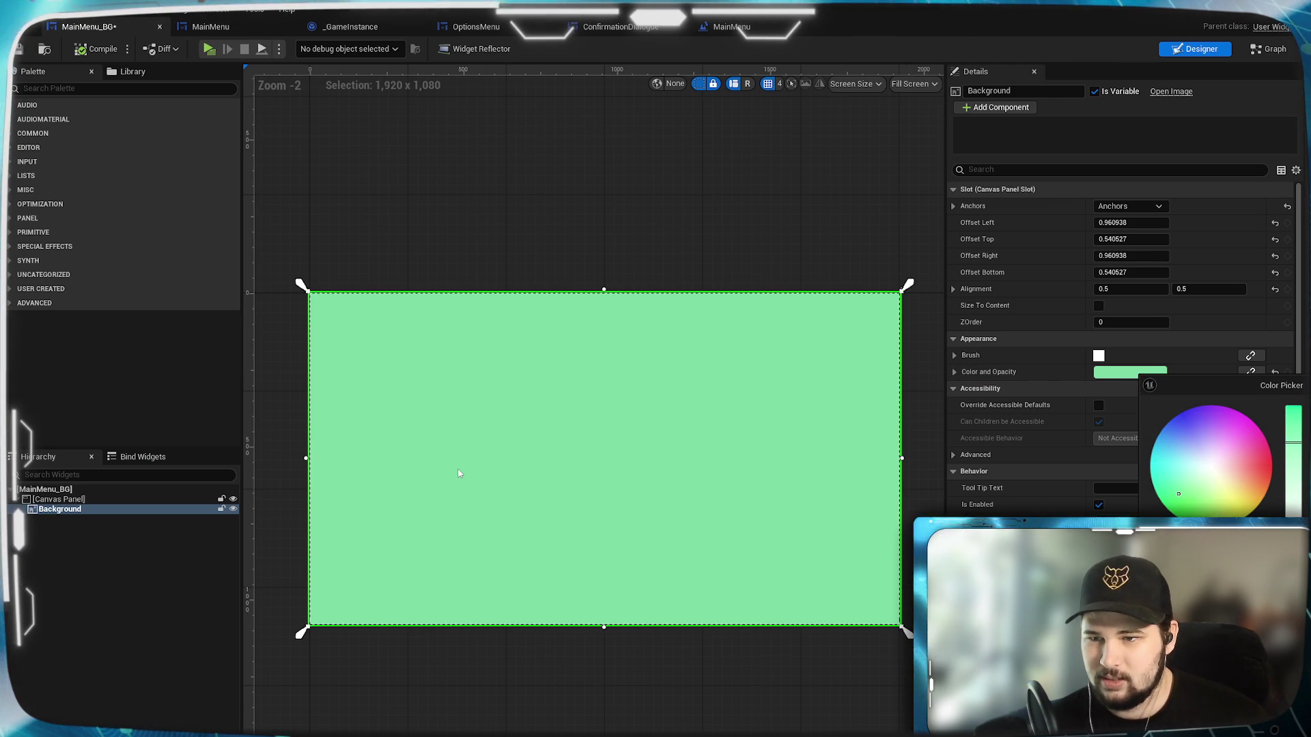
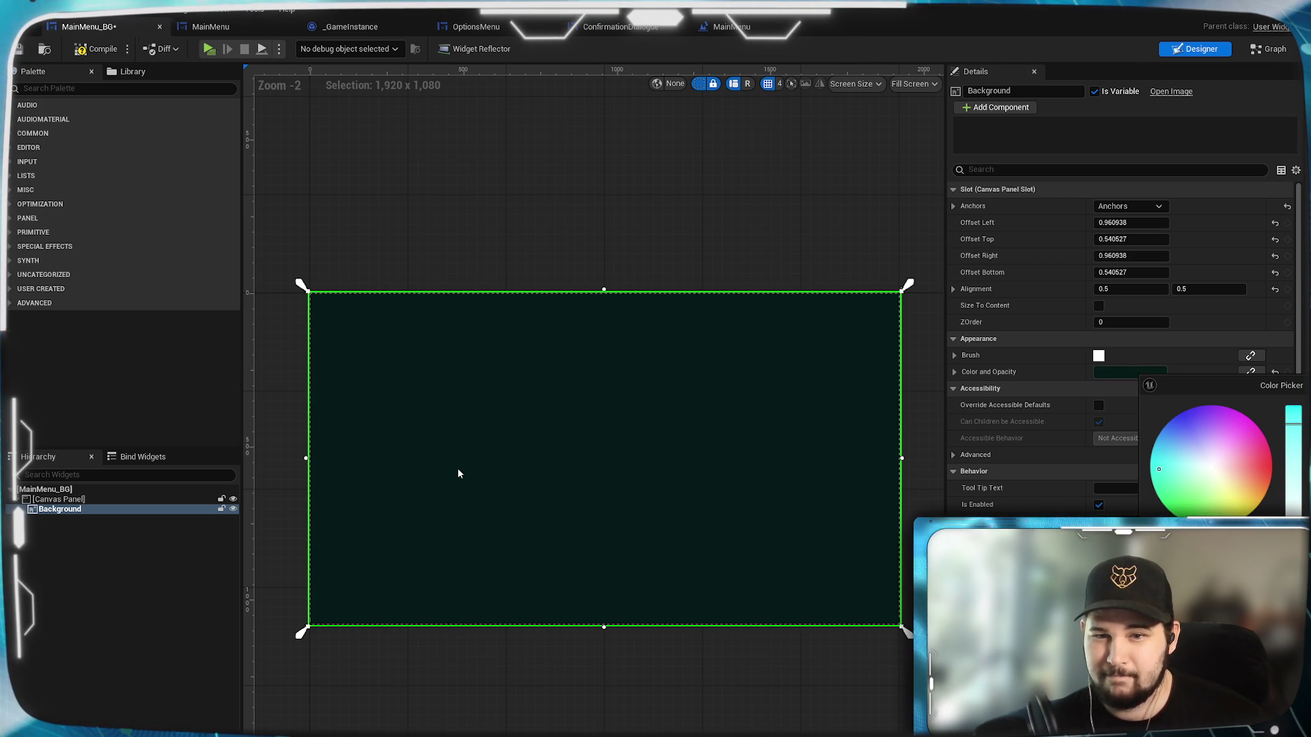
Keep the dark background colour and preview the game's Settings screen in a standalone window.
left_click(459, 474)
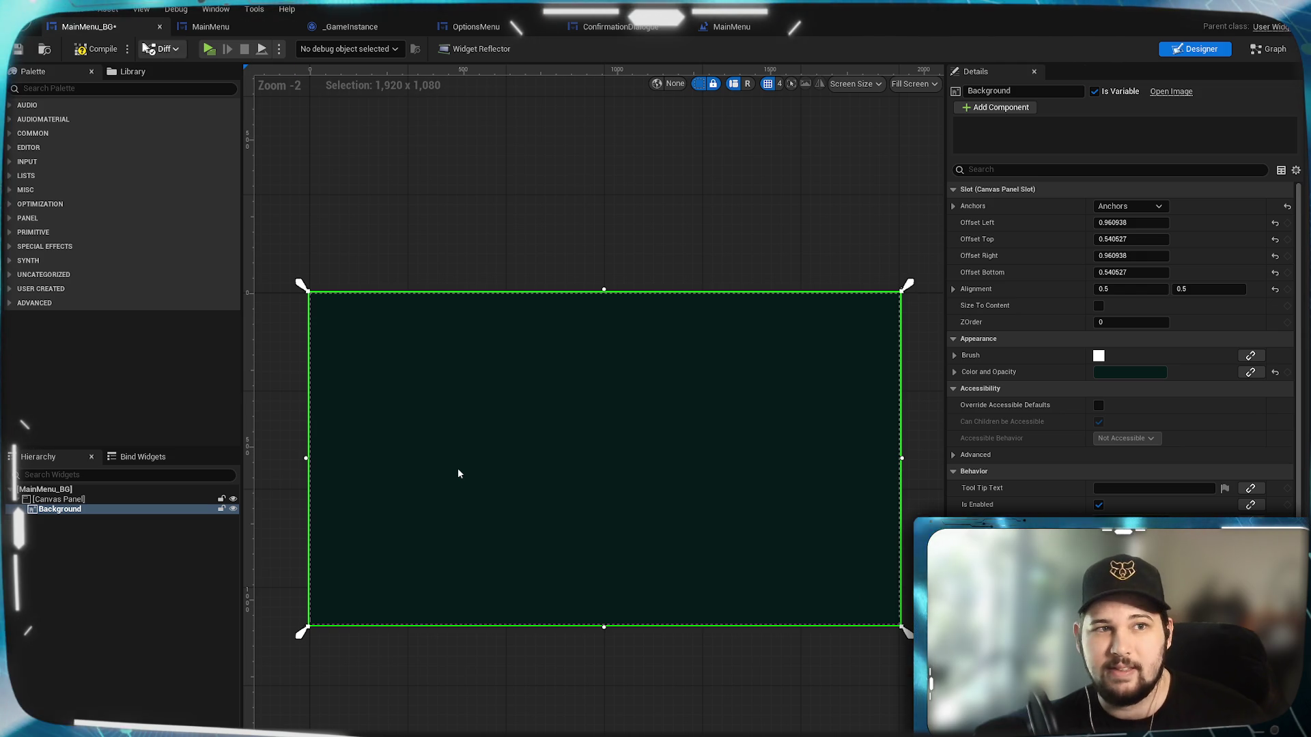
key("alt+p")
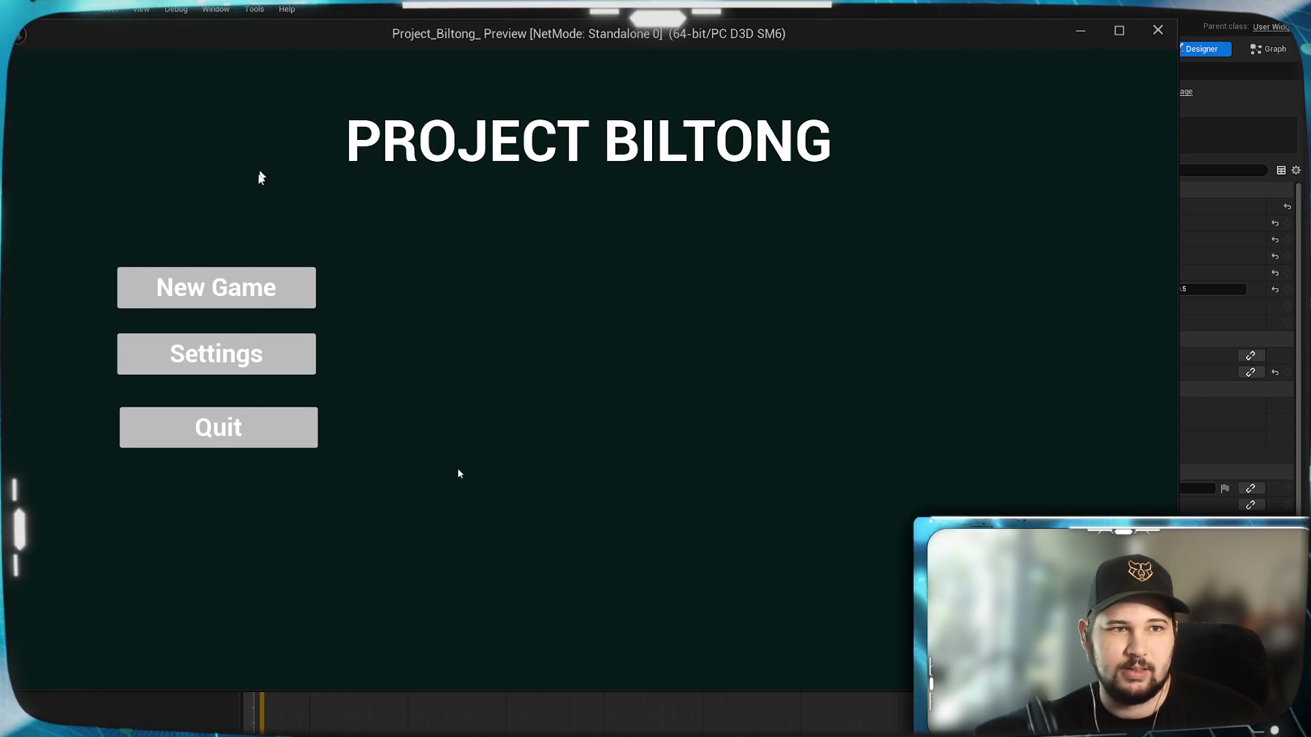
left_click(217, 353)
mouse_move(555, 34)
left_mouse_down()
mouse_move(598, 41)
mouse_move(580, 35)
left_mouse_up()
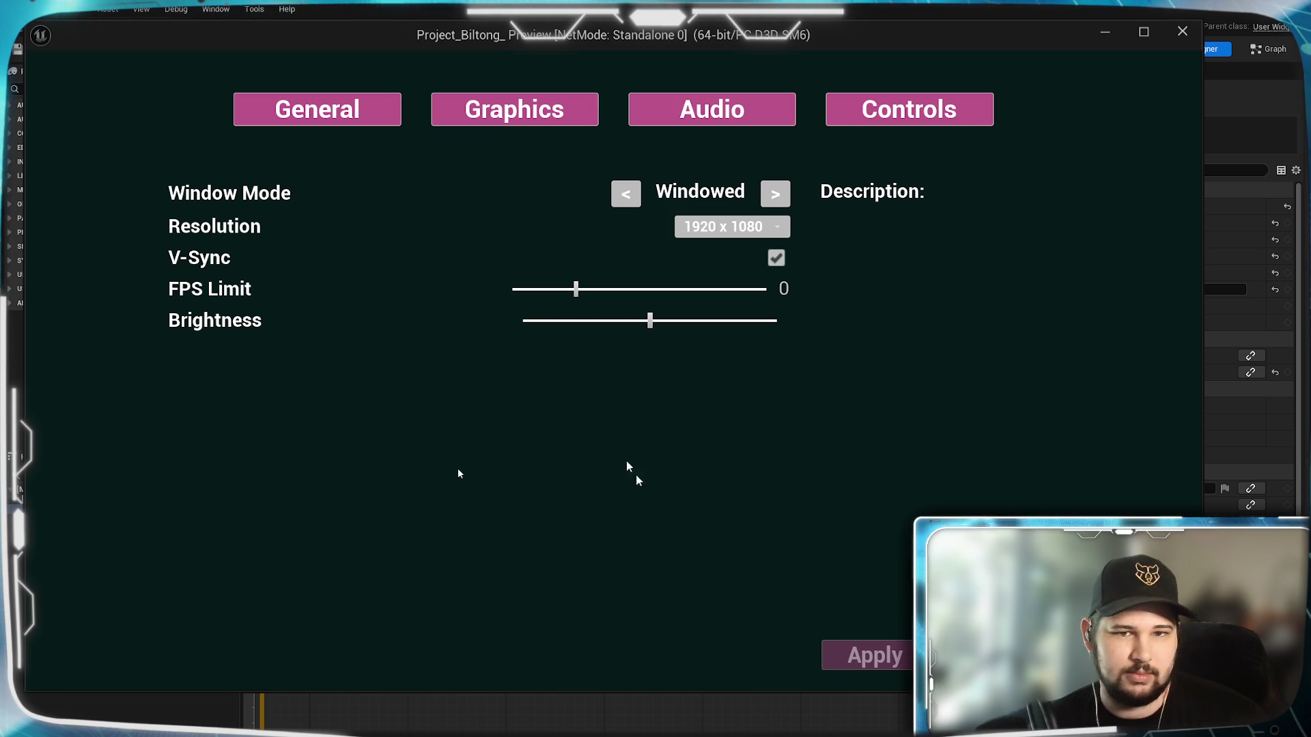
key("Escape")
key("Escape")
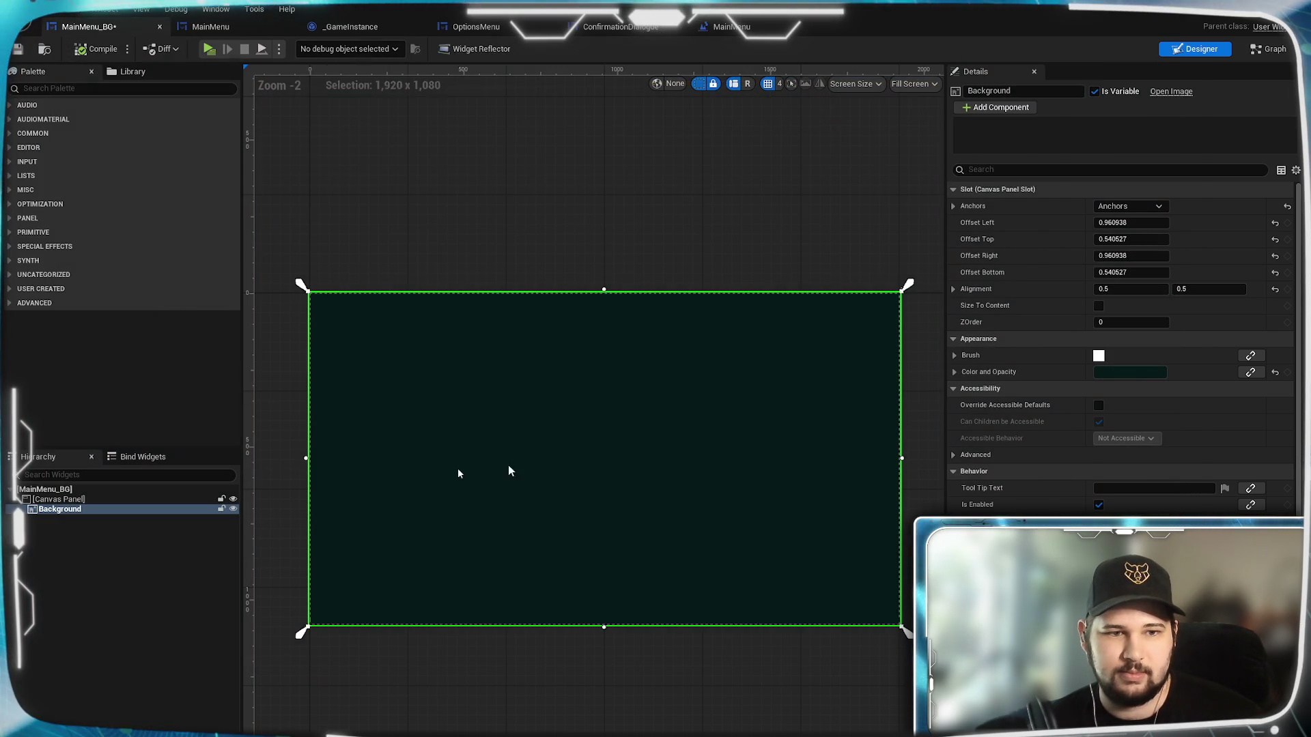
Change the background to a darker navy, save MainMenu_BG, and bring up the OptionsMenu designer.
left_click(1113, 376)
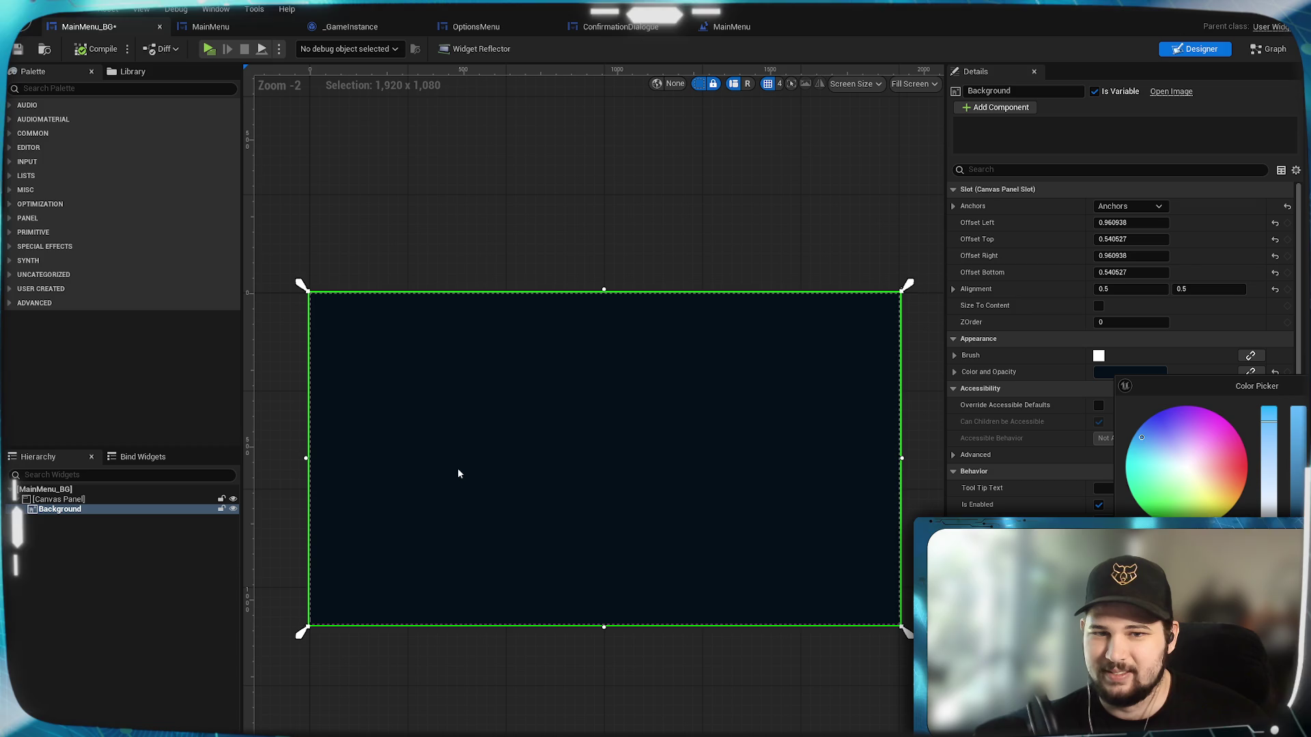
left_click(458, 473)
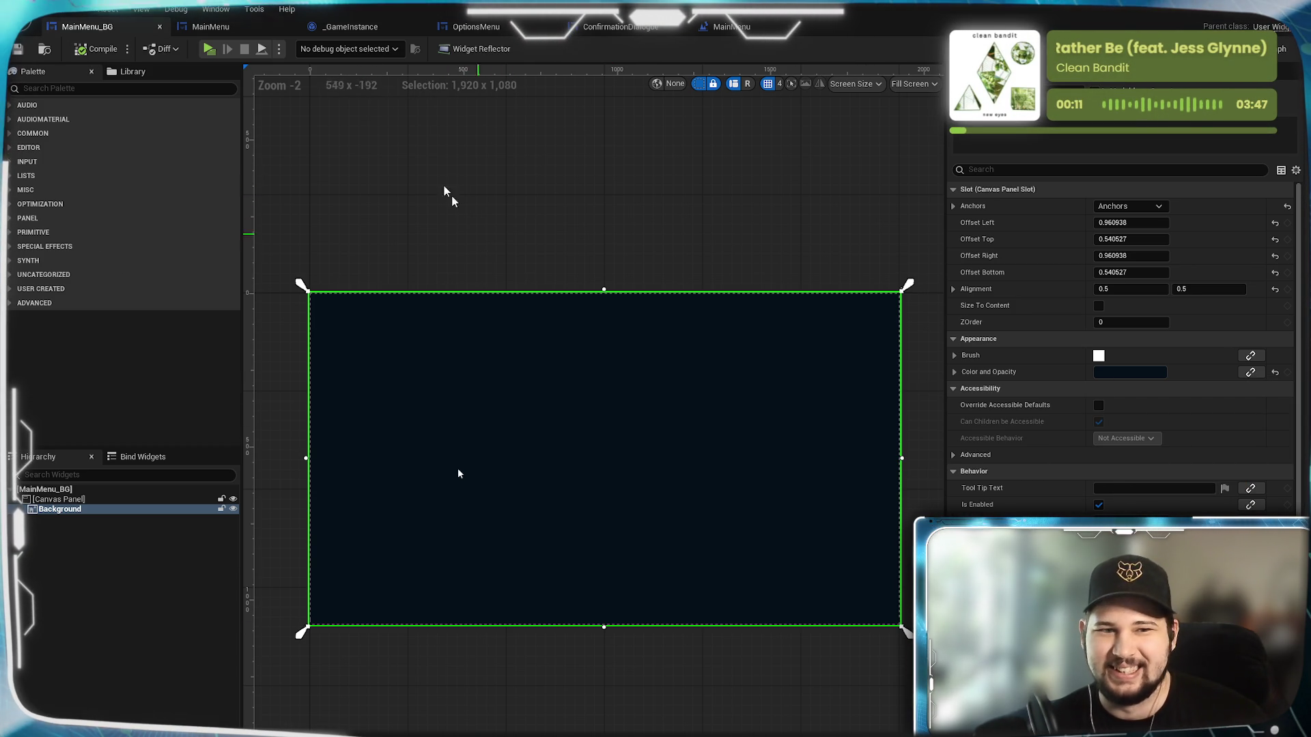
key("ctrl+s")
left_click(476, 26)
left_click_drag(491, 571, 539, 560)
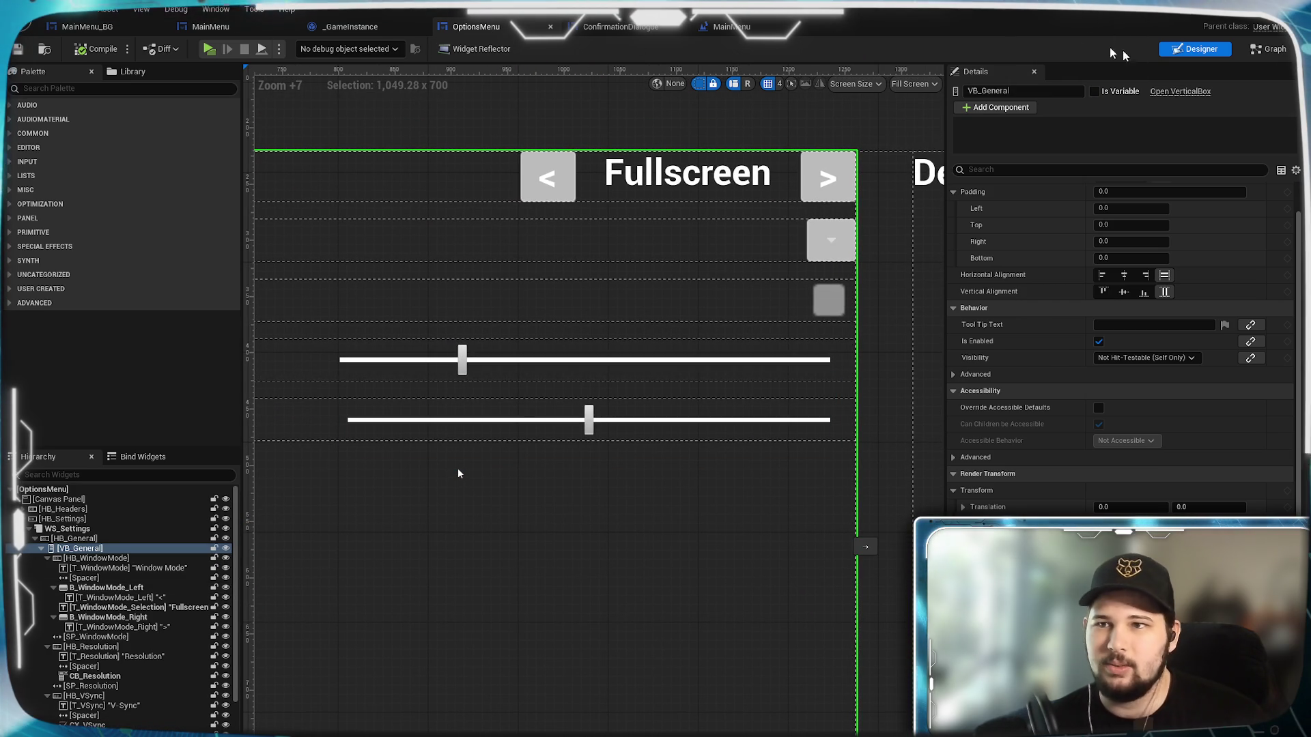
In the event graph, line up Set Value, the conversion node and S_FPSLimit in a tidy row.
left_click(1272, 52)
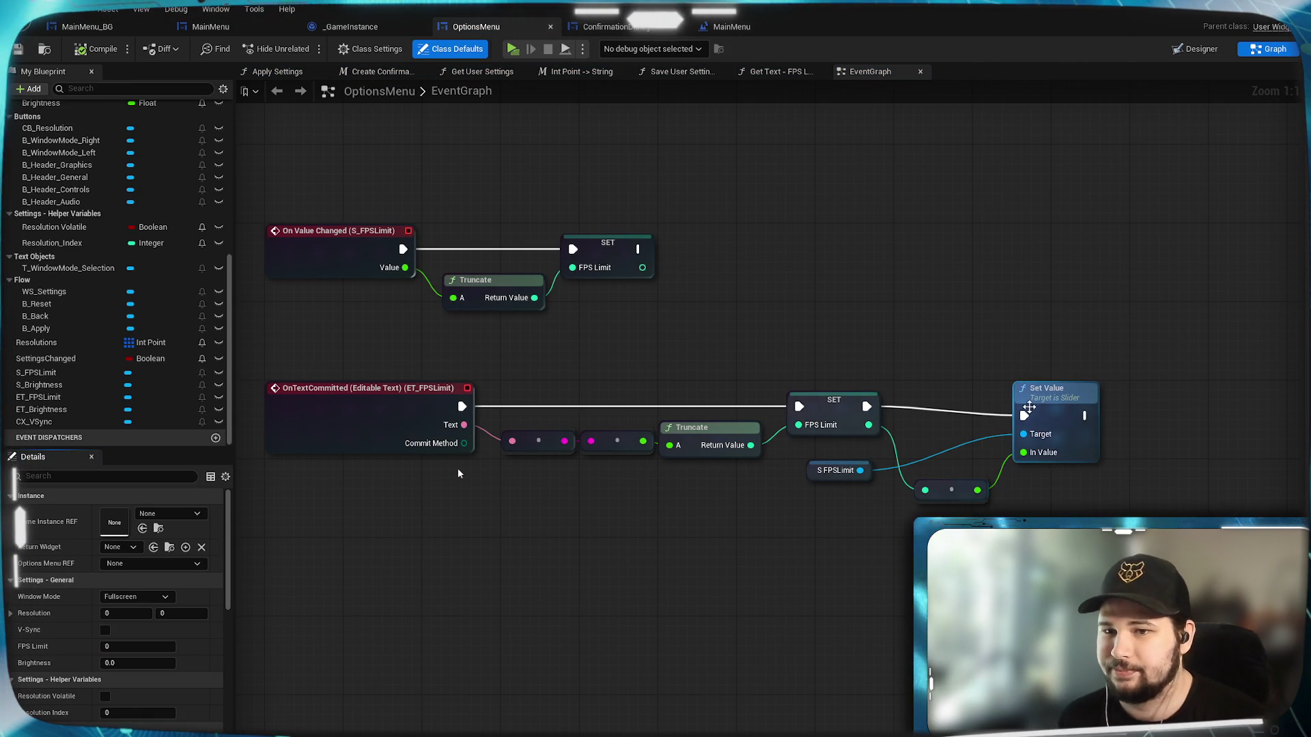
left_click_drag(1047, 410, 1047, 400)
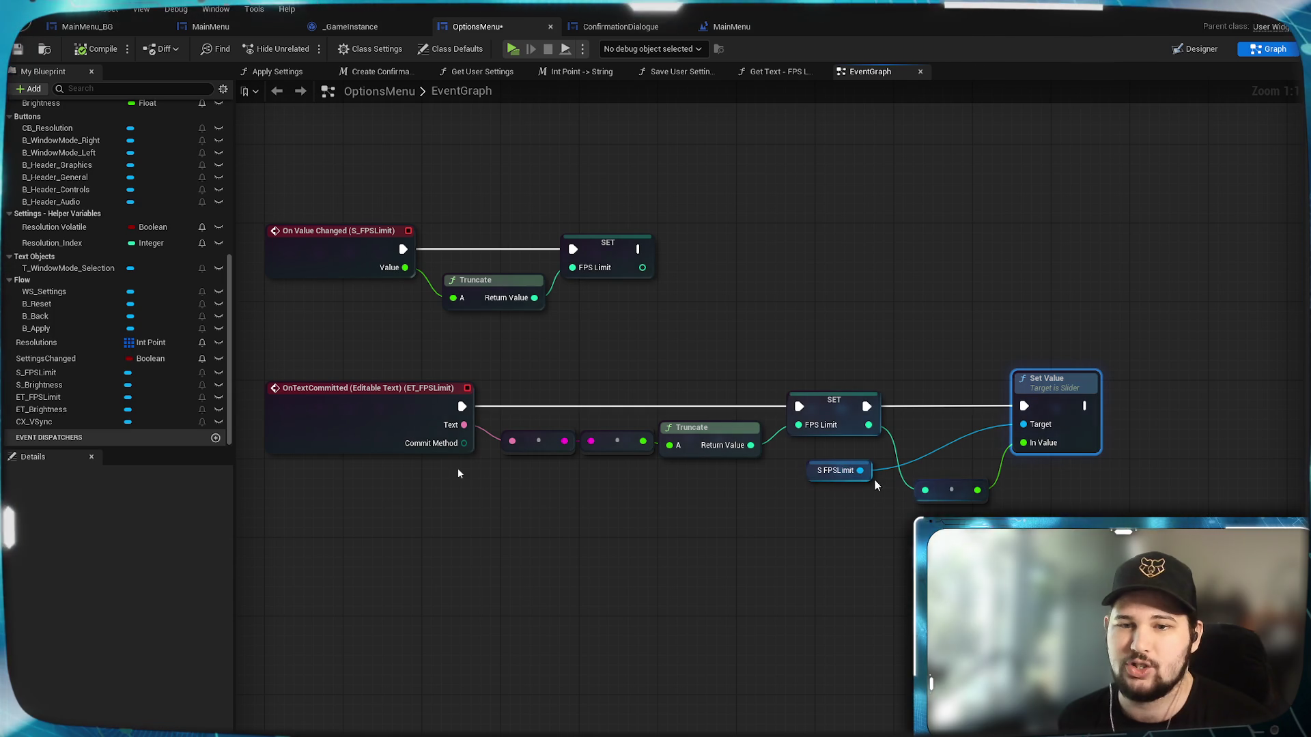
left_click_drag(943, 483, 925, 423)
left_click(845, 471)
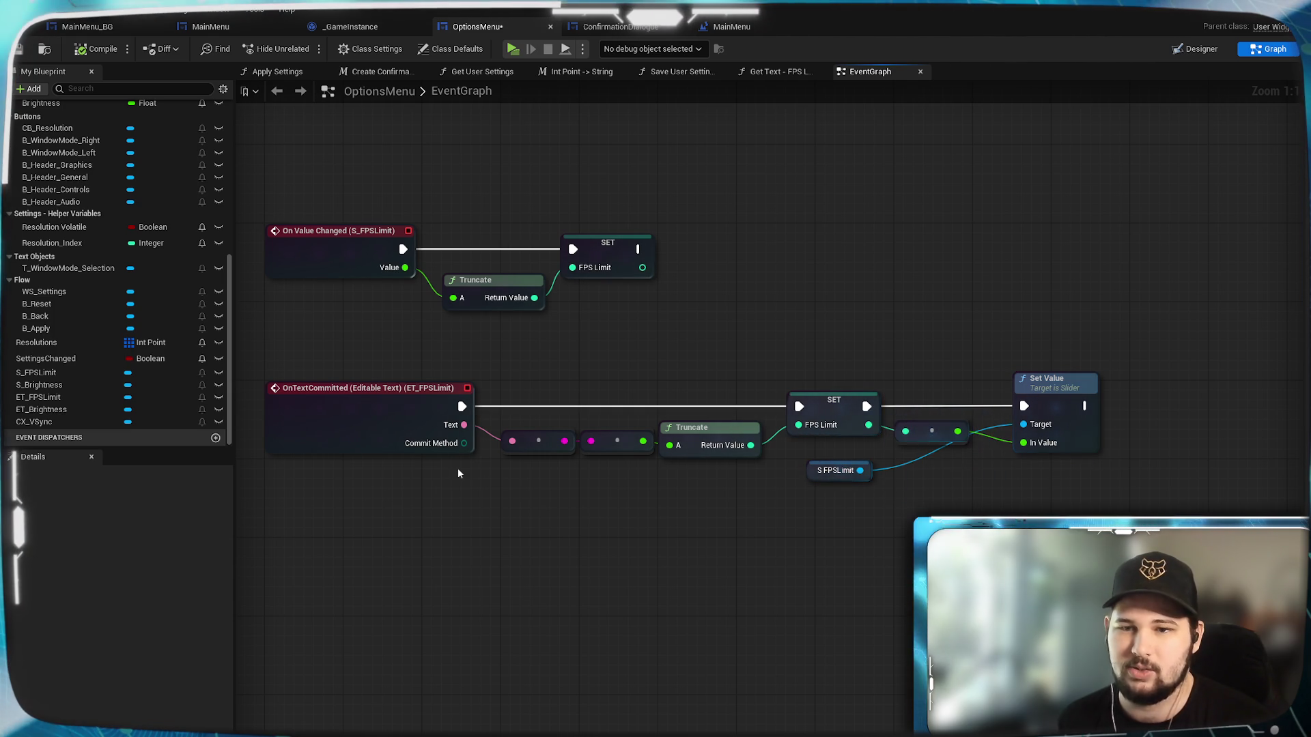
left_click_drag(845, 471, 942, 462)
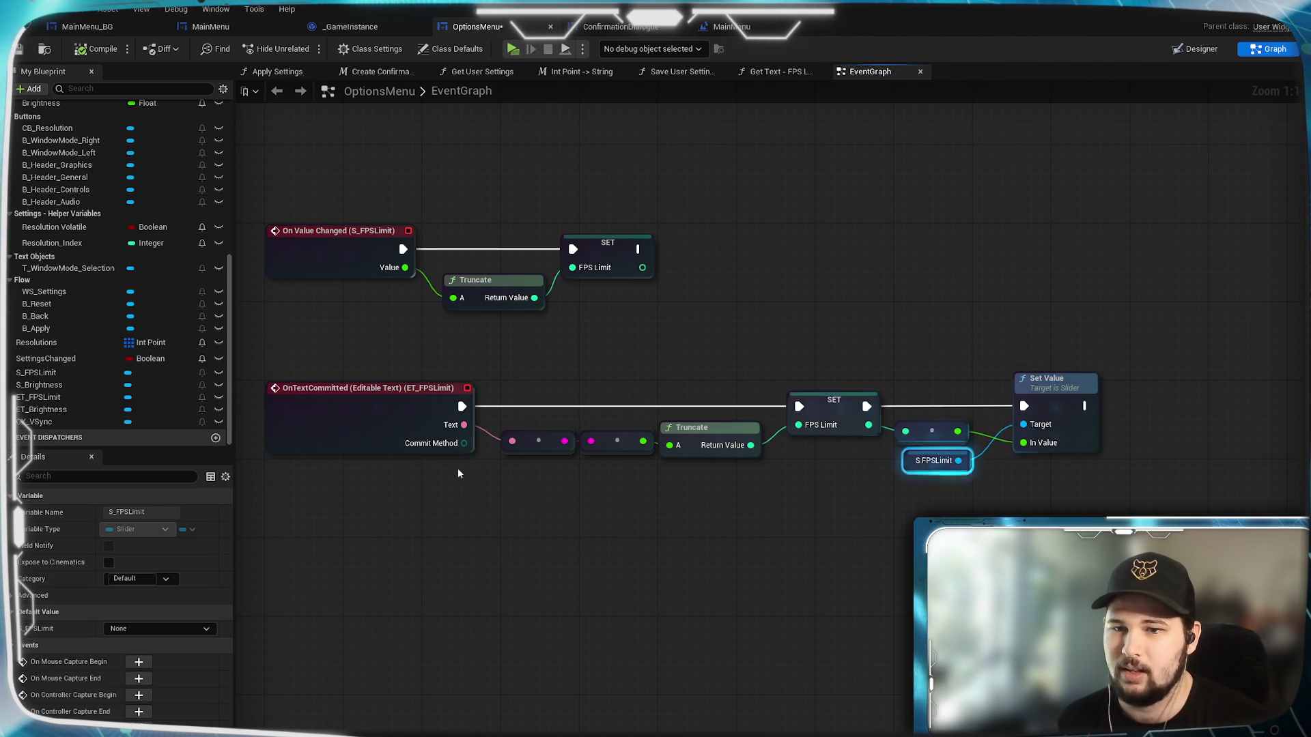
left_click_drag(617, 565, 654, 614)
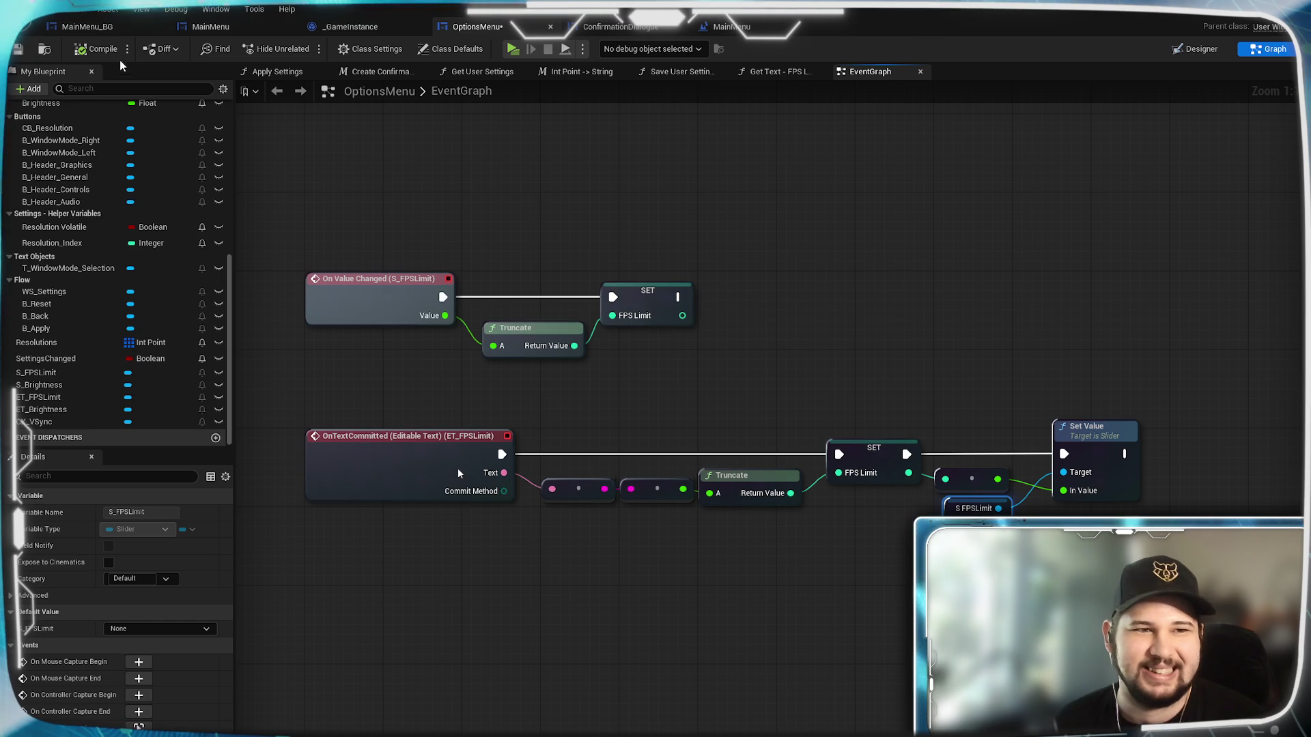
Save the OptionsMenu widget.
left_click(29, 48)
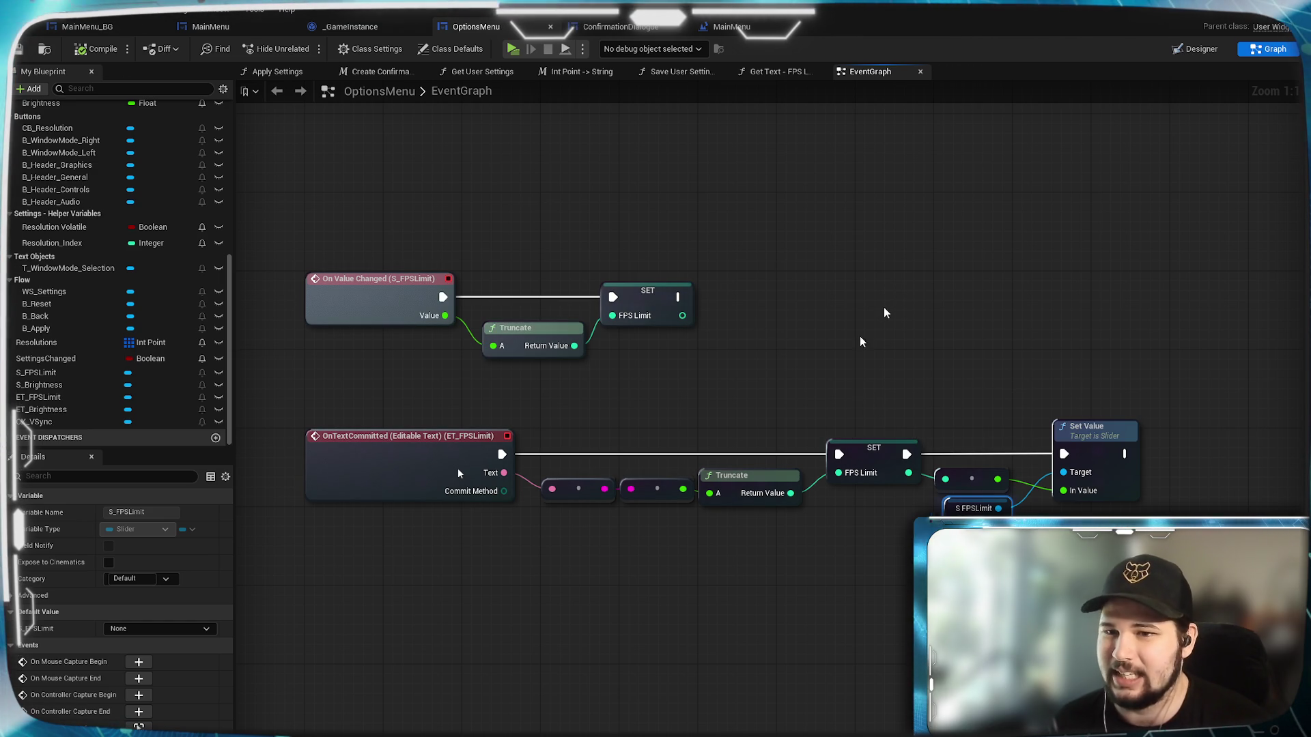
left_click_drag(855, 340, 860, 336)
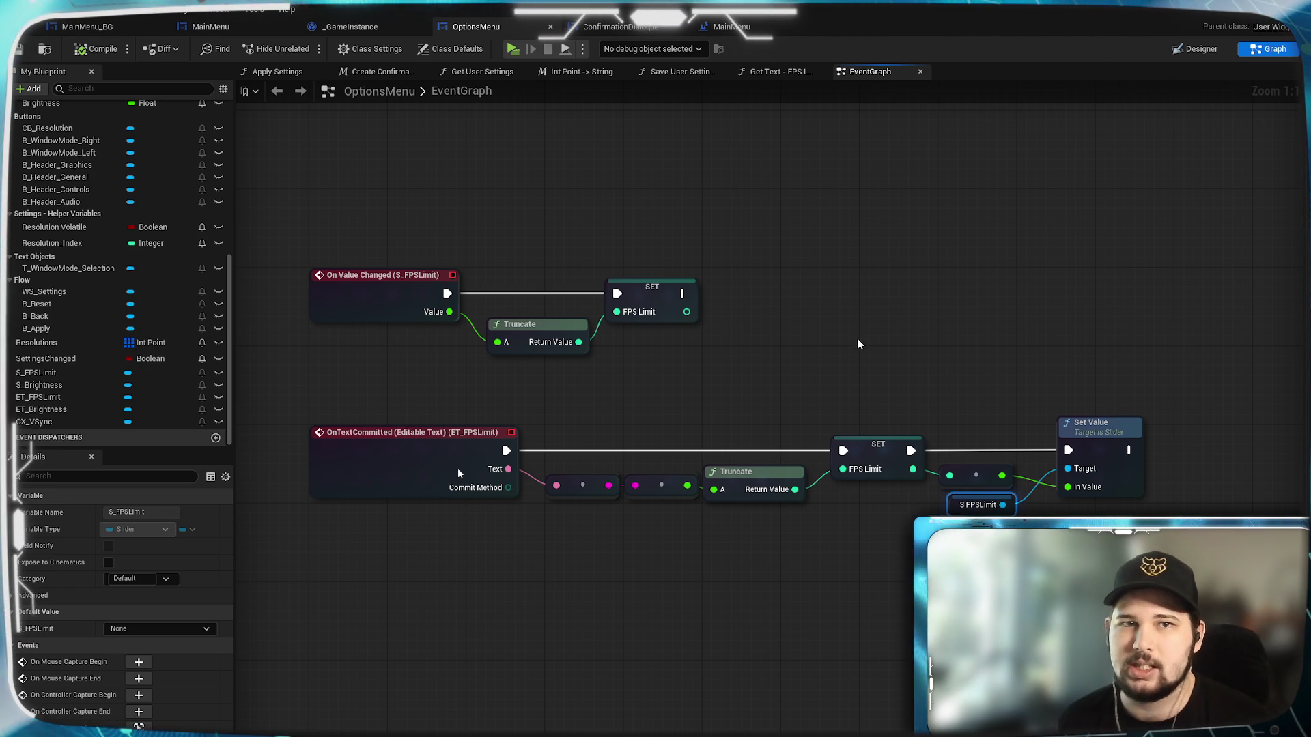
left_click(843, 367)
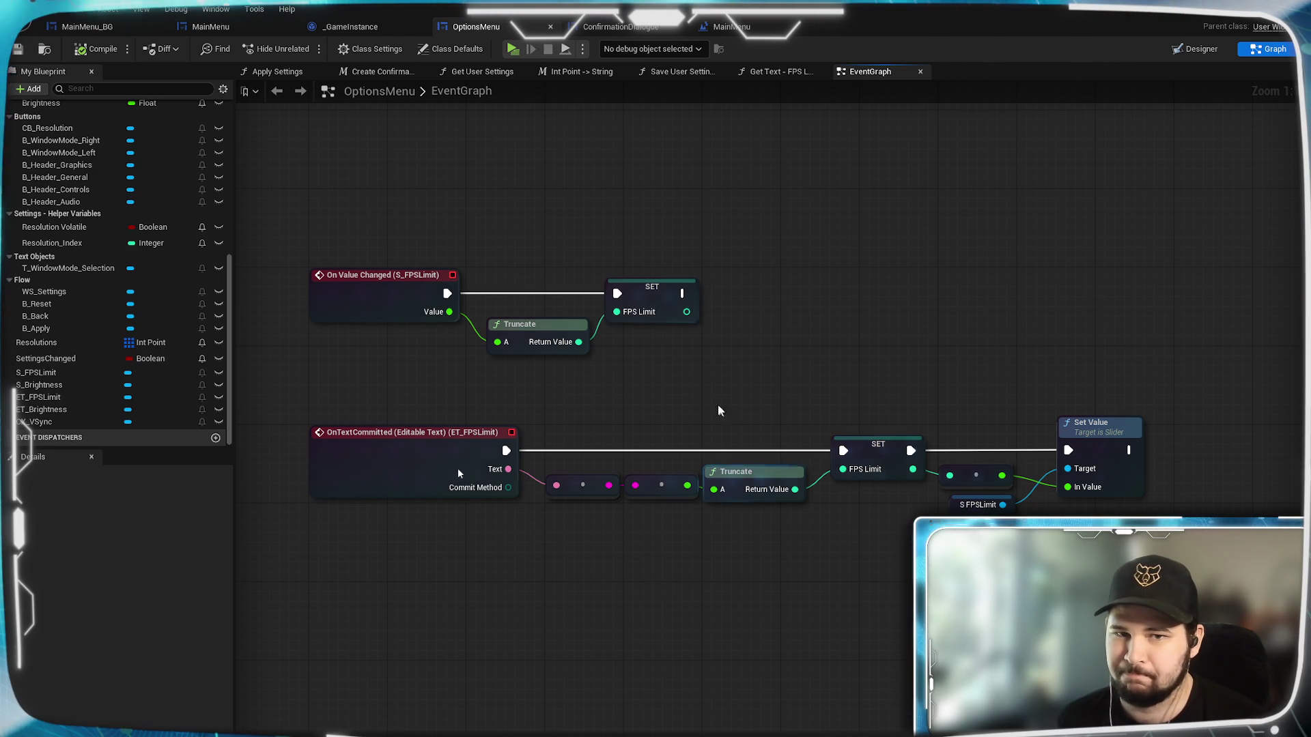
Add a Check Settings call after the FPS Limit SET node.
scroll(735, 409, "down", 3)
mouse_move(248, 418)
left_mouse_down()
mouse_move(541, 404)
mouse_move(828, 269)
left_mouse_up()
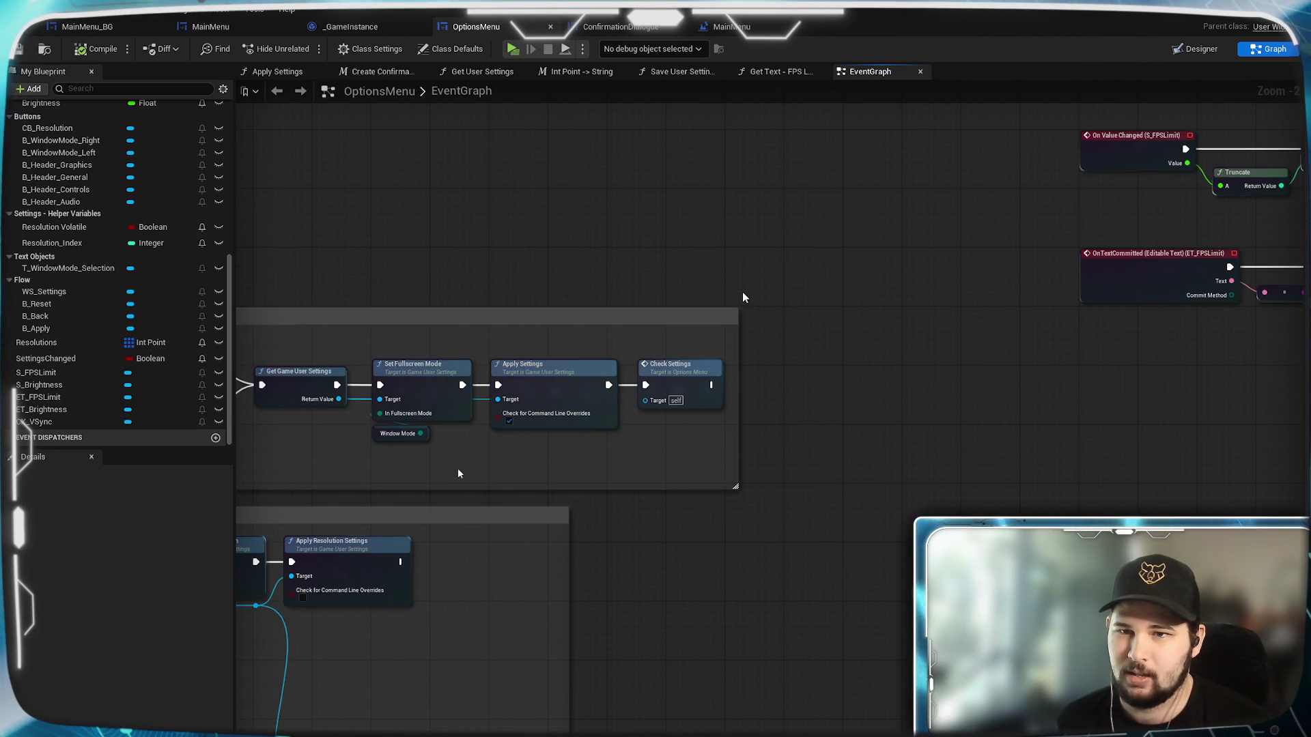
mouse_move(725, 247)
left_mouse_down()
mouse_move(989, 403)
mouse_move(978, 387)
mouse_move(773, 393)
mouse_move(1249, 418)
left_mouse_up()
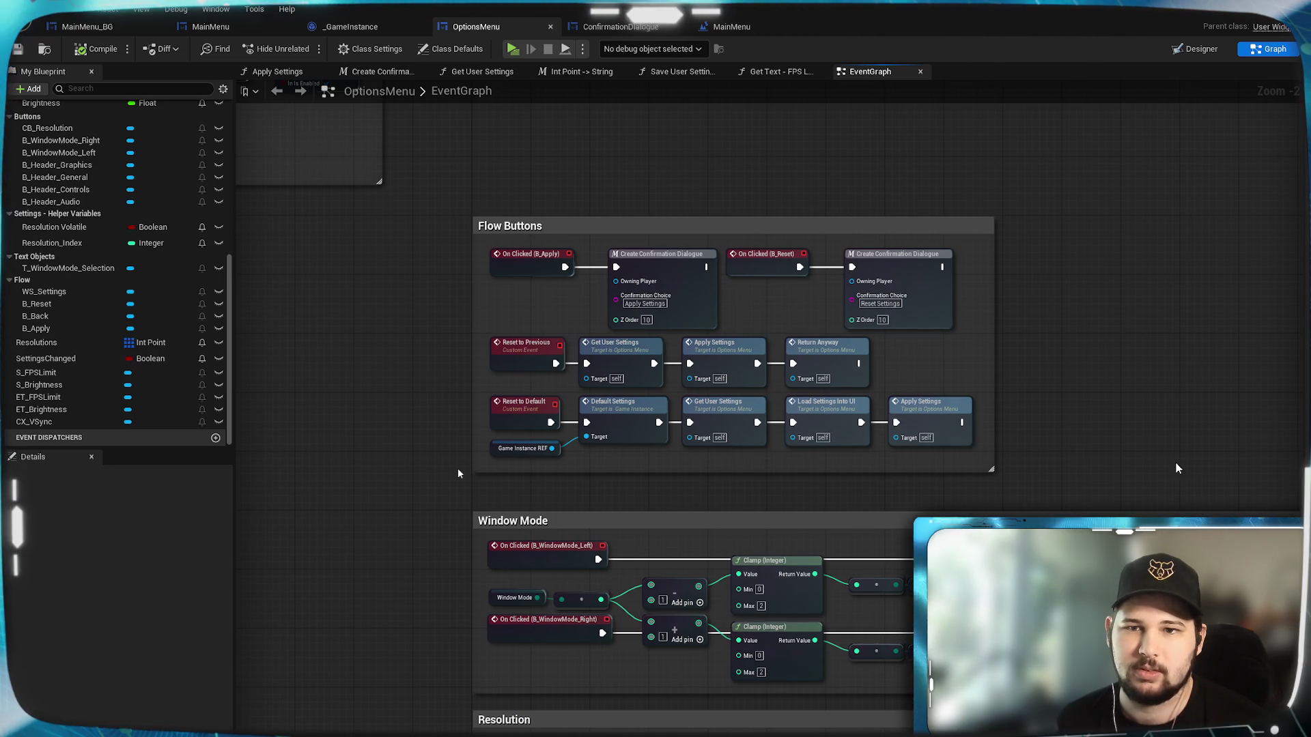
mouse_move(1139, 268)
left_mouse_down()
mouse_move(941, 440)
mouse_move(1054, 734)
mouse_move(1055, 713)
left_mouse_up()
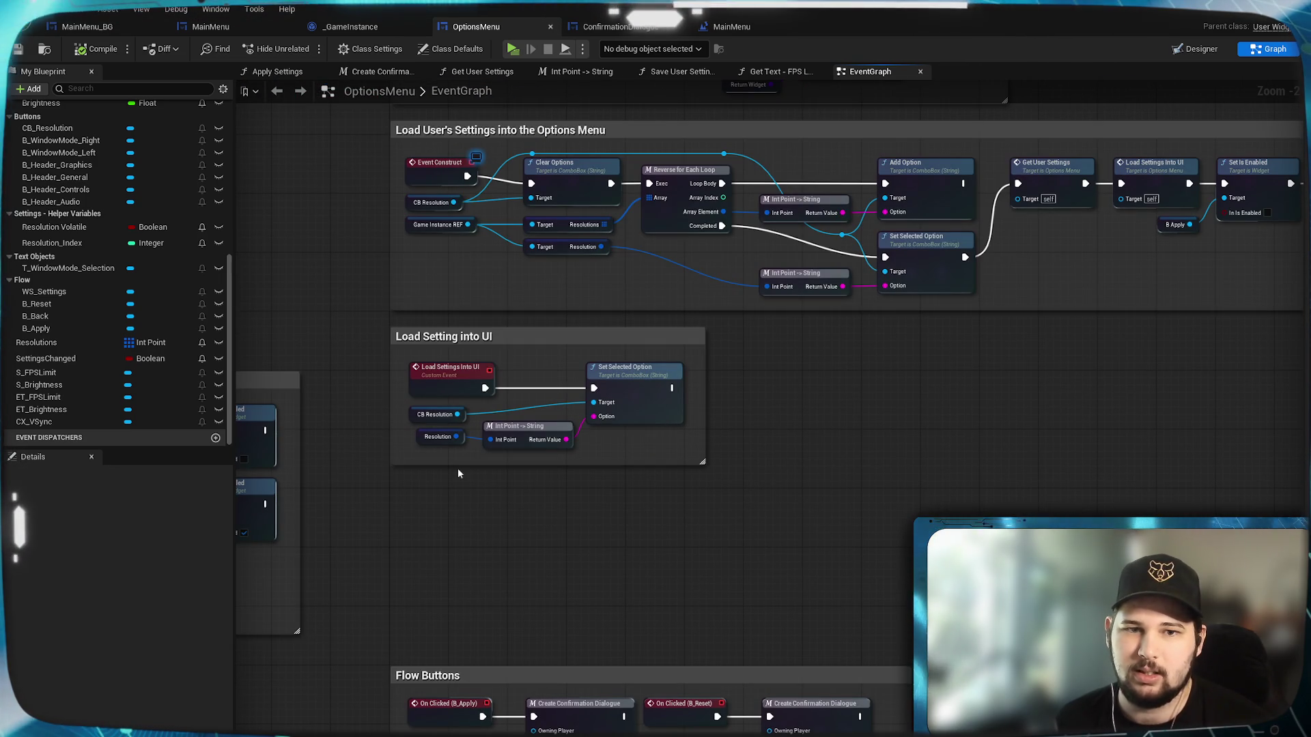
mouse_move(577, 562)
left_mouse_down()
mouse_move(1000, 572)
mouse_move(999, 489)
mouse_move(770, 317)
mouse_move(407, 372)
mouse_move(1102, 453)
mouse_move(731, 393)
left_mouse_up()
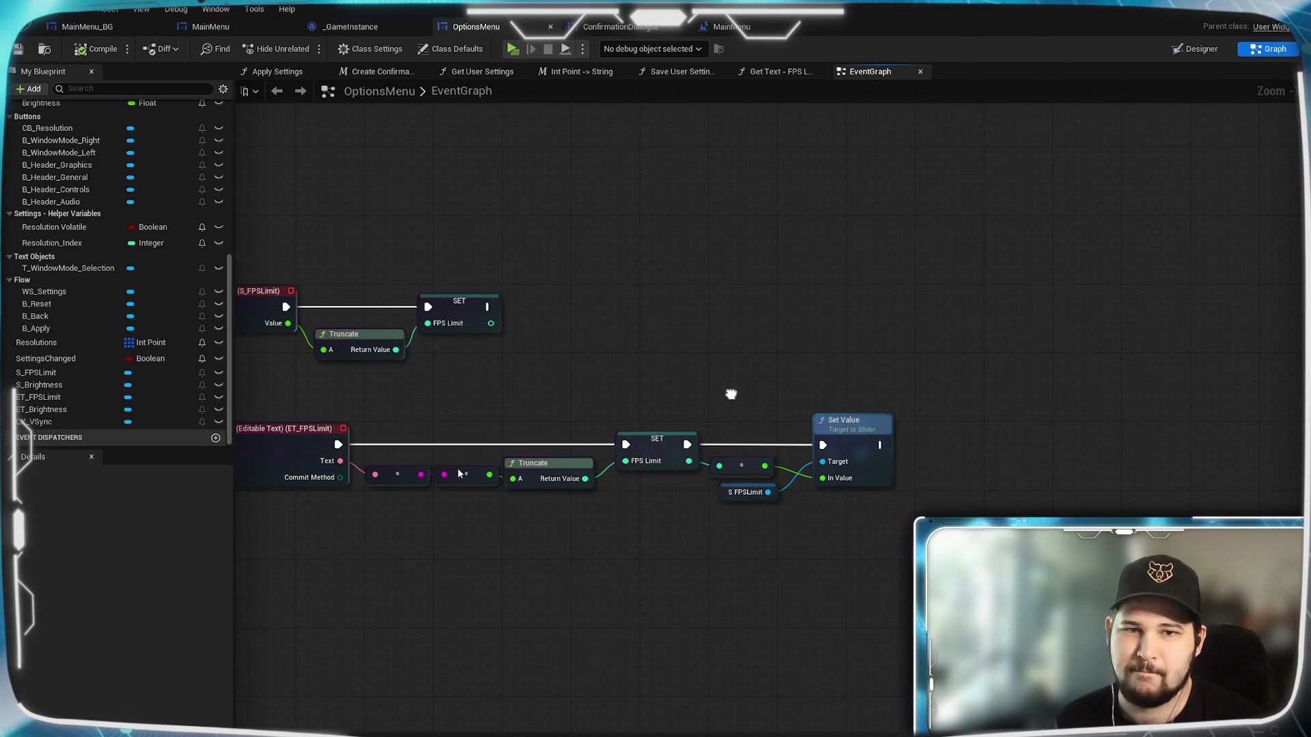
left_click_drag(487, 307, 1017, 379)
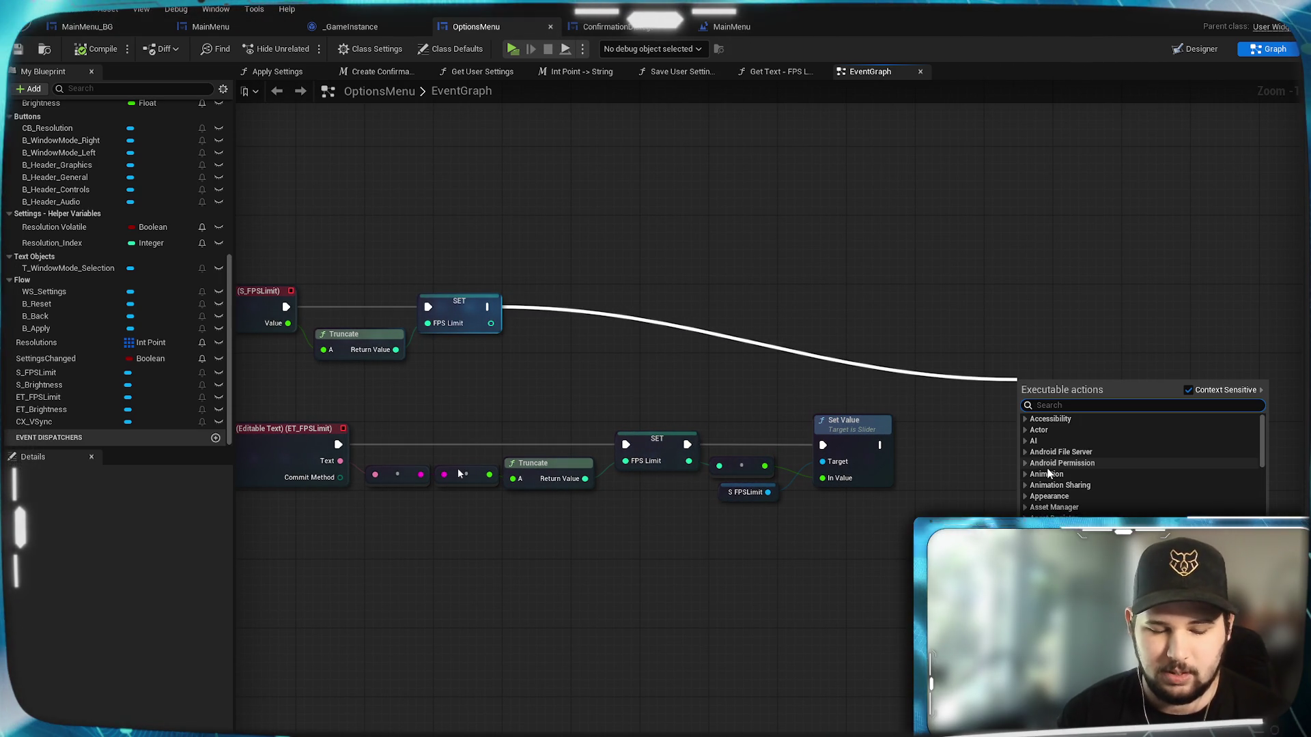
type("check")
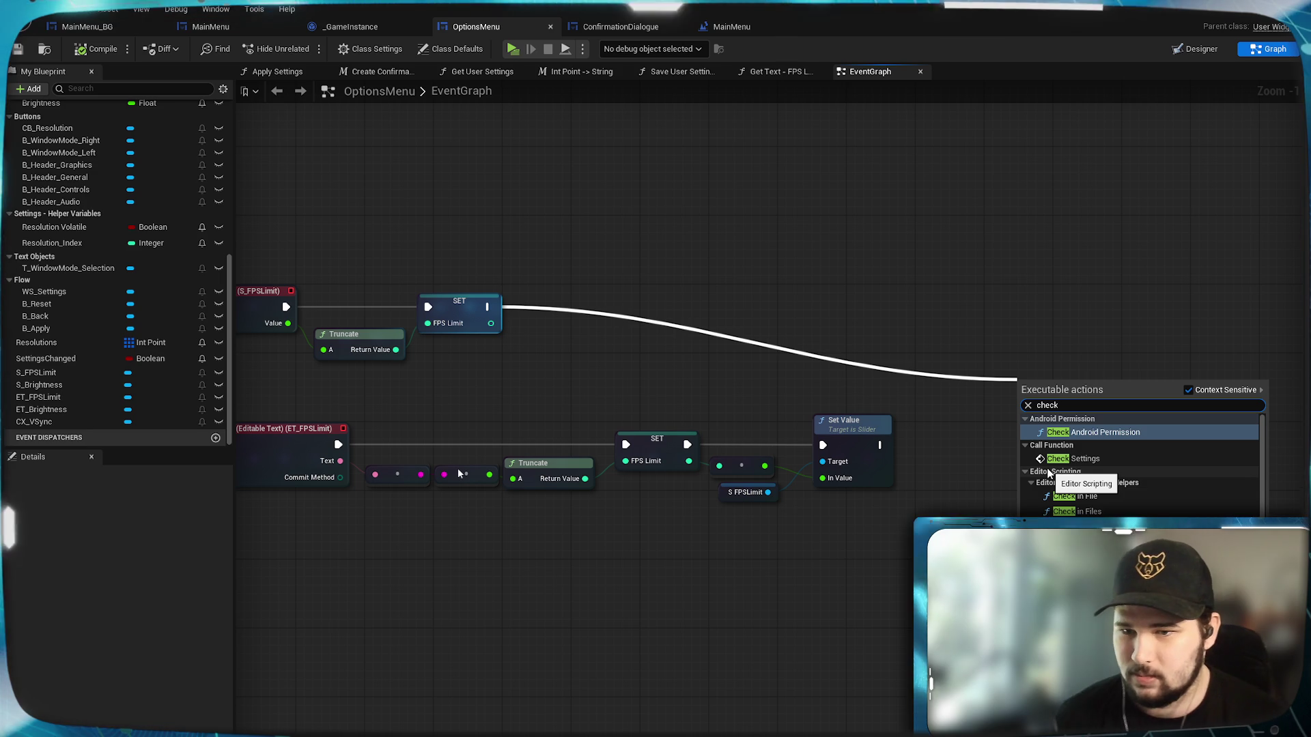
left_click(1085, 459)
Route Set Value's execution into Check Settings as well, then compile and save.
left_click_drag(880, 445, 1178, 383)
left_click(1083, 514)
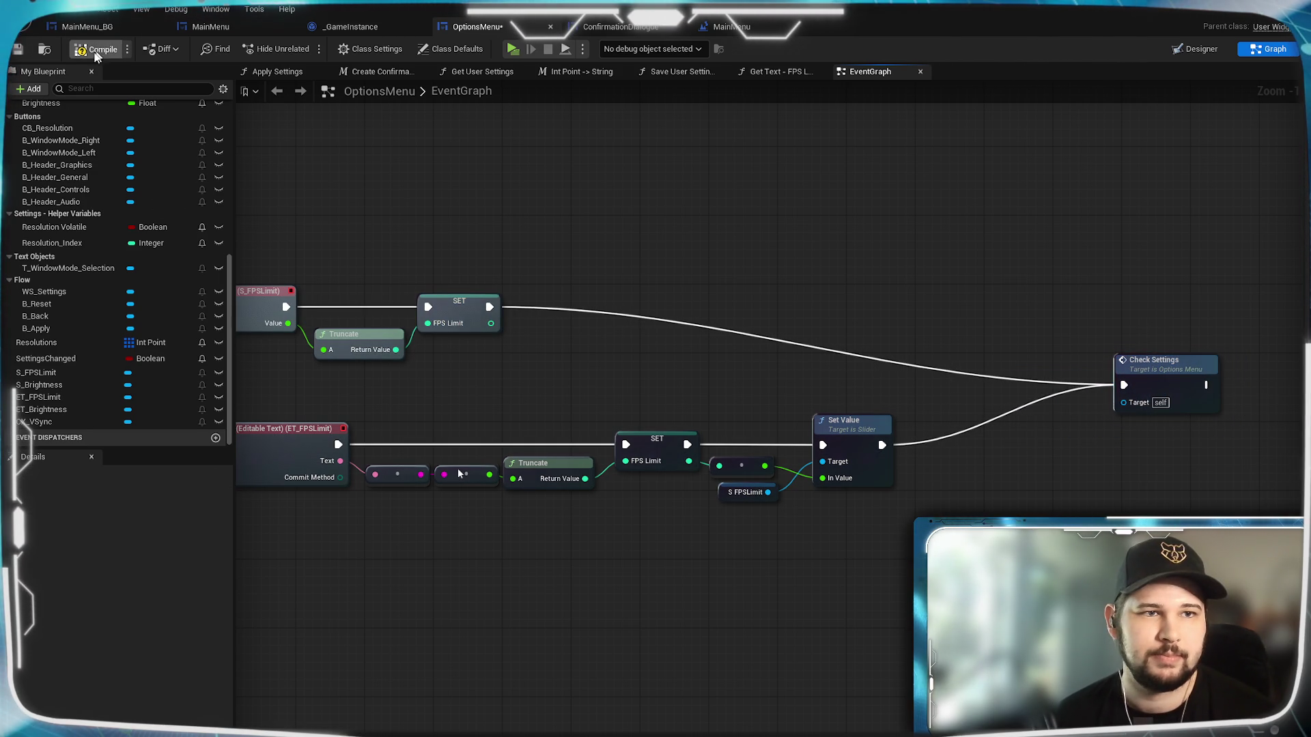
left_click(18, 50)
scroll(612, 571, "down", 2)
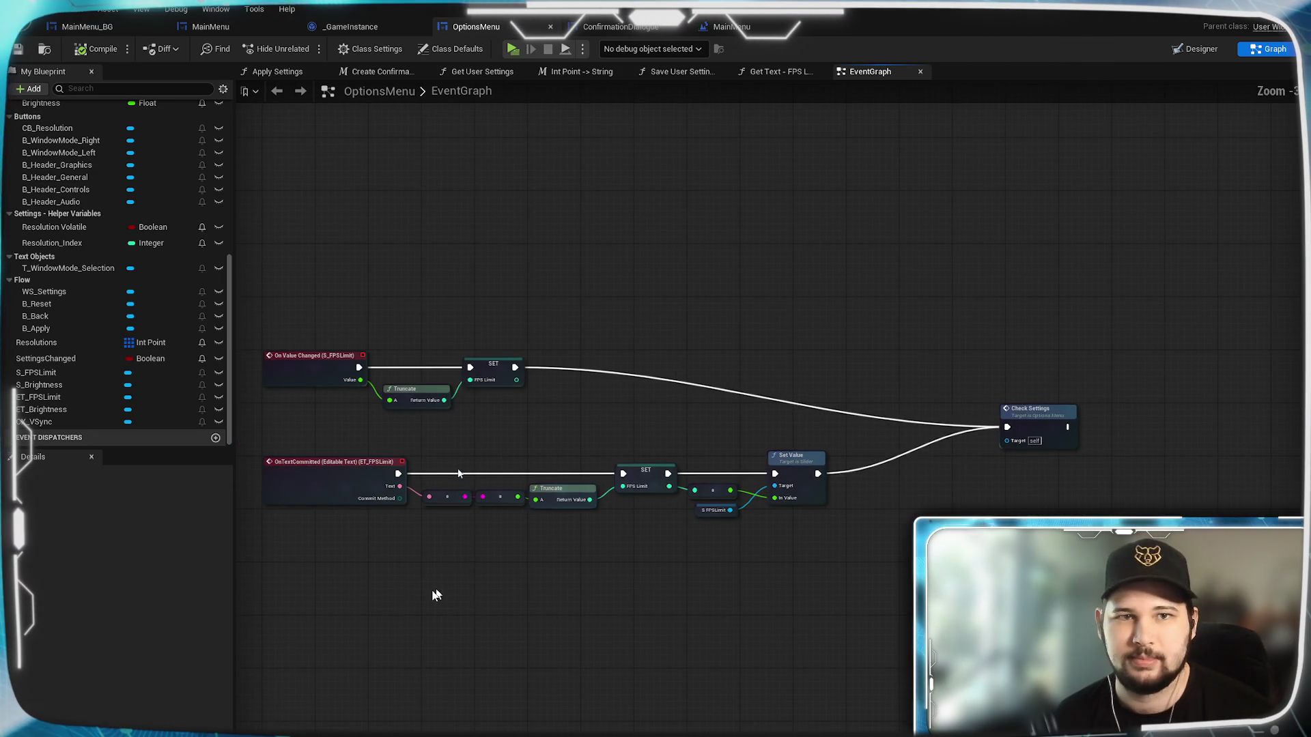
Enlarge the Check Settings comment and get FPS Limit from the game instance reference.
scroll(360, 613, "down", 3)
scroll(697, 576, "up", 1)
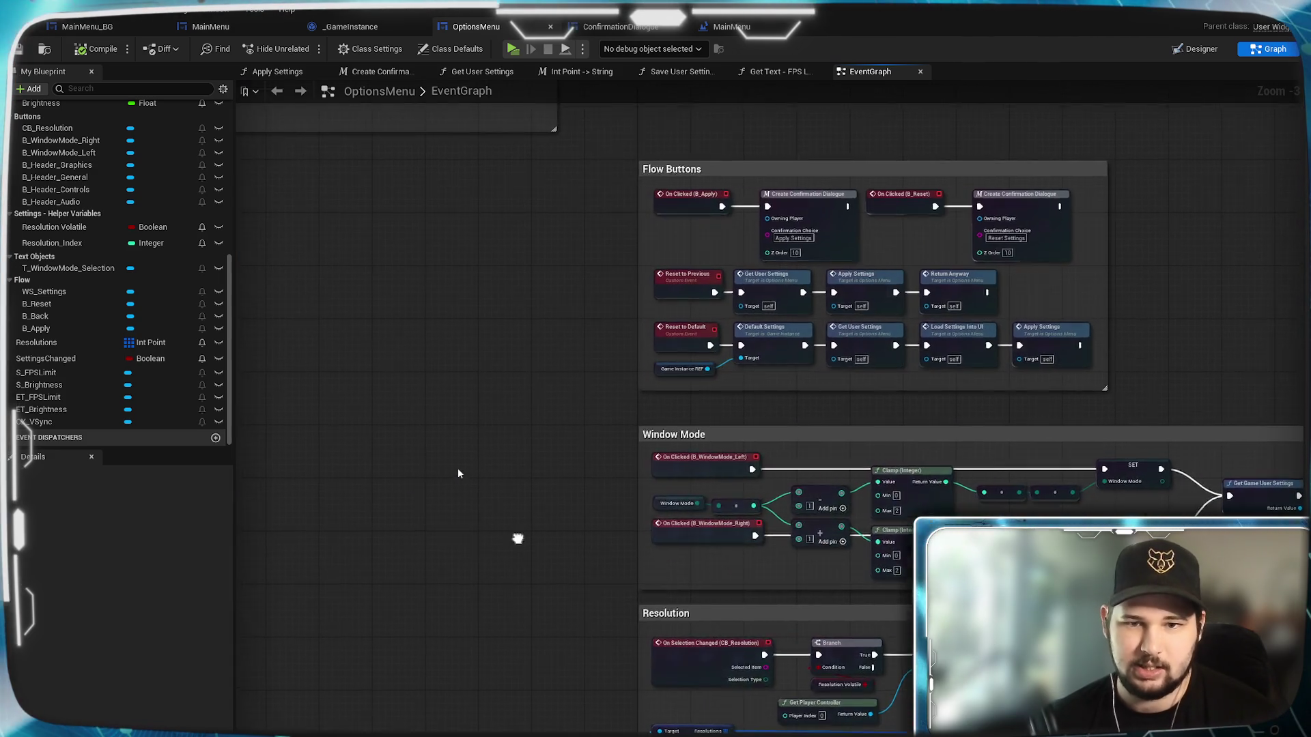
scroll(515, 544, "up", 2)
scroll(458, 474, "up", 3)
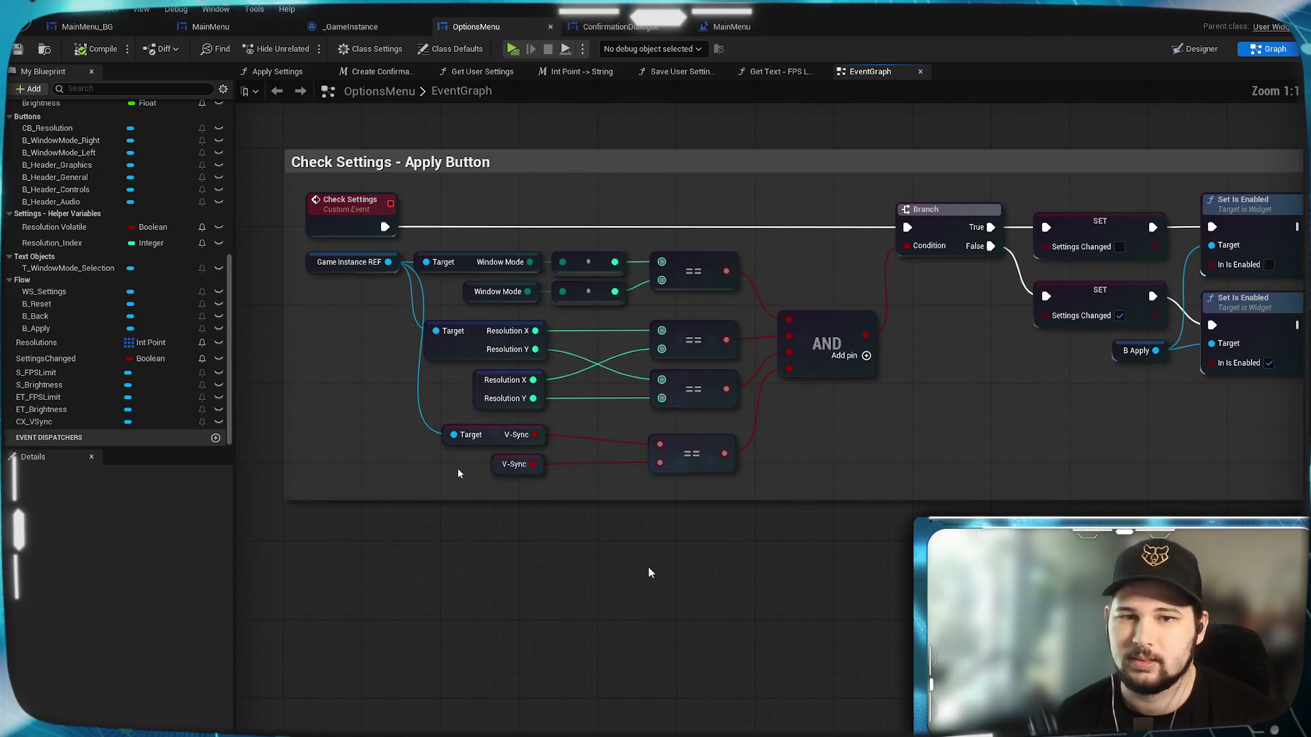
left_click_drag(693, 504, 673, 637)
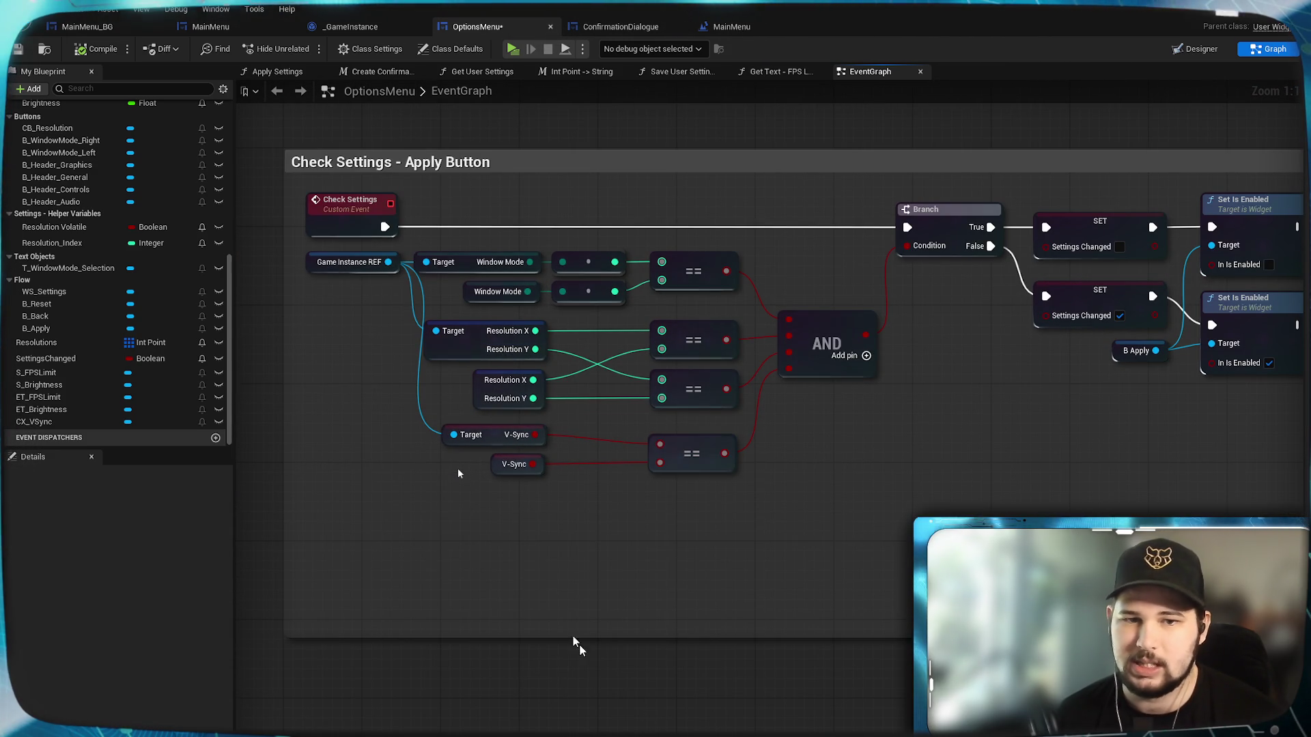
mouse_move(387, 262)
left_mouse_down()
mouse_move(406, 293)
mouse_move(403, 522)
mouse_move(432, 504)
left_mouse_up()
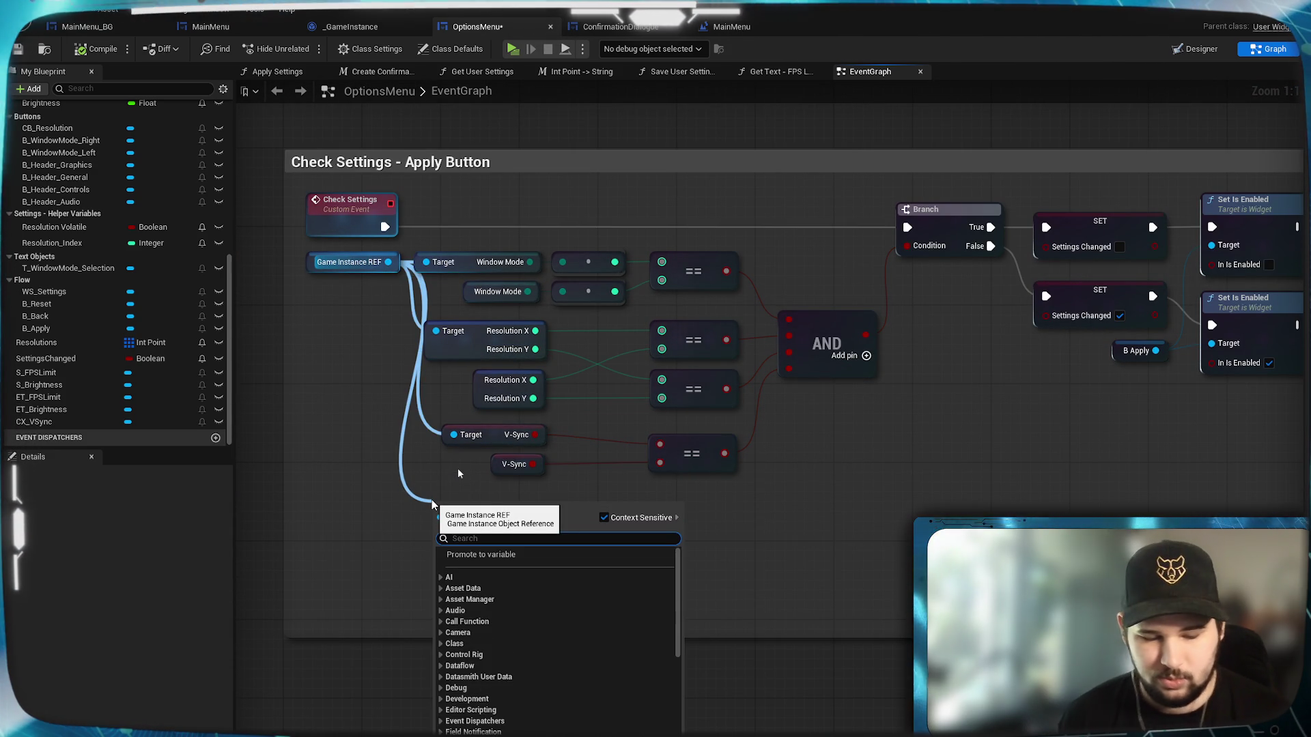
type("fps")
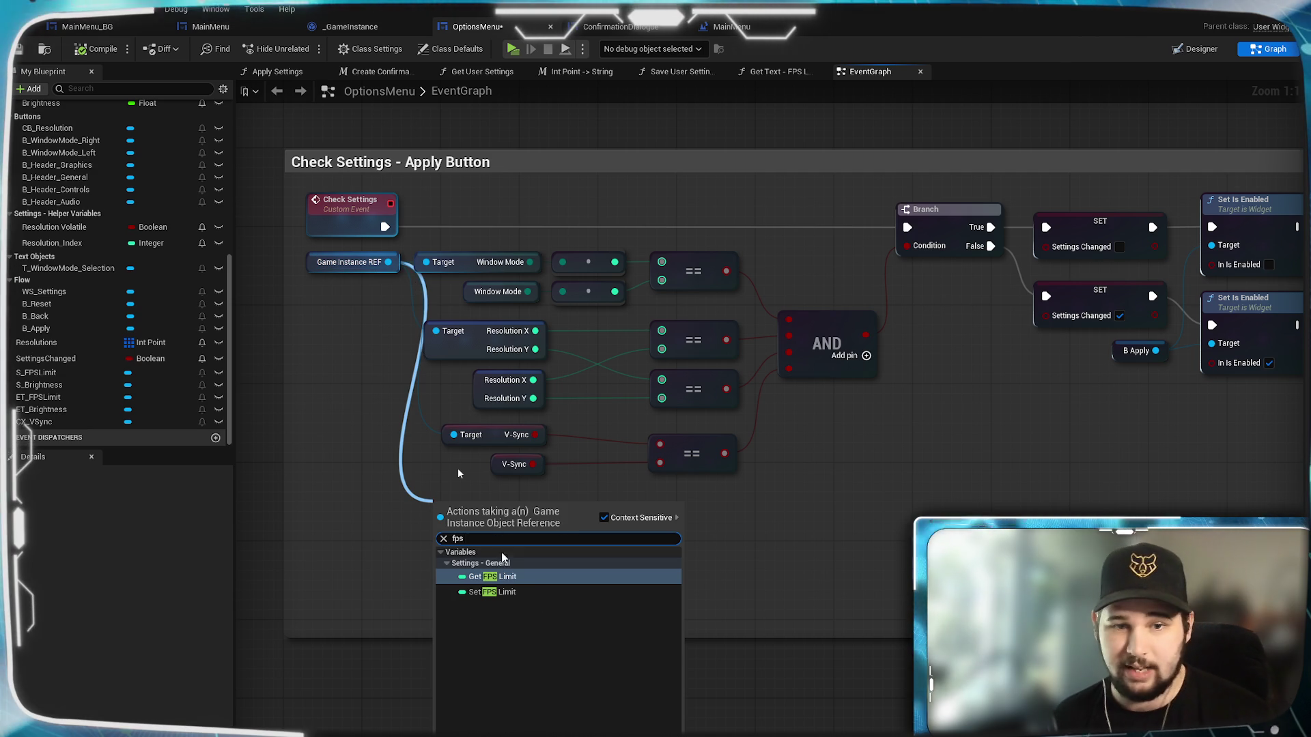
left_click(492, 577)
Compare the game instance's FPS Limit with the menu's own FPS Limit using an == node.
scroll(66, 276, "up", 5)
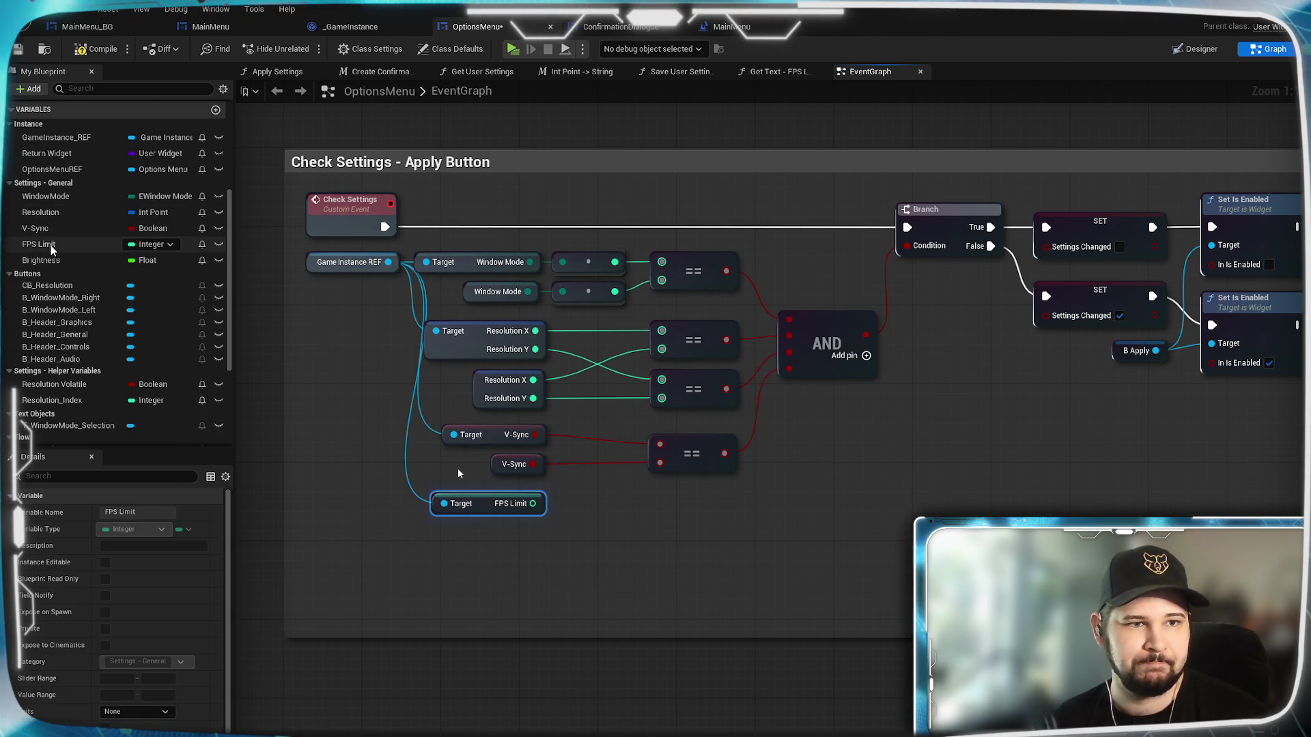
left_click_drag(39, 244, 429, 552)
left_click(519, 594)
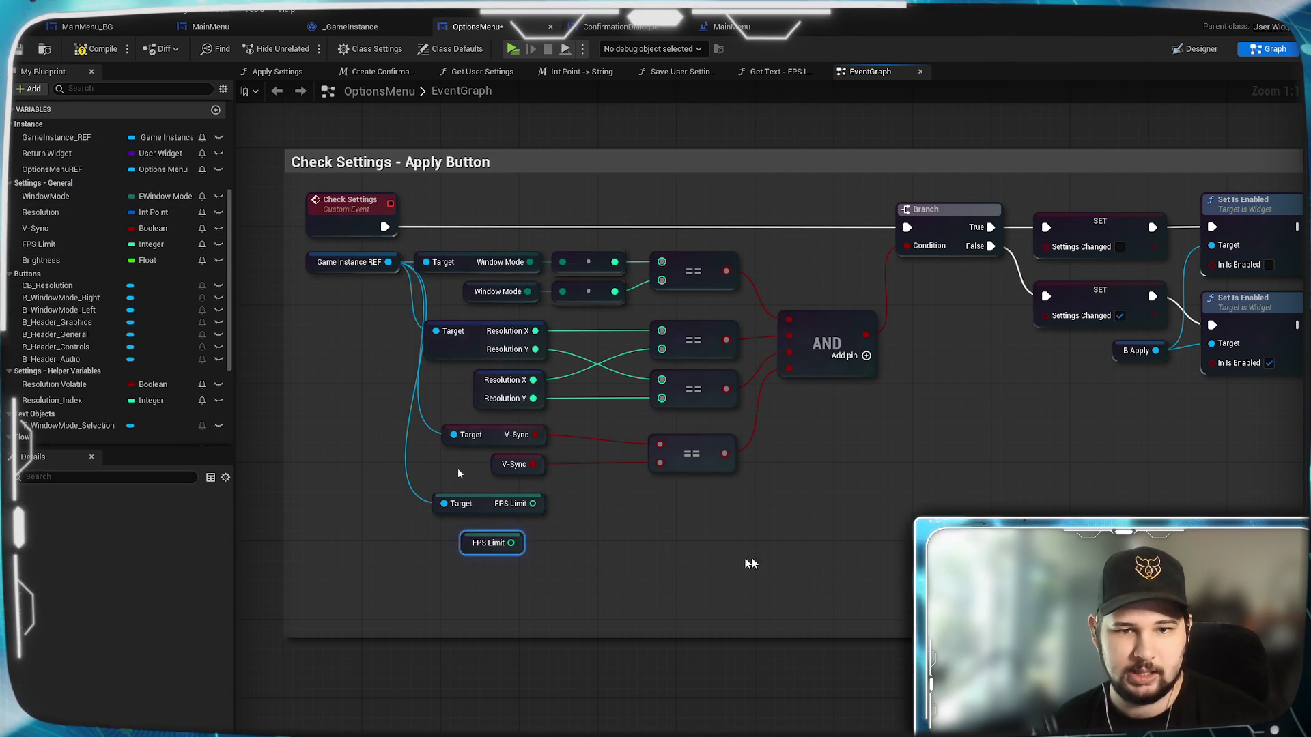
left_click_drag(536, 505, 634, 536)
type("==")
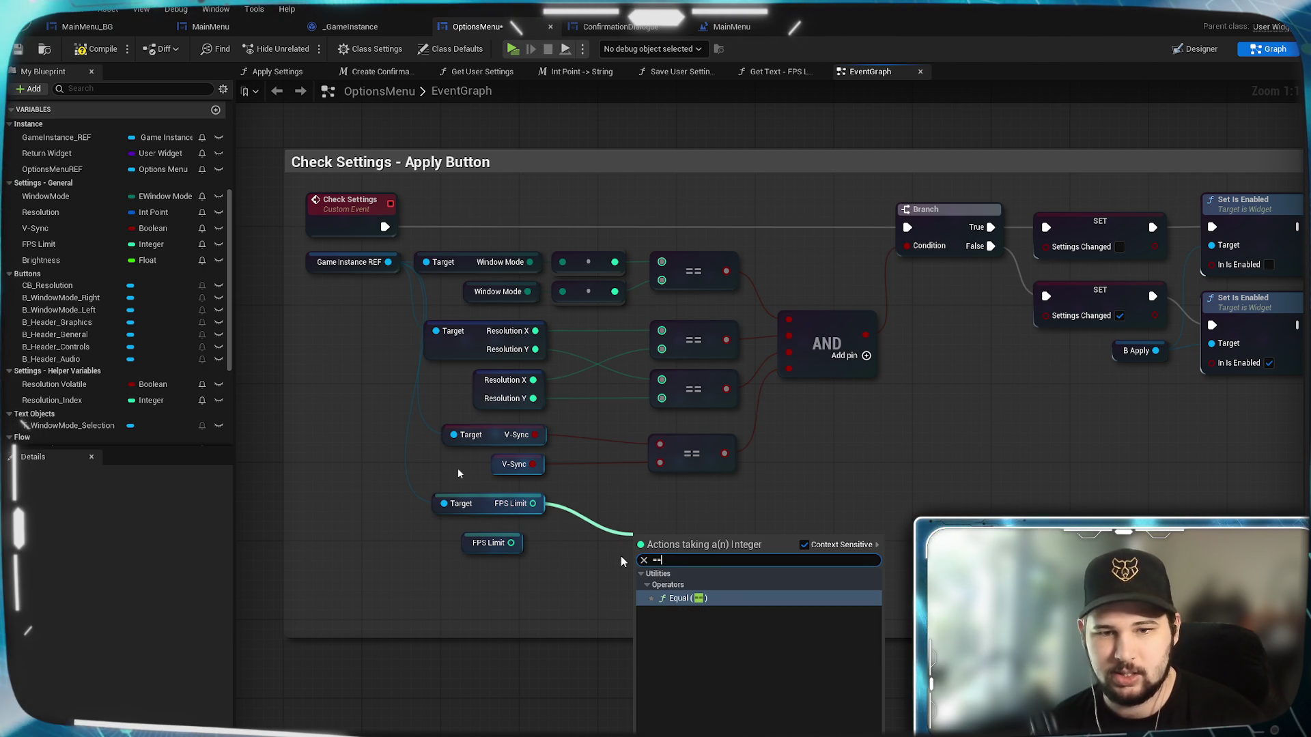
key("Return")
mouse_move(511, 542)
left_mouse_down()
mouse_move(642, 562)
mouse_move(720, 515)
left_mouse_up()
Tidy the comparison nodes and wire the result into a new extra input pin on the AND node.
left_click(615, 623)
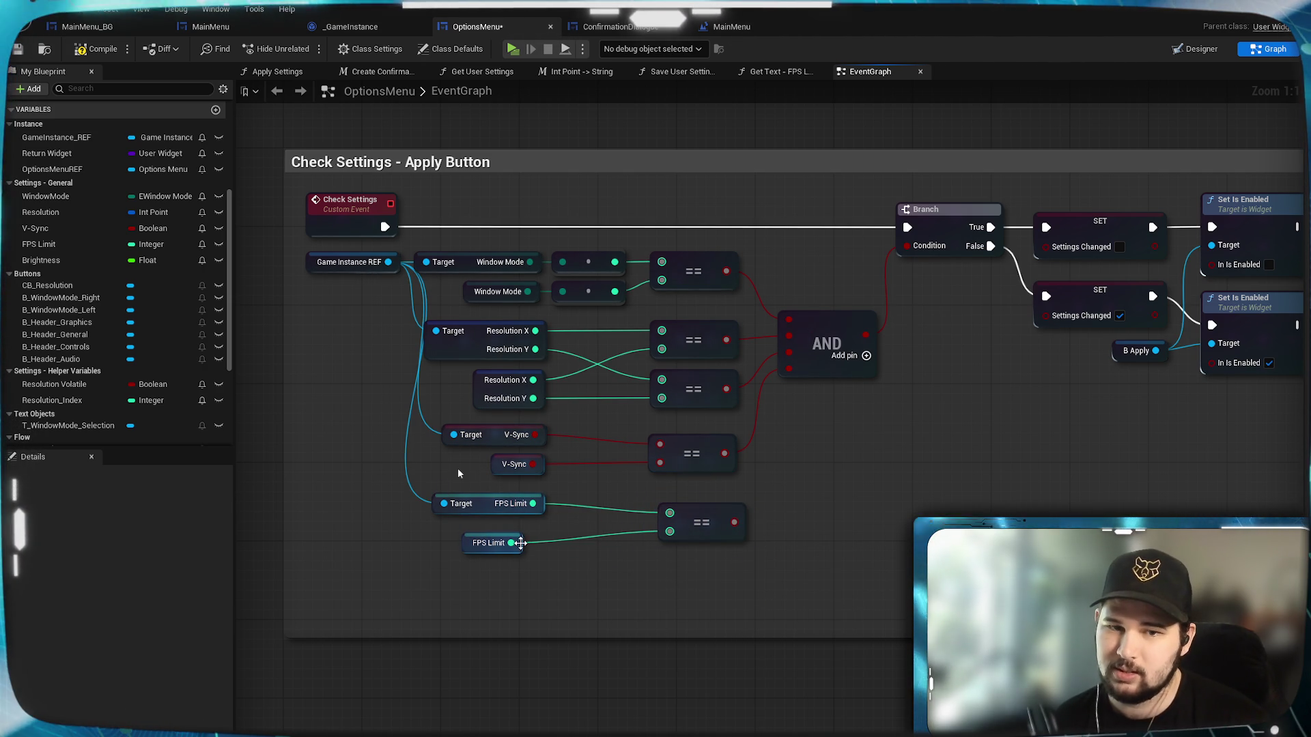
mouse_move(529, 540)
left_mouse_down()
mouse_move(550, 532)
mouse_move(538, 487)
left_mouse_up()
left_click(537, 496, "ctrl")
left_click(850, 559)
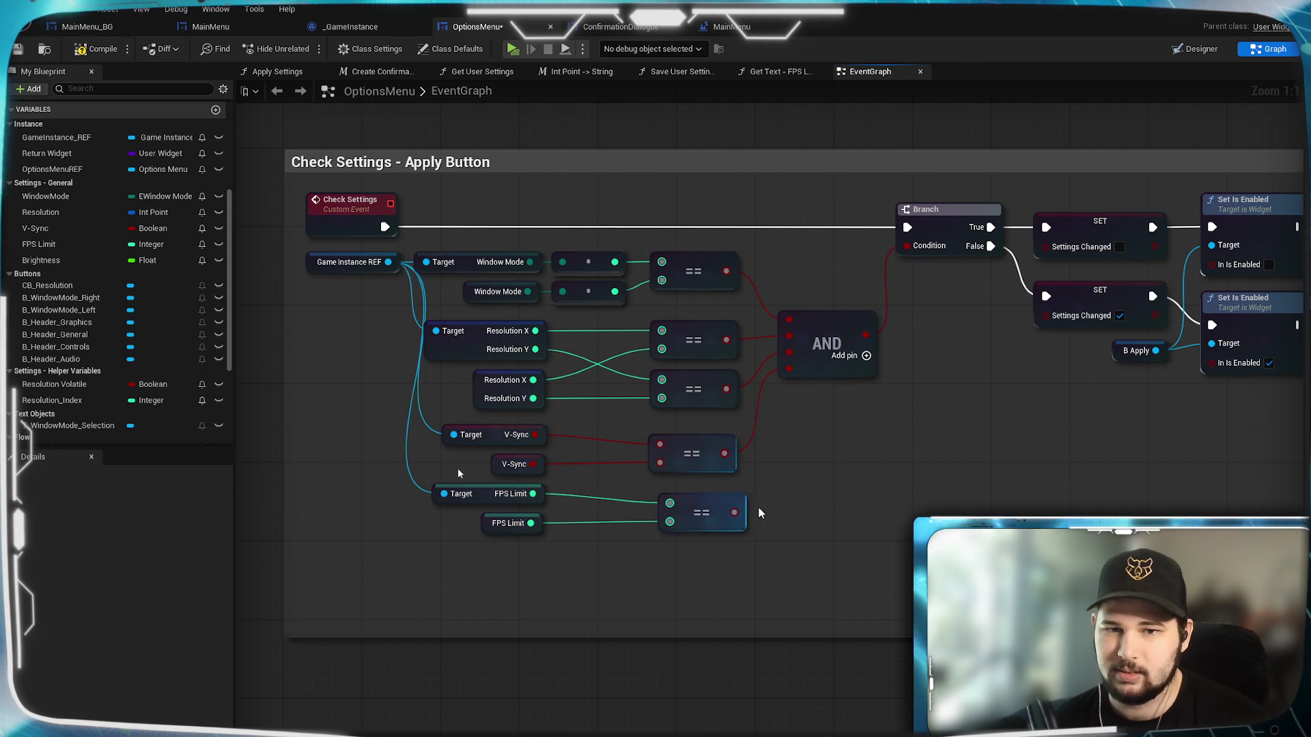
left_click_drag(736, 505, 810, 378)
left_click(806, 519)
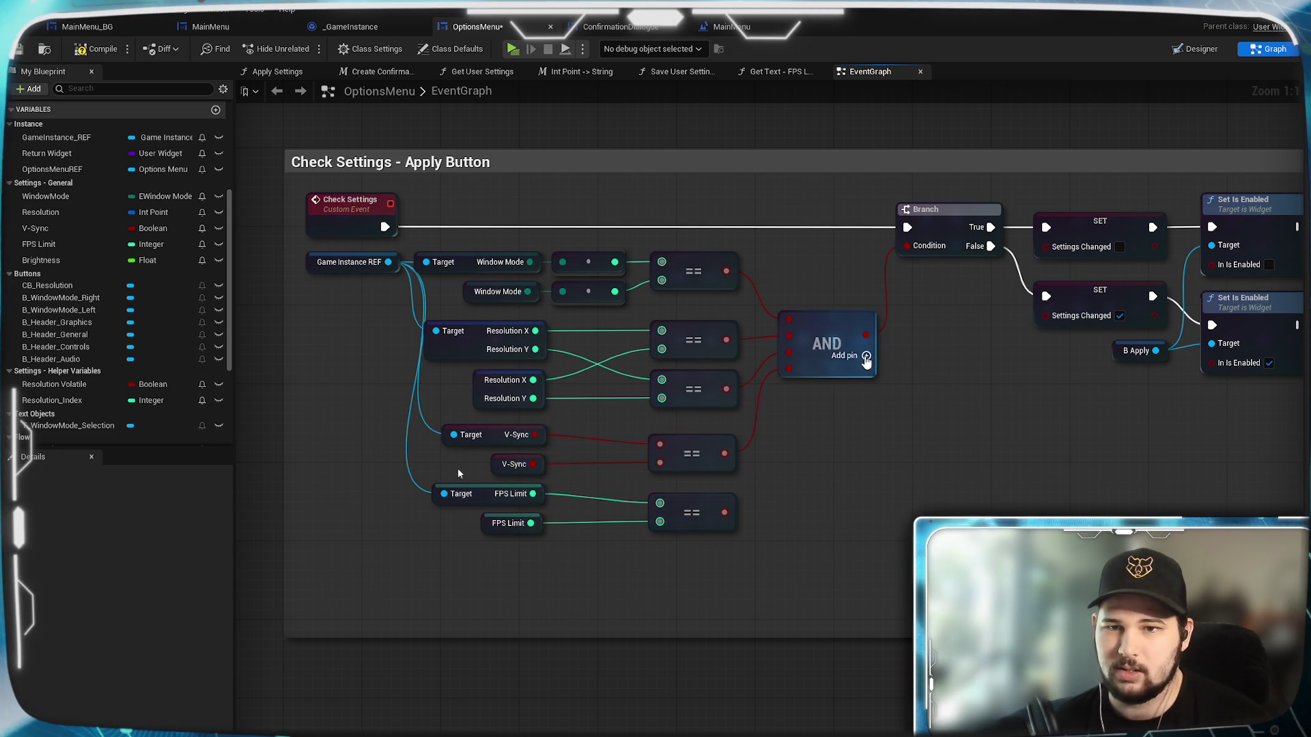
mouse_move(725, 512)
left_mouse_down()
mouse_move(746, 527)
mouse_move(787, 387)
left_mouse_up()
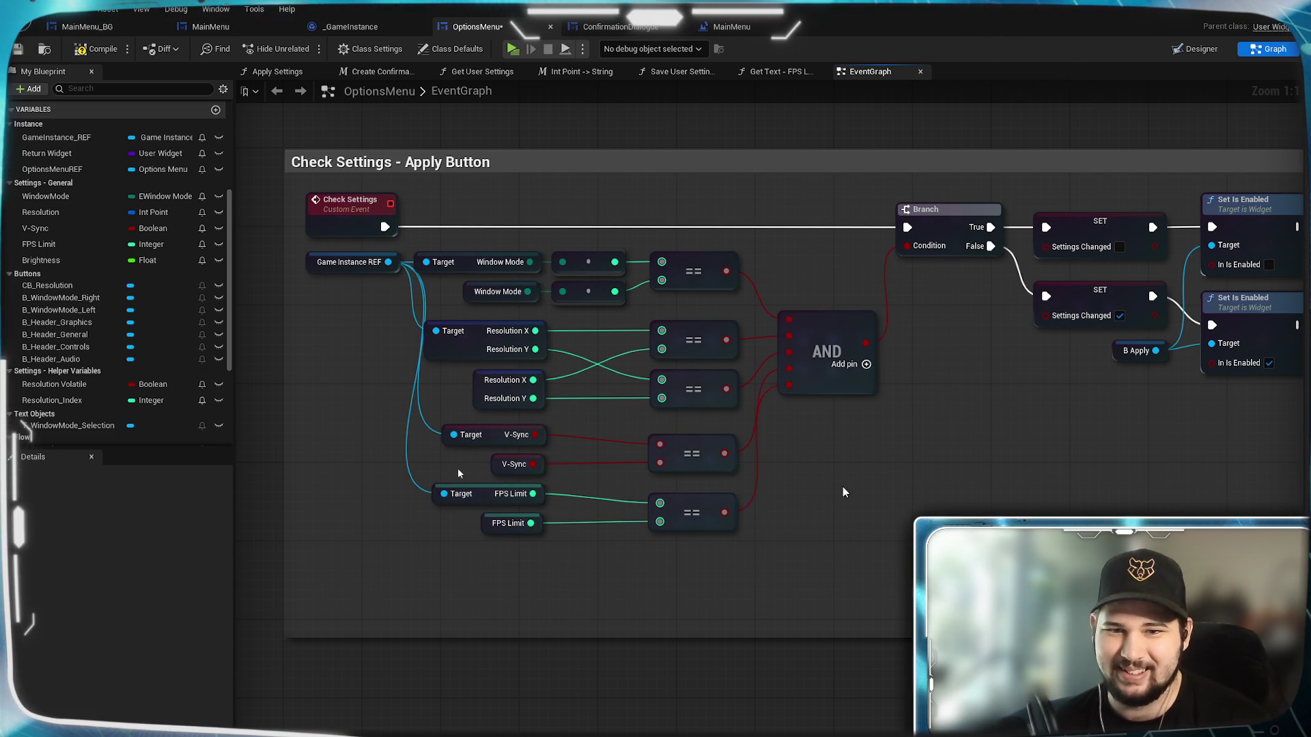
mouse_move(817, 337)
left_mouse_down()
mouse_move(834, 406)
mouse_move(823, 377)
left_mouse_up()
left_click(871, 508)
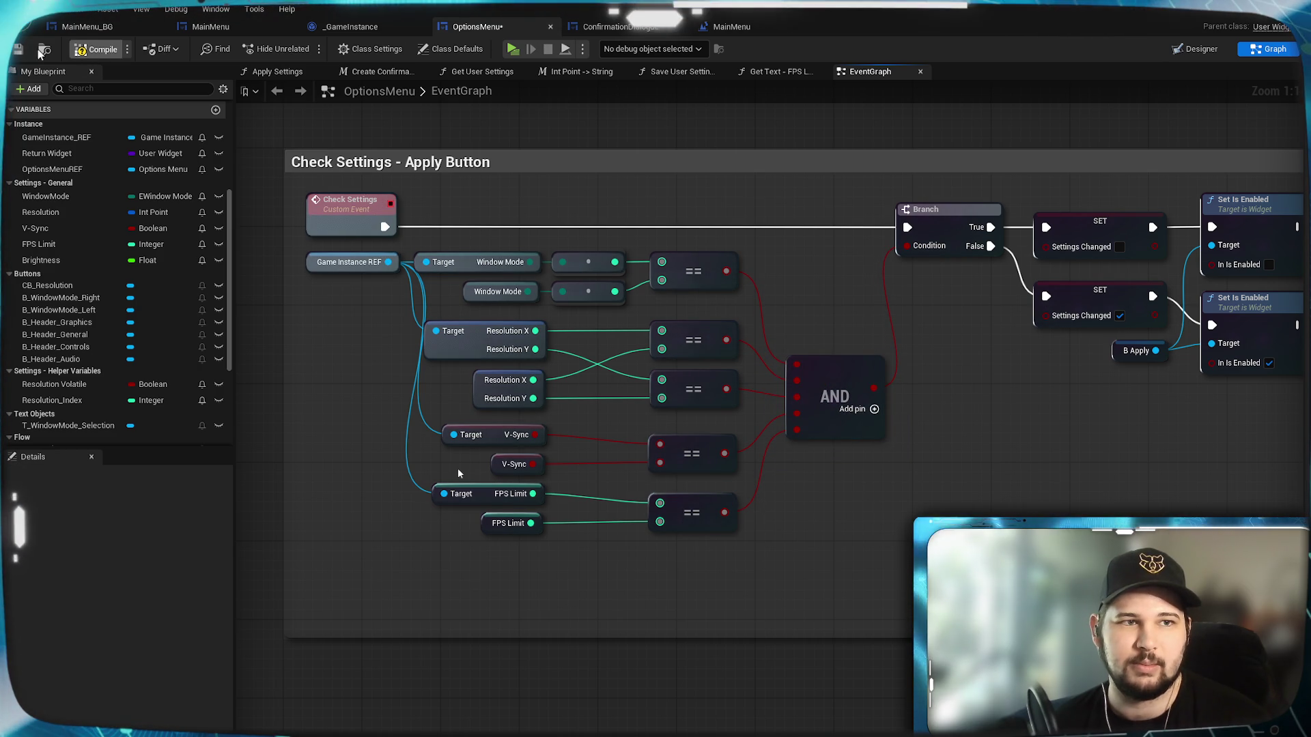
Save, launch a standalone game, change the FPS Limit slider, and apply and confirm it.
left_click(18, 52)
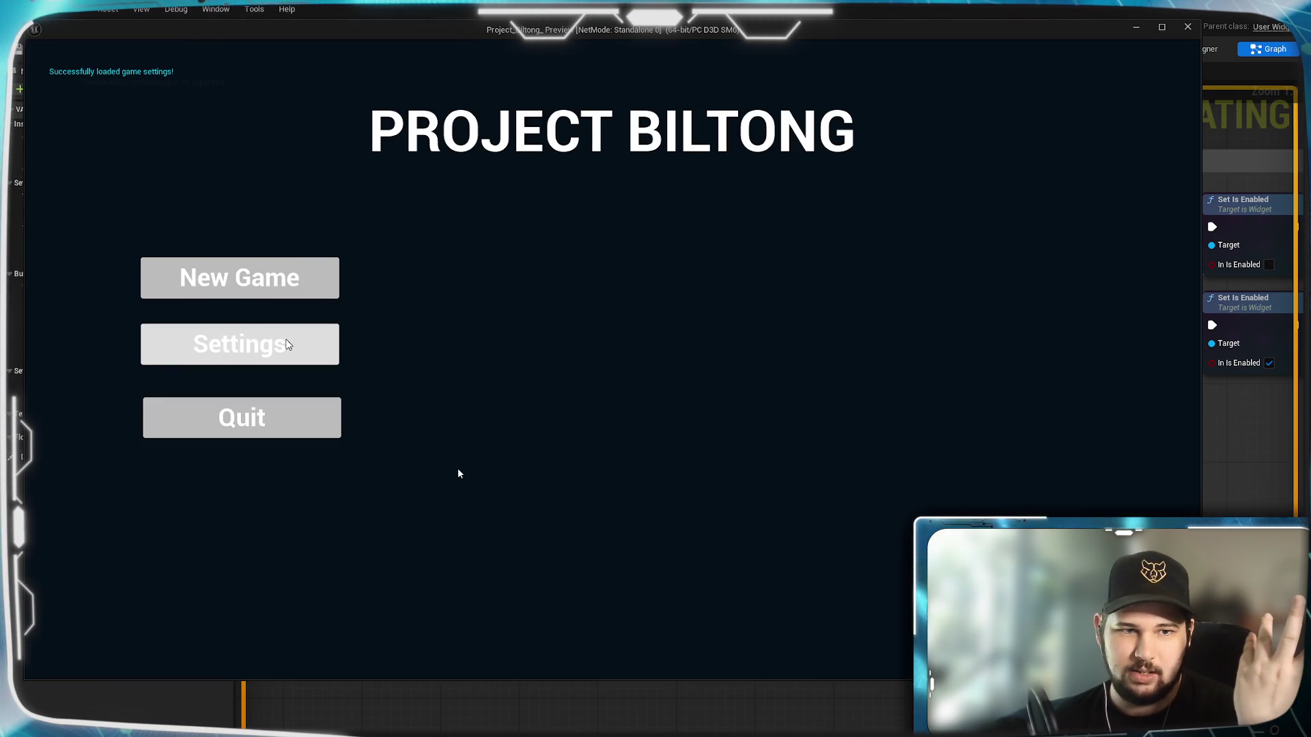
left_click(287, 343)
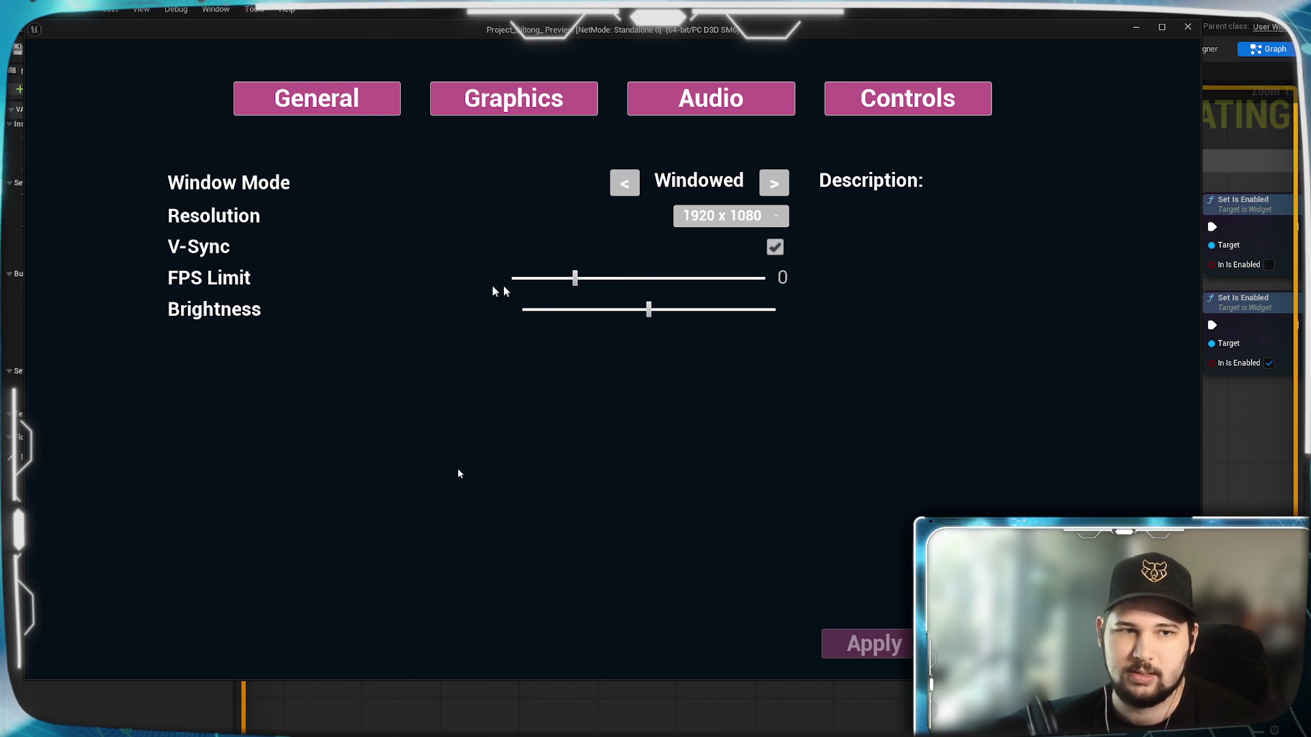
mouse_move(575, 280)
left_mouse_down()
mouse_move(644, 278)
mouse_move(602, 276)
left_mouse_up()
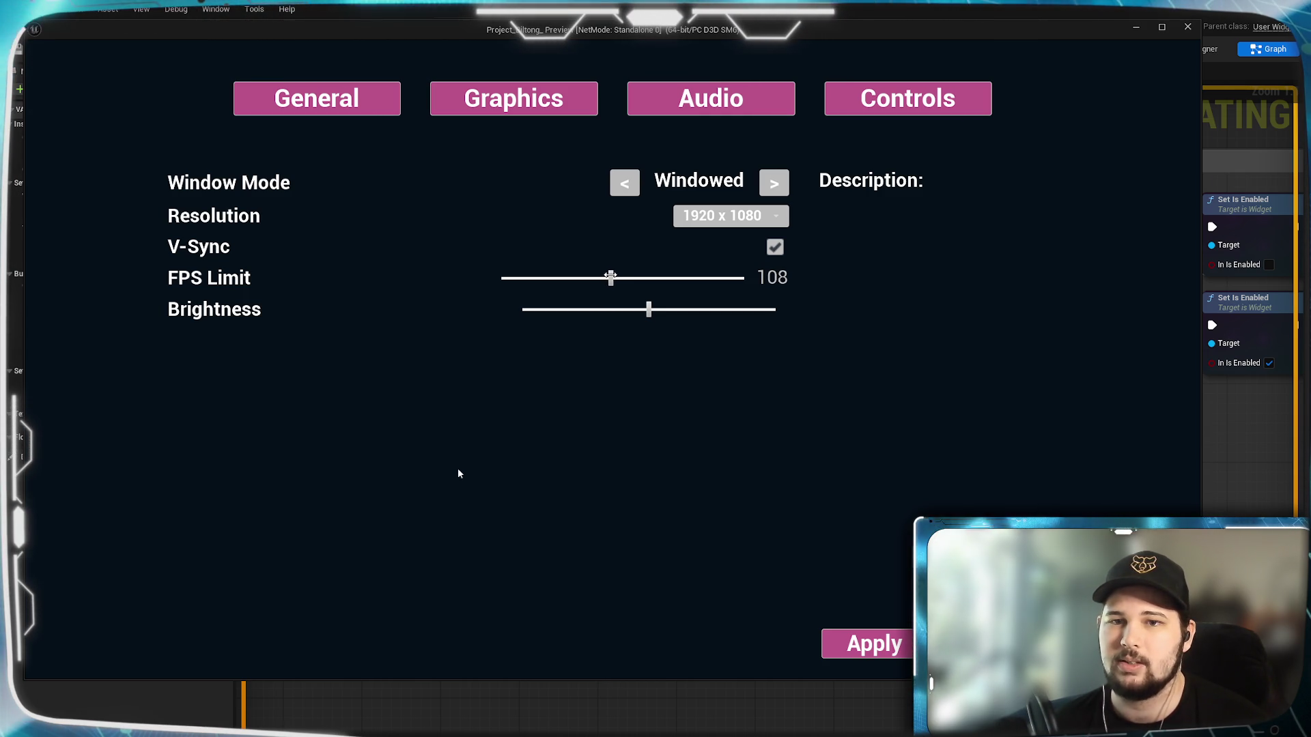
left_click_drag(582, 273, 581, 272)
left_click(867, 644)
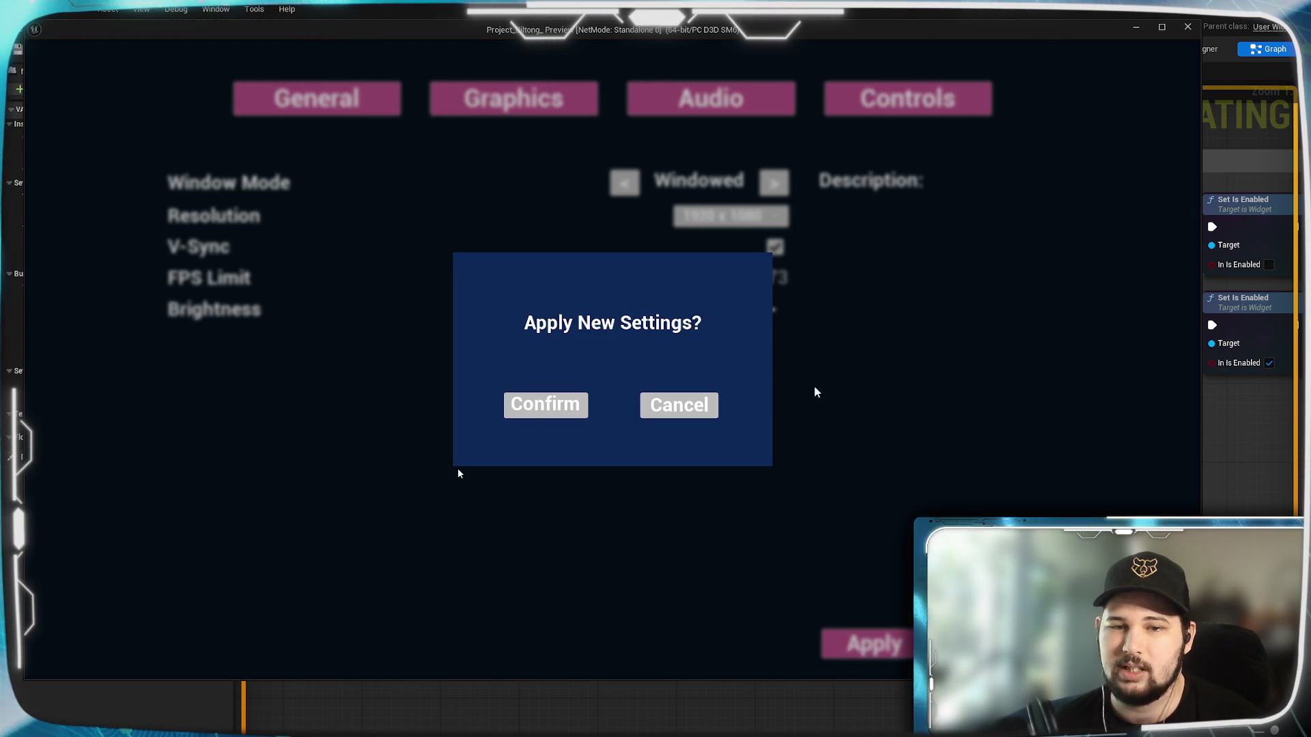
left_click(521, 413)
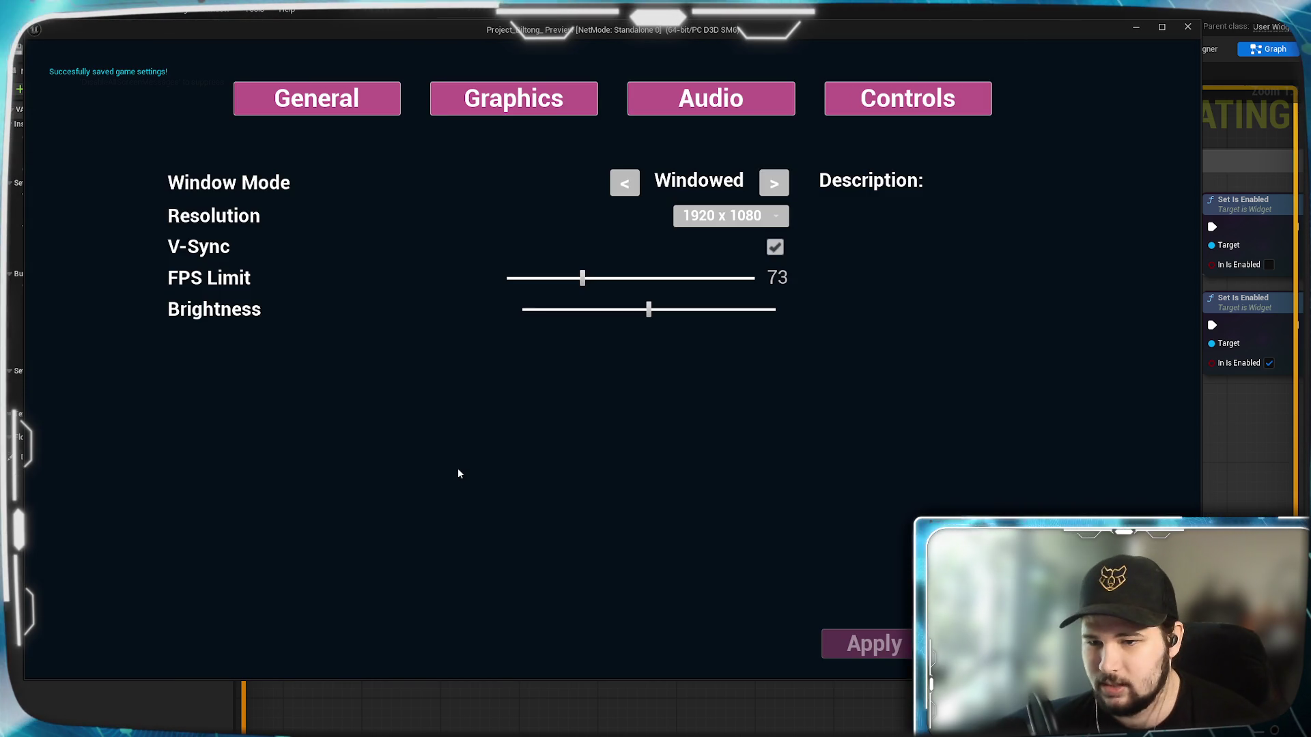
Reopen Settings, change FPS Limit without applying, discard at the unsaved-changes warning, and exit.
key("Escape")
left_click(227, 344)
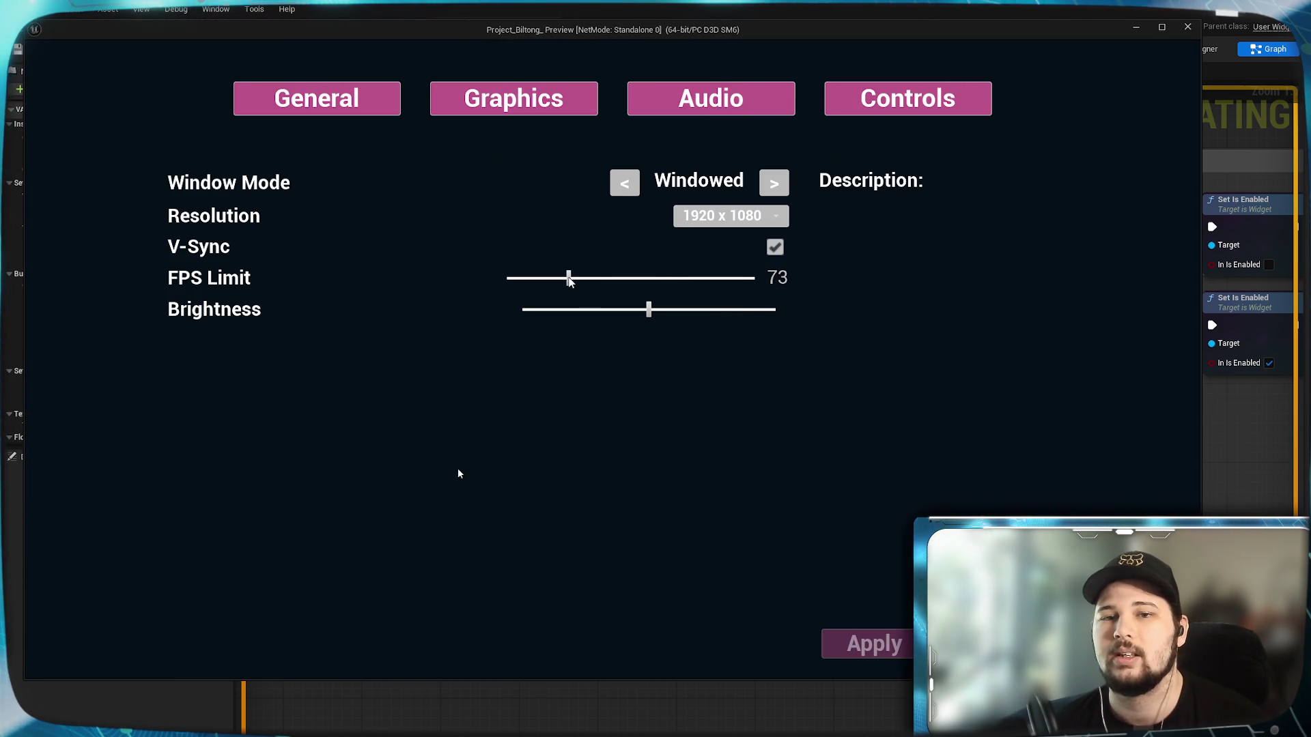
left_click(569, 278)
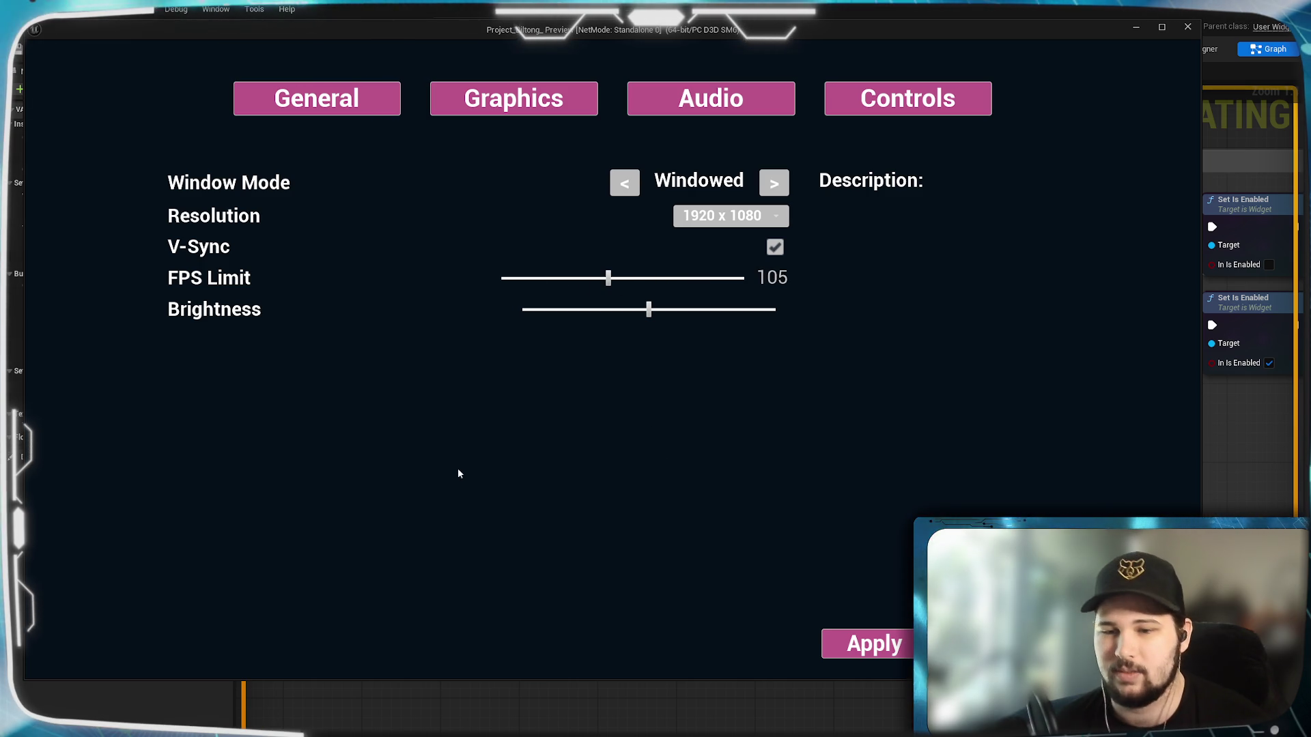
key("Escape")
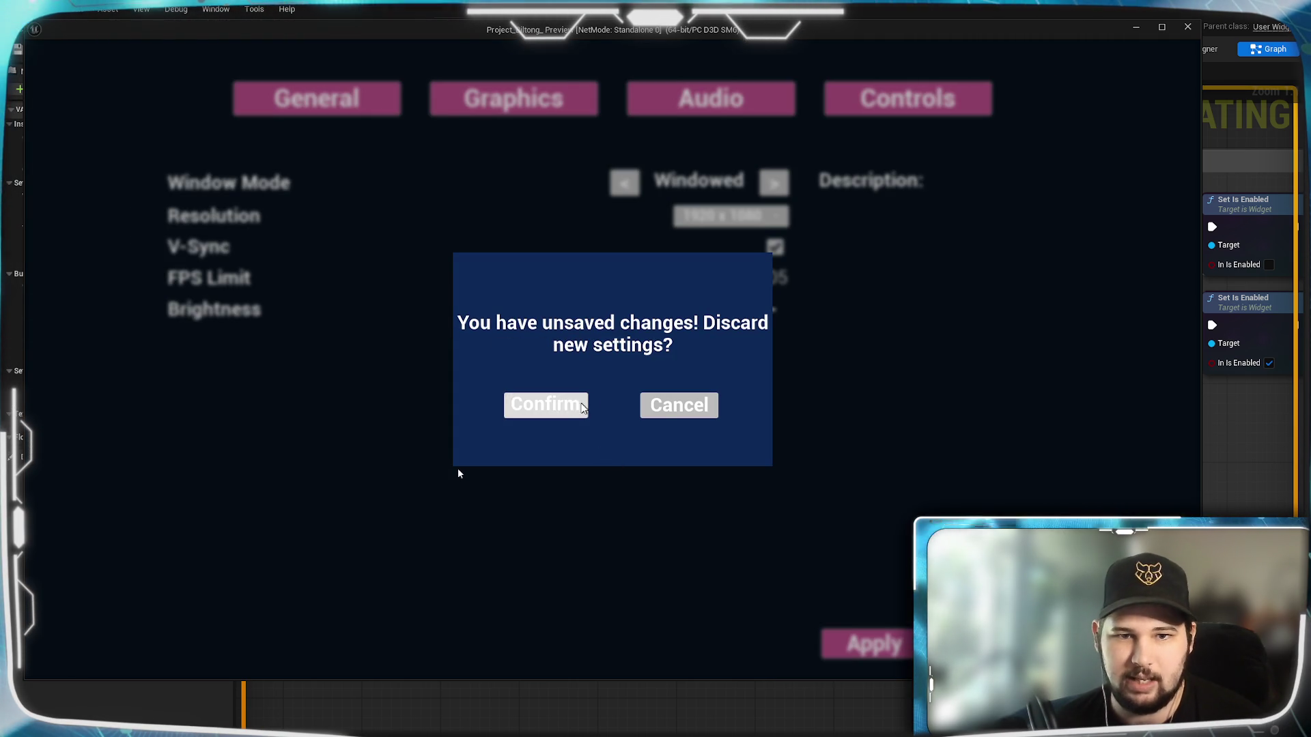
left_click(582, 405)
key("Escape")
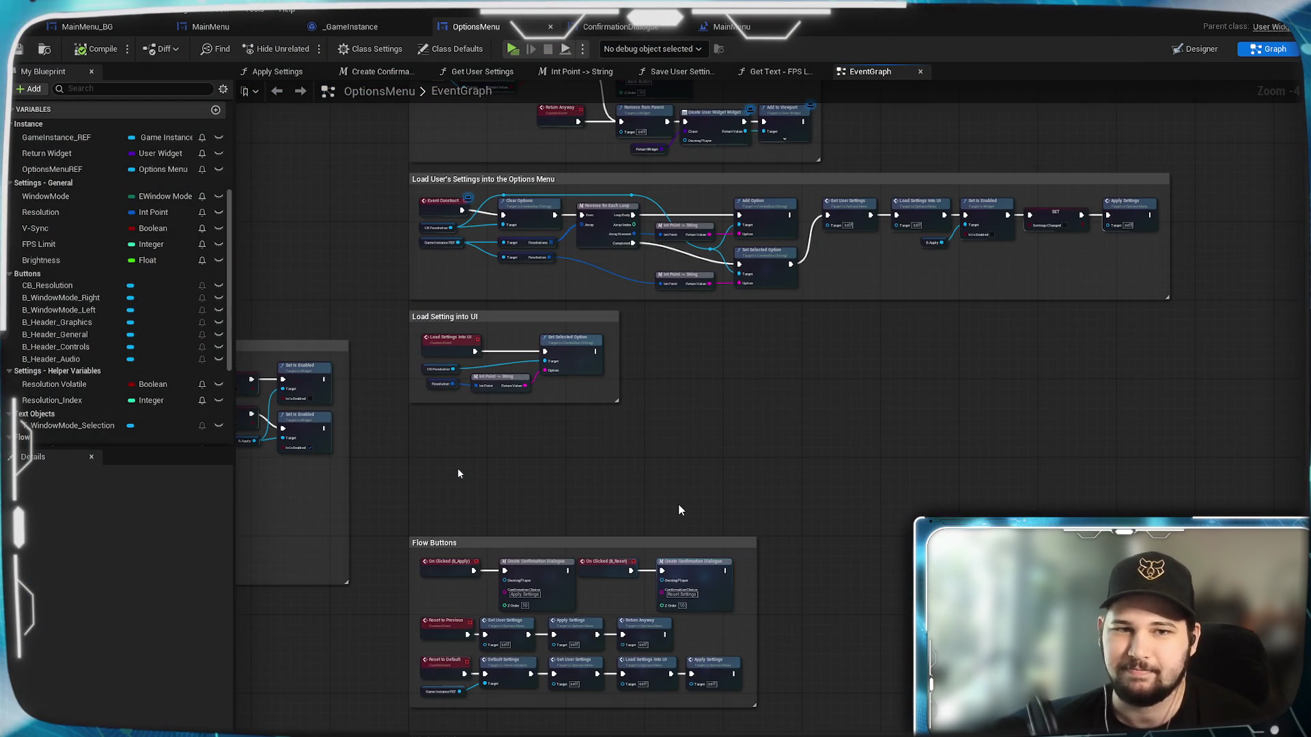
Bring the Load Setting into UI section into view and widen its comment box.
scroll(678, 502, "up", 5)
left_click_drag(952, 498, 876, 519)
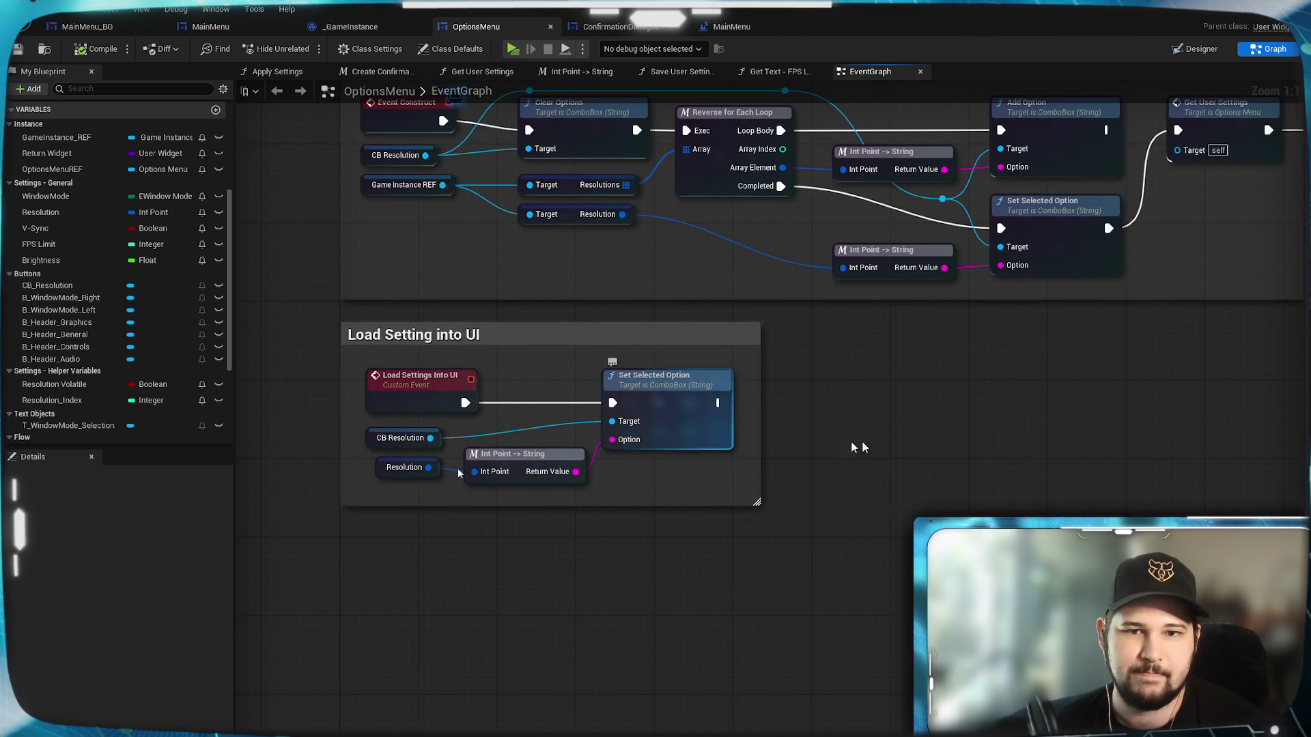
left_click_drag(756, 489, 993, 489)
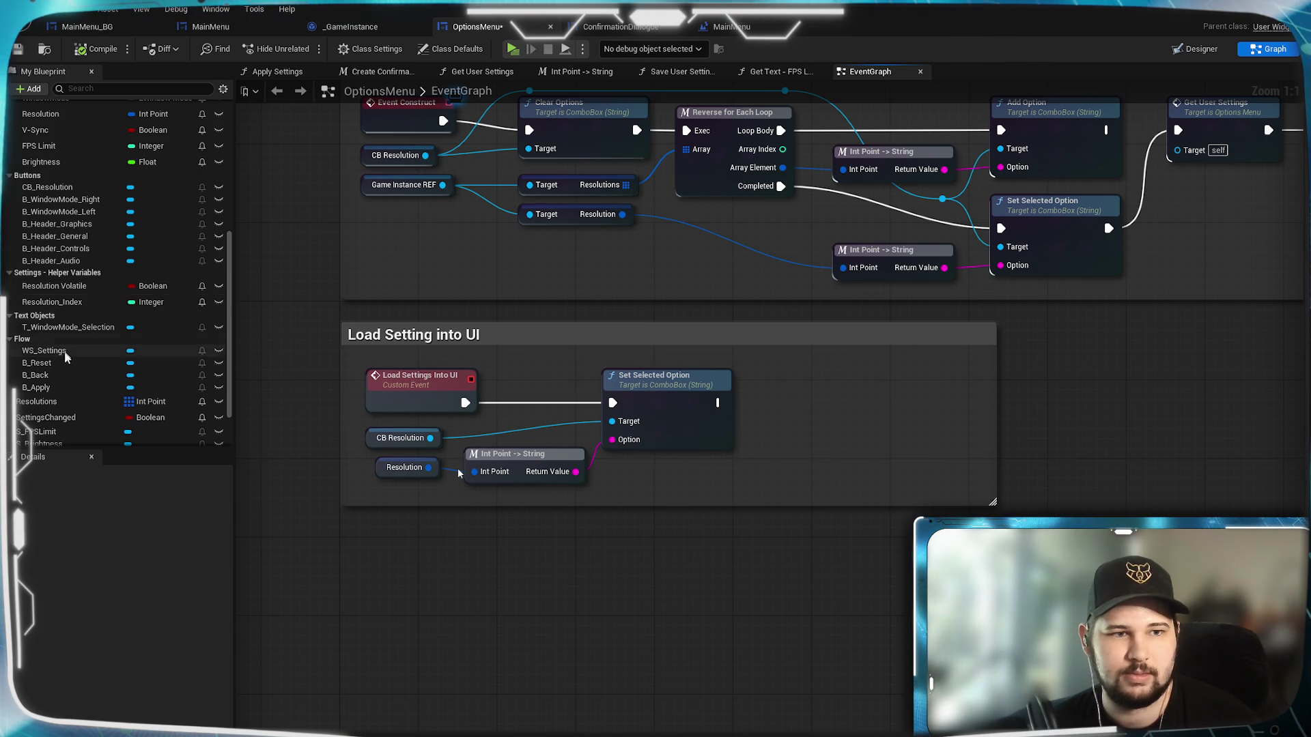
scroll(68, 361, "down", 3)
scroll(69, 363, "down", 3)
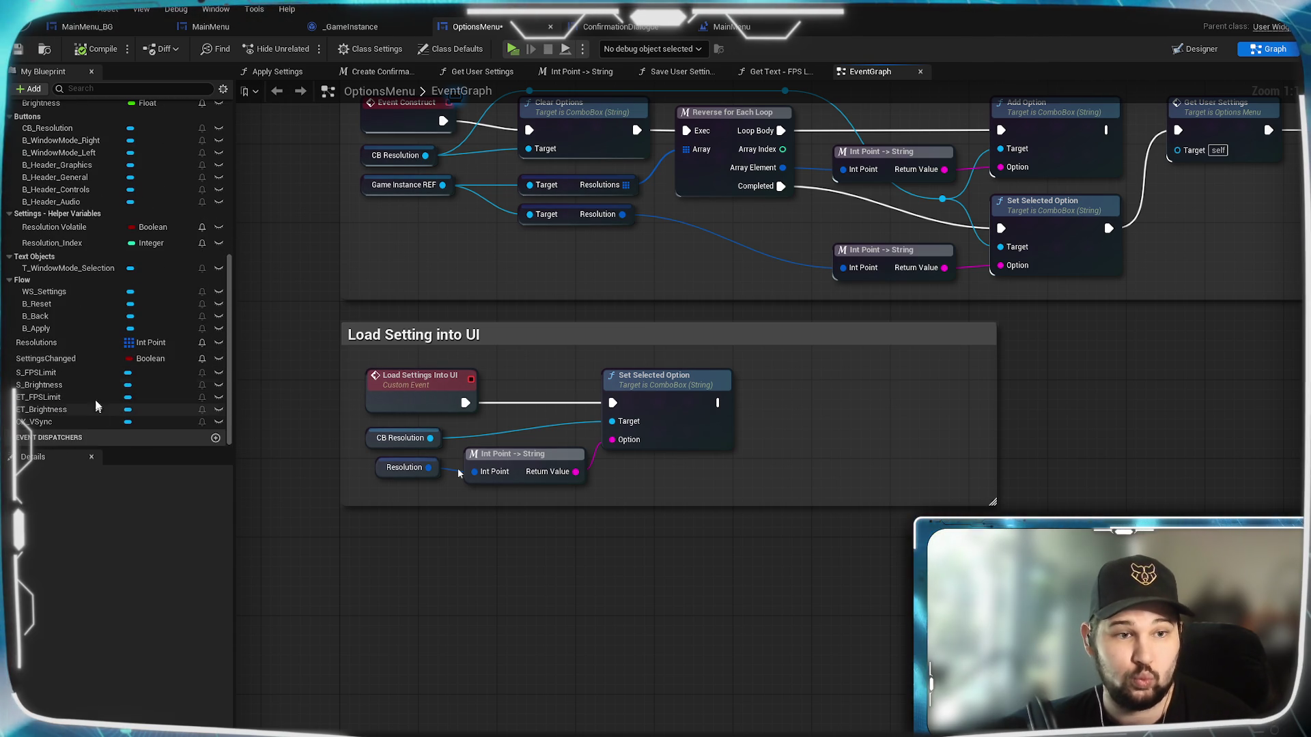
Add an S_FPSLimit reference with a Set Value node for the slider.
left_click(45, 373)
mouse_move(45, 374)
left_mouse_down()
mouse_move(703, 488)
mouse_move(732, 521)
mouse_move(727, 502)
mouse_move(751, 481)
mouse_move(817, 478)
left_mouse_up()
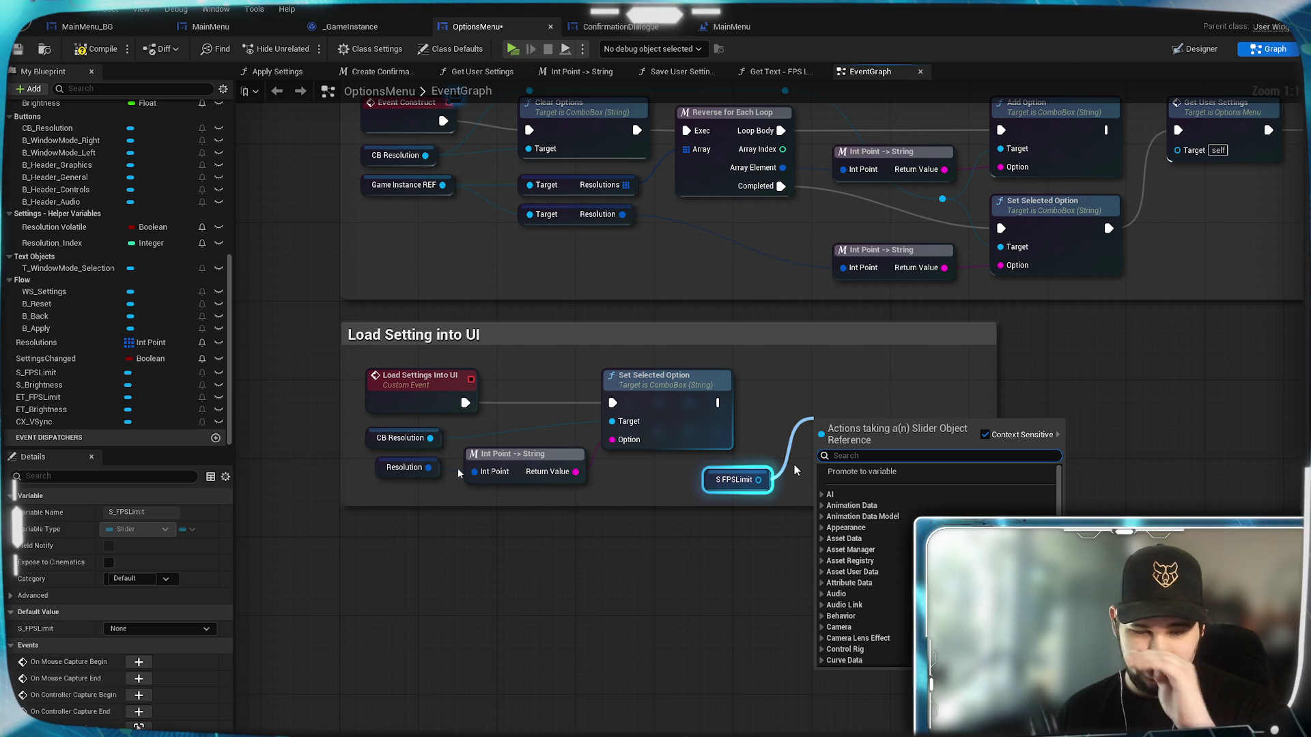
type("set valu")
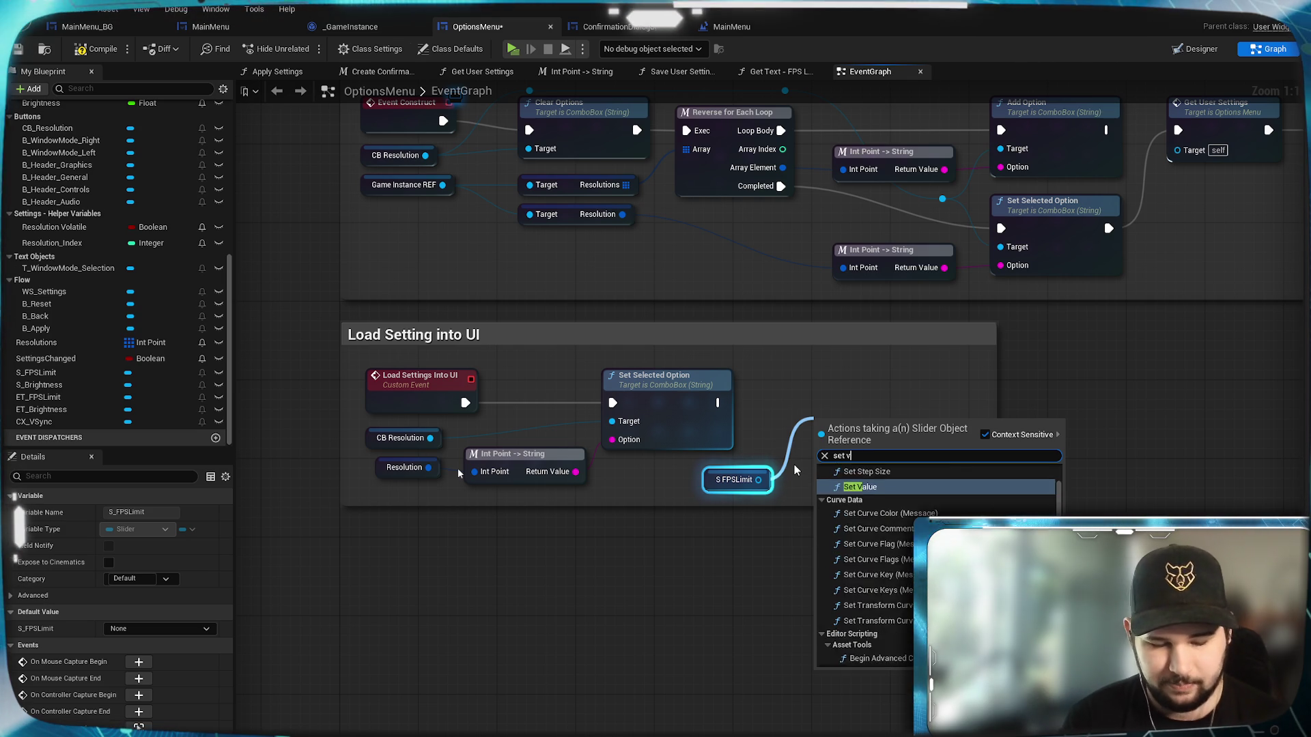
left_click(862, 513)
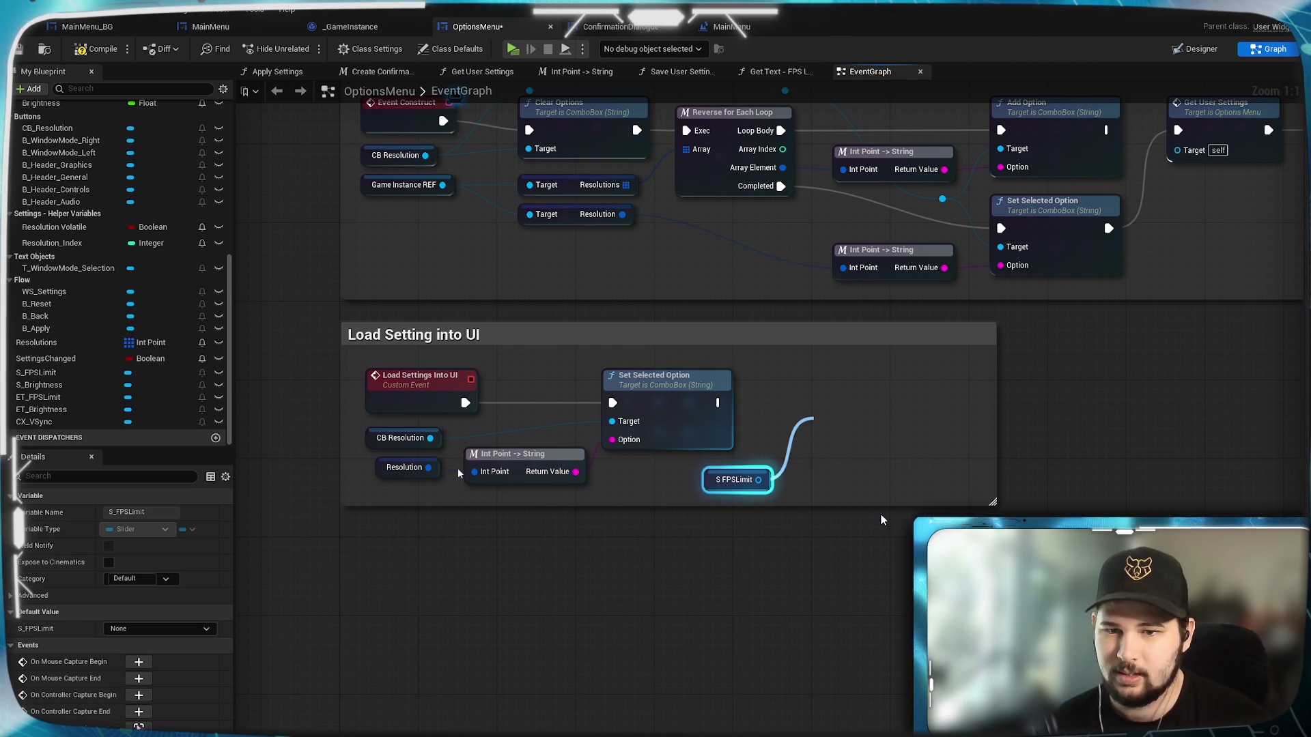
Feed an FPS Limit getter into the slider's In Value and run Set Value after Set Selected Option.
scroll(167, 305, "up", 5)
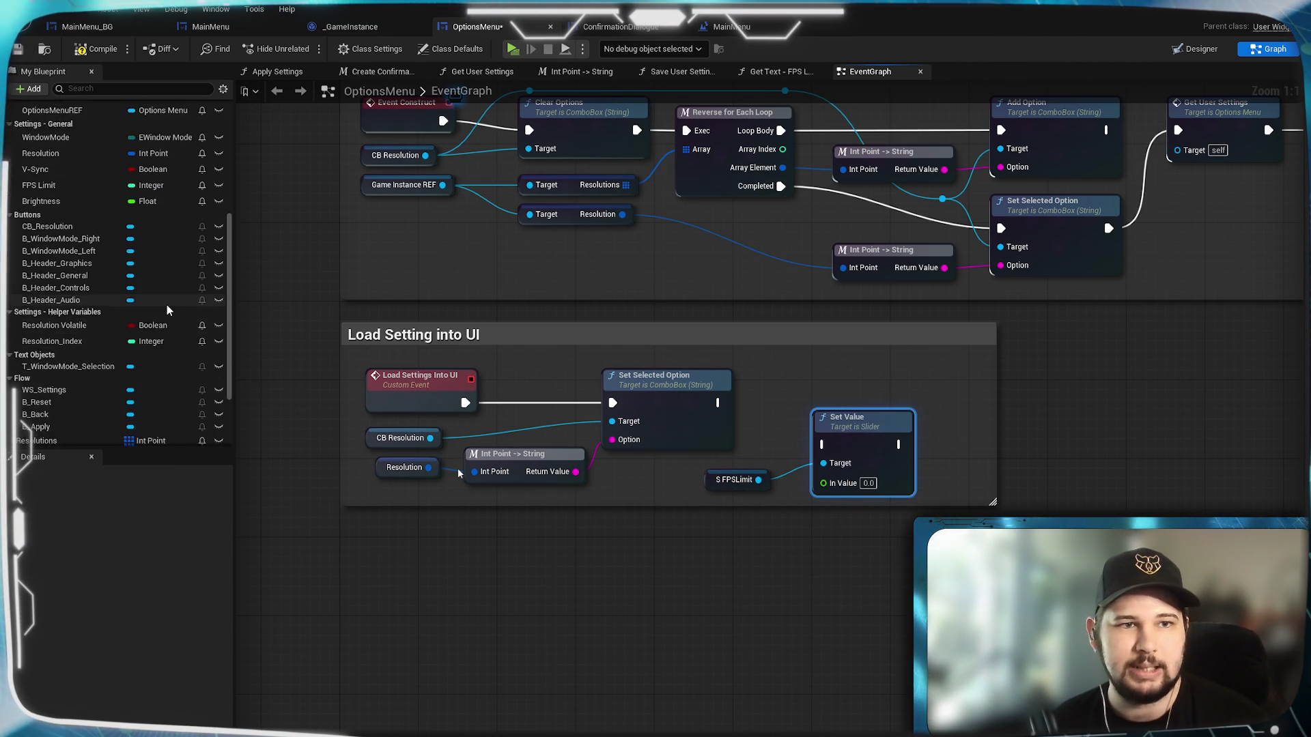
left_click_drag(63, 263, 667, 538)
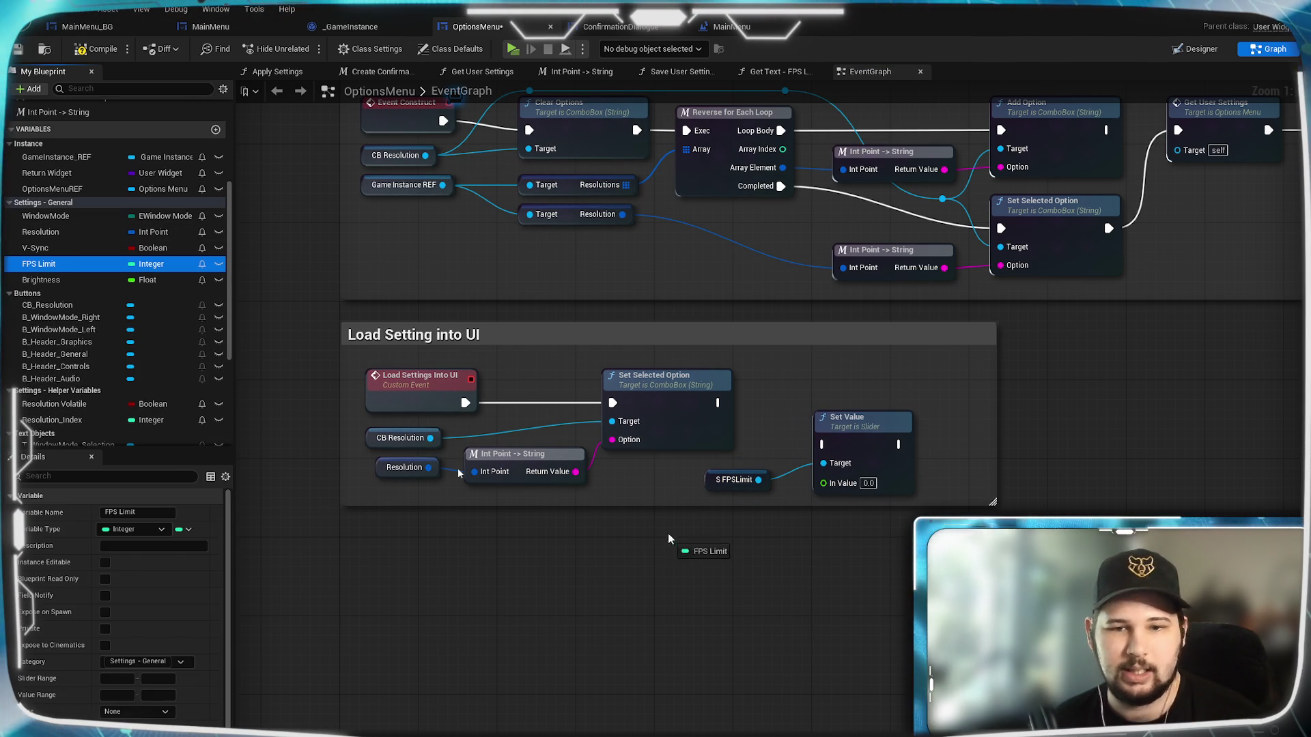
left_click_drag(746, 557, 757, 519)
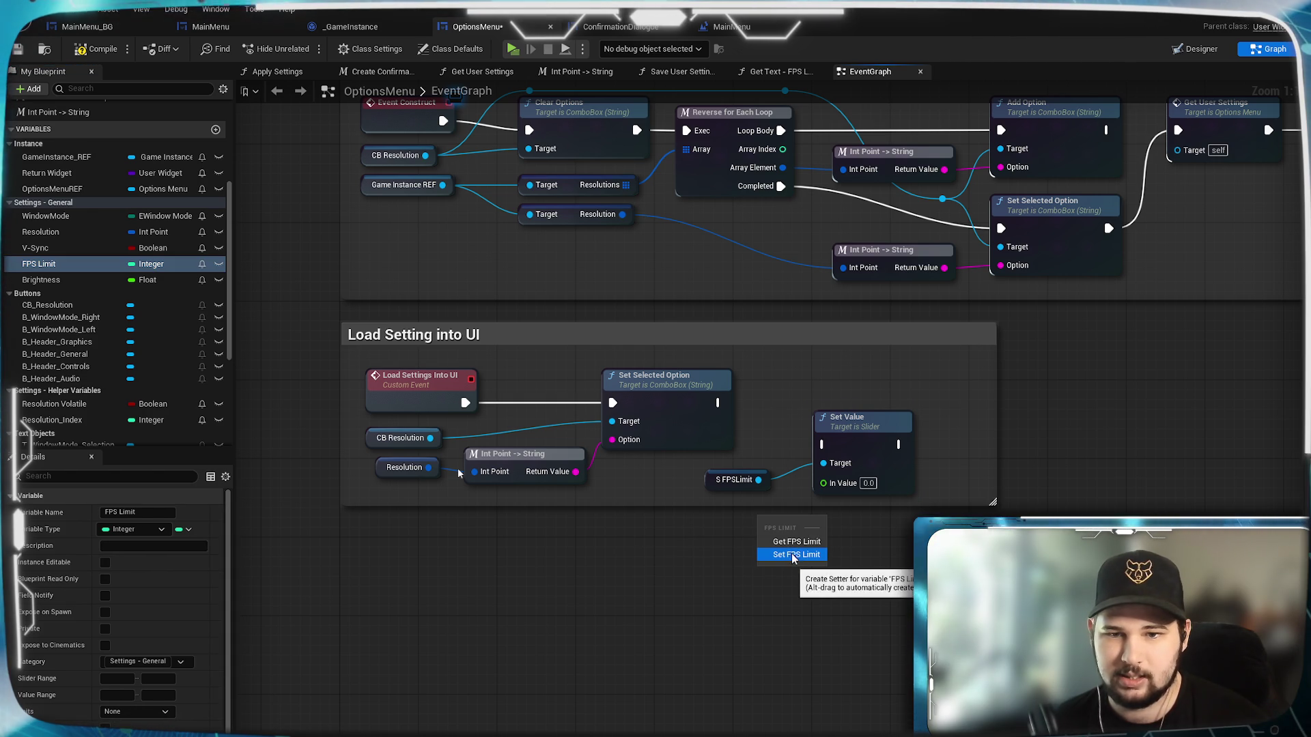
left_click(796, 541)
mouse_move(803, 520)
left_mouse_down()
mouse_move(823, 483)
mouse_move(765, 506)
mouse_move(812, 480)
mouse_move(768, 407)
mouse_move(719, 403)
left_mouse_up()
left_click(754, 481)
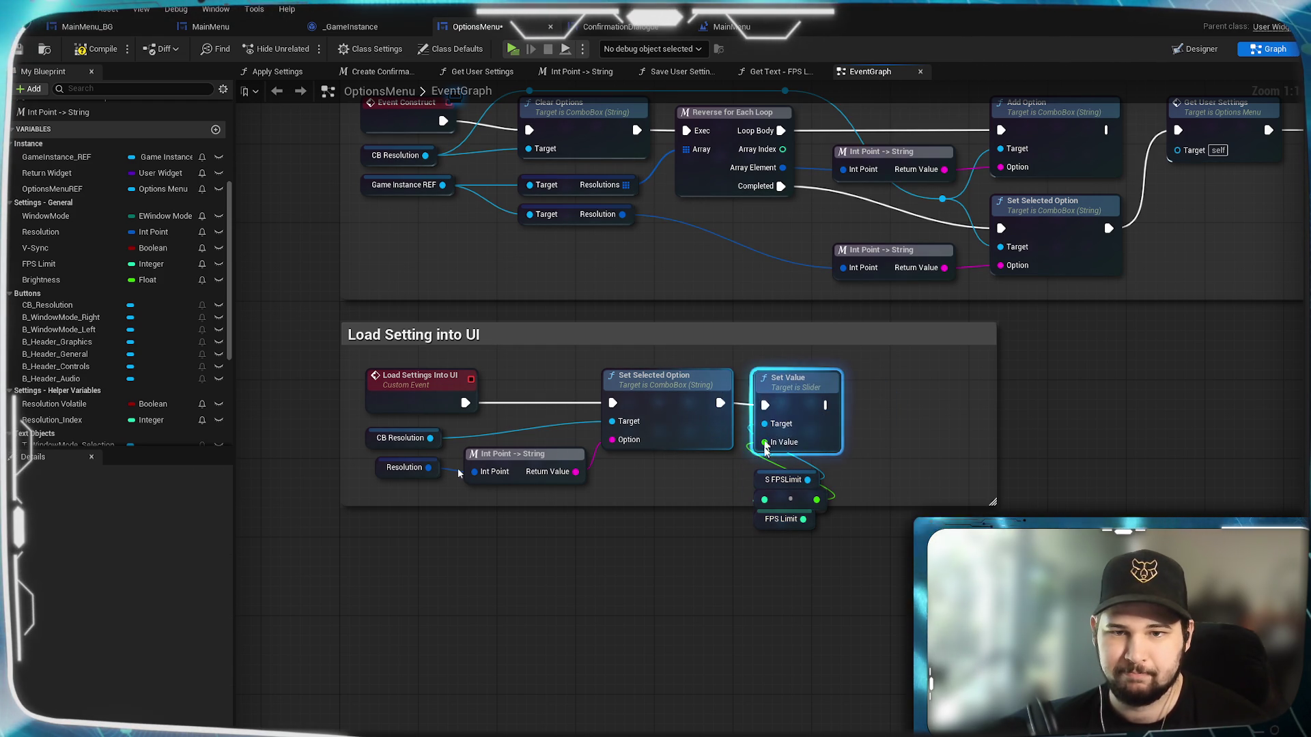
left_click(834, 581)
Extend the comment box over the new nodes and shift Set Value and FPS Limit into place.
left_click(805, 390)
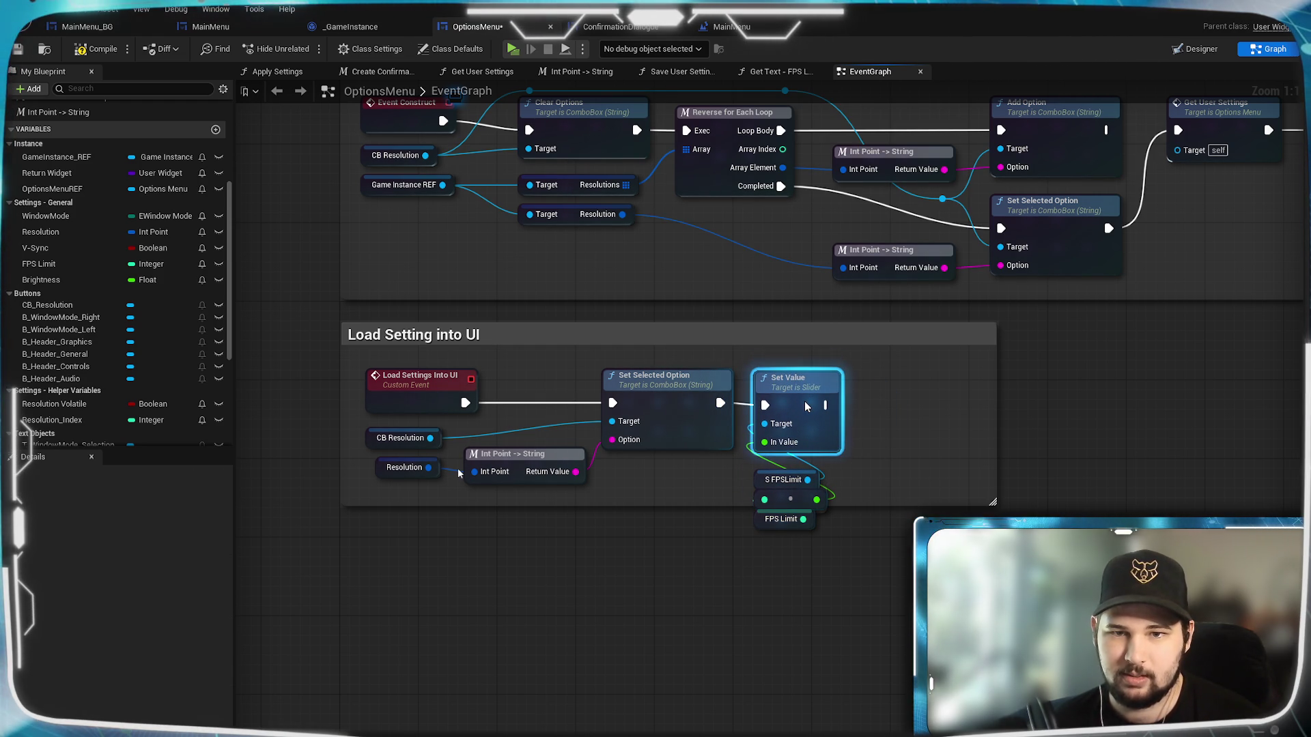
left_click(897, 512)
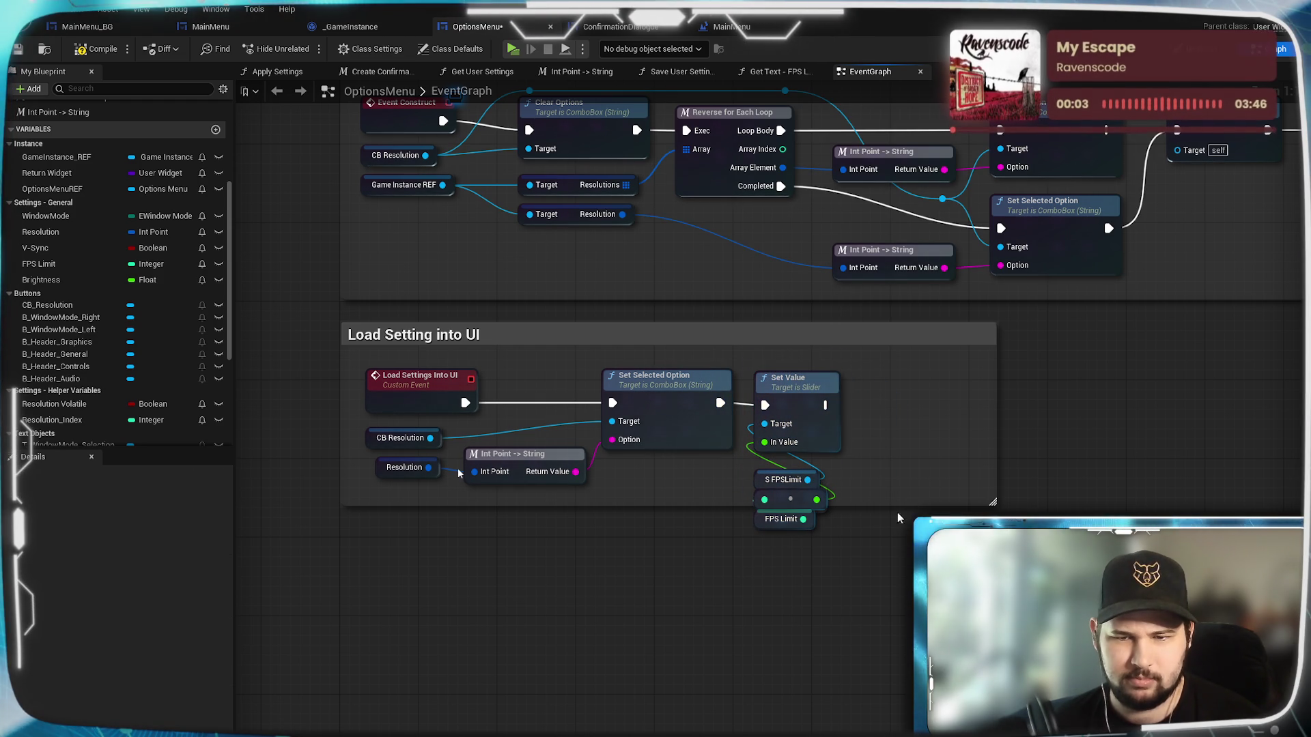
mouse_move(897, 506)
left_mouse_down()
mouse_move(897, 593)
mouse_move(748, 369)
left_mouse_up()
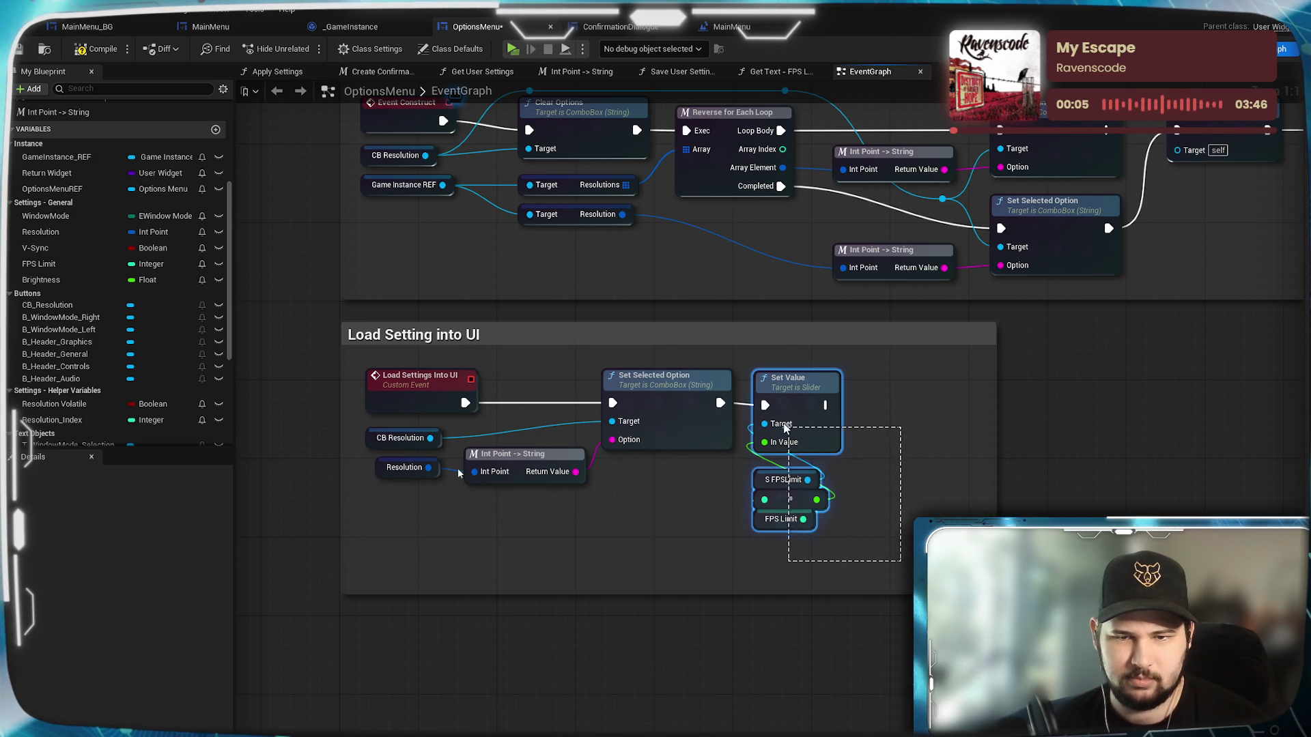
left_click_drag(808, 419, 837, 419)
left_click(699, 519)
mouse_move(661, 533)
left_mouse_down()
mouse_move(794, 564)
mouse_move(884, 558)
mouse_move(633, 423)
left_mouse_up()
left_click(737, 584)
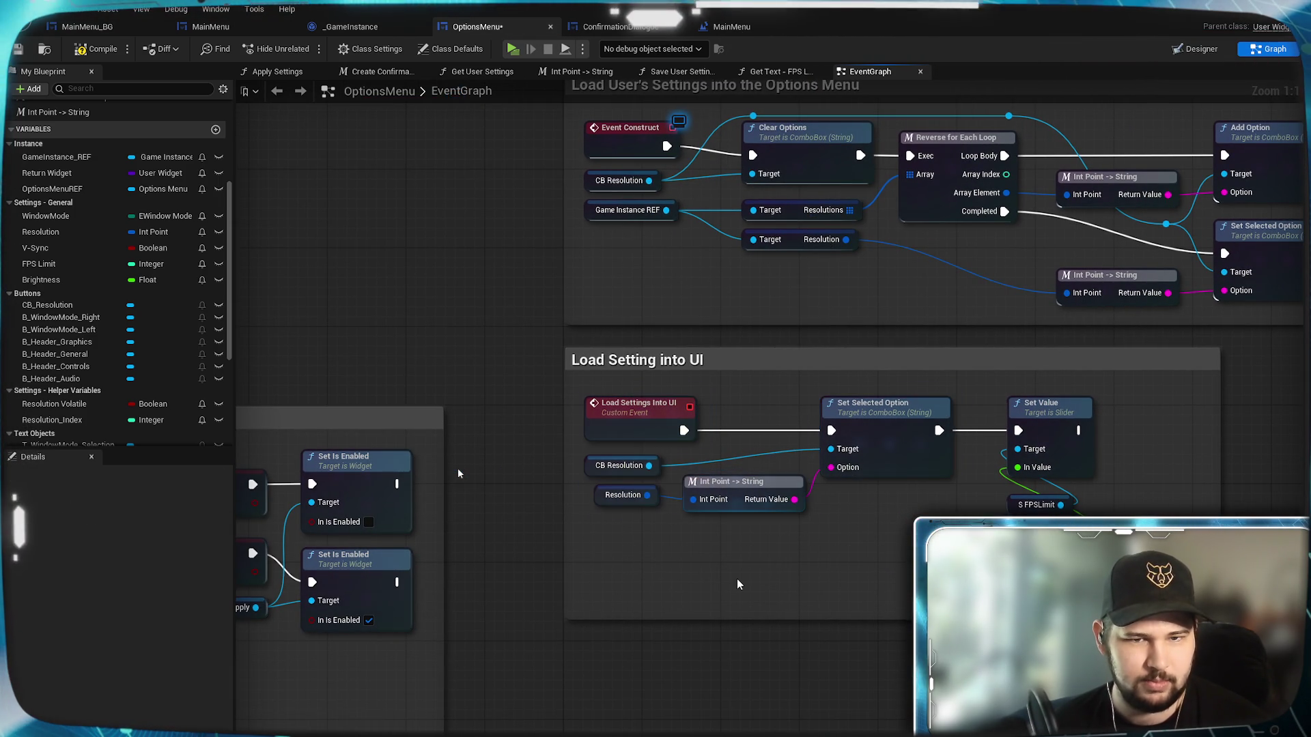
left_click(874, 354)
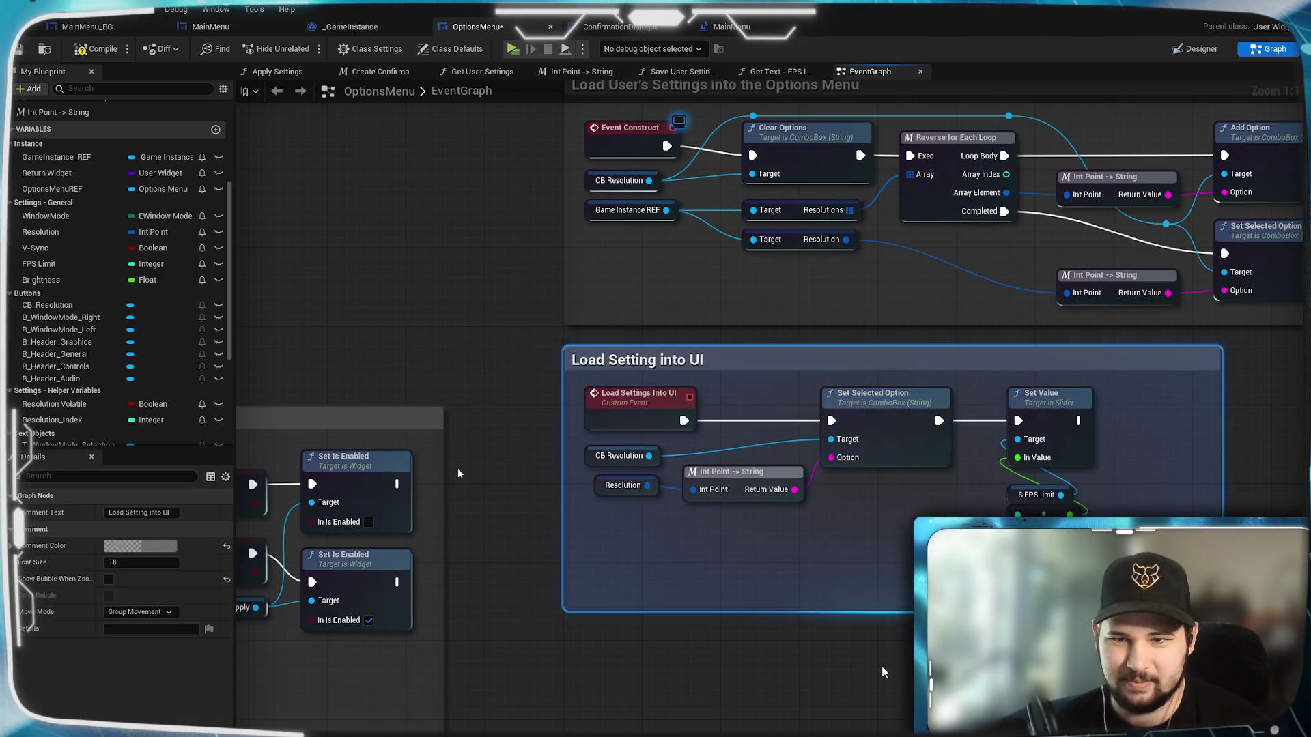
left_click_drag(874, 354, 779, 348)
left_click_drag(968, 410, 937, 409)
left_click(956, 505)
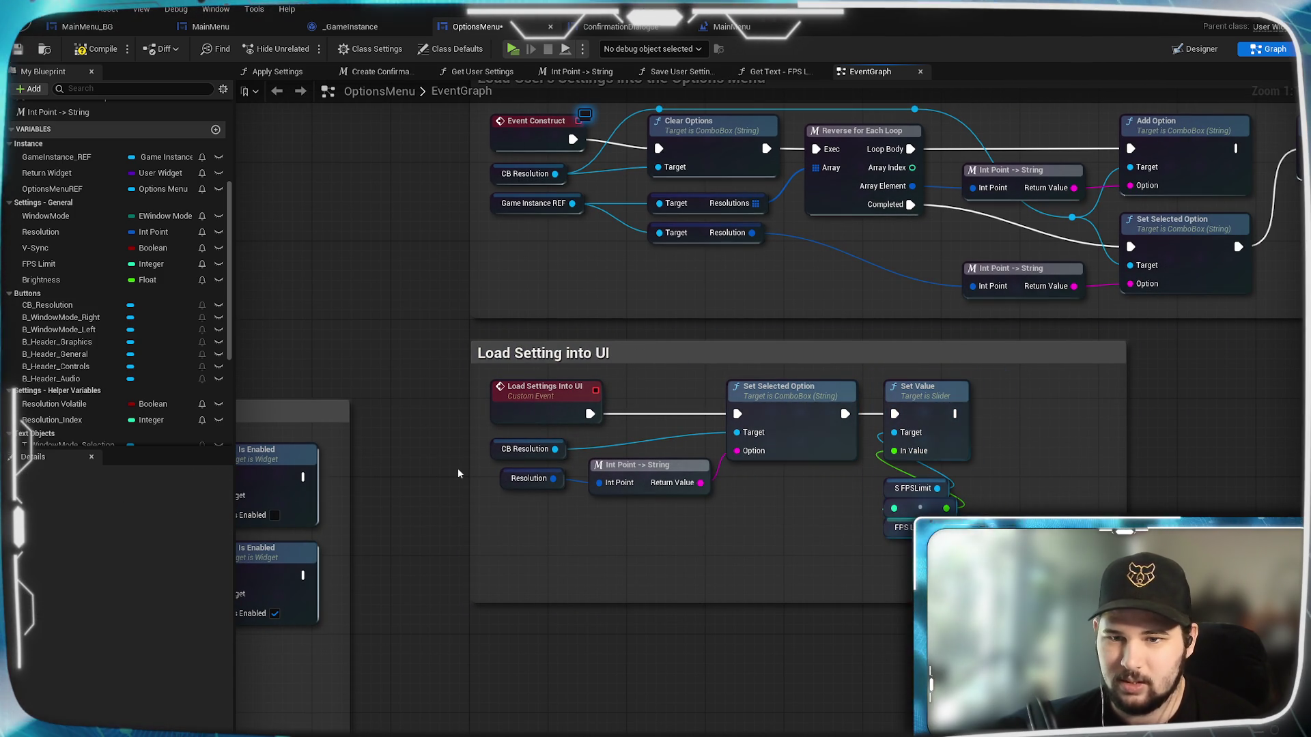
Place the S FPSLimit node above Set Value and align the reroute and FPS Limit getter.
left_click(932, 506)
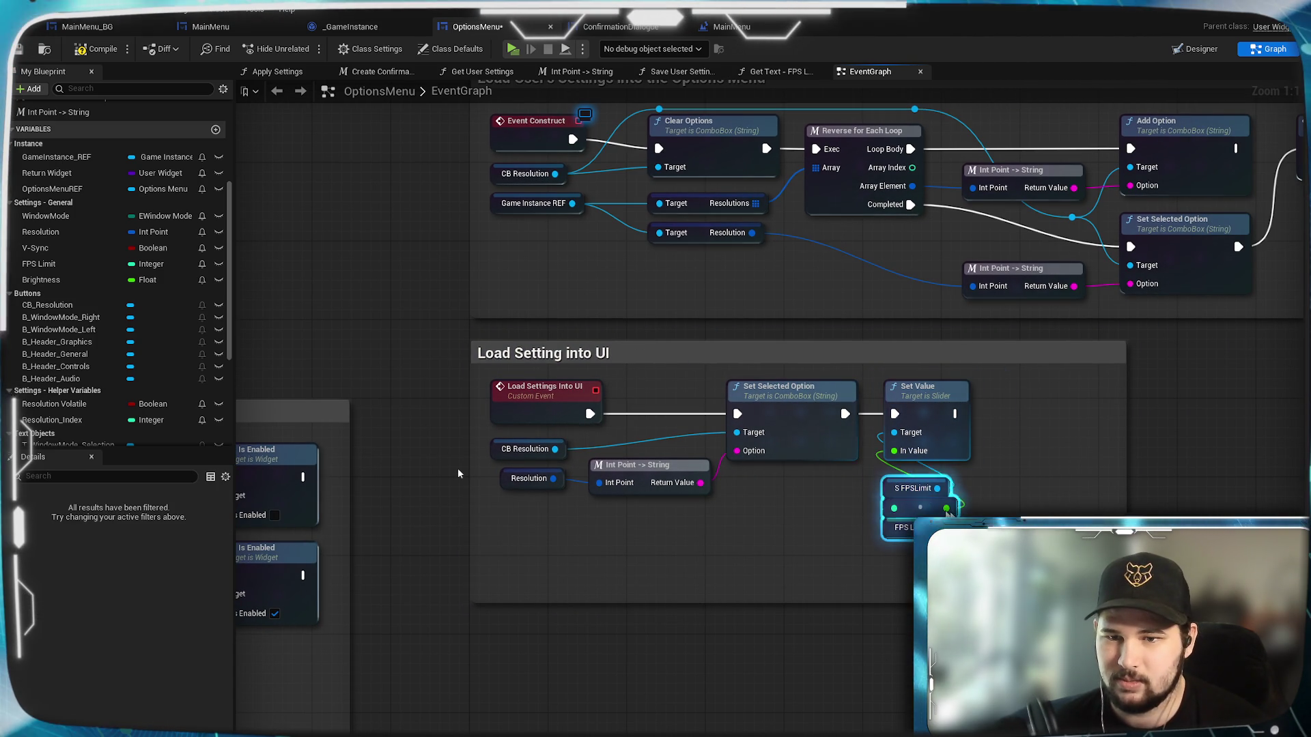
left_click_drag(947, 485, 948, 475)
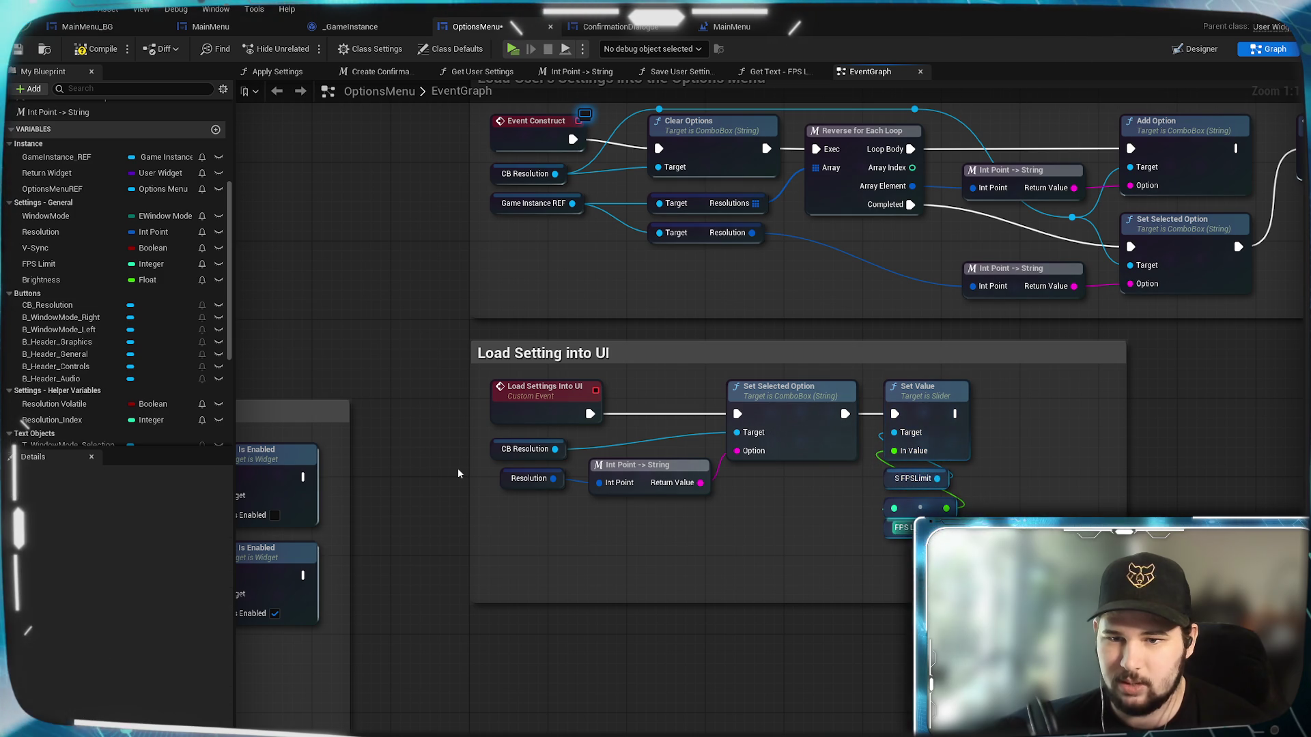
left_click_drag(900, 527, 899, 536)
left_click(989, 506)
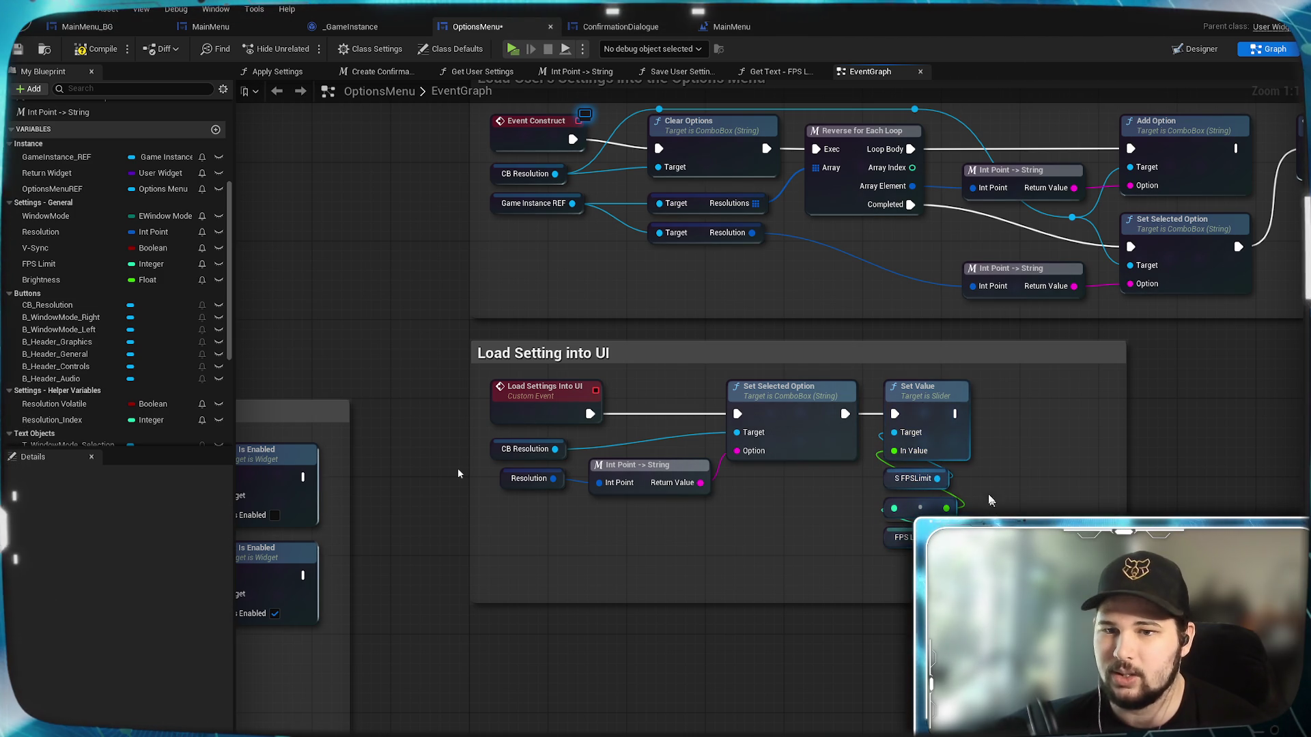
mouse_move(1008, 472)
left_mouse_down()
mouse_move(968, 509)
mouse_move(975, 495)
left_mouse_up()
left_click_drag(881, 503, 881, 405)
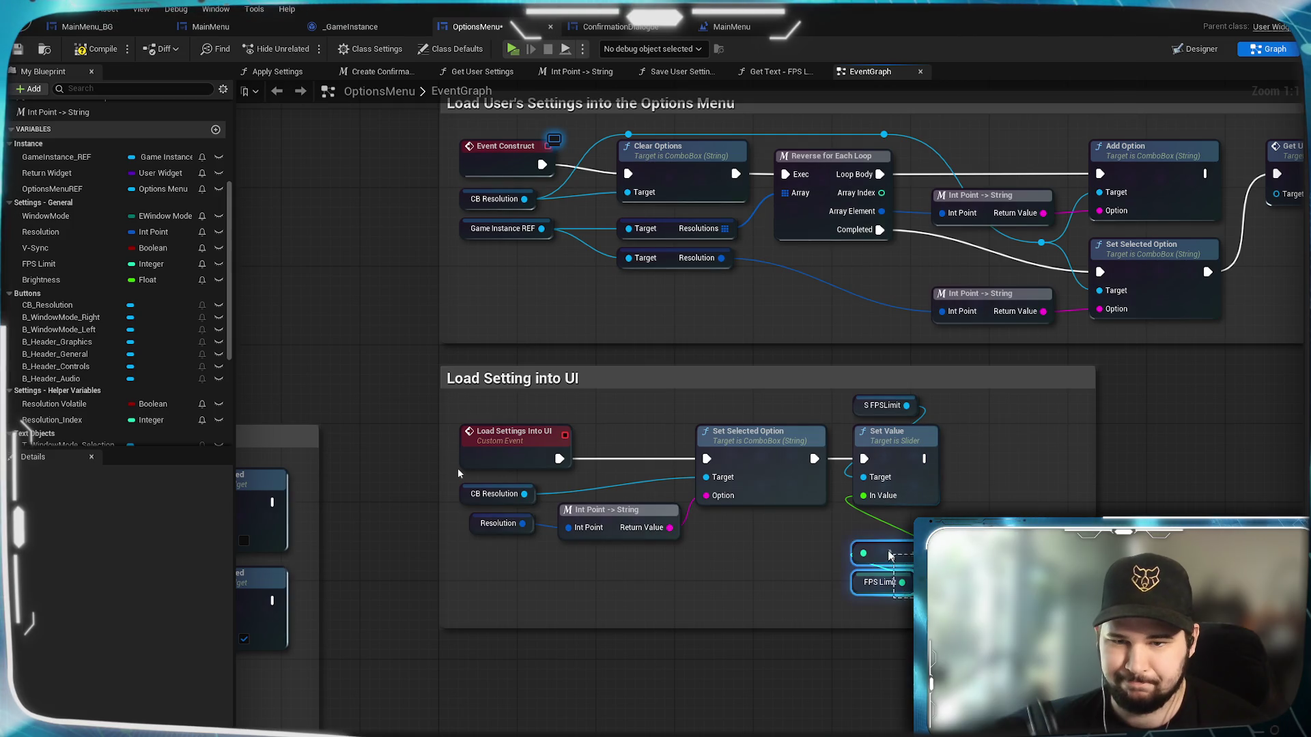
left_click_drag(906, 541, 906, 532)
left_click(896, 580)
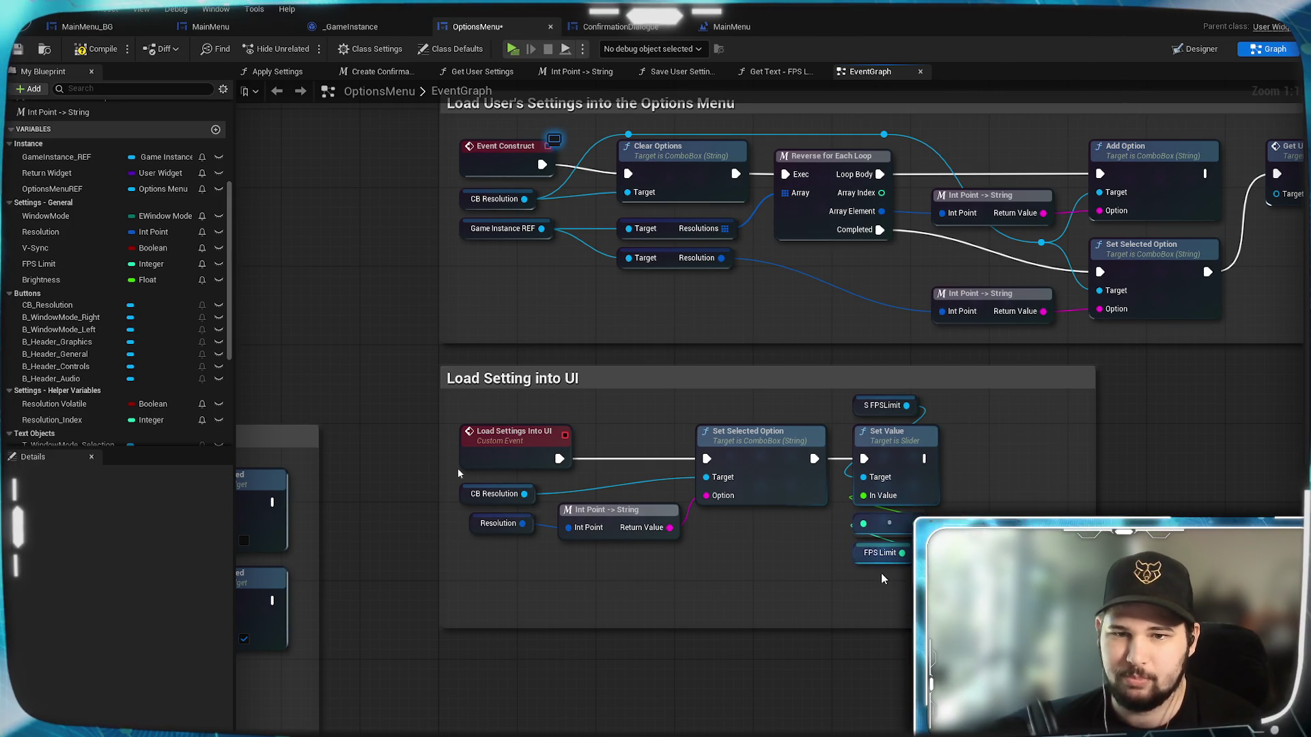
Nudge the whole Load Setting into UI block down and shorten its comment box.
mouse_move(889, 617)
left_mouse_down()
mouse_move(536, 413)
mouse_move(456, 423)
left_mouse_up()
left_click_drag(528, 465, 528, 475)
left_click(772, 654)
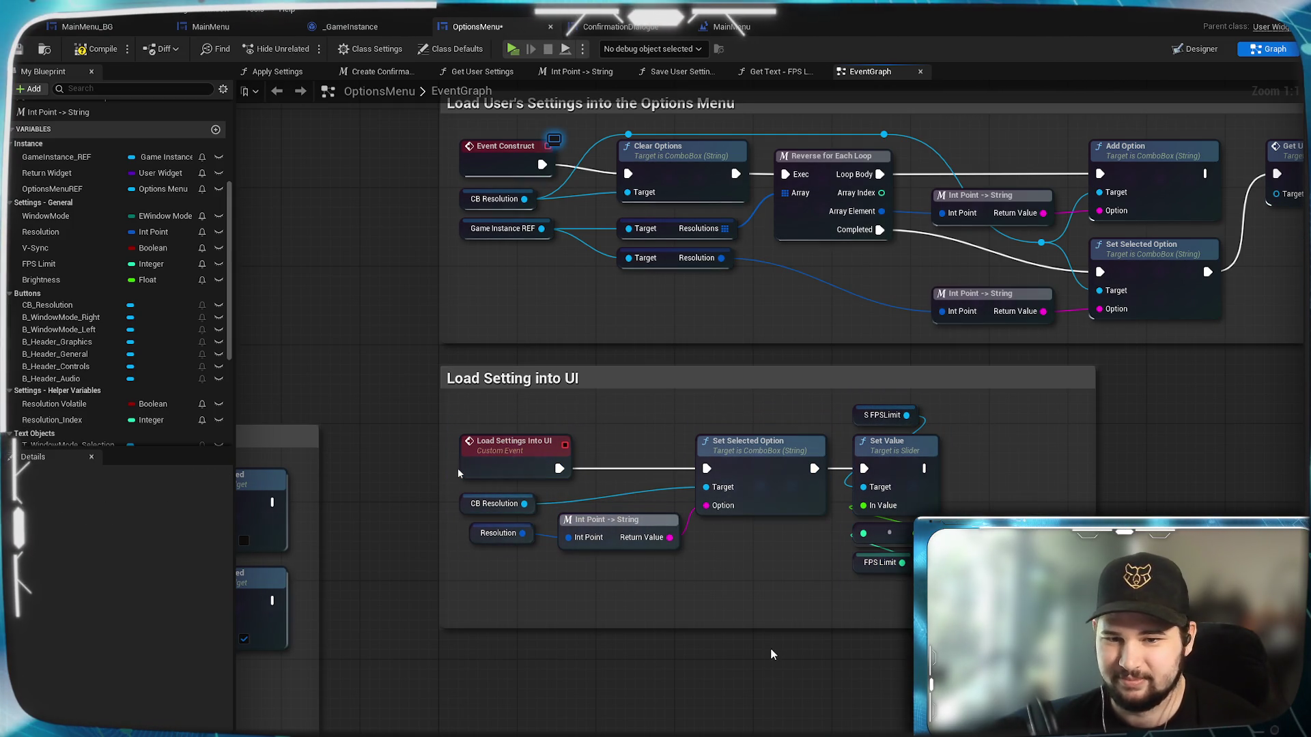
mouse_move(766, 626)
left_mouse_down()
mouse_move(771, 588)
mouse_move(766, 599)
left_mouse_up()
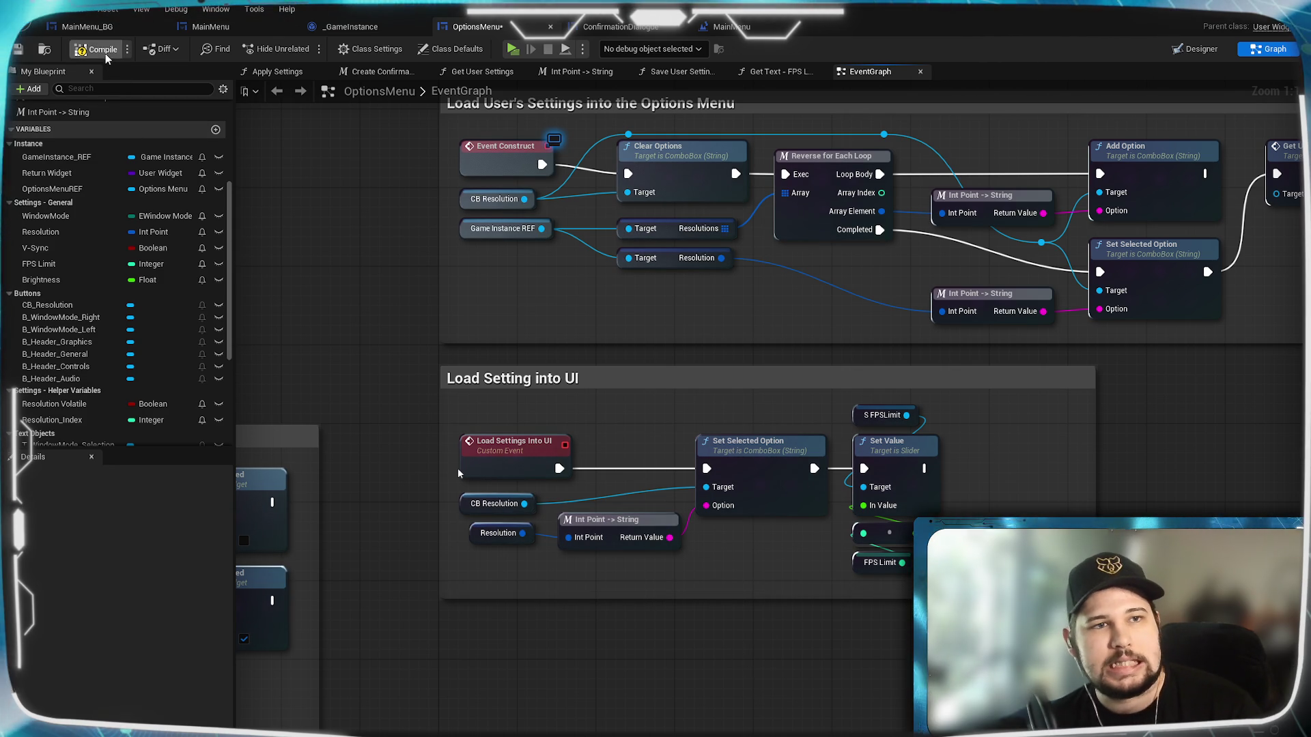
Save, launch the game, and apply and confirm the current settings.
left_click(19, 51)
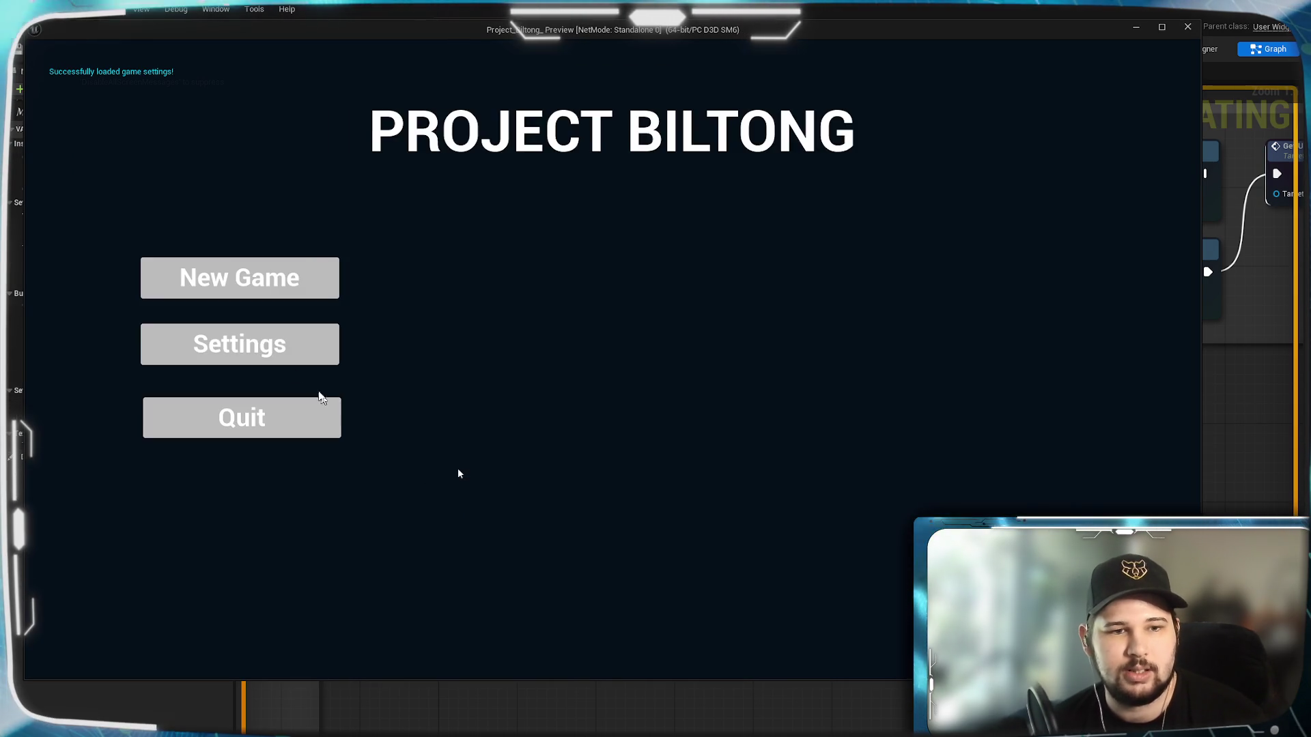
left_click(264, 351)
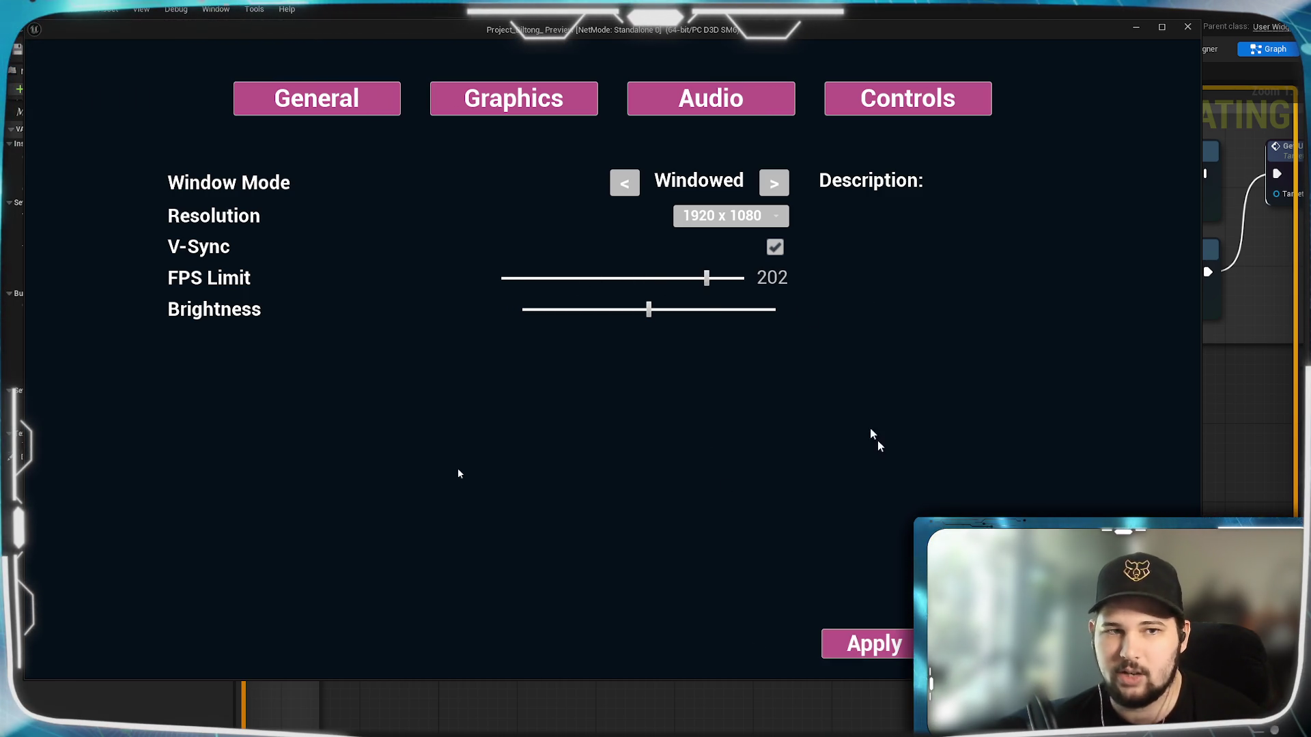
left_click(867, 644)
left_click(550, 408)
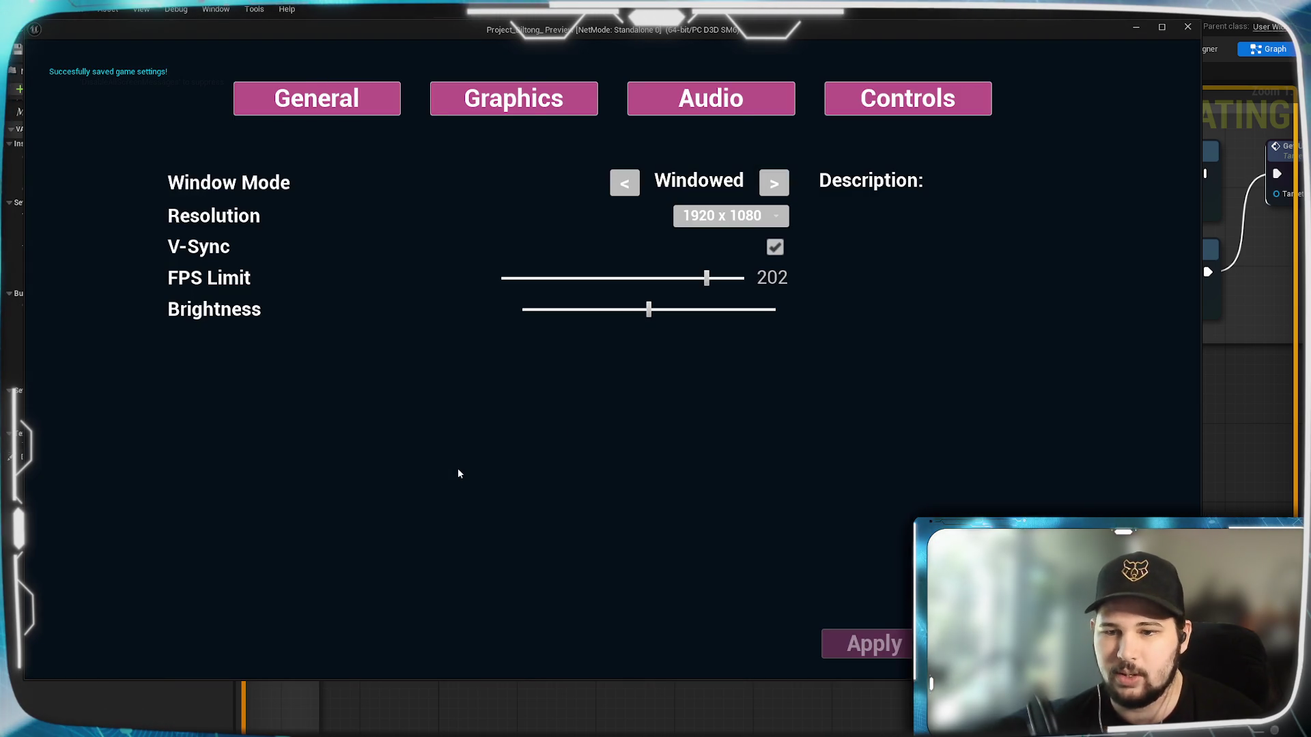
key("Escape")
Reopen Settings to check FPS Limit at 202, drag it to 81, discard, and close the game.
left_click(217, 357)
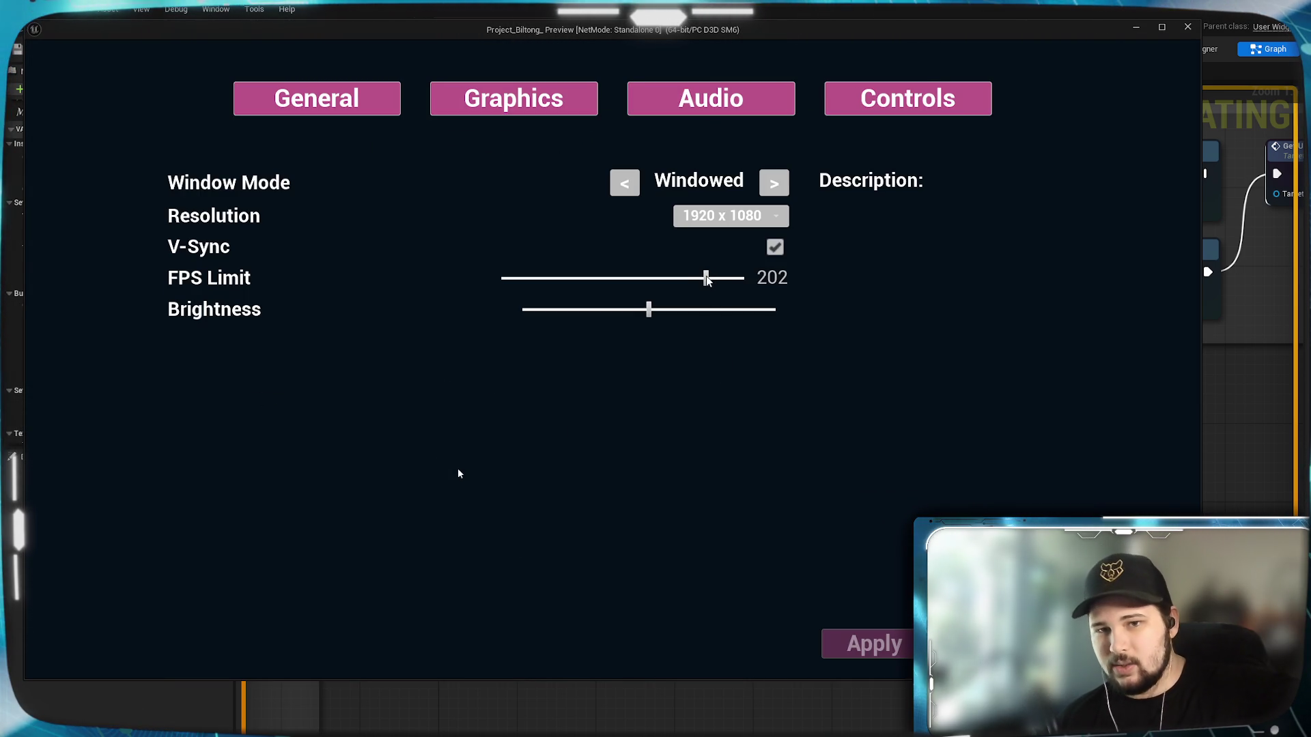
left_click_drag(705, 278, 551, 282)
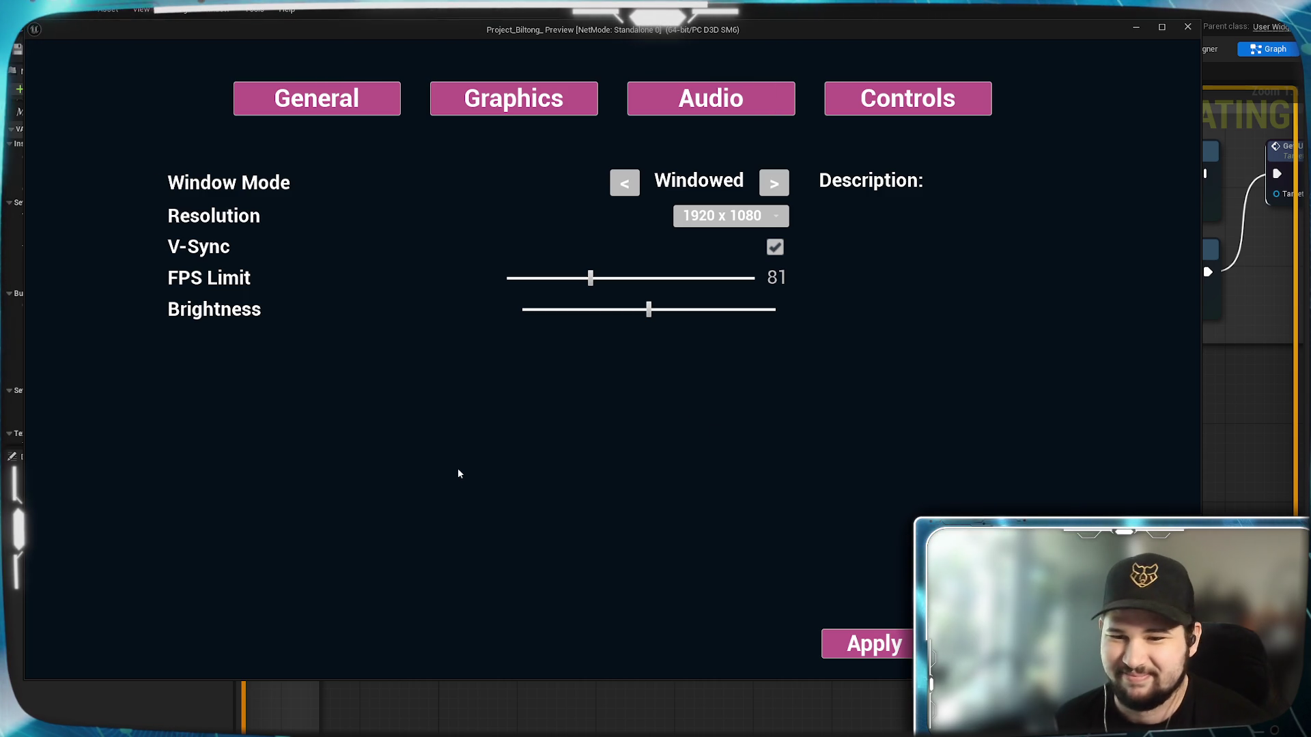
key("Escape")
left_click(545, 404)
left_click(273, 424)
scroll(579, 672, "down", 3)
mouse_move(458, 474)
left_mouse_down()
mouse_move(854, 556)
mouse_move(600, 647)
mouse_move(714, 683)
mouse_move(618, 698)
left_mouse_up()
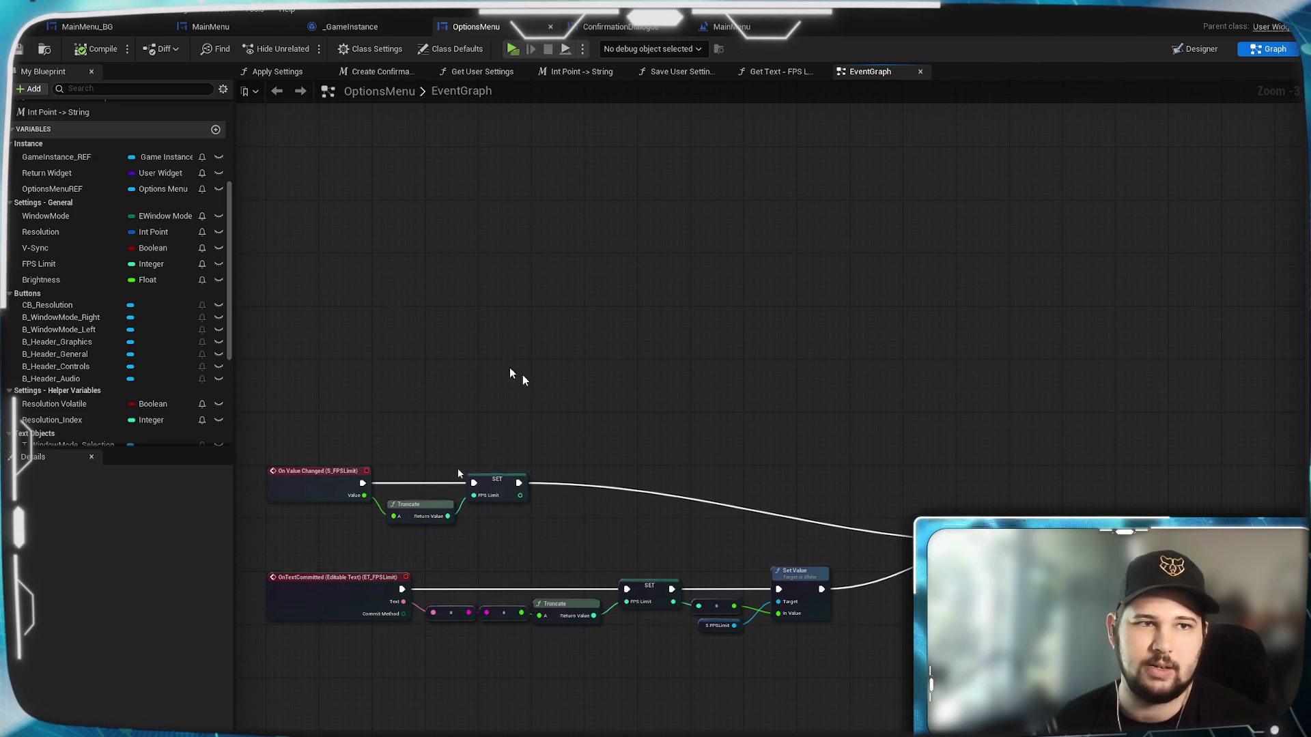
mouse_move(406, 305)
left_mouse_down()
mouse_move(276, 305)
mouse_move(135, 261)
left_mouse_up()
scroll(1015, 461, "up", 2)
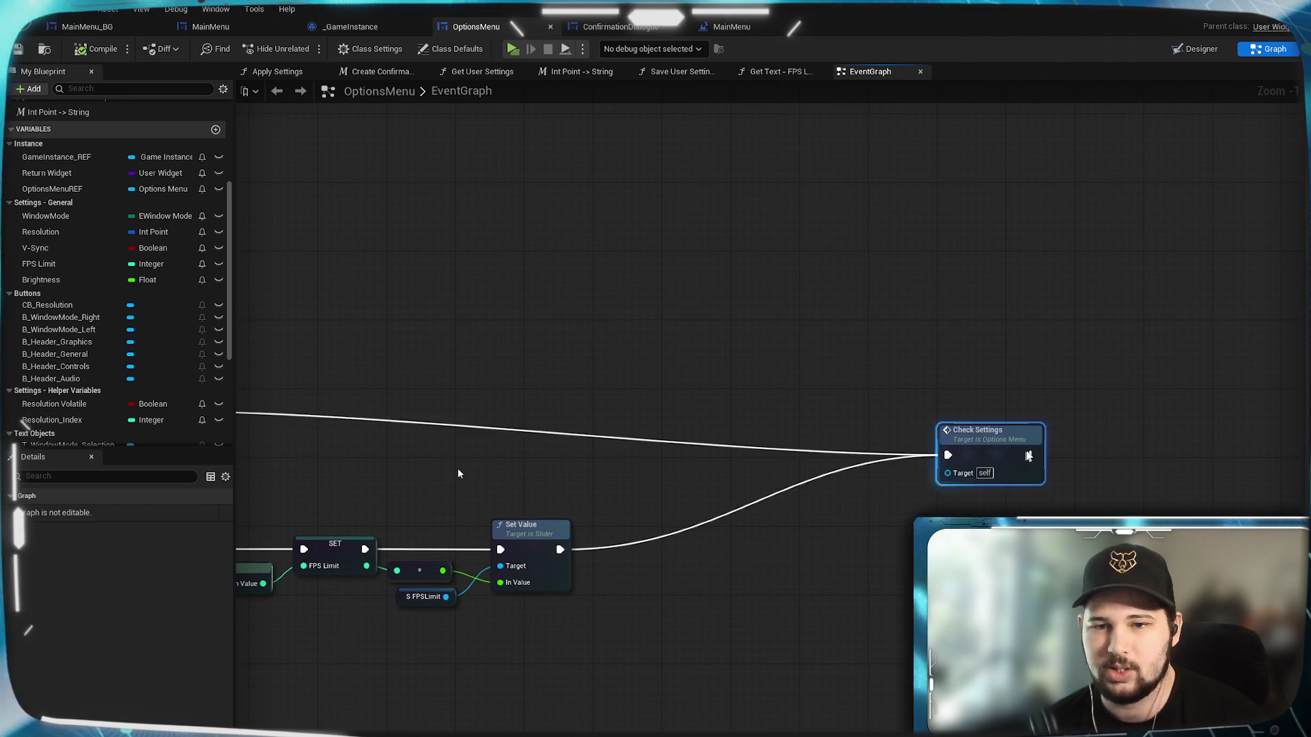
mouse_move(1016, 461)
left_mouse_down()
mouse_move(916, 410)
mouse_move(755, 419)
mouse_move(911, 384)
mouse_move(755, 474)
left_mouse_up()
right_click(785, 545)
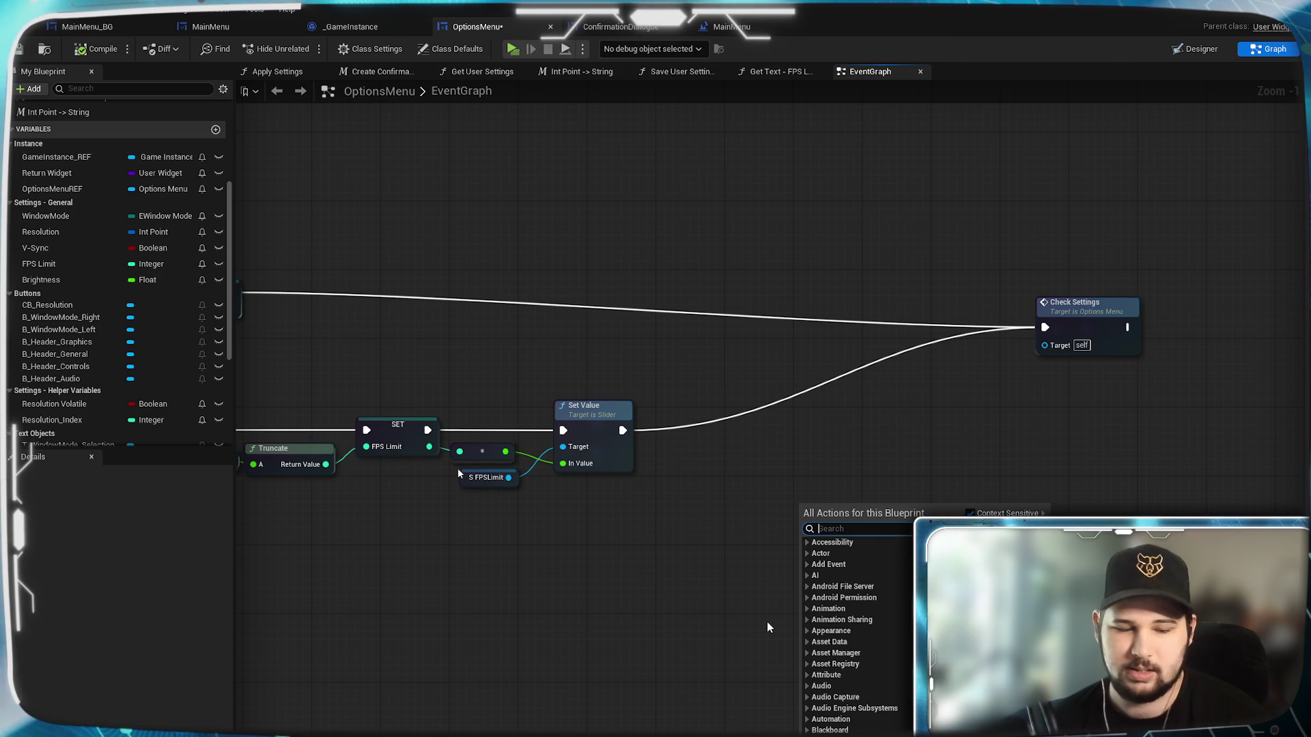
type("fps")
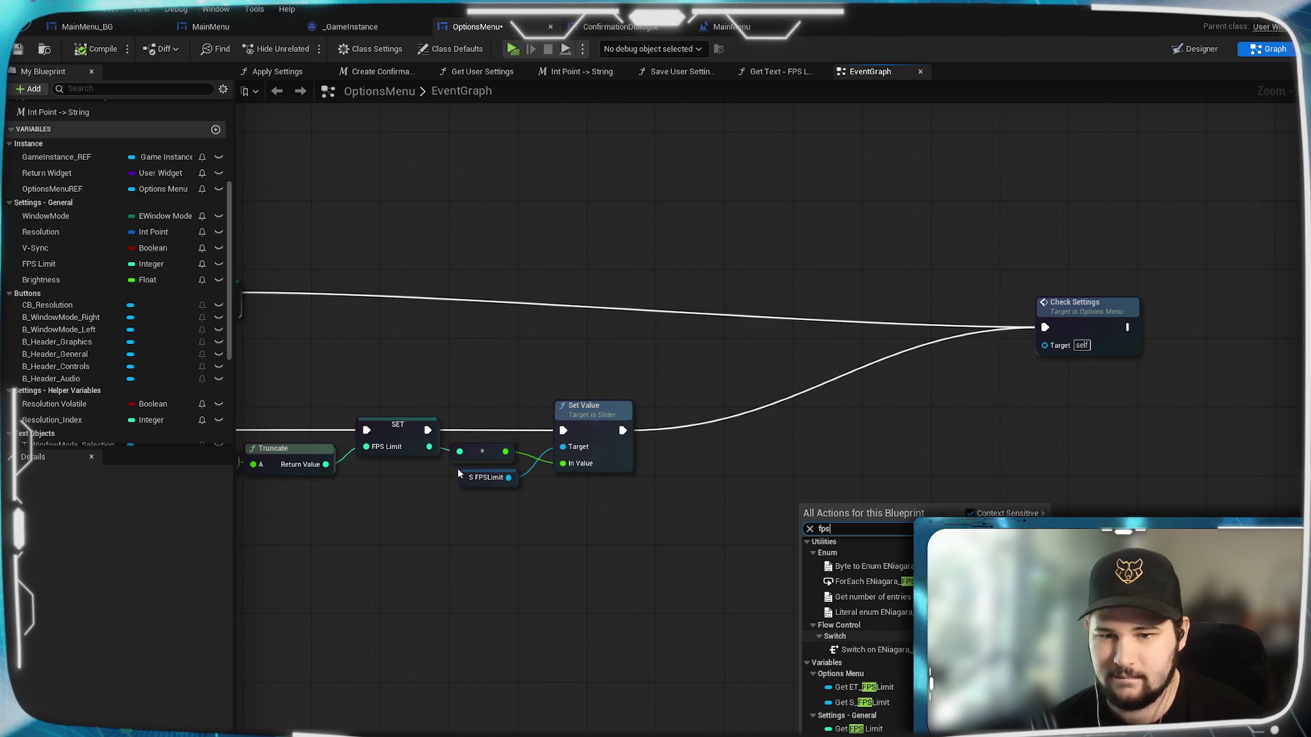
key("Escape")
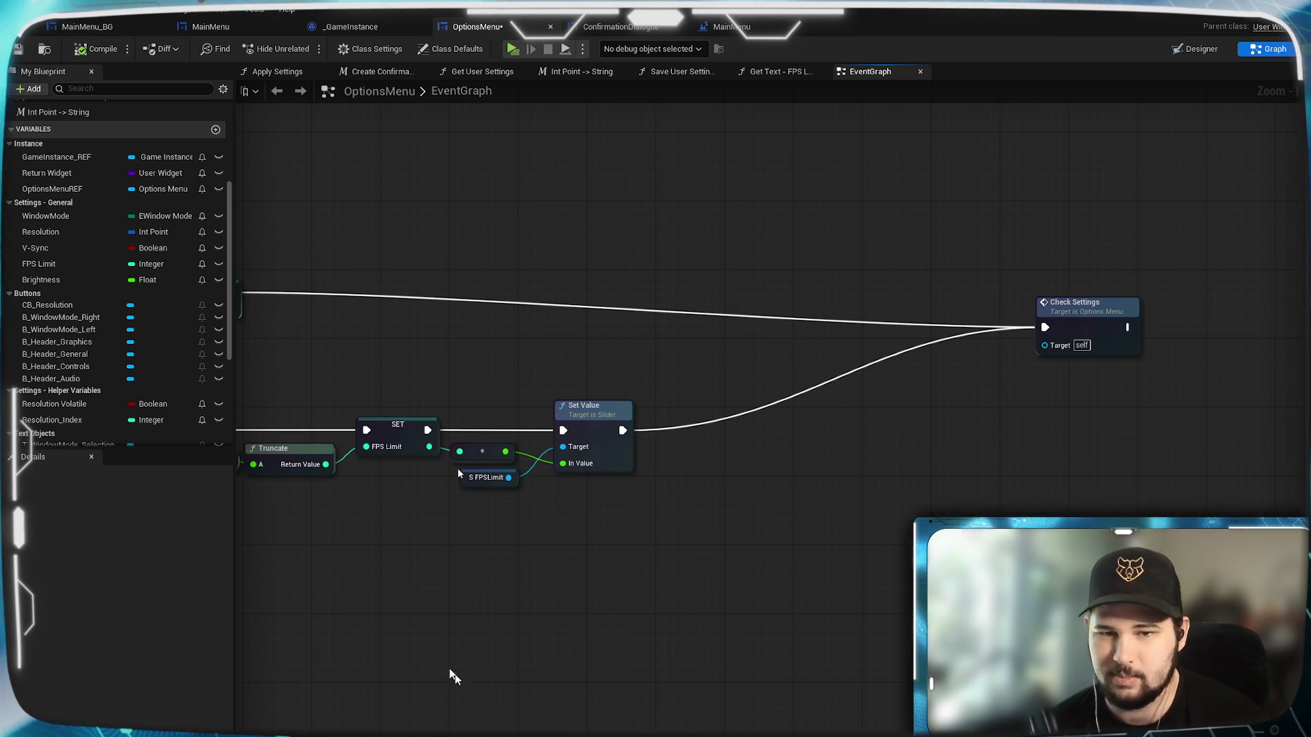
scroll(644, 555, "down", 5)
scroll(684, 529, "up", 6)
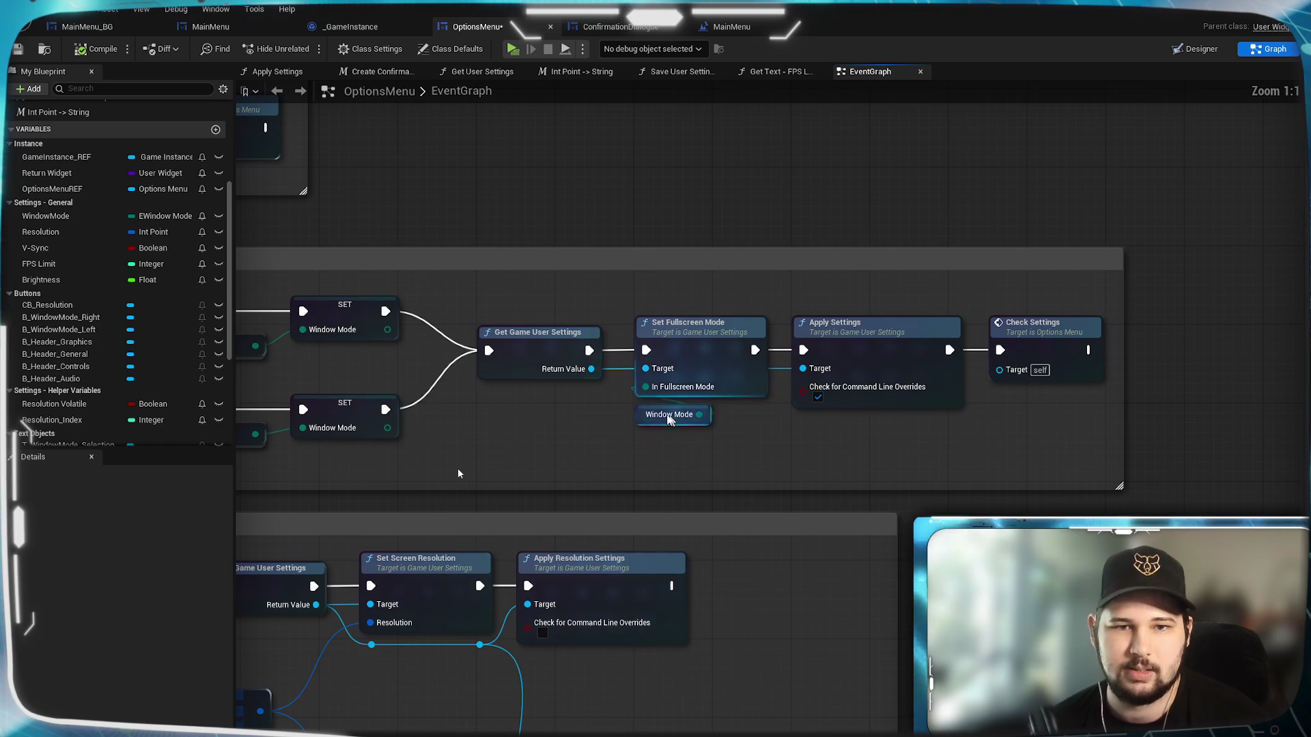
left_click(539, 362)
mouse_move(459, 473)
left_mouse_down()
mouse_move(770, 563)
mouse_move(737, 542)
left_mouse_up()
key("ctrl+v")
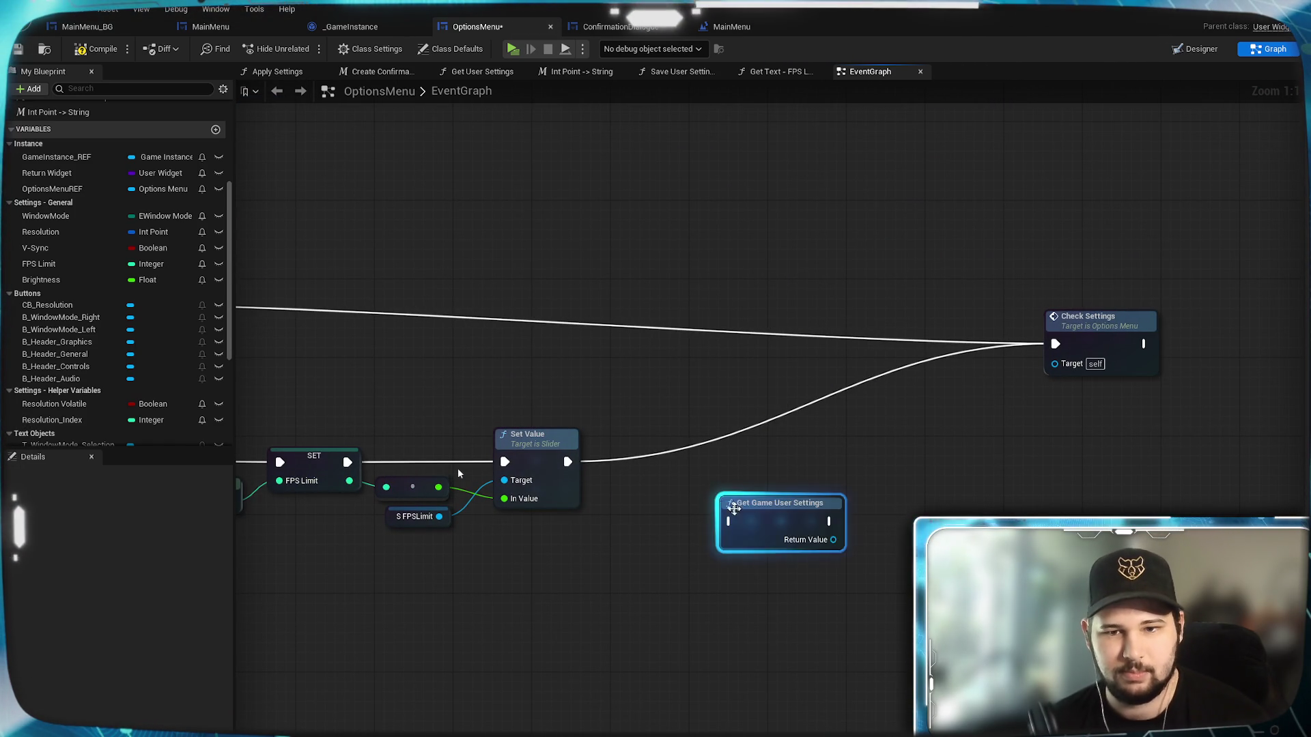
left_click_drag(794, 539, 894, 547)
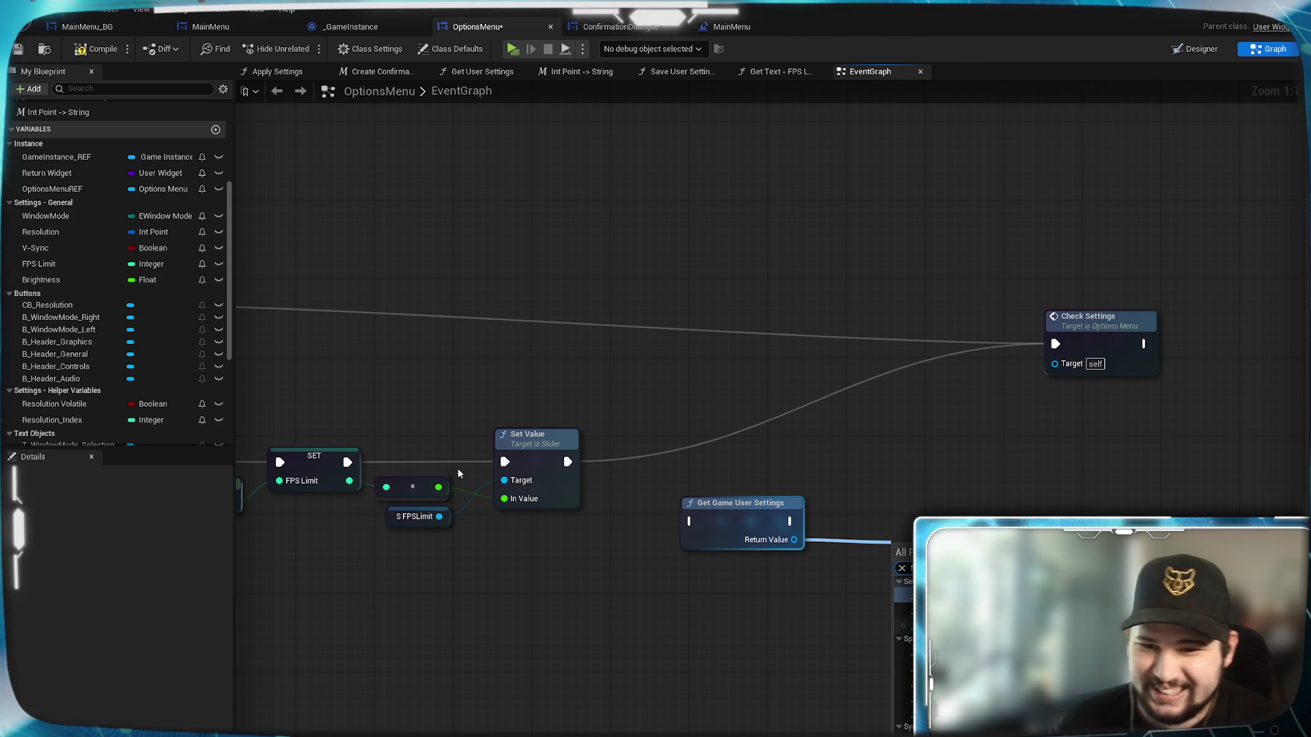
left_click(901, 614)
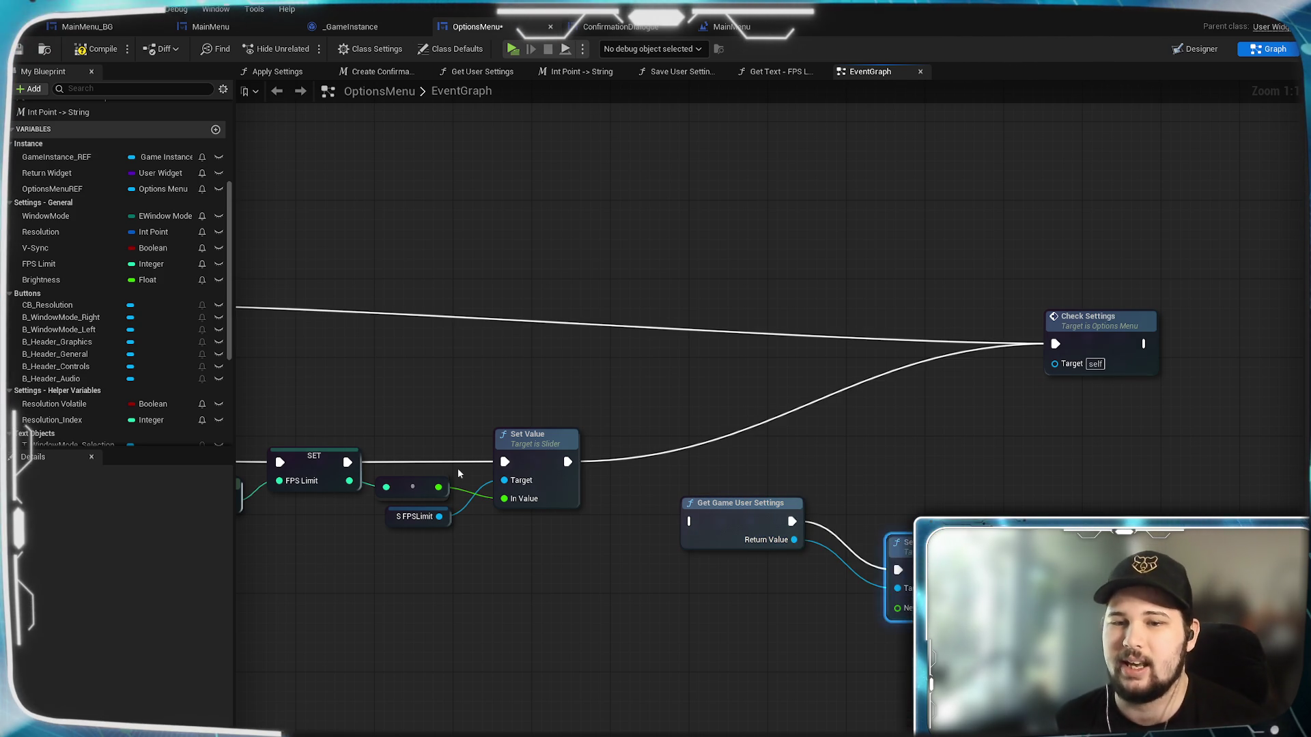
mouse_move(896, 630)
left_mouse_down()
mouse_move(850, 633)
mouse_move(623, 581)
mouse_move(702, 633)
left_mouse_up()
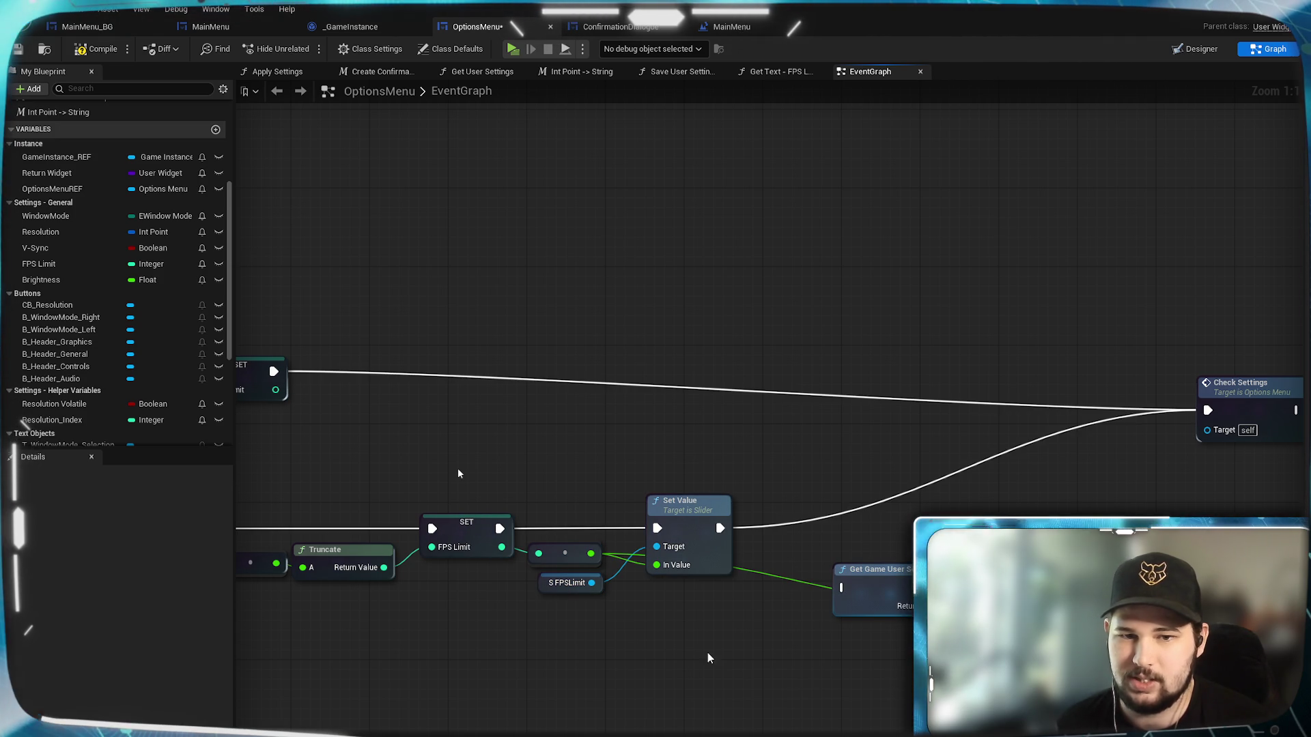
left_click_drag(621, 697, 1010, 618)
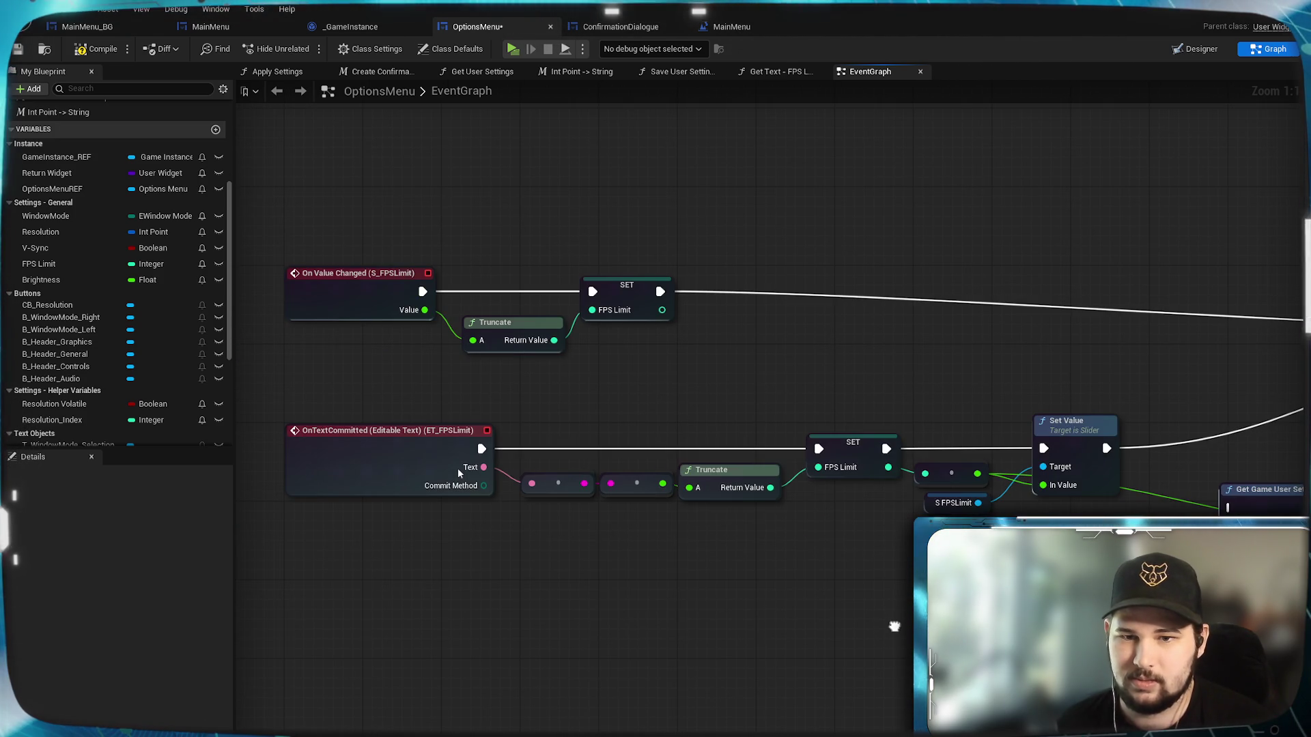
mouse_move(459, 473)
left_mouse_down()
mouse_move(926, 603)
mouse_move(693, 646)
mouse_move(839, 714)
mouse_move(876, 686)
mouse_move(800, 733)
mouse_move(854, 704)
mouse_move(634, 672)
left_mouse_up()
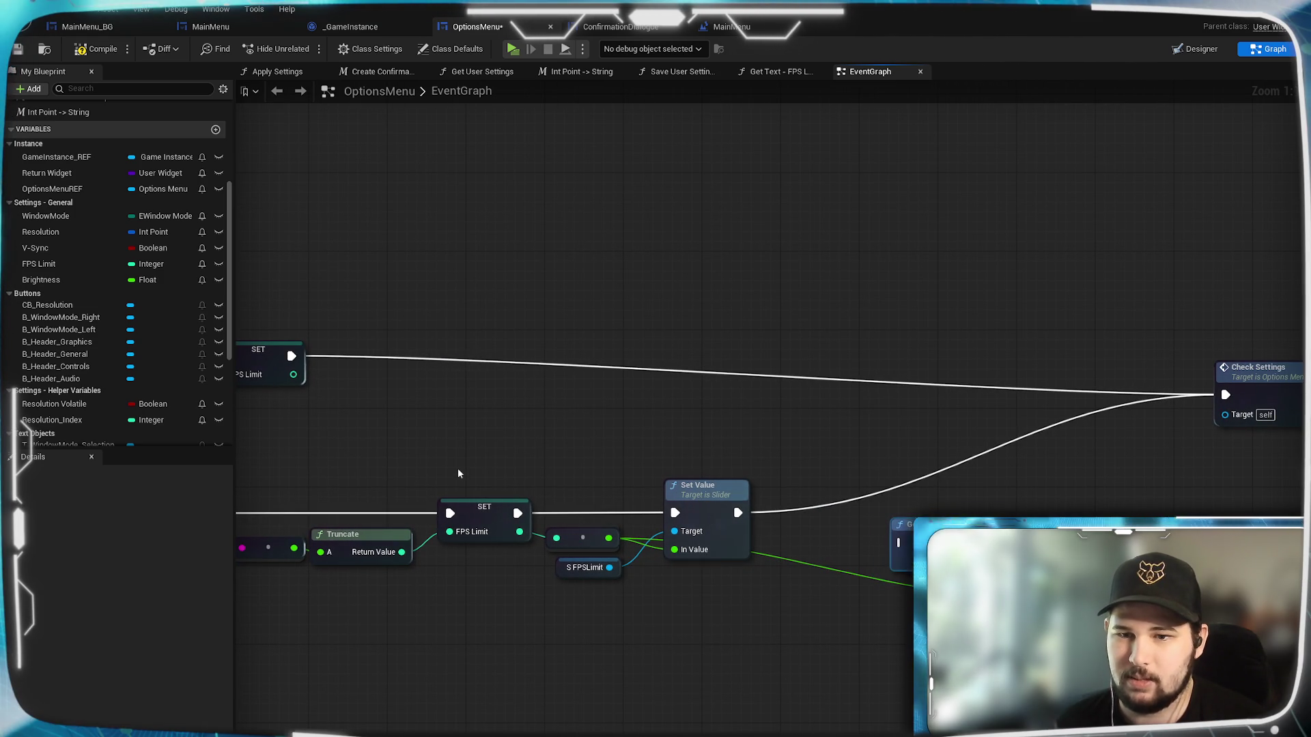
left_click_drag(738, 513, 901, 543)
left_click_drag(793, 478, 980, 430)
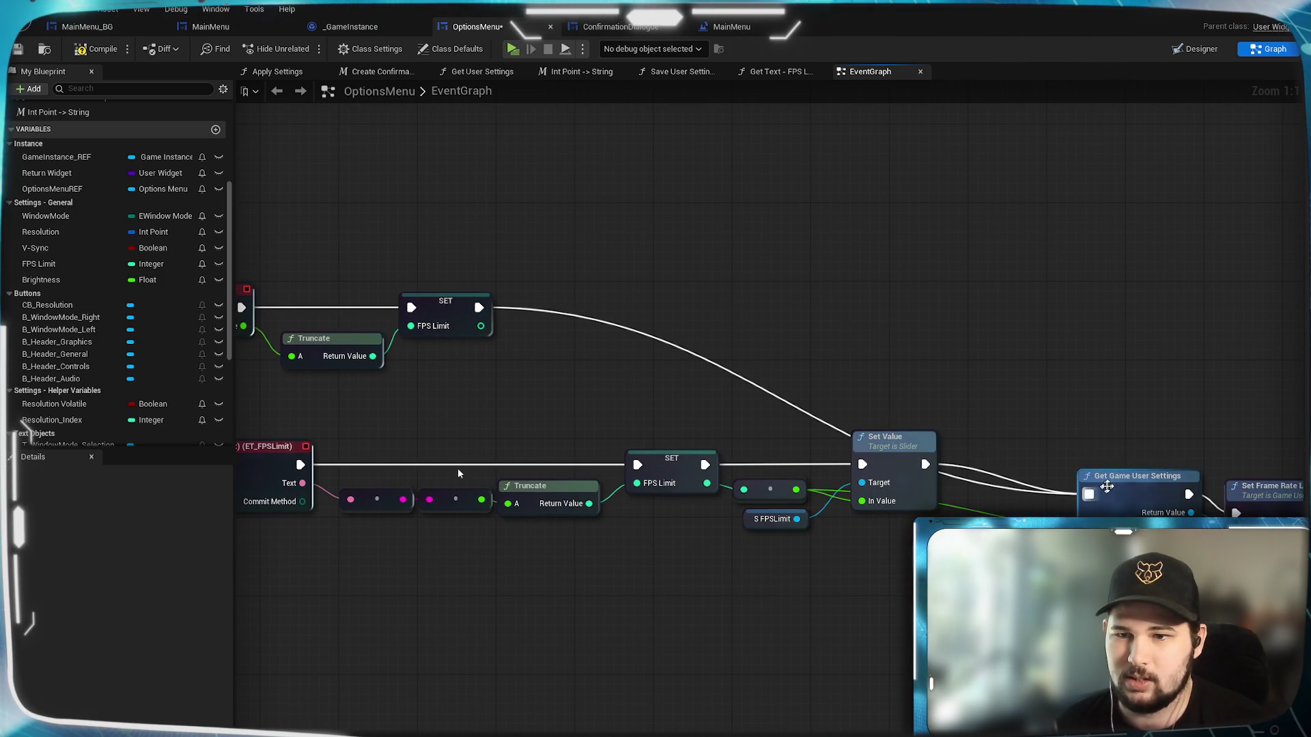
left_click_drag(669, 375, 458, 474)
mouse_move(922, 591)
left_mouse_down()
mouse_move(841, 477)
mouse_move(843, 510)
mouse_move(825, 523)
left_mouse_up()
left_click(458, 474)
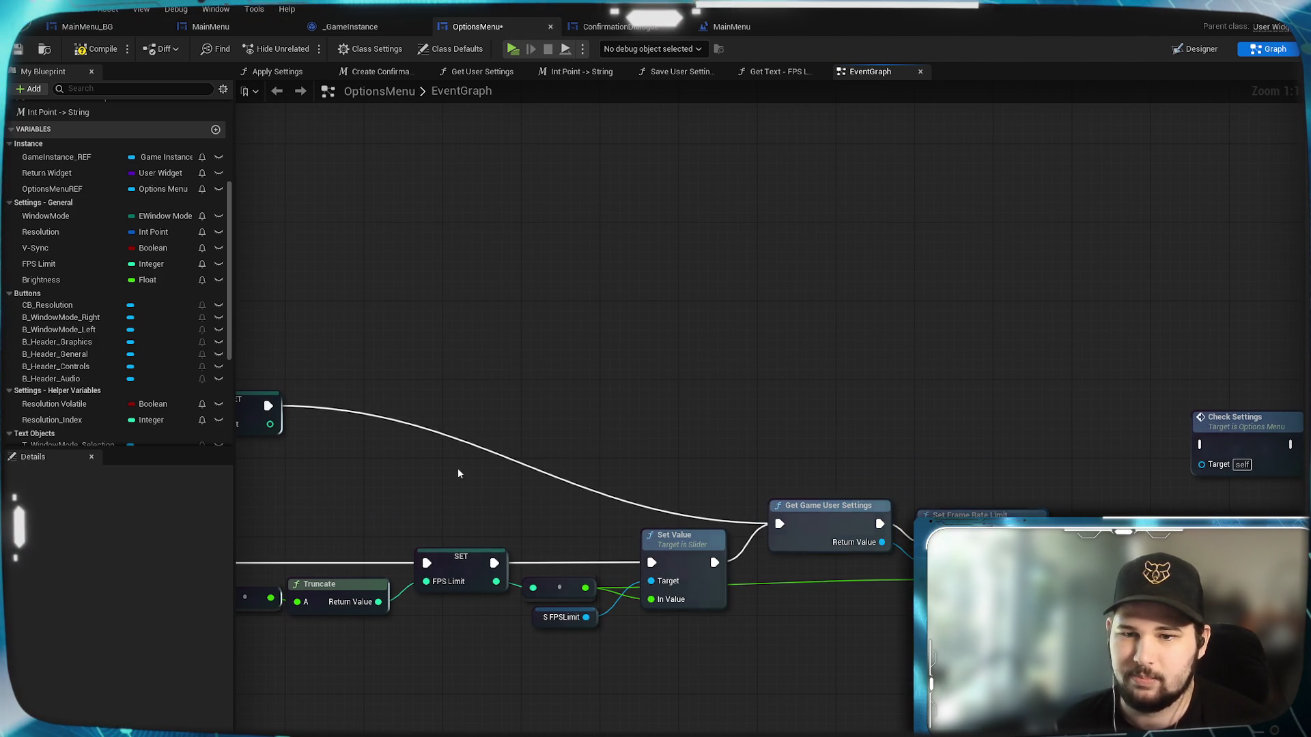
left_click_drag(970, 515, 969, 496)
mouse_move(1045, 524)
left_mouse_down()
mouse_move(1194, 437)
mouse_move(1226, 452)
mouse_move(1120, 532)
mouse_move(1096, 531)
left_mouse_up()
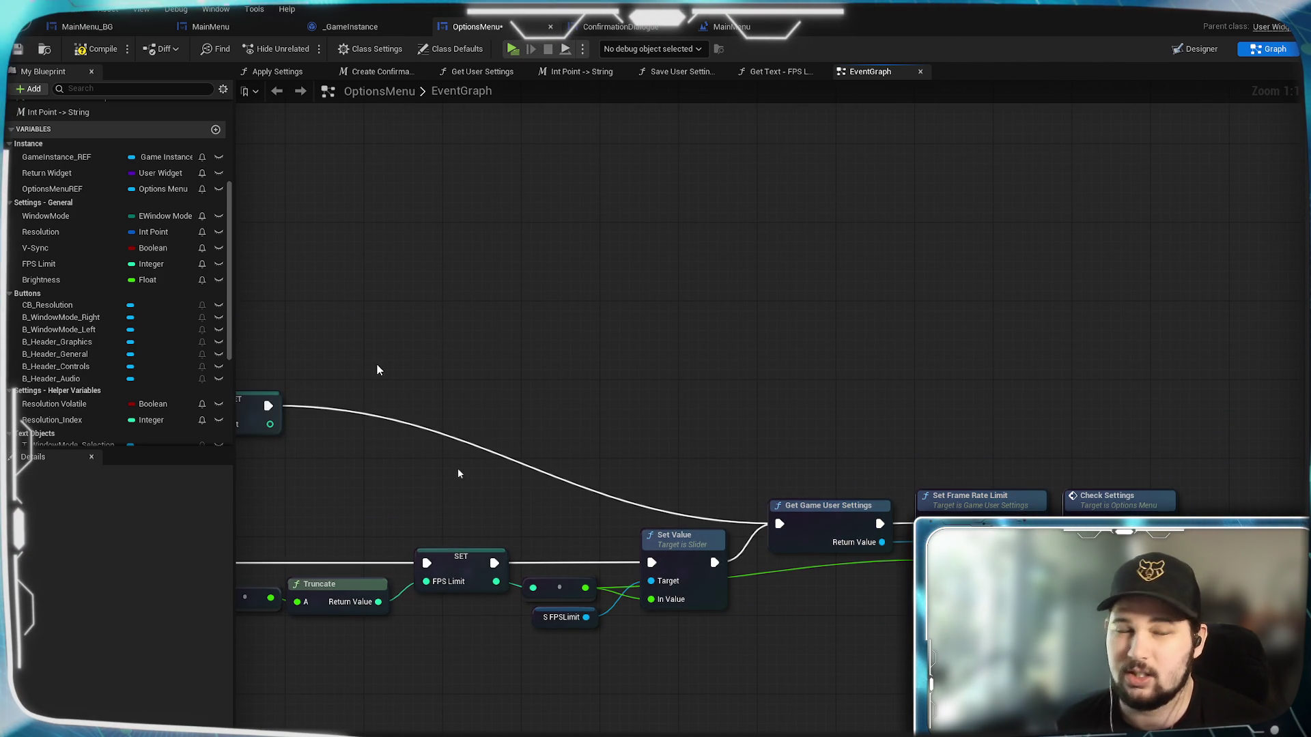
left_click(17, 51)
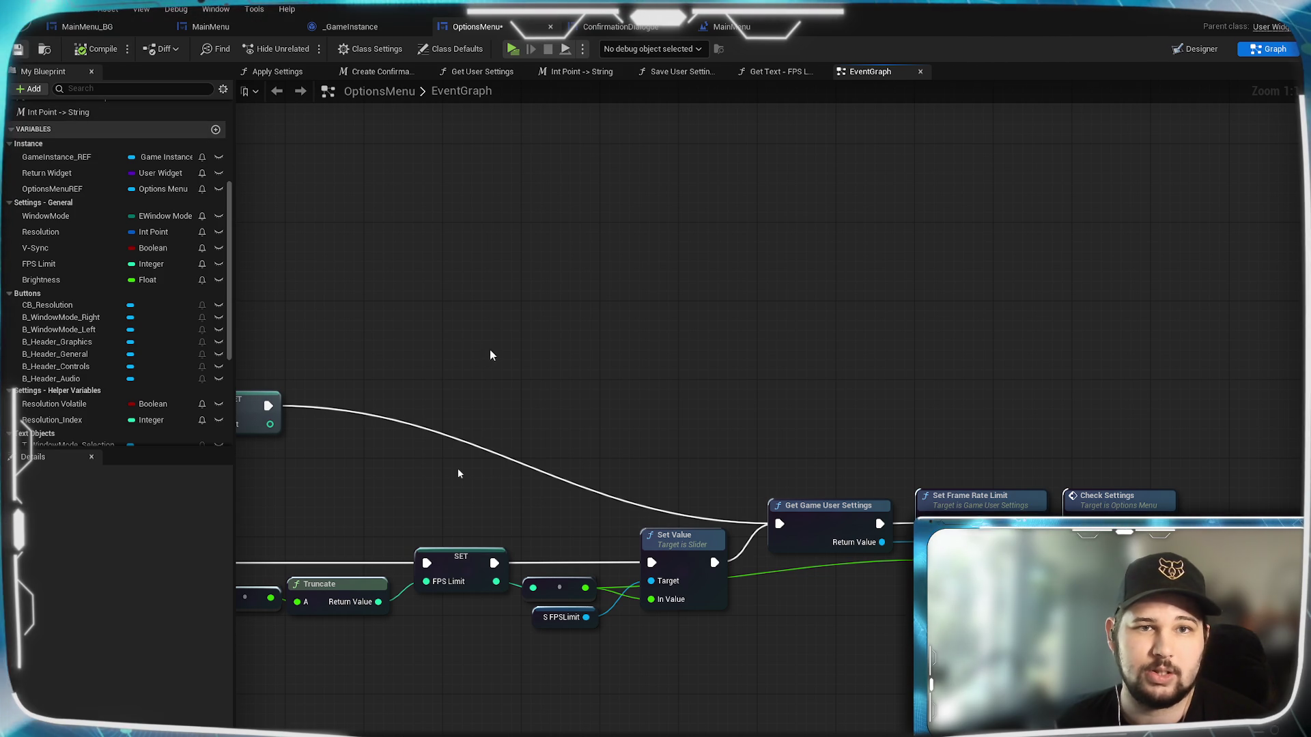
scroll(449, 387, "down", 2)
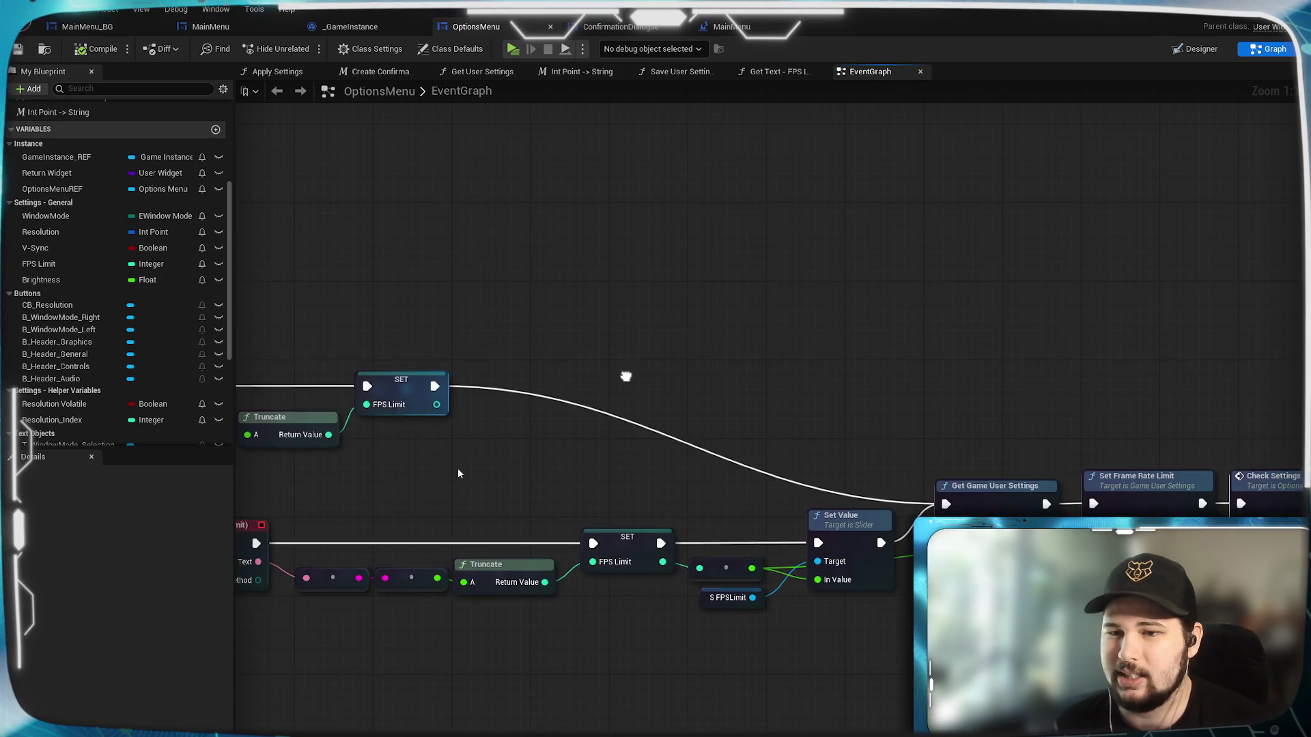
left_click_drag(1131, 460, 933, 448)
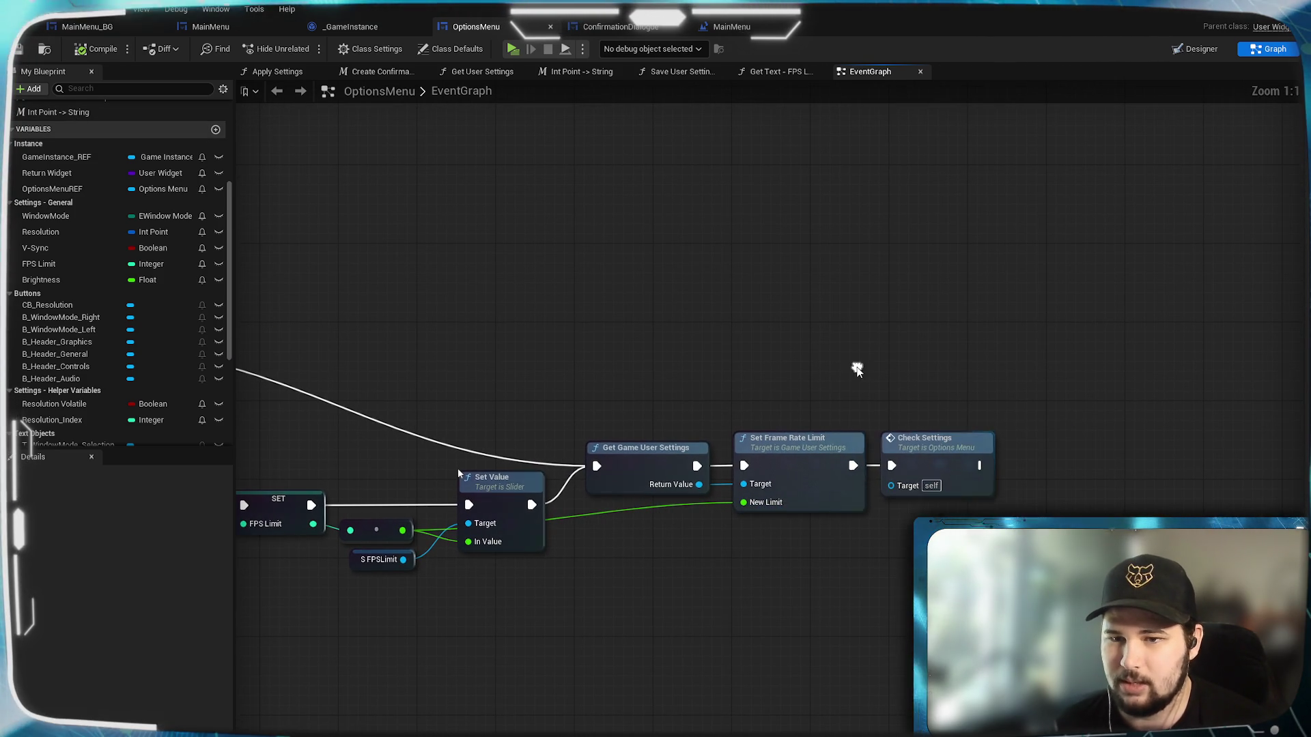
left_click(932, 453)
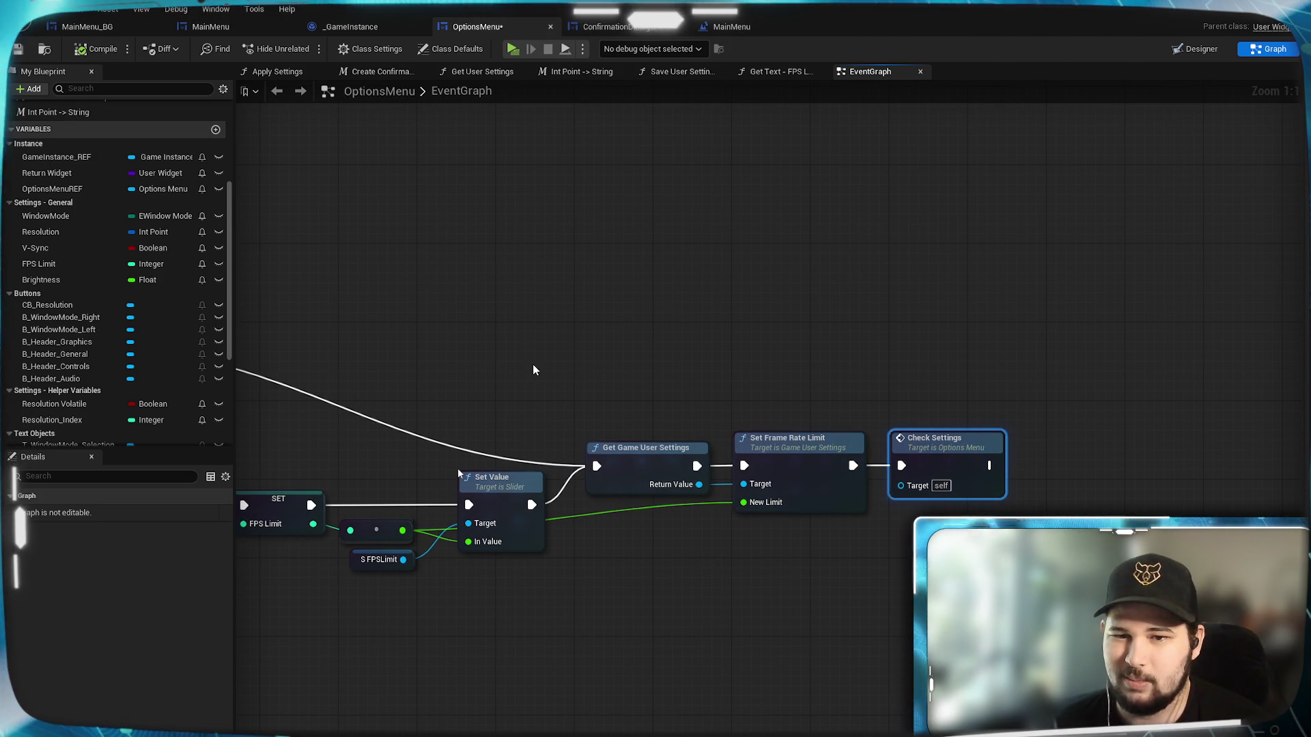
mouse_move(527, 365)
left_mouse_down()
mouse_move(935, 372)
mouse_move(748, 361)
left_mouse_up()
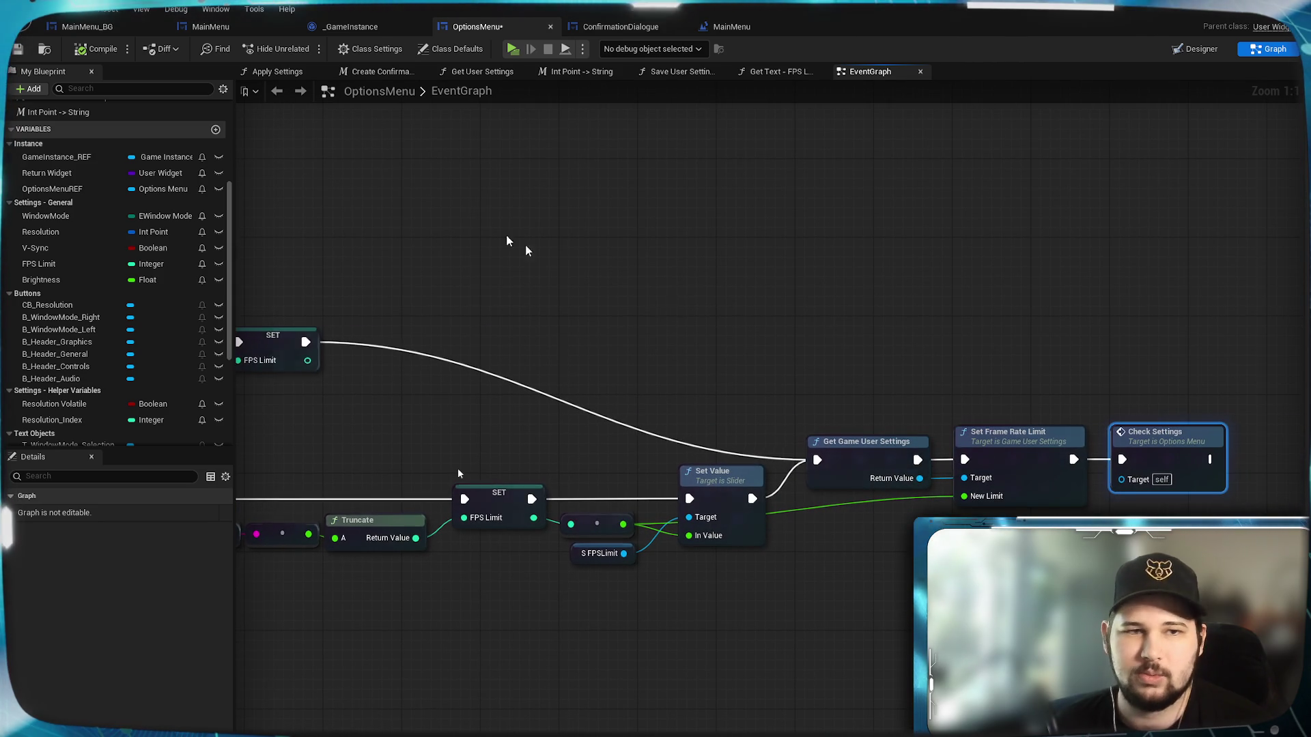
key("ctrl+s")
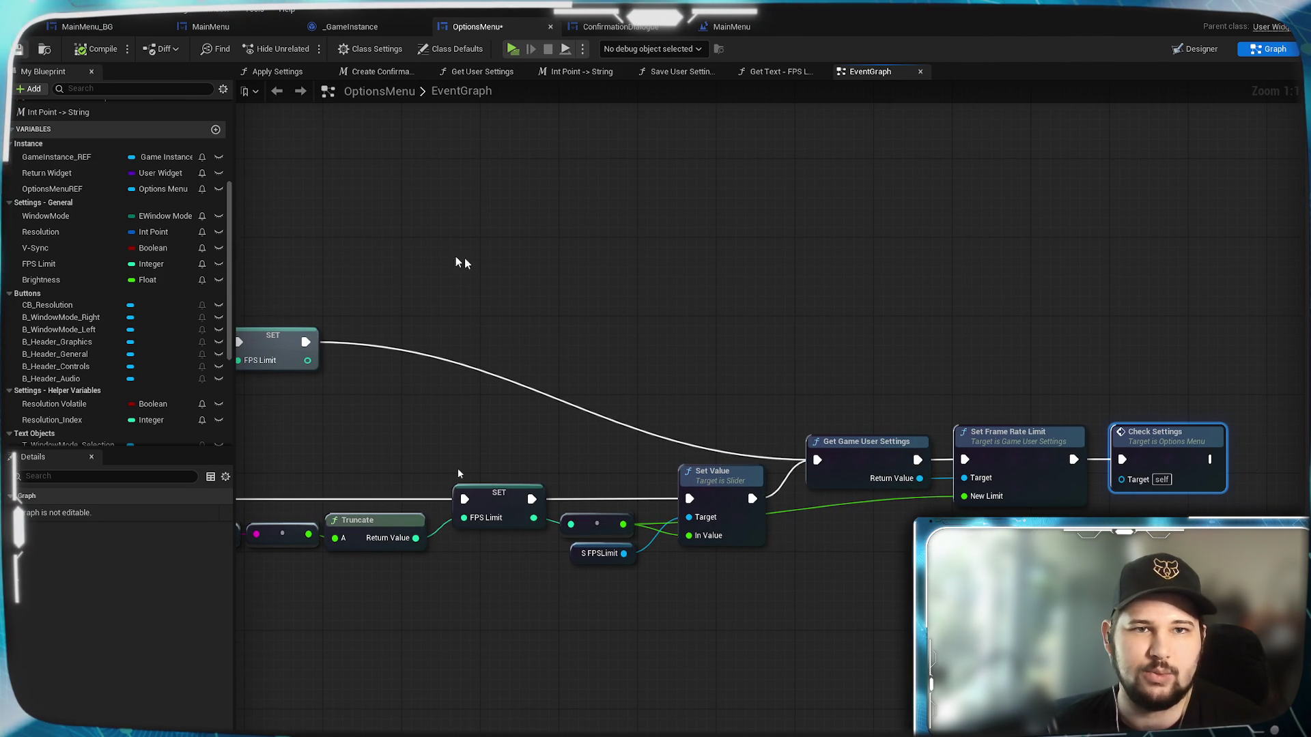
scroll(476, 271, "down", 3)
left_click_drag(475, 272, 902, 287)
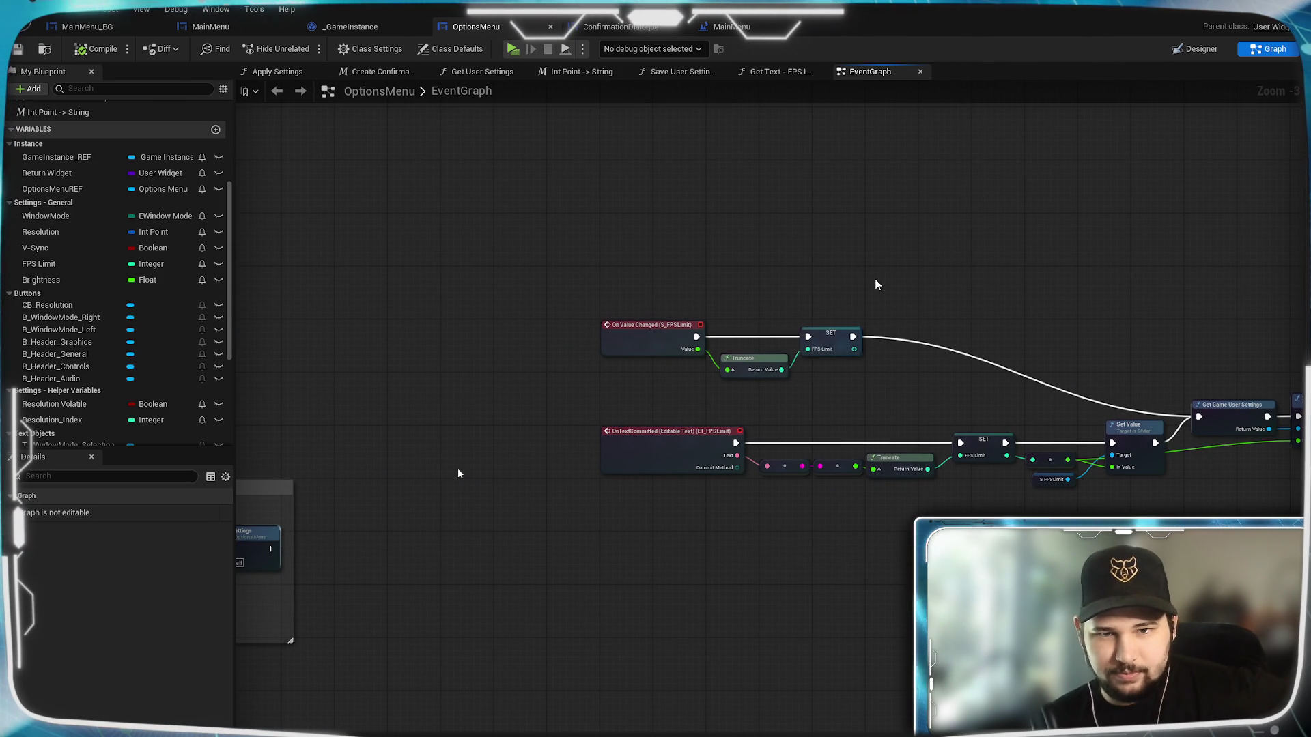
left_click_drag(1041, 359, 823, 338)
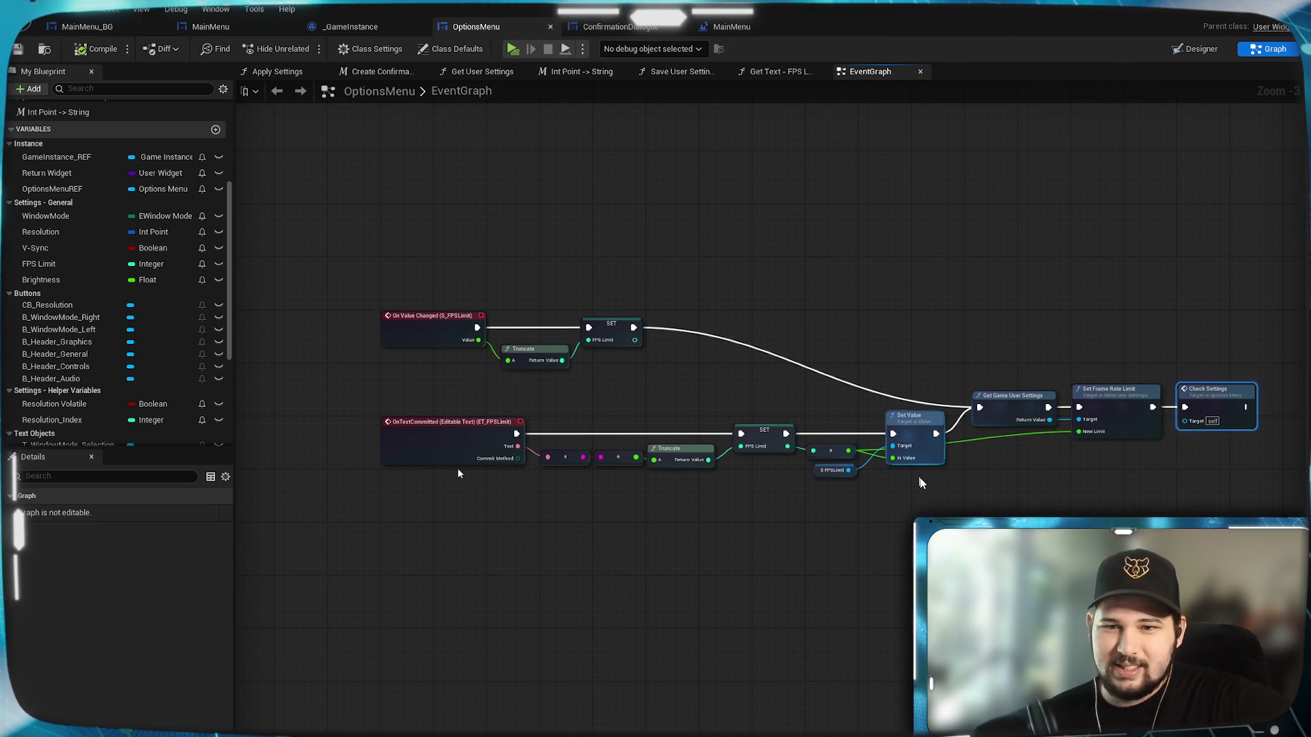
left_click_drag(900, 358, 761, 389)
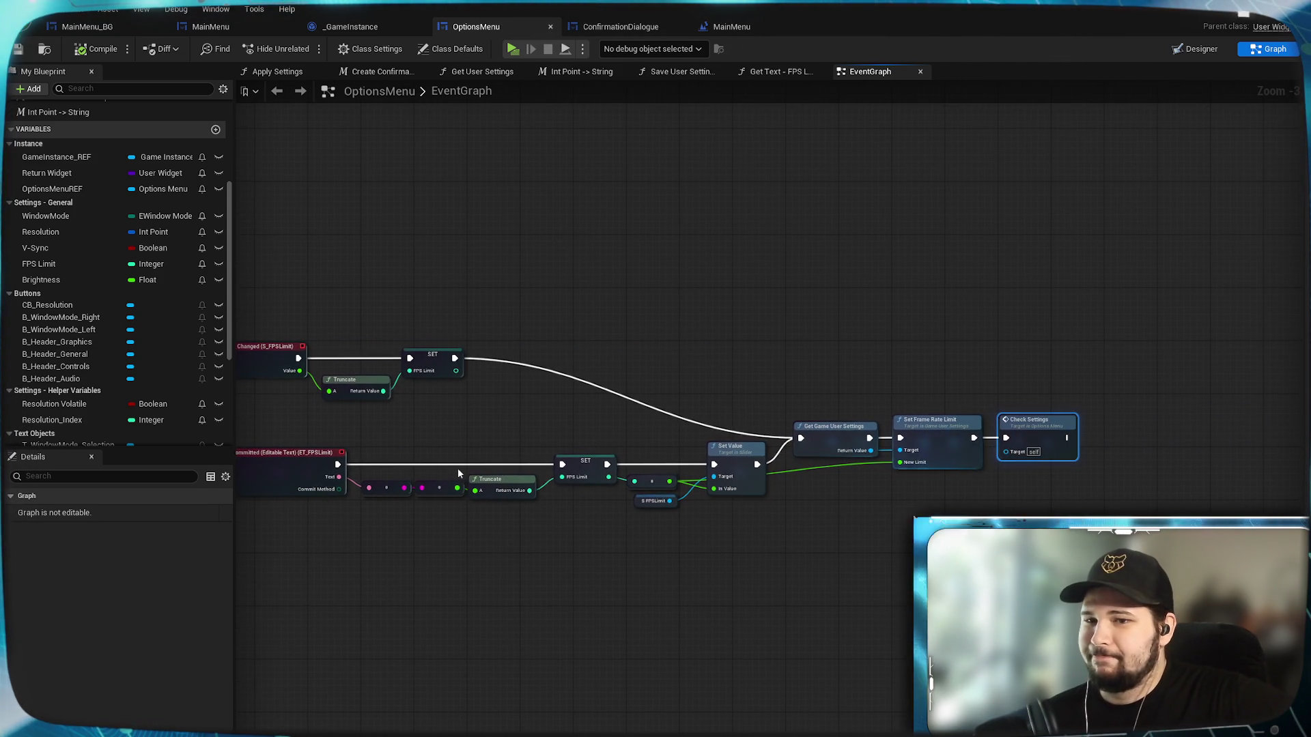
left_click_drag(580, 328, 980, 342)
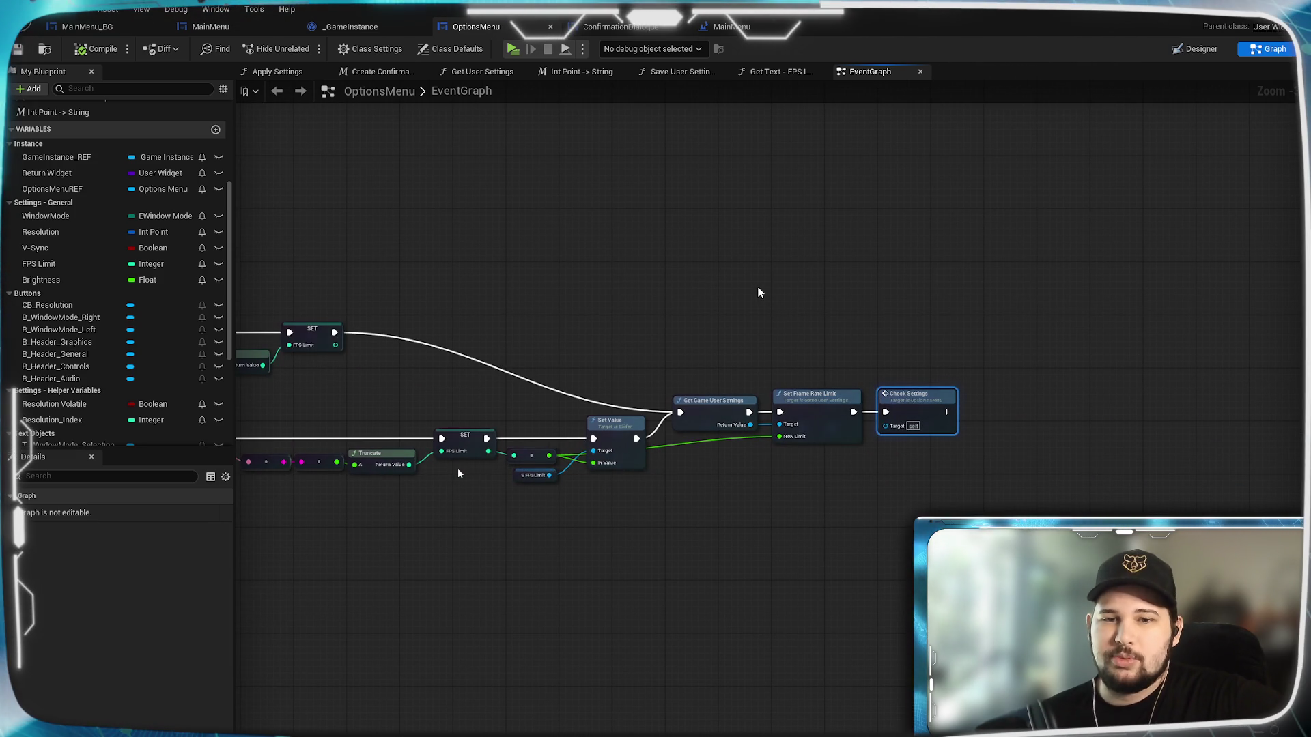
left_click_drag(521, 287, 908, 281)
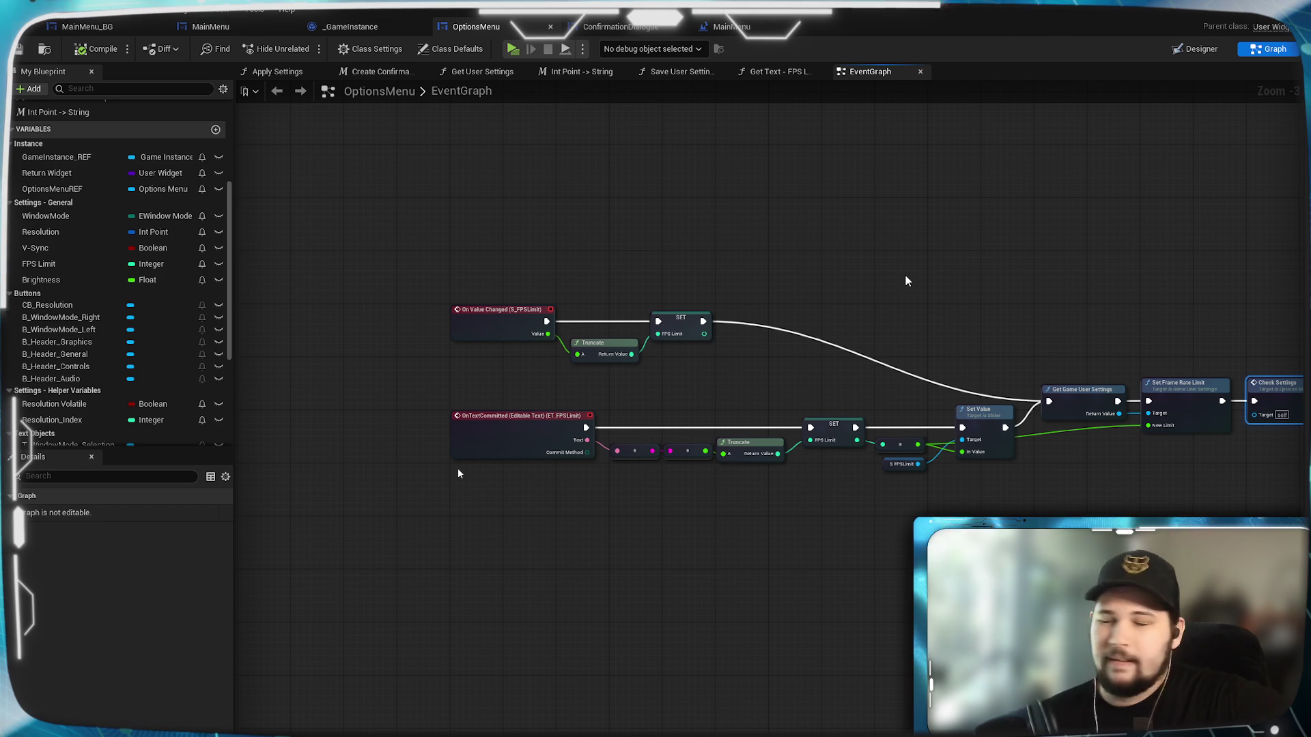
scroll(738, 310, "down", 9)
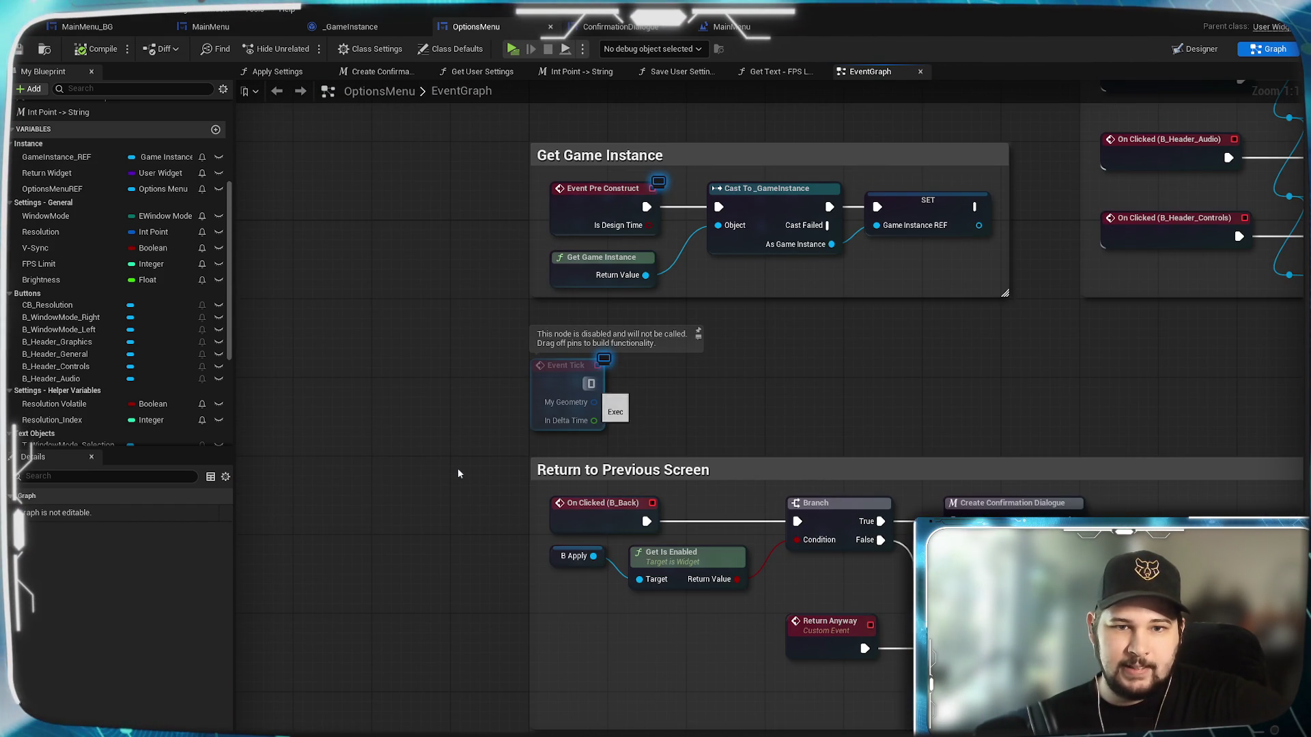
Add a Print String node wired from Event Tick.
right_click(653, 391)
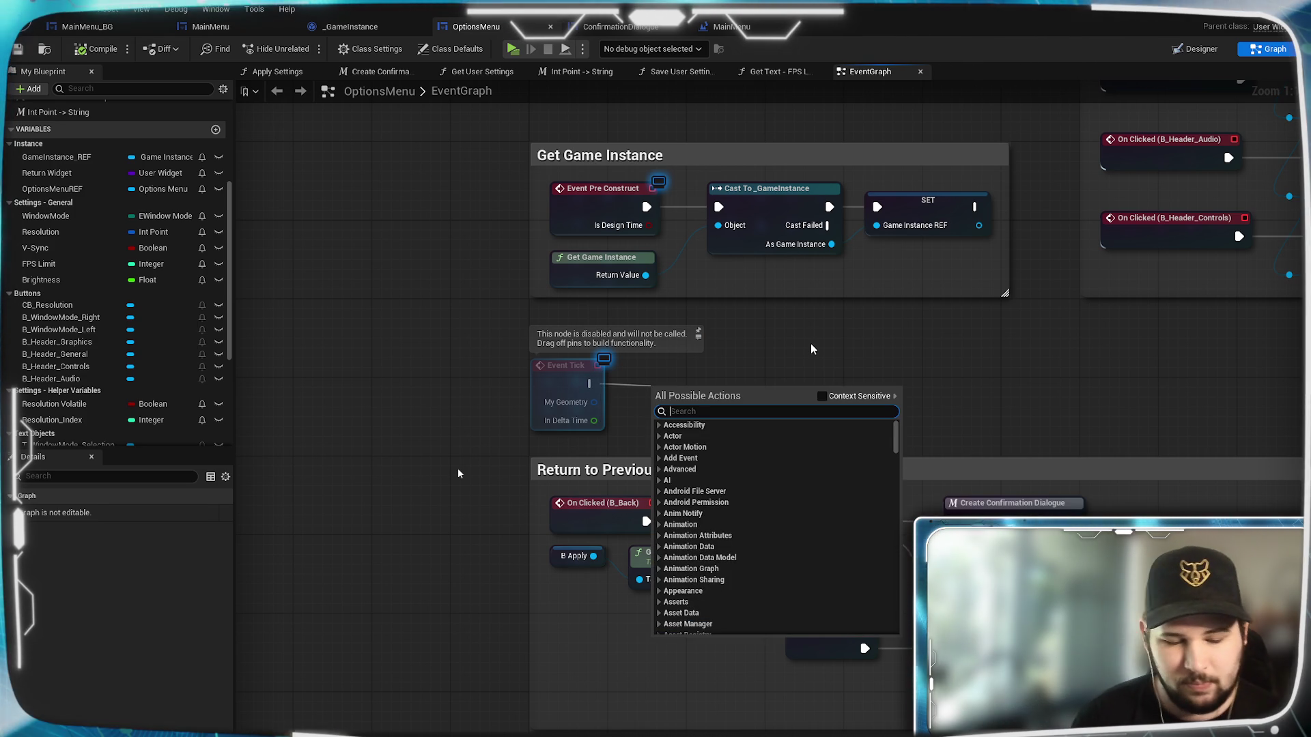
type("print")
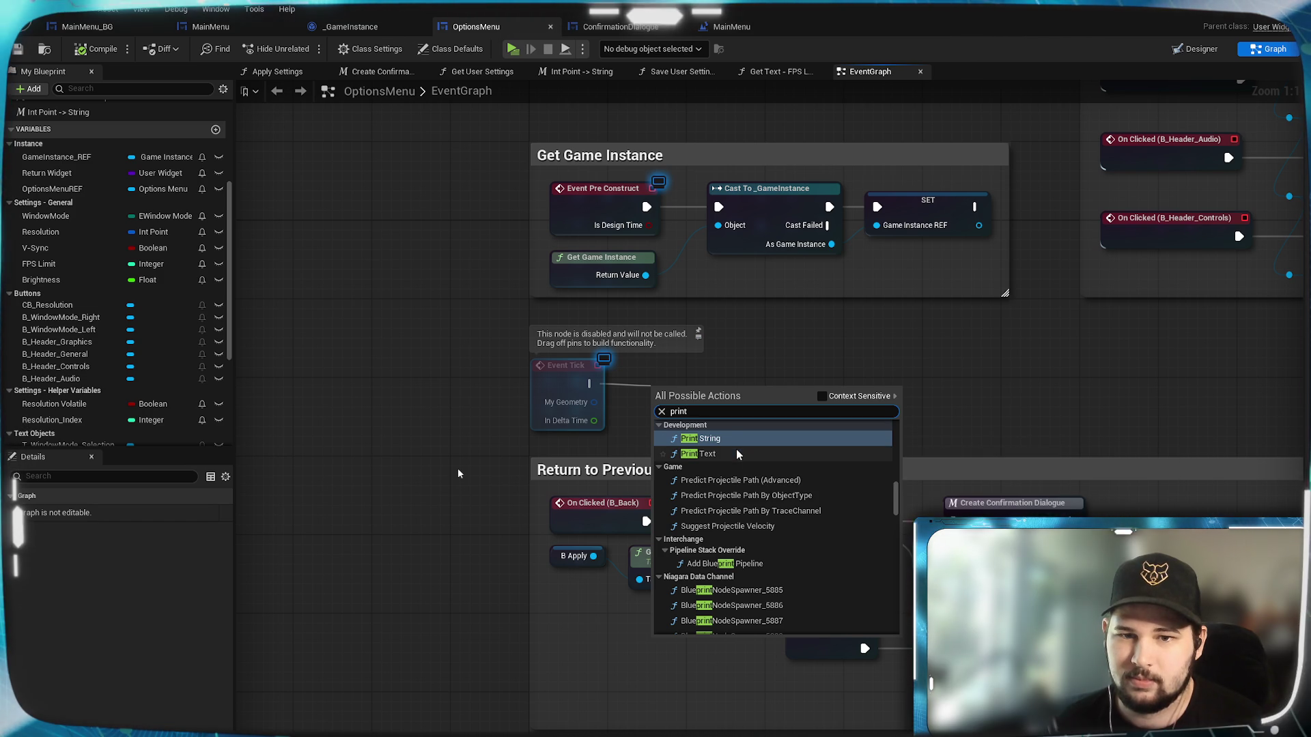
left_click(730, 442)
left_click_drag(736, 374, 847, 341)
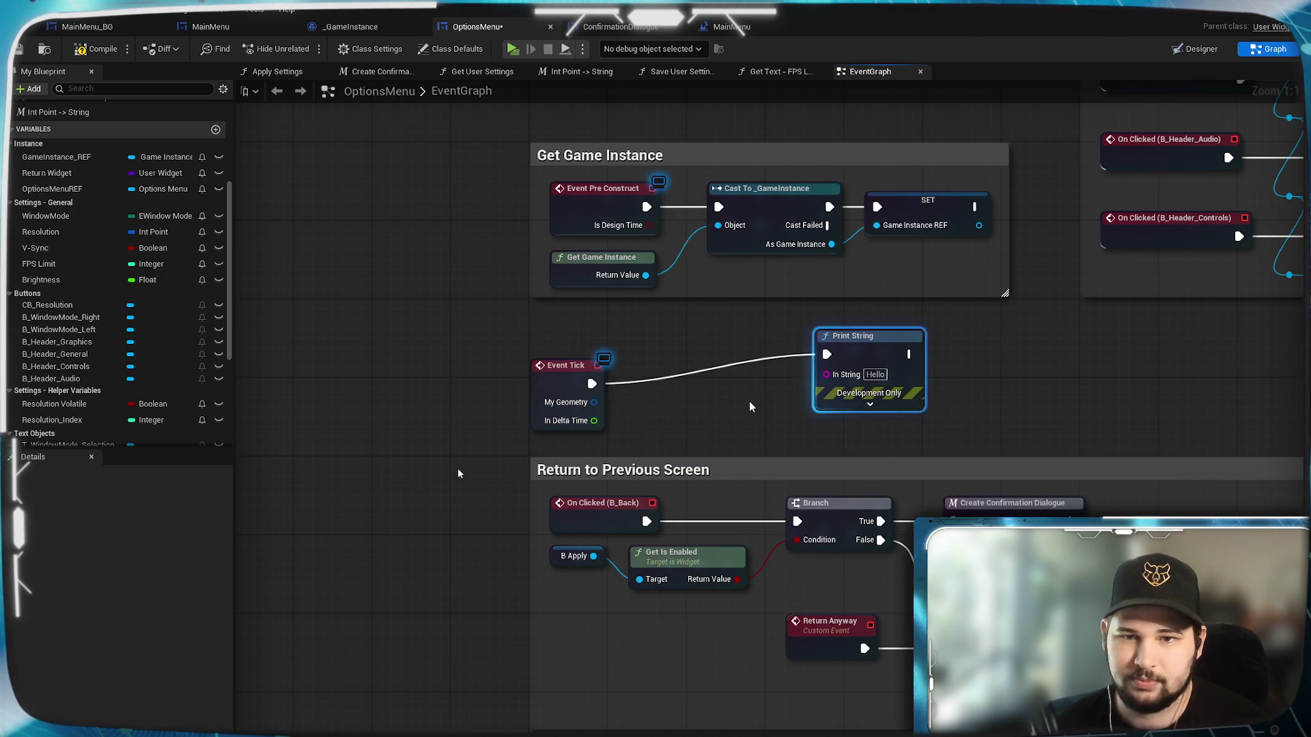
Add an Append node feeding Print String's In String.
right_click(667, 415)
left_click(826, 374)
left_click_drag(826, 374, 740, 421)
type("append")
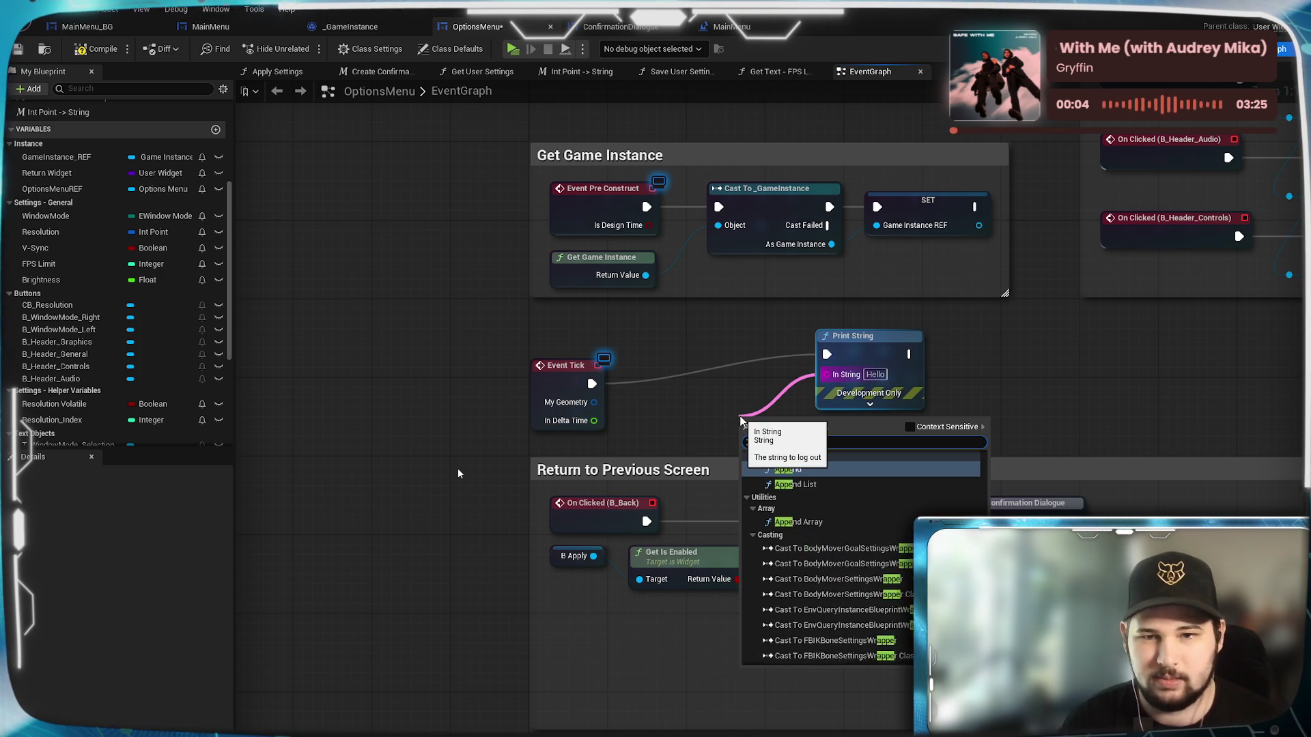
key("Return")
mouse_move(908, 374)
left_mouse_down()
mouse_move(992, 375)
mouse_move(843, 384)
left_mouse_up()
left_click(791, 422)
key("Delete")
type("append")
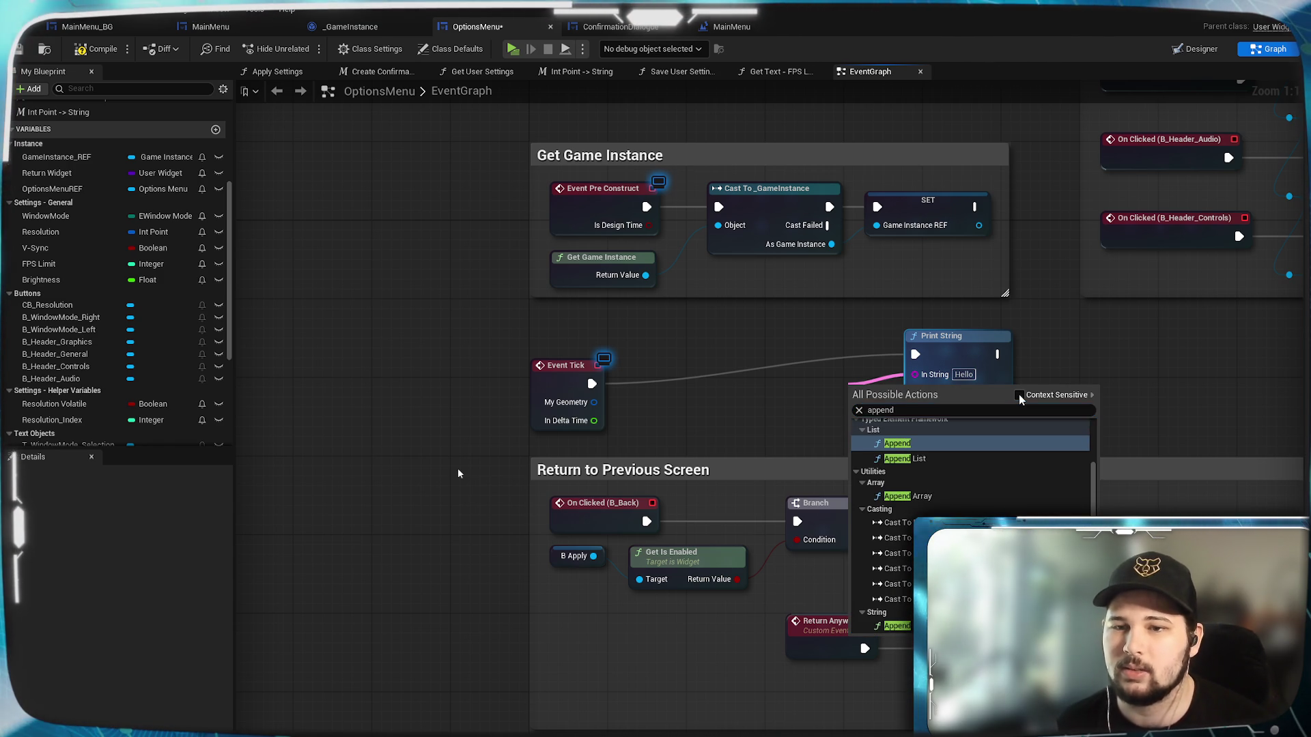
key("Escape")
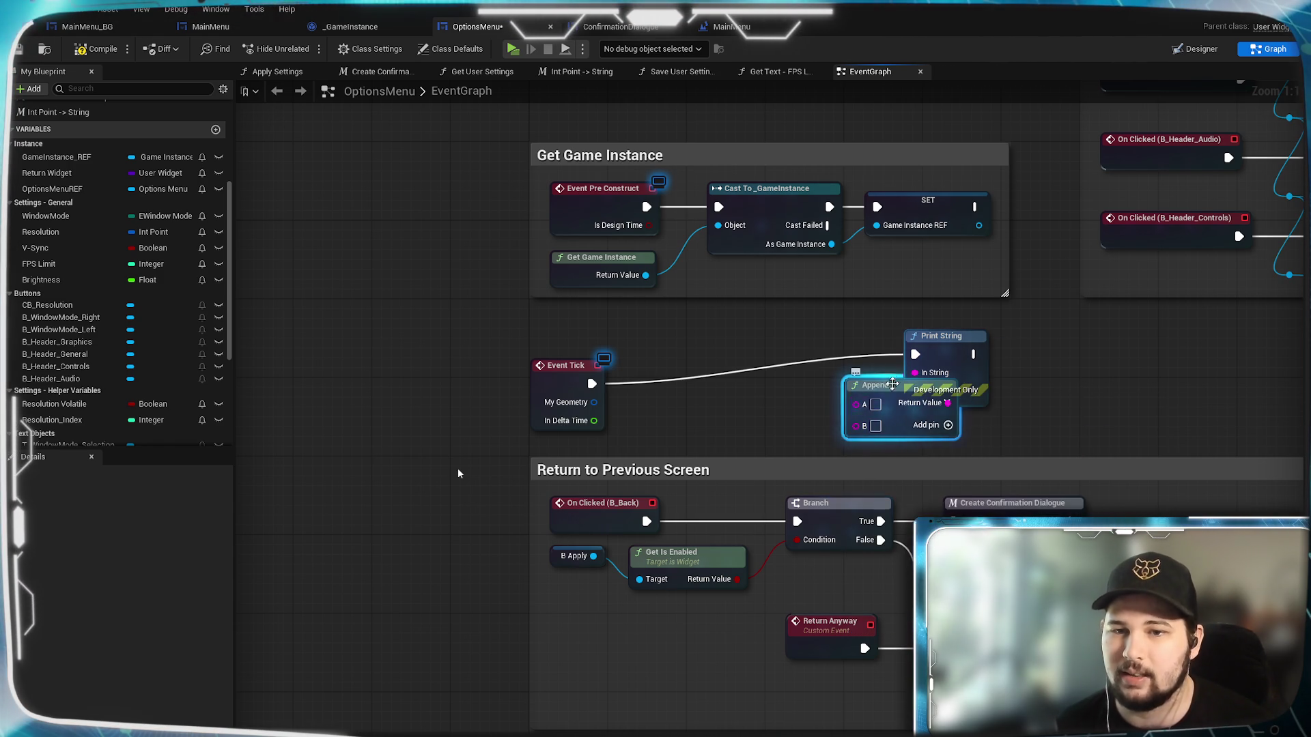
left_click_drag(832, 401, 755, 403)
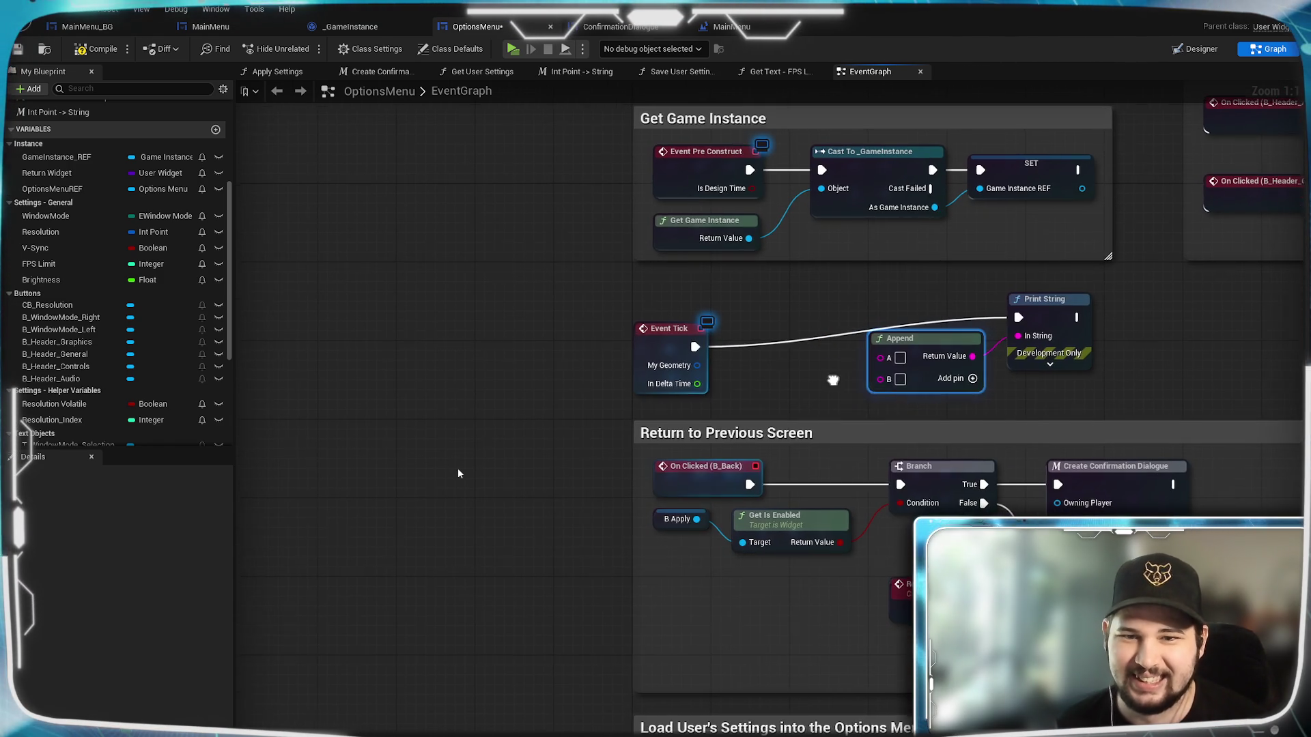
Try an FPS Limit getter into Append, rearrange the nodes, then delete the getter and its conversion.
mouse_move(37, 248)
left_mouse_down()
mouse_move(58, 265)
mouse_move(835, 396)
mouse_move(800, 401)
mouse_move(879, 379)
mouse_move(878, 358)
left_mouse_up()
left_click(798, 393)
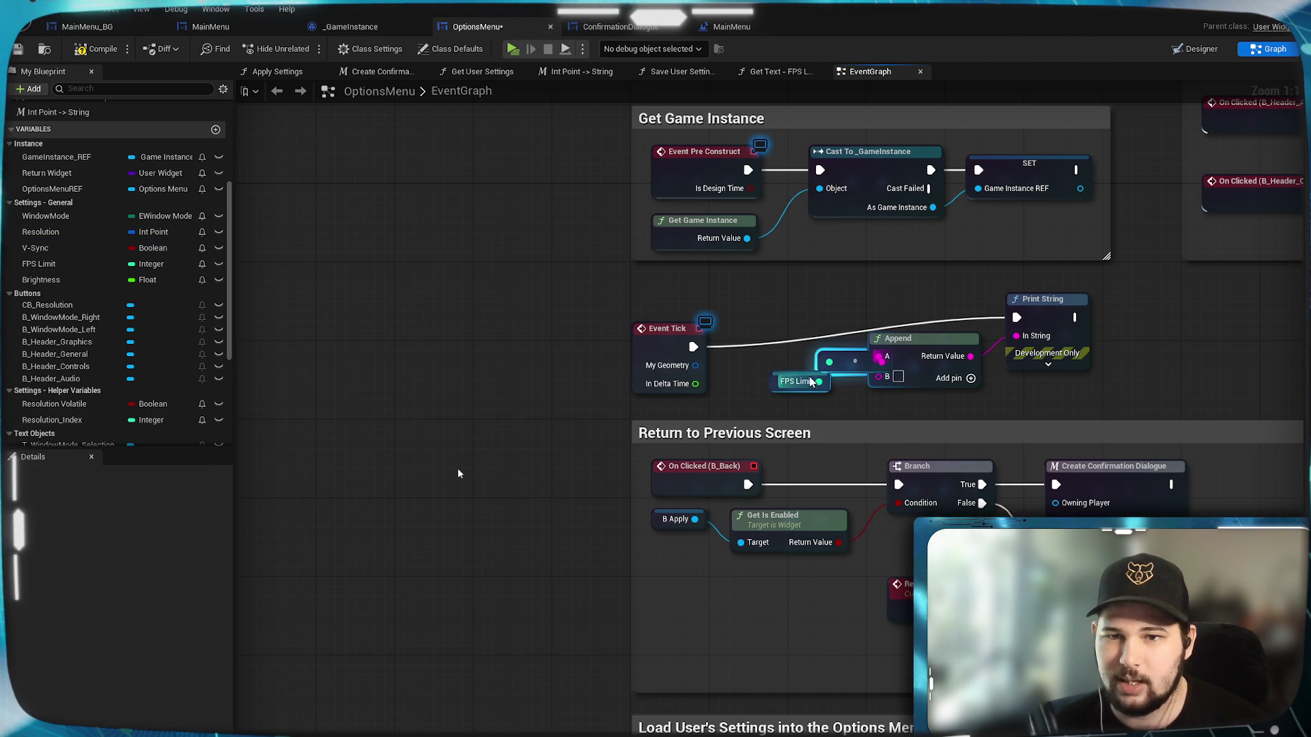
left_click_drag(803, 377, 774, 377)
left_click_drag(854, 362, 843, 381)
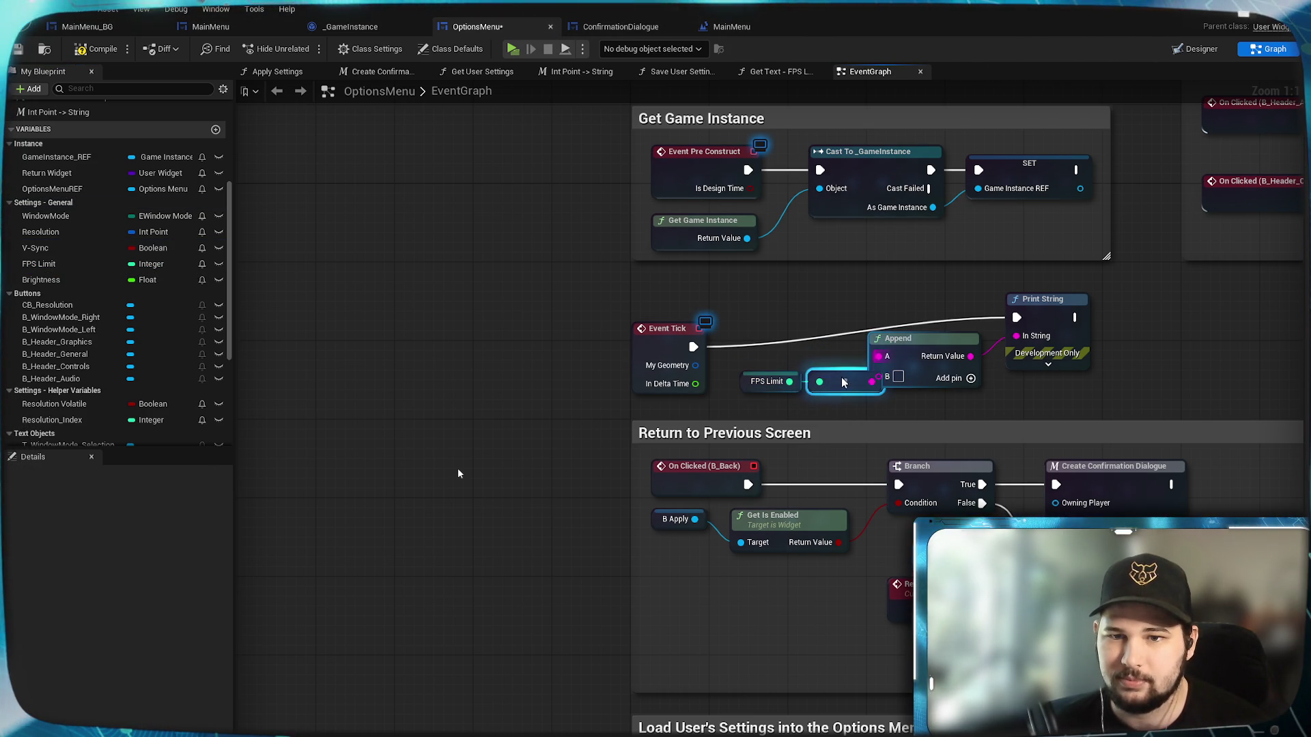
left_click_drag(1042, 299, 1130, 299)
left_click_drag(939, 357, 1026, 345)
left_click_drag(881, 374, 910, 374)
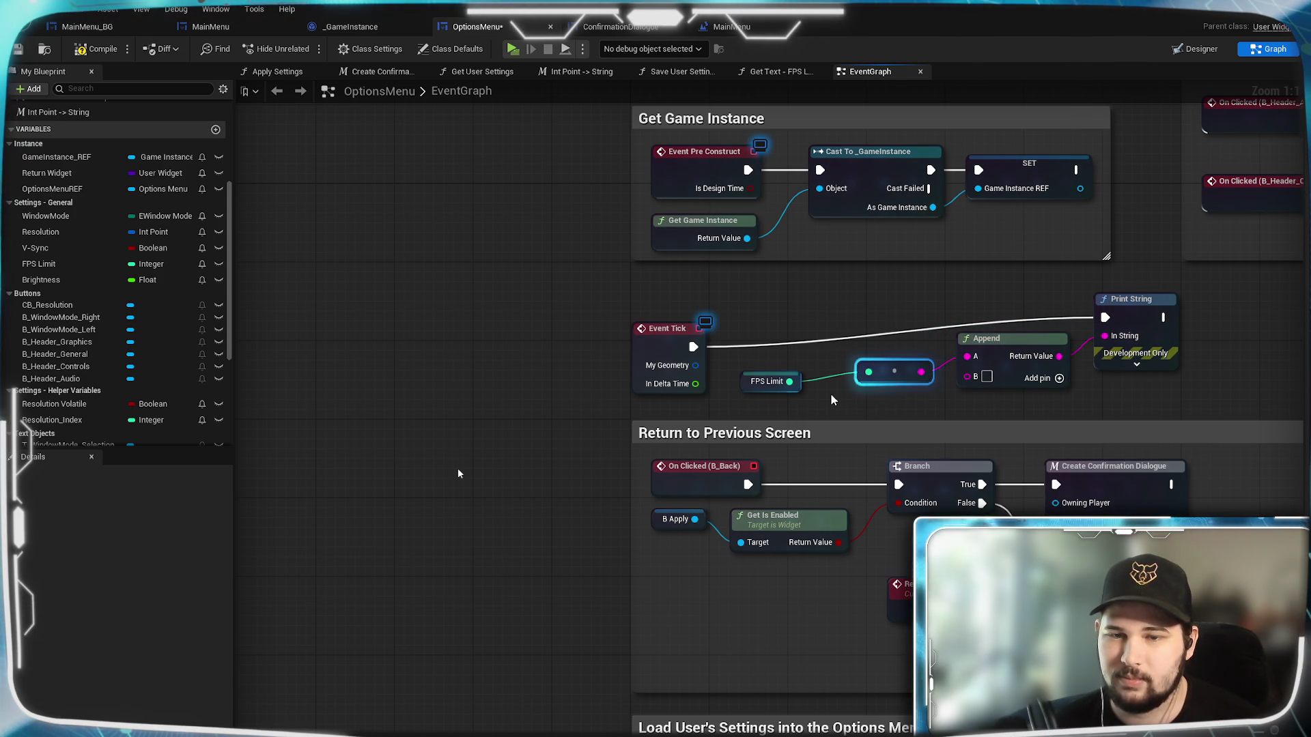
left_click_drag(786, 374, 876, 413)
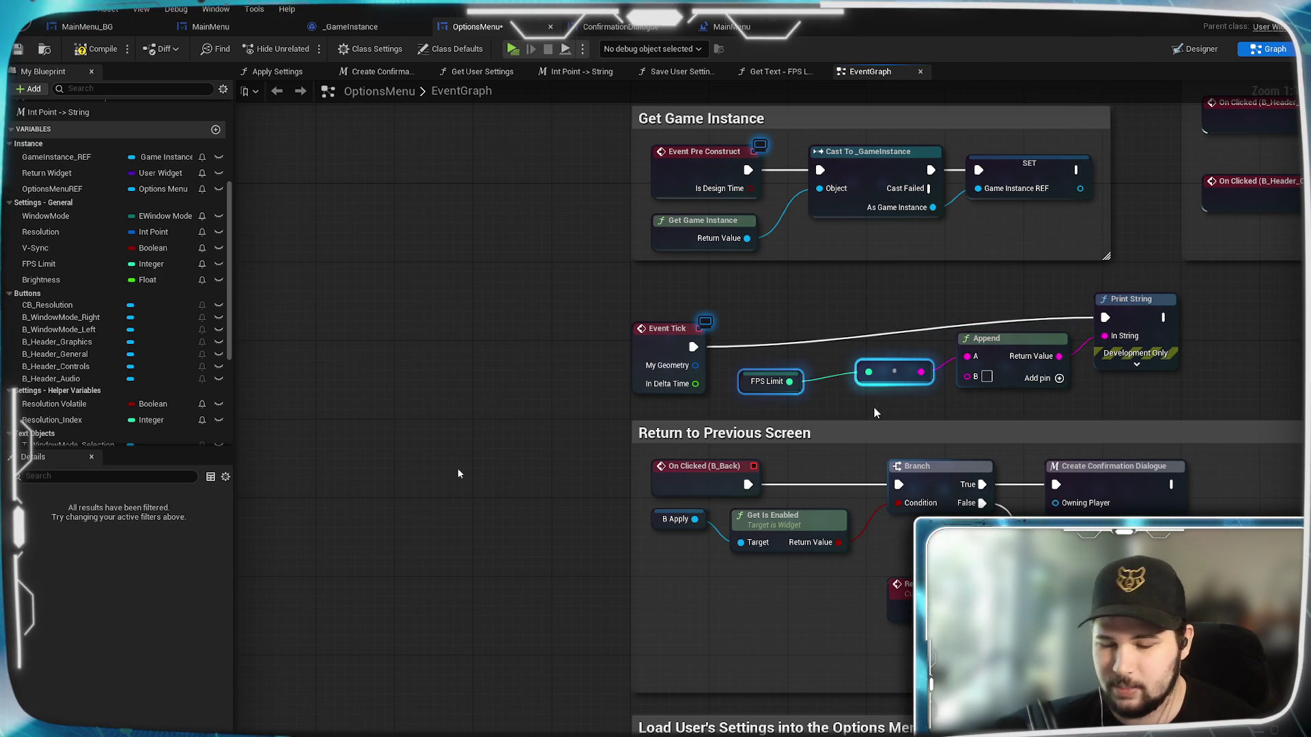
key("Delete")
Add a Divide node computing 1.0 / In Delta Time, wire it into Append's A, and compile.
mouse_move(695, 384)
left_mouse_down()
mouse_move(777, 394)
mouse_move(823, 360)
mouse_move(695, 384)
left_mouse_up()
type("/")
key("Return")
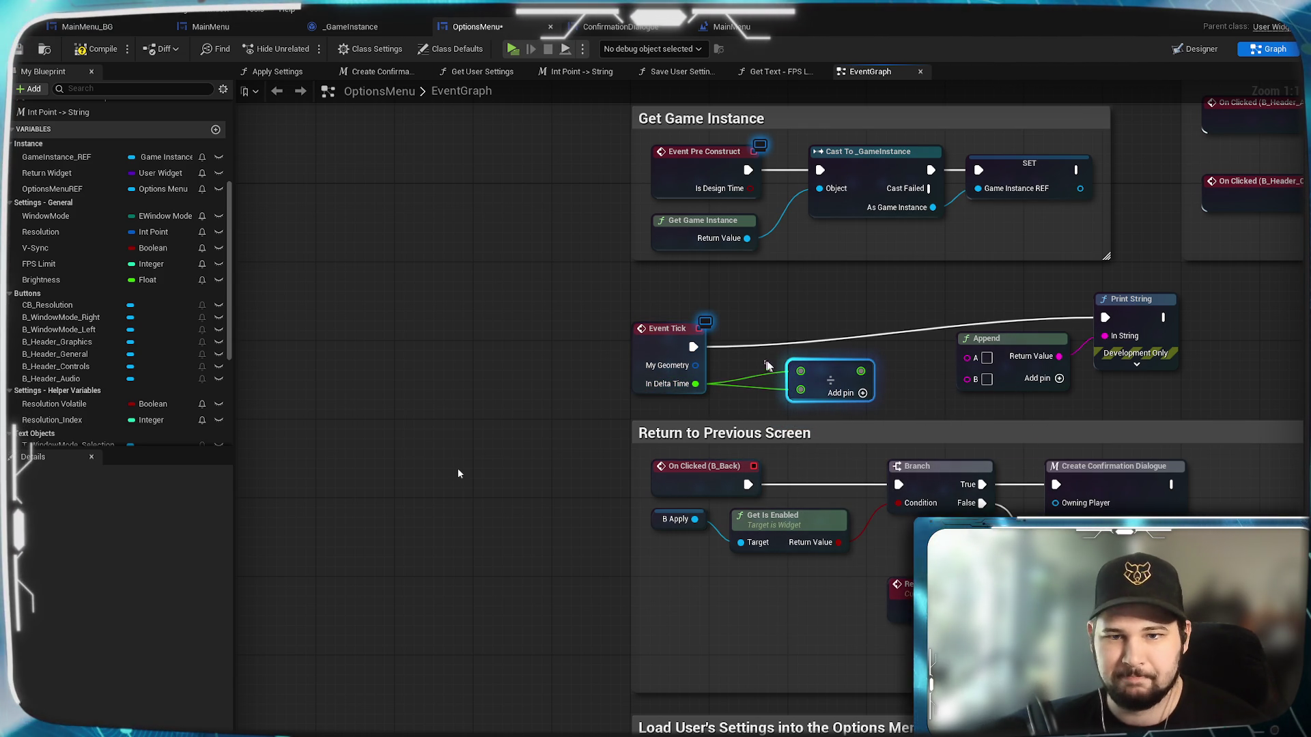
left_click_drag(760, 347, 780, 387)
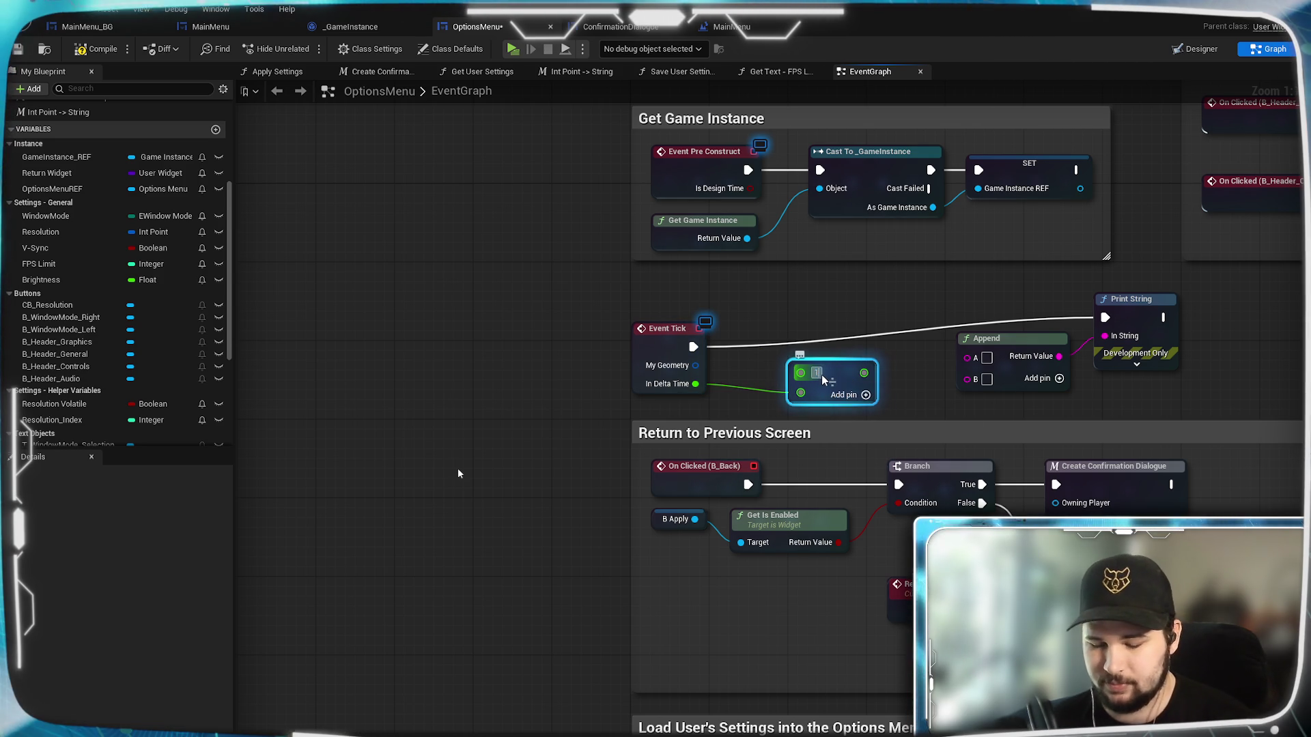
key("Return")
left_click_drag(838, 377, 820, 372)
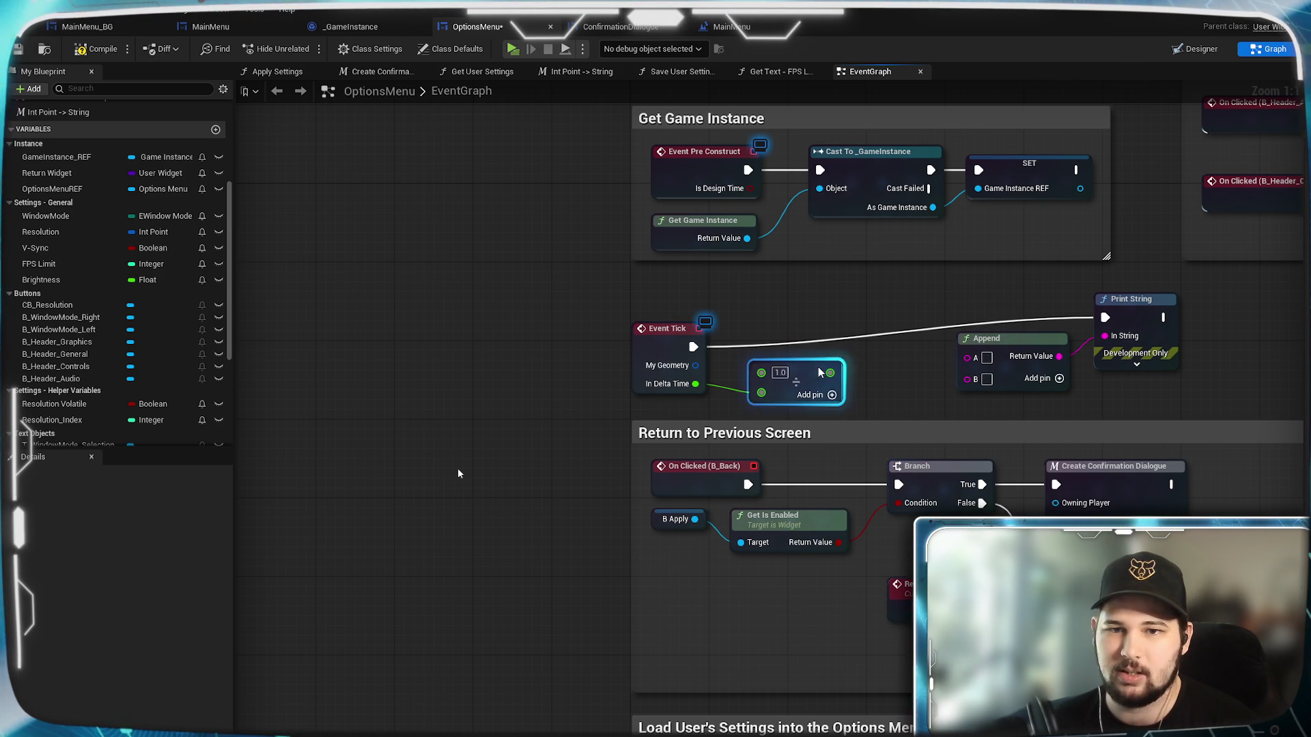
left_click_drag(979, 361, 934, 366)
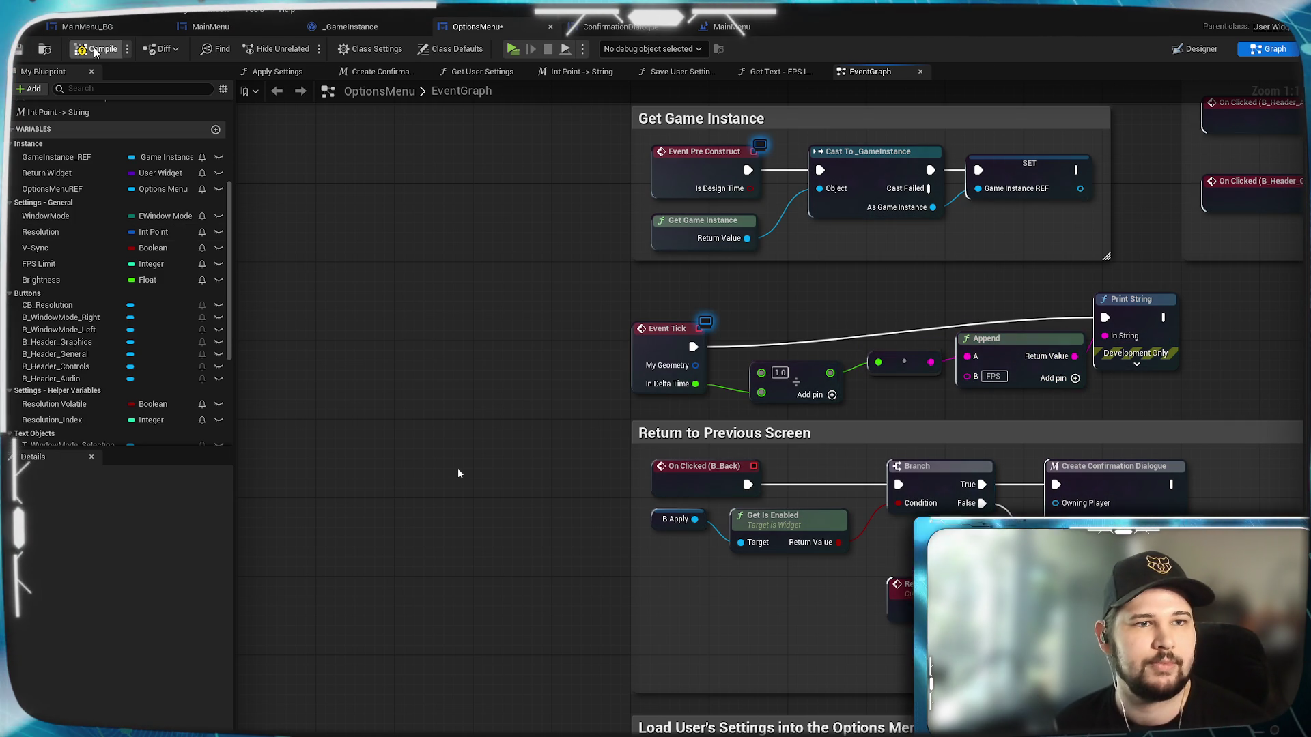
left_click(20, 51)
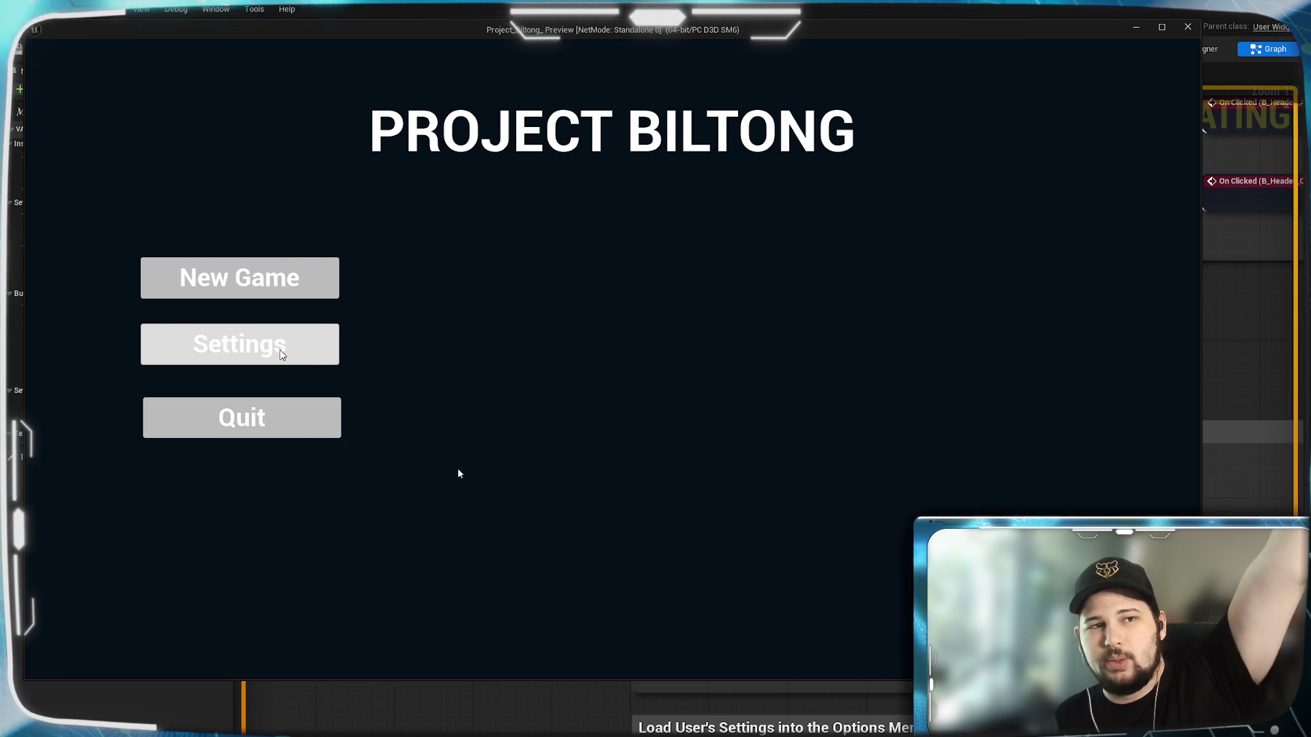
In the running game, set FPS Limit to 15, apply and confirm it, then quit to the editor.
left_click(280, 355)
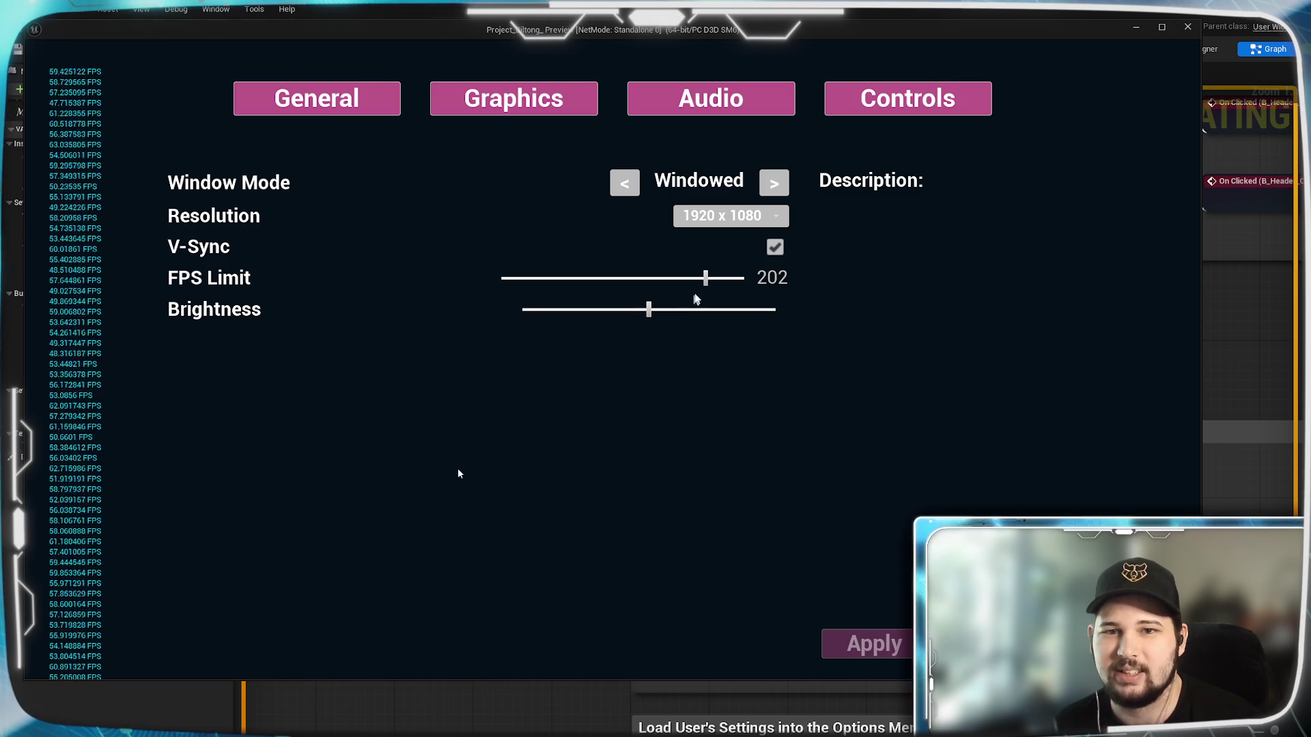
left_click_drag(705, 278, 558, 273)
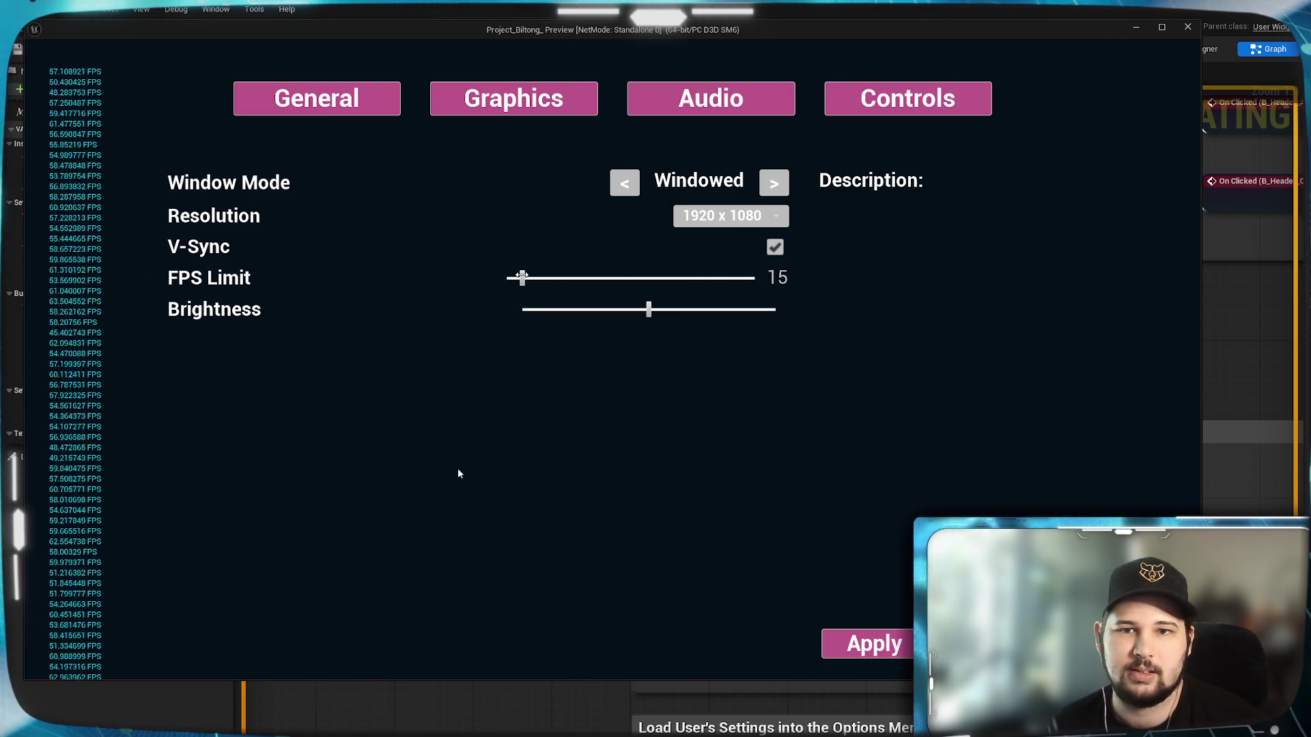
left_click(895, 648)
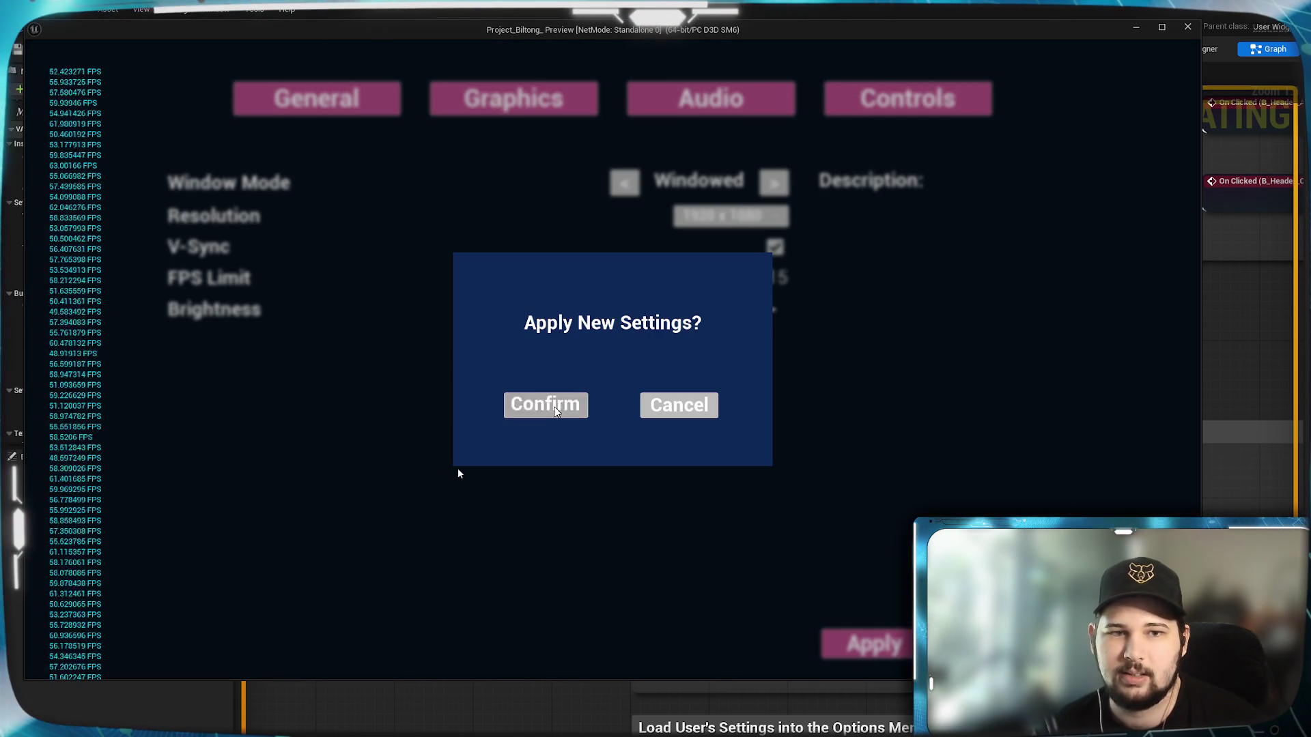
left_click(545, 408)
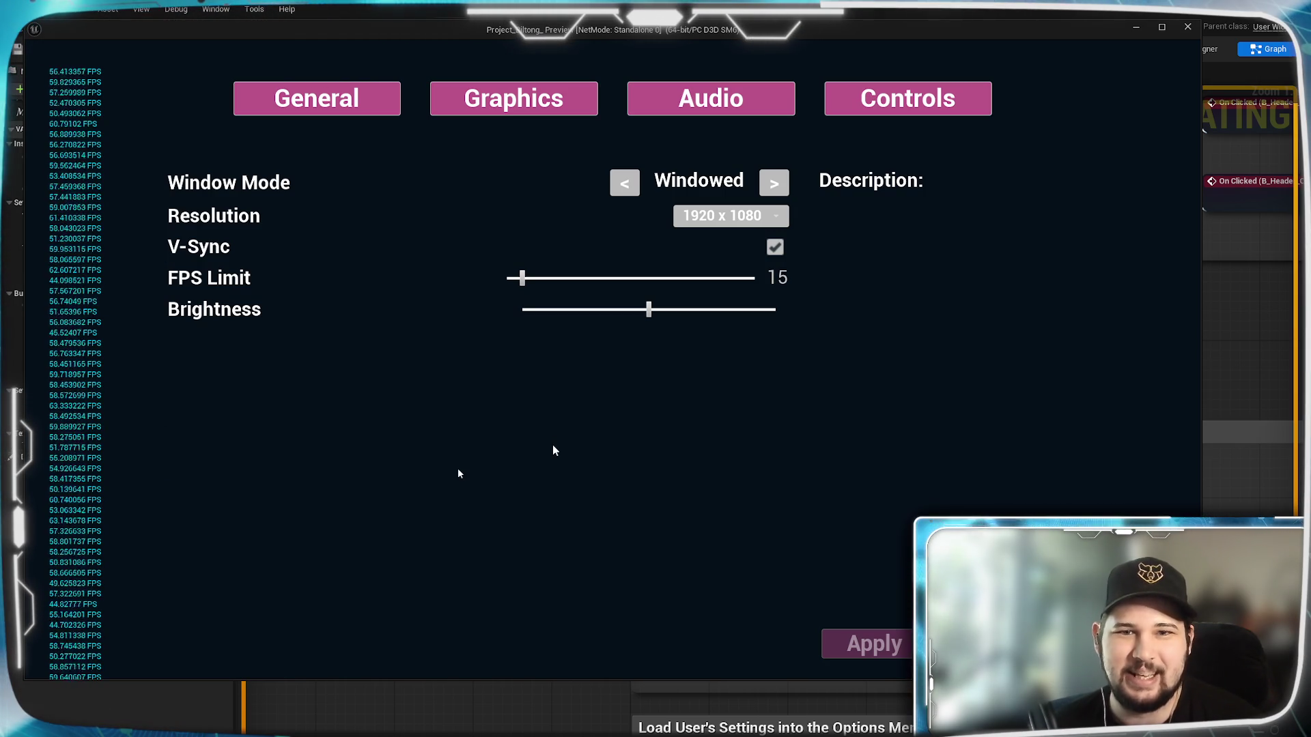
key("Escape")
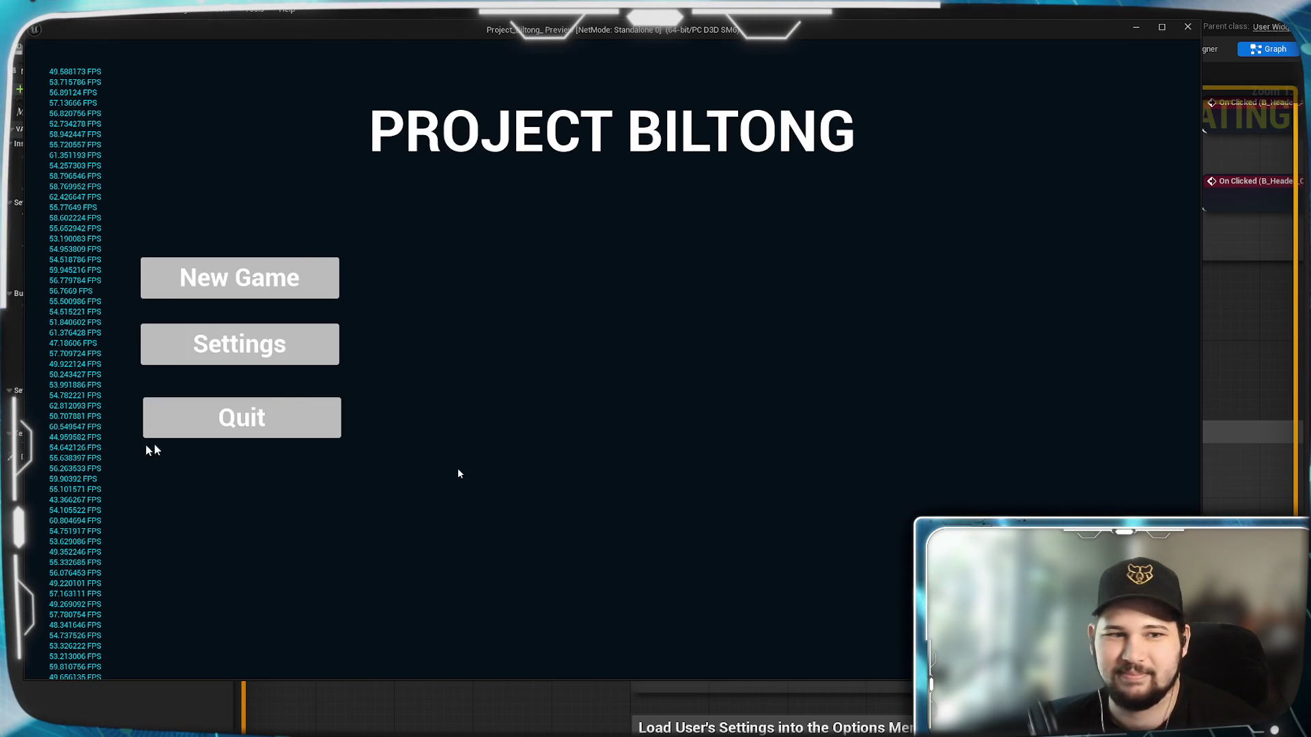
left_click(233, 418)
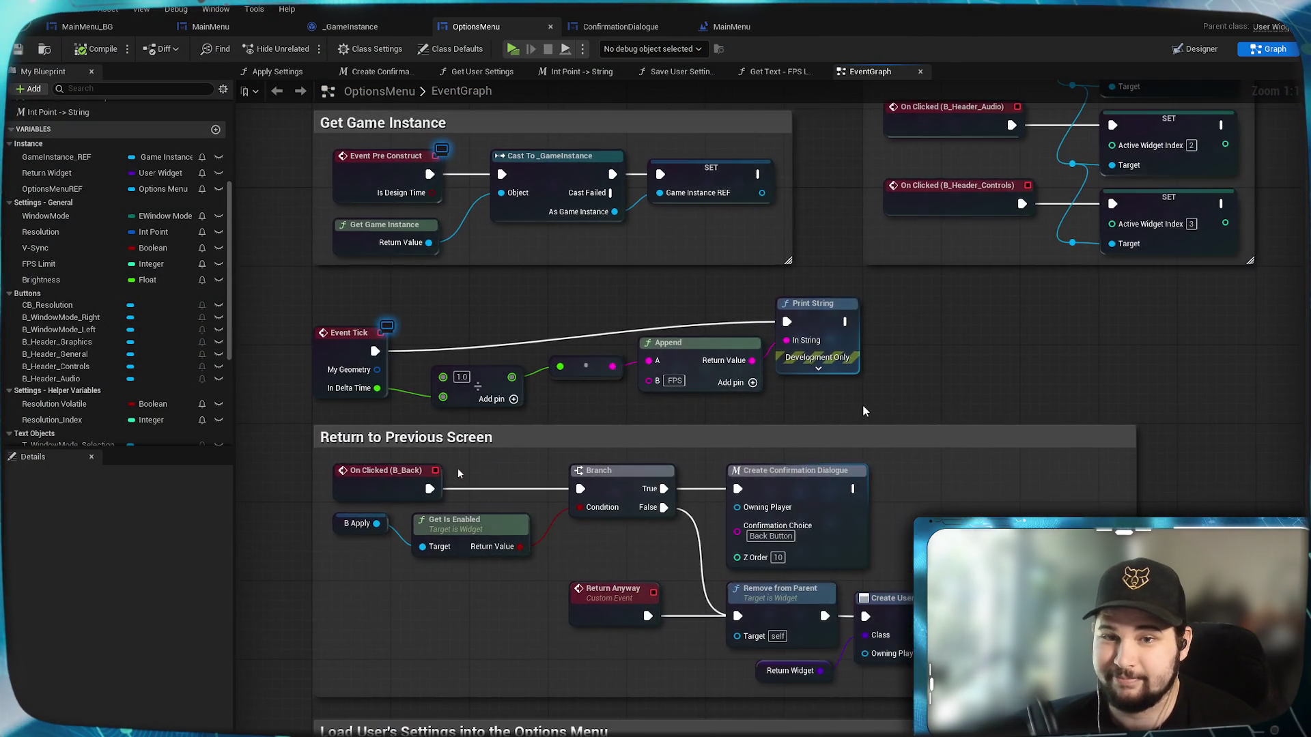
Relaunch the game and check that FPS Limit still reads 15 with about 15 FPS printed.
scroll(1177, 406, "down", 3)
left_click_drag(1195, 441, 948, 384)
mouse_move(1196, 447)
left_mouse_down()
mouse_move(1047, 433)
mouse_move(652, 460)
mouse_move(813, 375)
mouse_move(419, 256)
left_mouse_up()
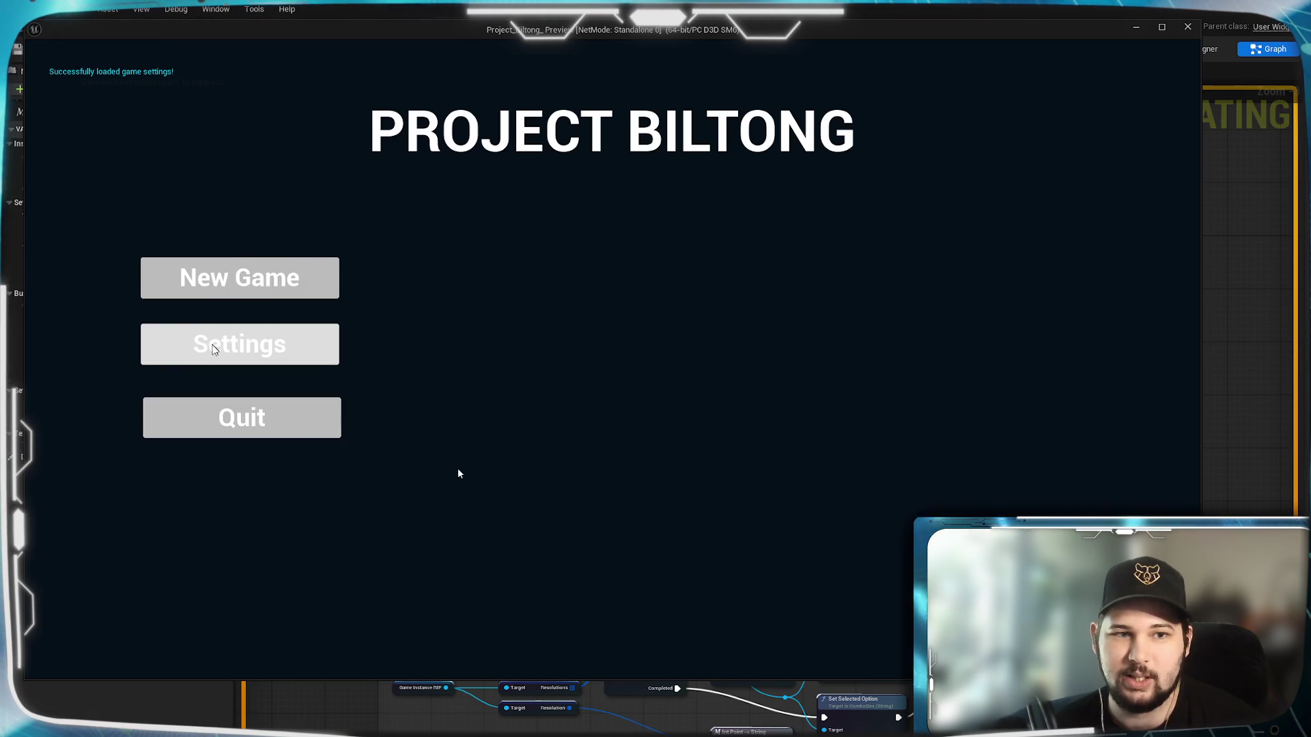
left_click(214, 350)
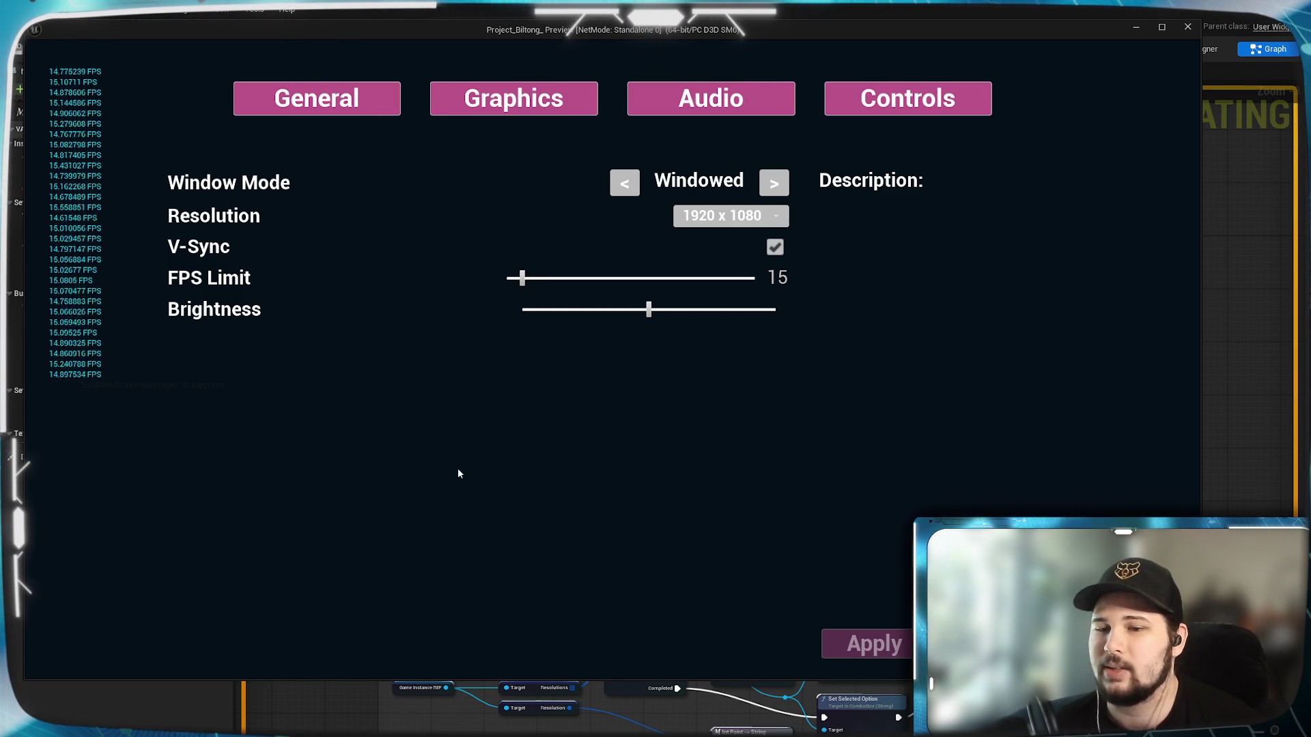
key("Escape")
key("Escape")
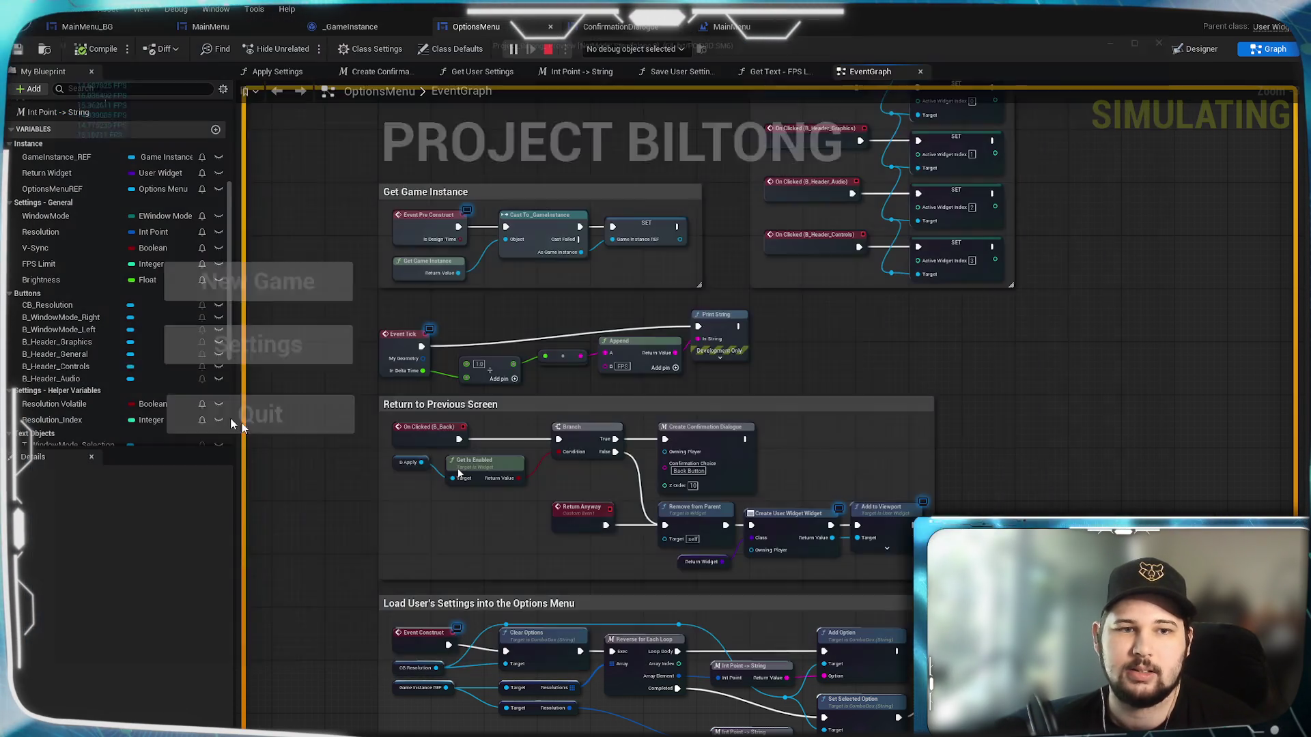
Look over the EventGraph's FPS Limit node chain, then return to the Apply Settings function graph.
scroll(458, 473, "up", 3)
scroll(458, 473, "down", 4)
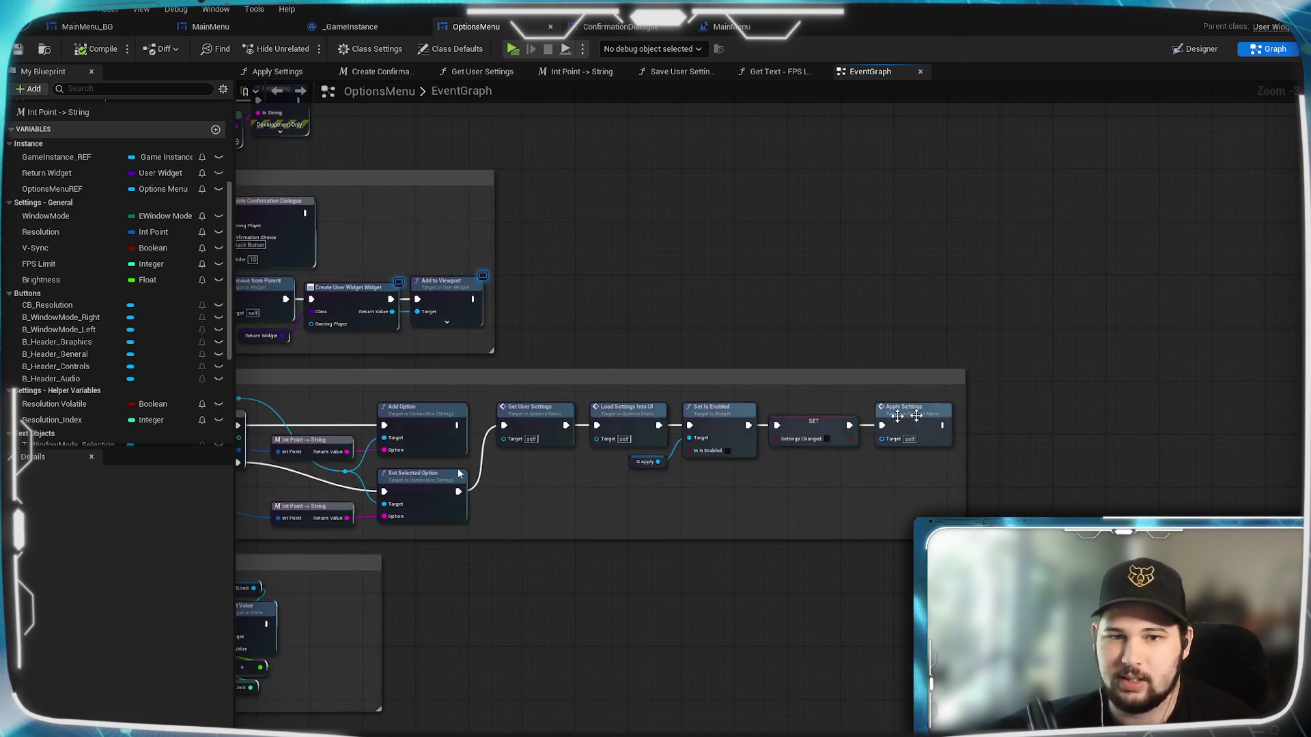
key("Home")
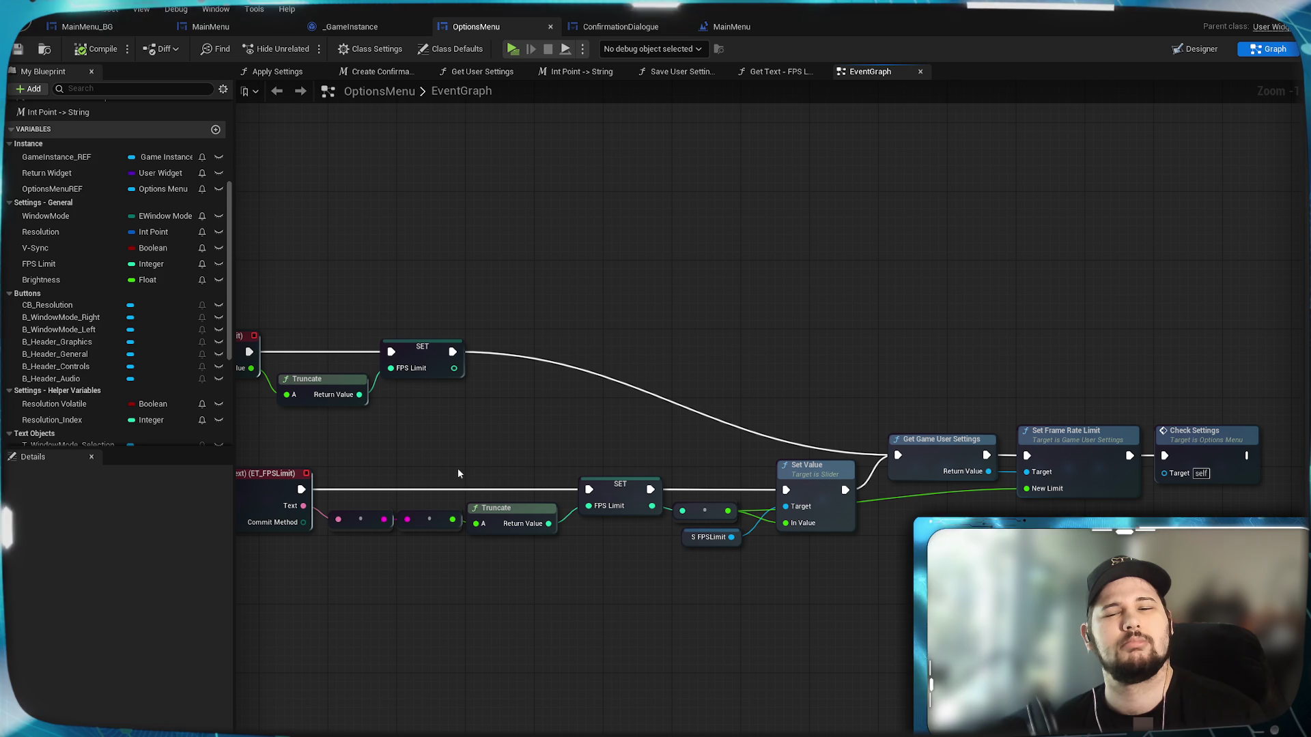
scroll(459, 473, "down", 4)
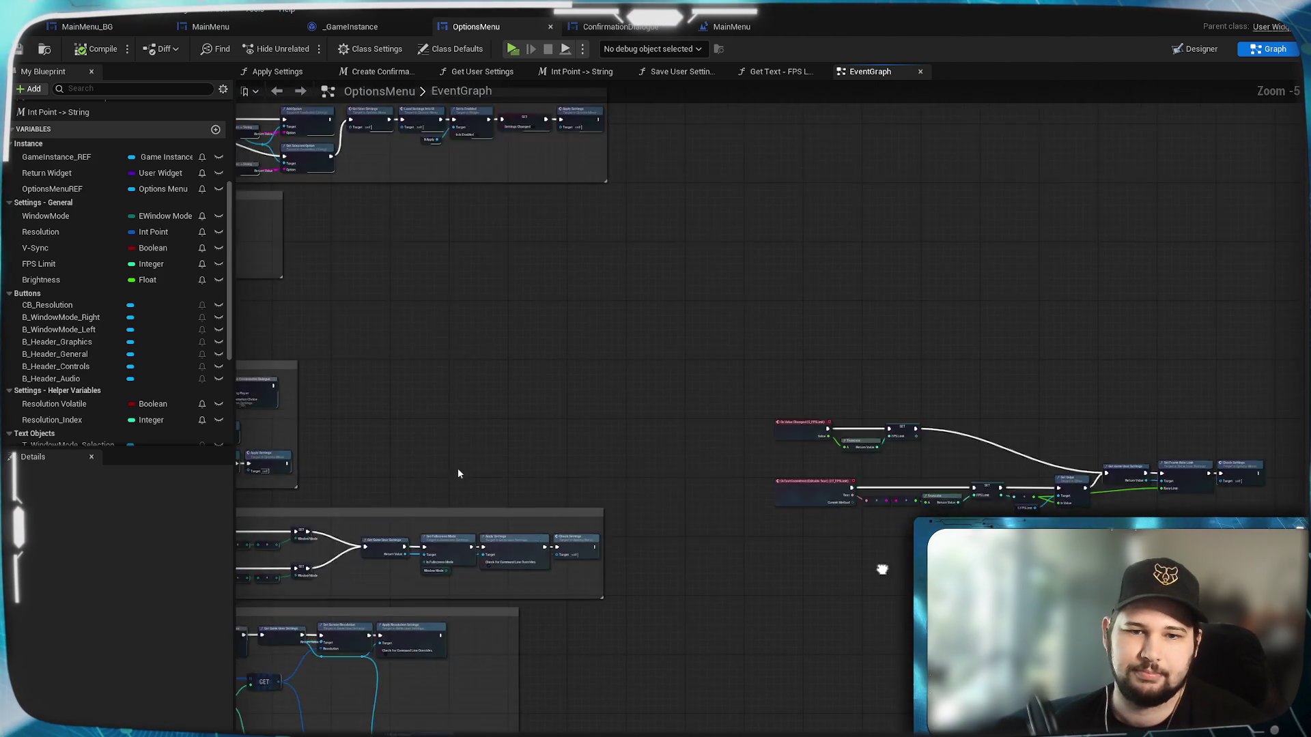
scroll(769, 584, "up", 4)
scroll(769, 584, "down", 3)
scroll(896, 566, "up", 3)
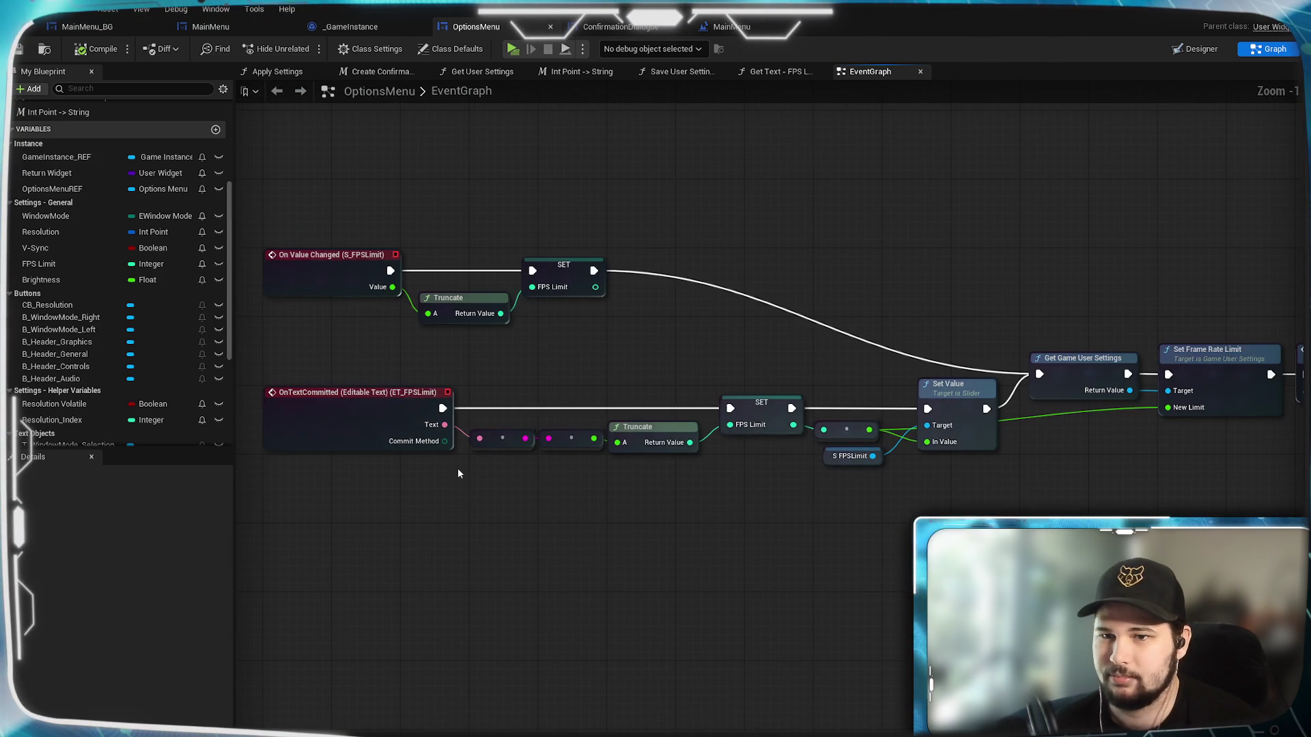
scroll(870, 598, "down", 3)
scroll(979, 554, "up", 3)
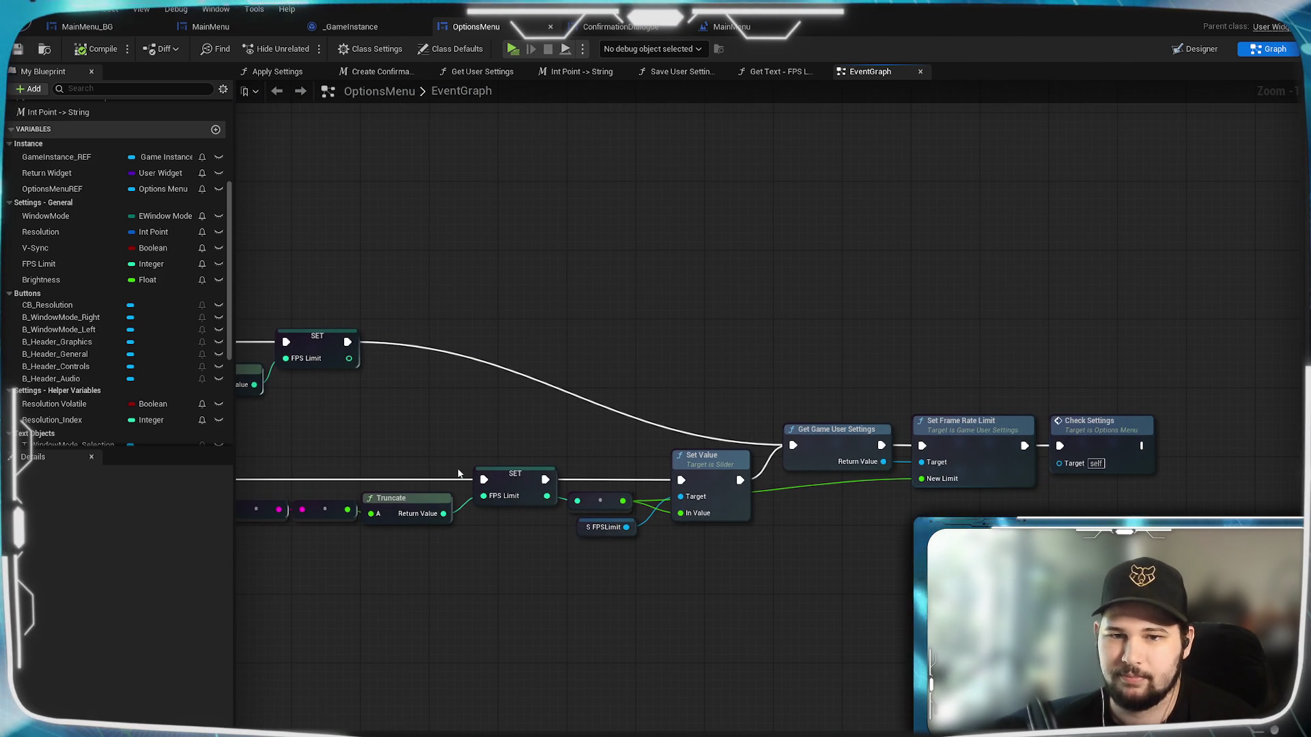
left_click(276, 96)
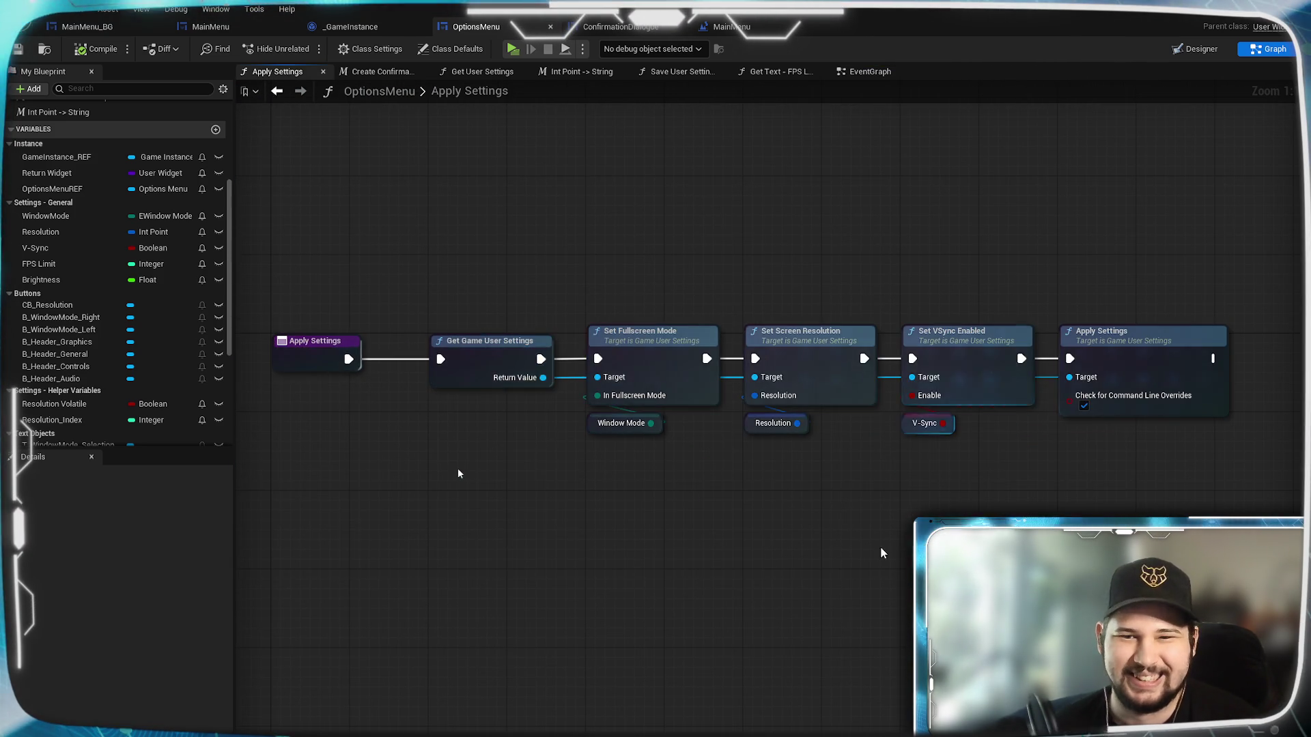
Add a Set Frame Rate Limit node after Set VSync Enabled in the execution chain.
scroll(702, 580, "up", 4)
mouse_move(583, 430)
left_mouse_down()
mouse_move(1018, 428)
mouse_move(867, 416)
mouse_move(898, 418)
left_mouse_up()
mouse_move(489, 618)
left_mouse_down()
mouse_move(844, 518)
mouse_move(779, 545)
left_mouse_up()
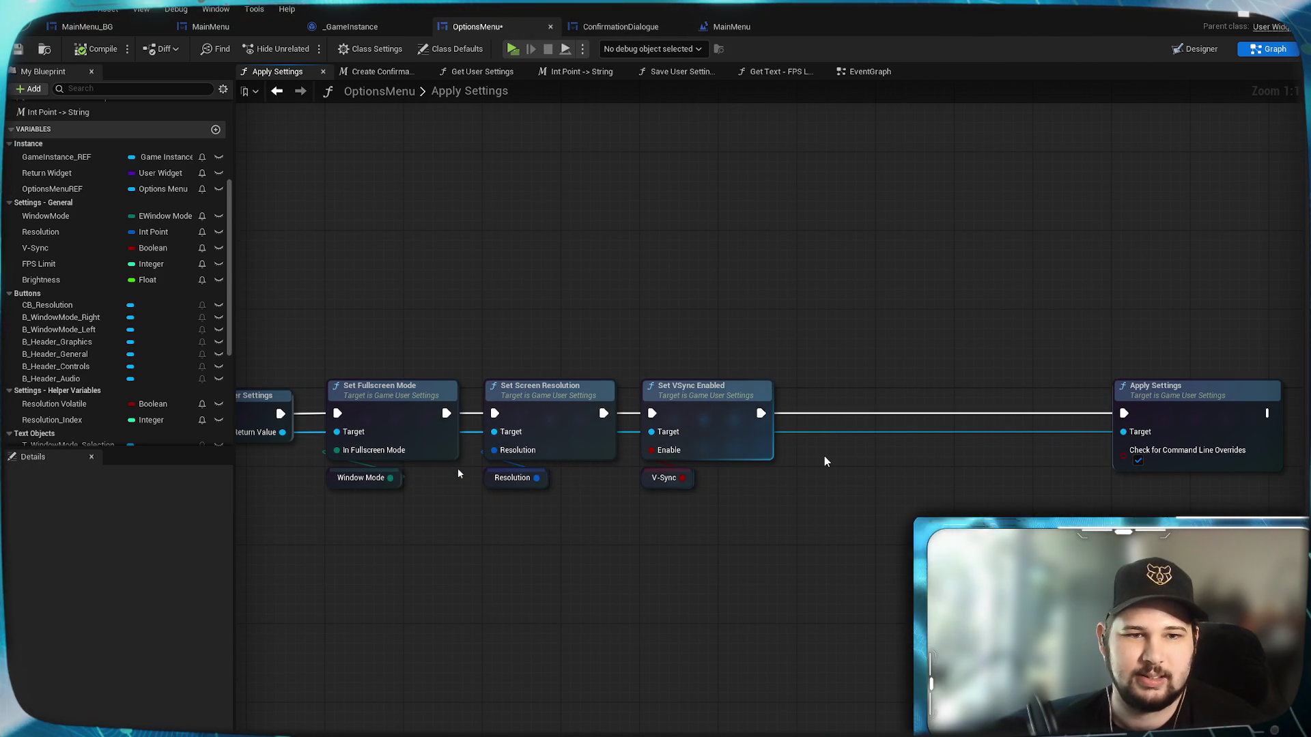
mouse_move(760, 413)
left_mouse_down()
mouse_move(786, 434)
mouse_move(811, 512)
left_mouse_up()
type("set frame")
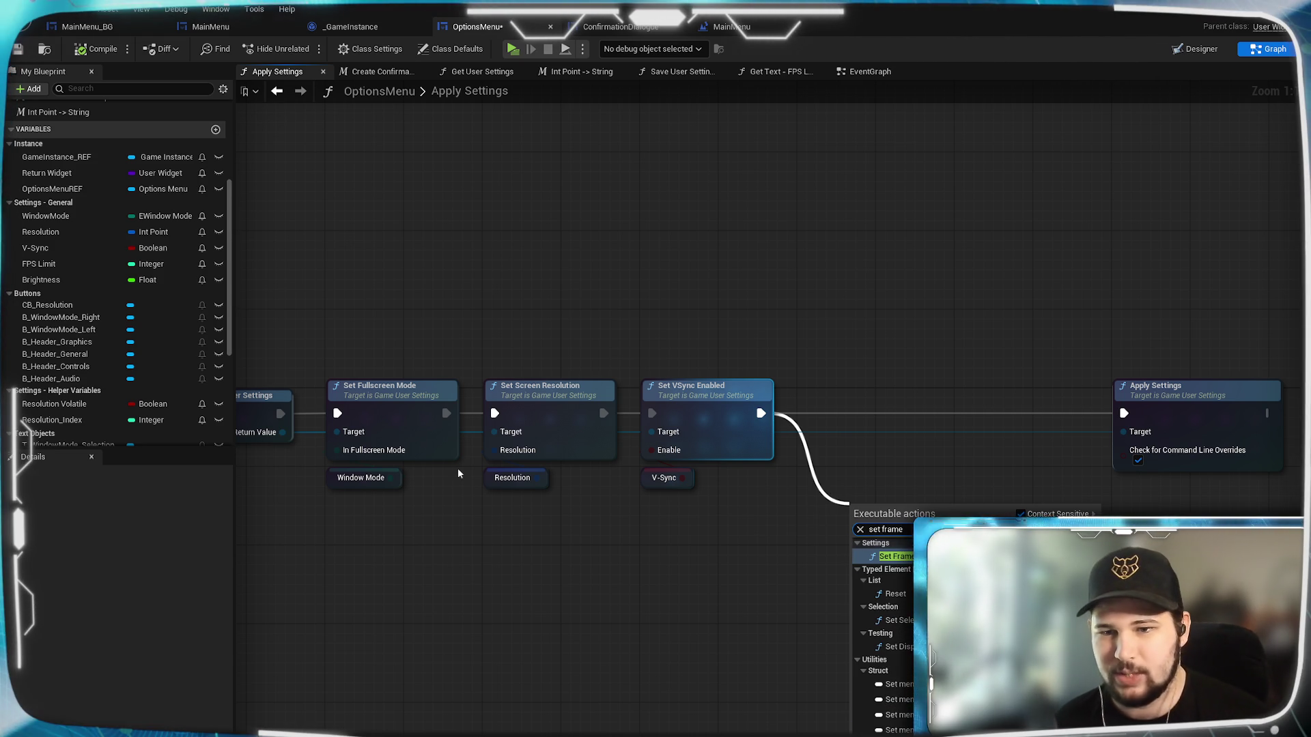
key("Return")
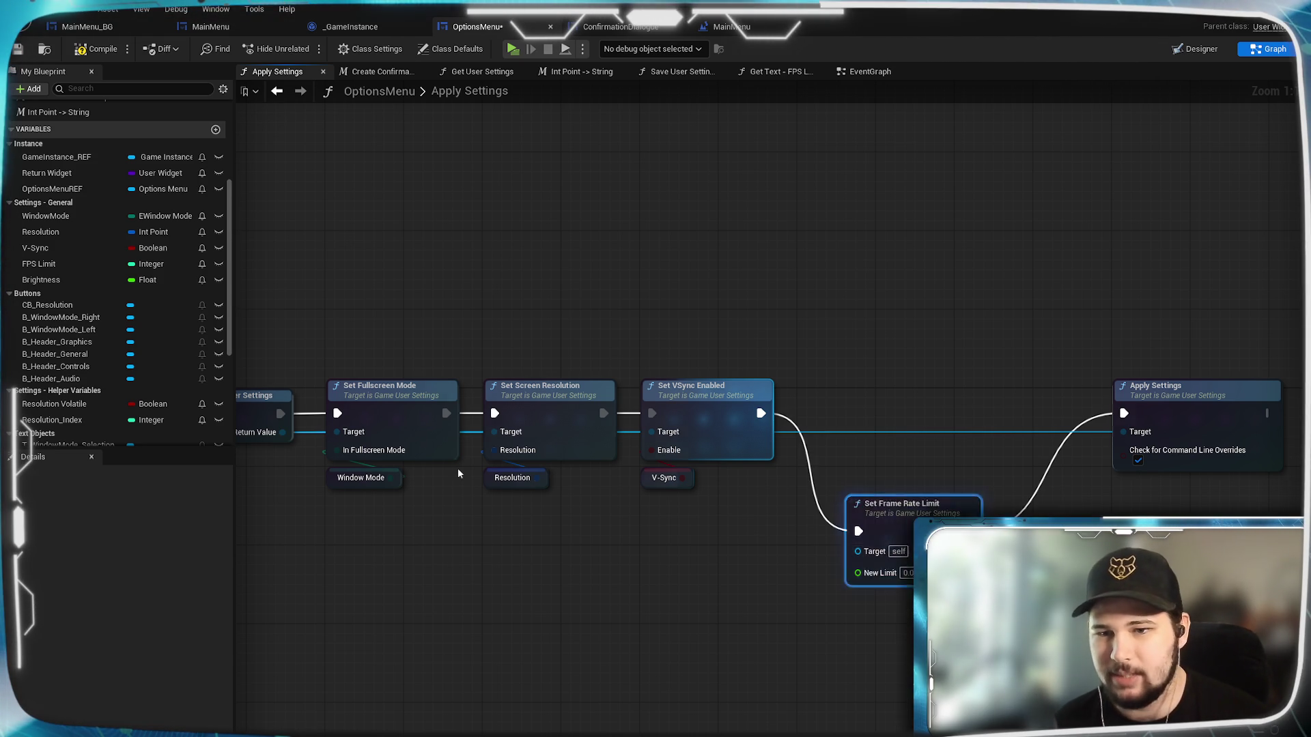
left_click_drag(881, 505, 880, 396)
Wire Get Game User Settings into Set Frame Rate Limit's Target.
left_click(808, 606)
left_click_drag(807, 606, 1055, 622)
left_click_drag(530, 449, 1057, 451)
left_click_drag(458, 474, 326, 469)
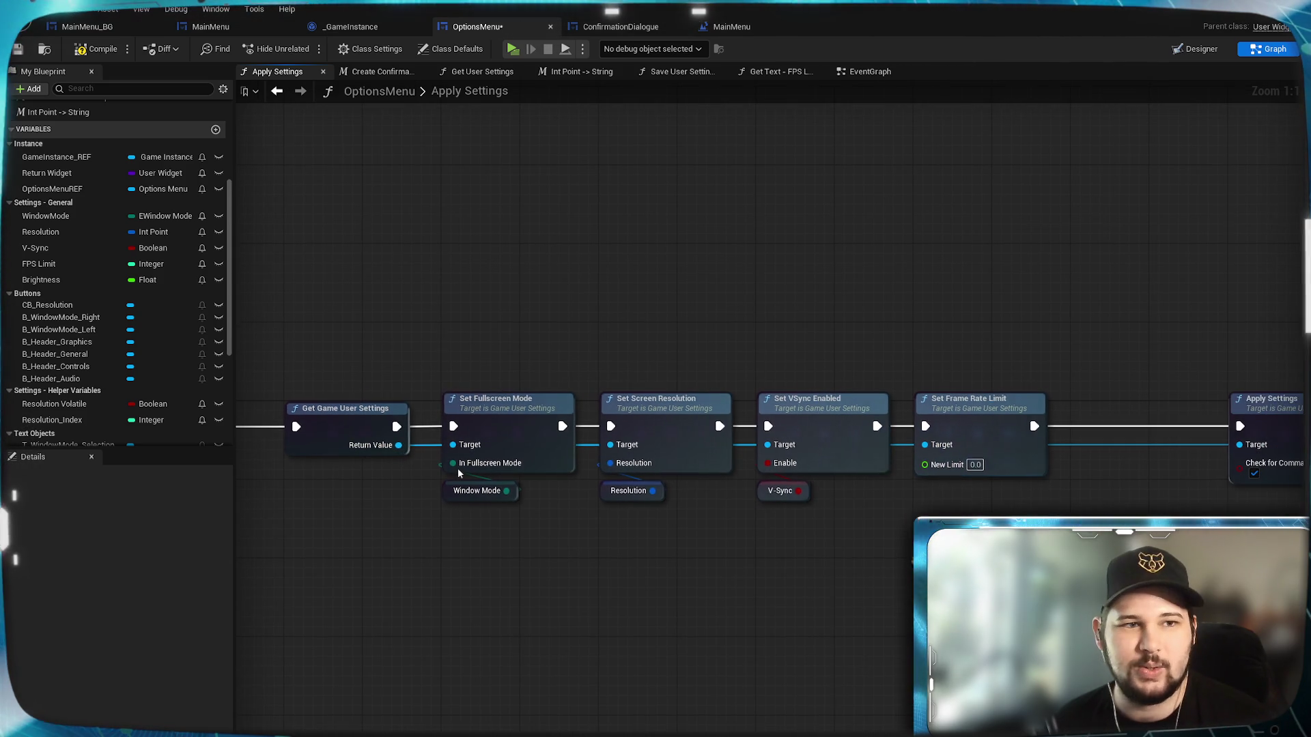
Feed FPS Limit into New Limit, place Apply Settings after it, and compile.
left_click(41, 263)
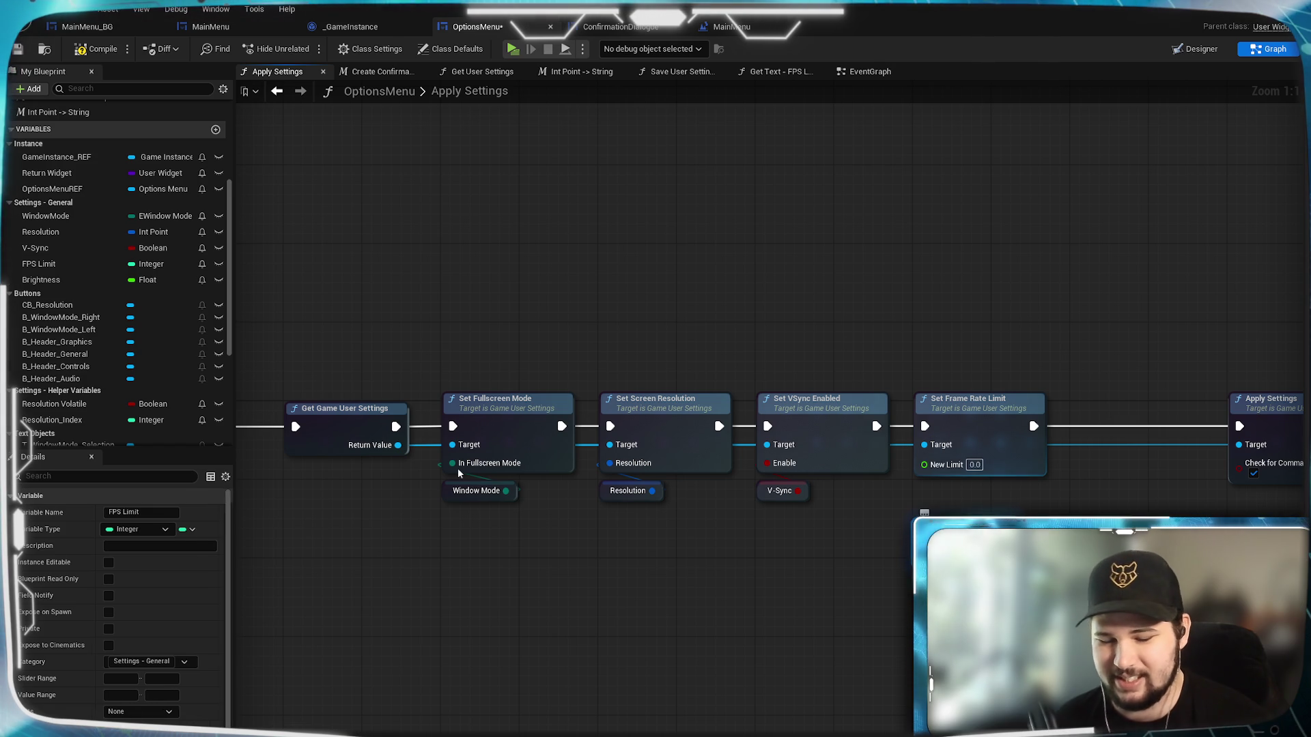
left_click(458, 473)
left_click(49, 261)
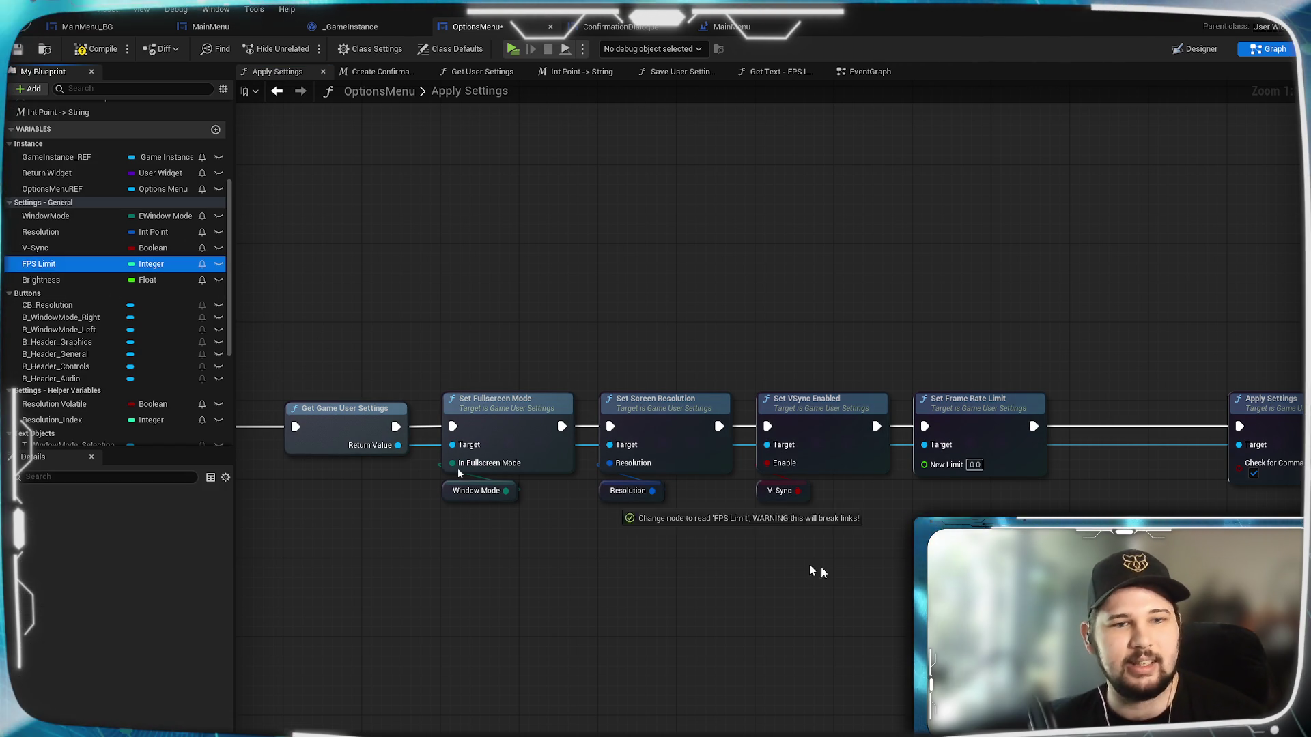
mouse_move(39, 264)
left_mouse_down()
mouse_move(994, 464)
mouse_move(974, 492)
left_mouse_up()
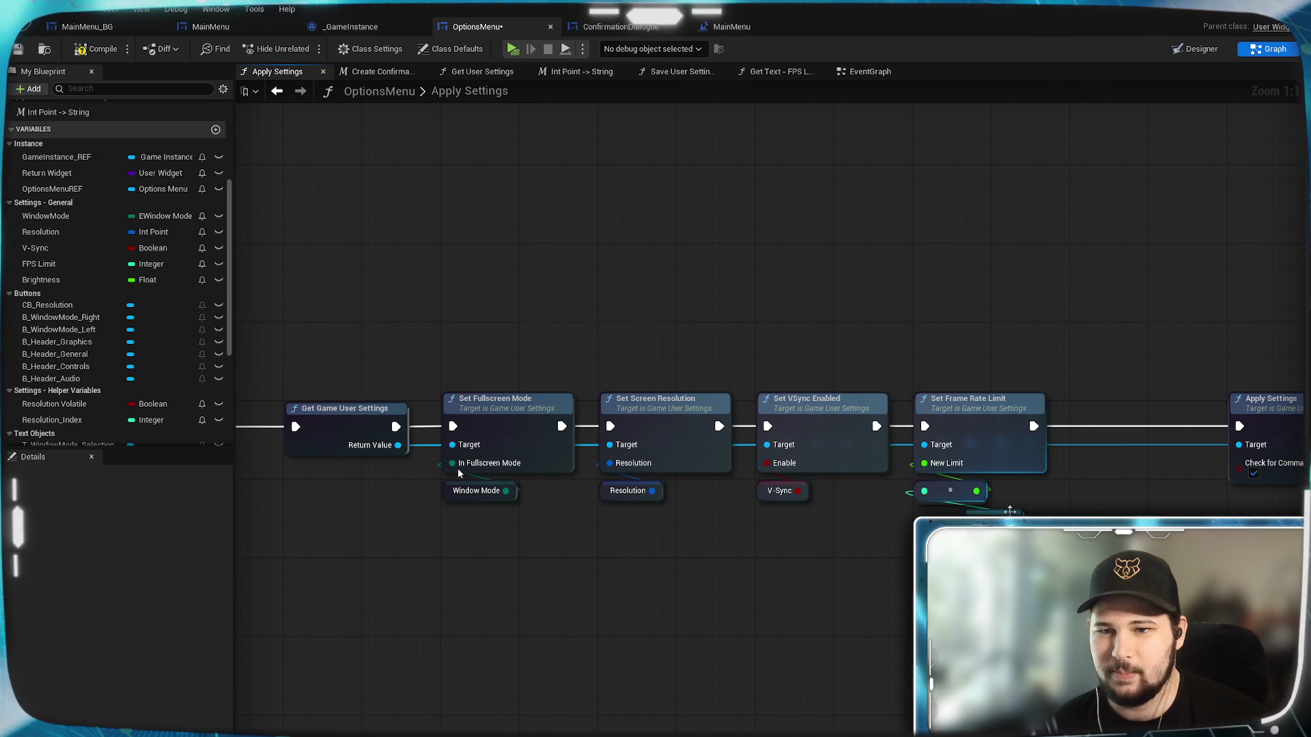
left_click(1230, 432)
mouse_move(1231, 432)
left_mouse_down()
mouse_move(1063, 432)
mouse_move(1130, 428)
left_mouse_up()
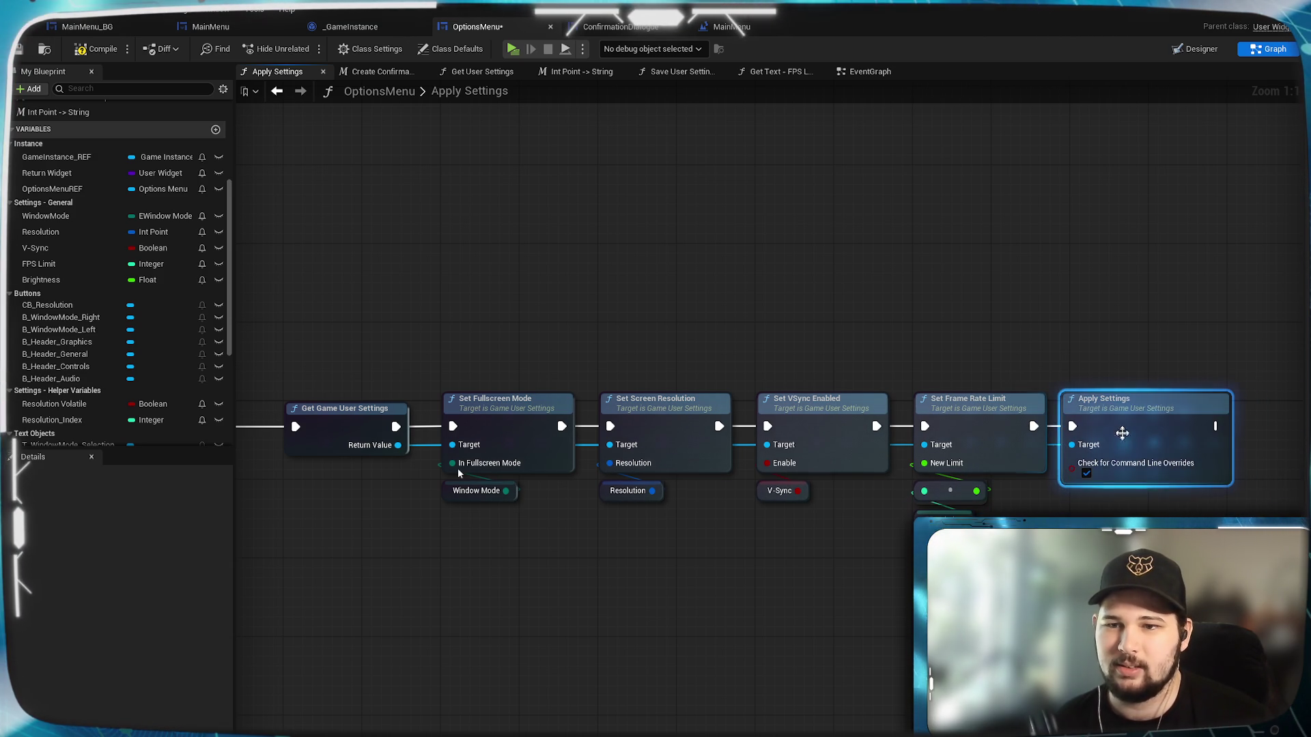
left_click(683, 274)
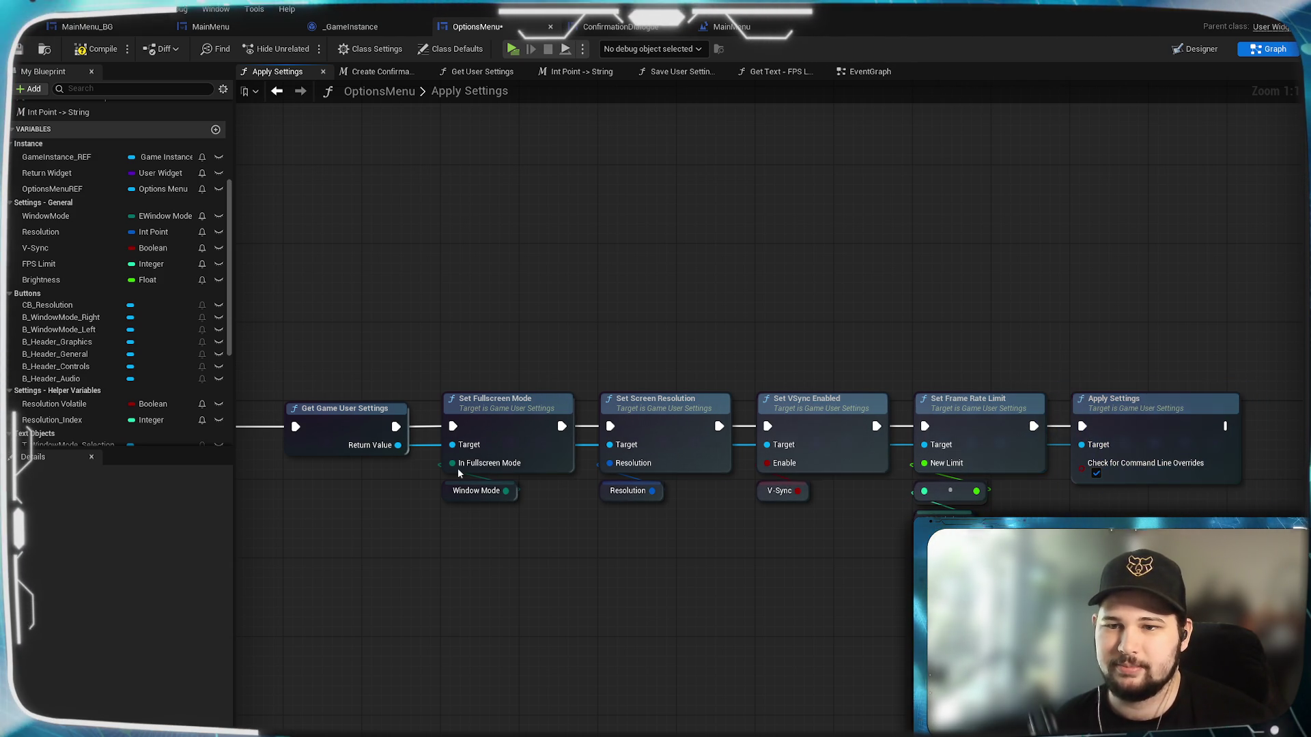
left_click(98, 53)
left_click(512, 49)
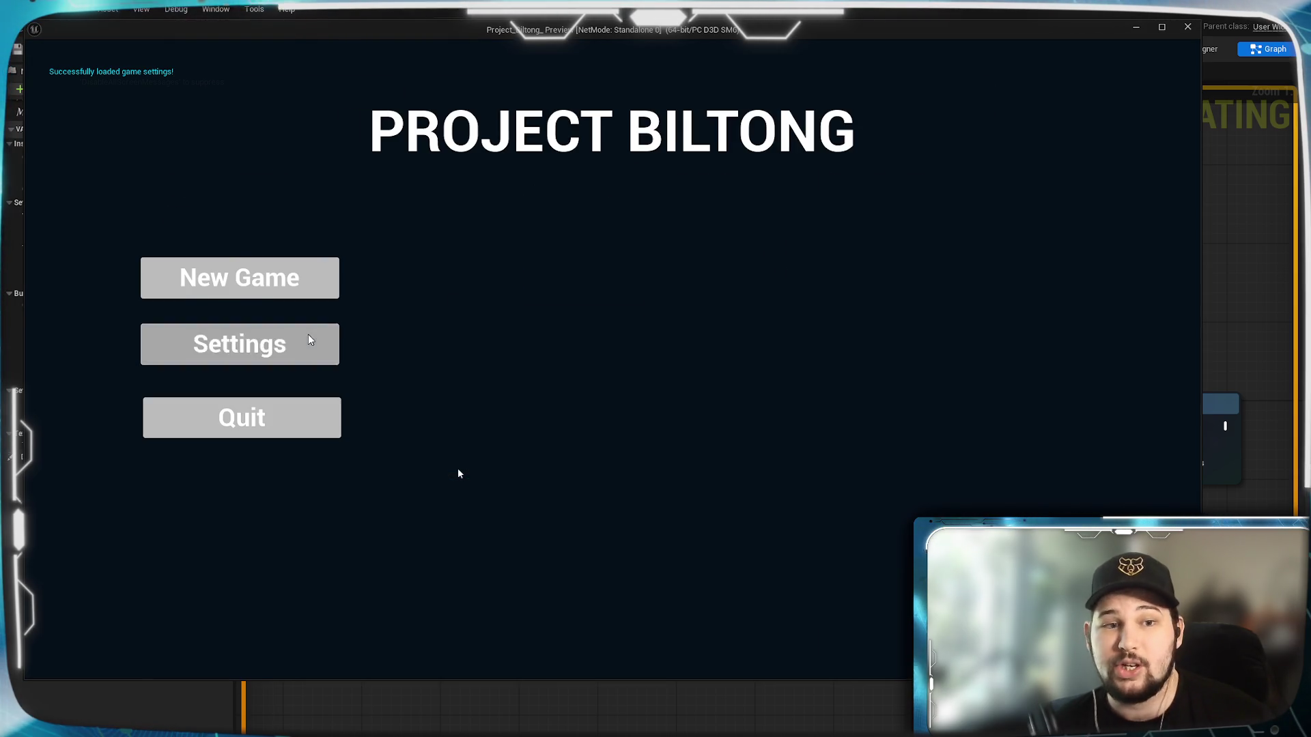
left_click(310, 341)
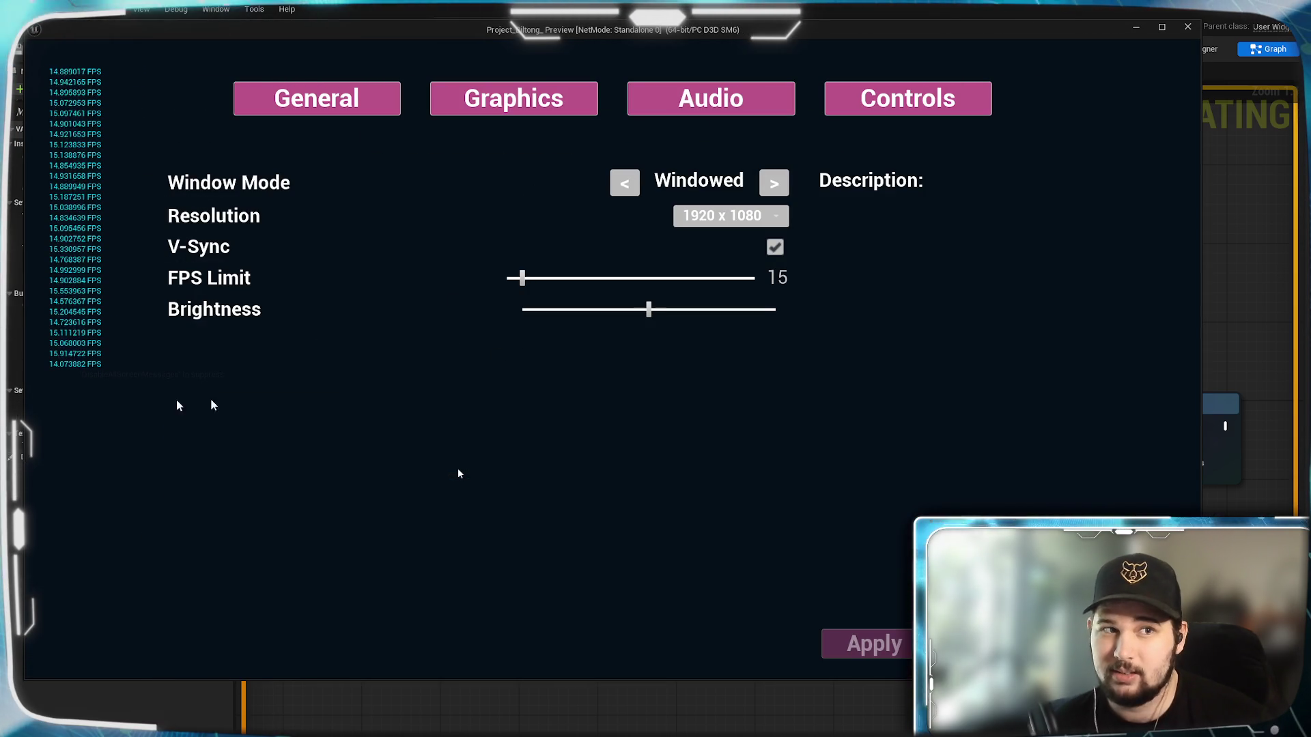
left_click_drag(522, 278, 534, 278)
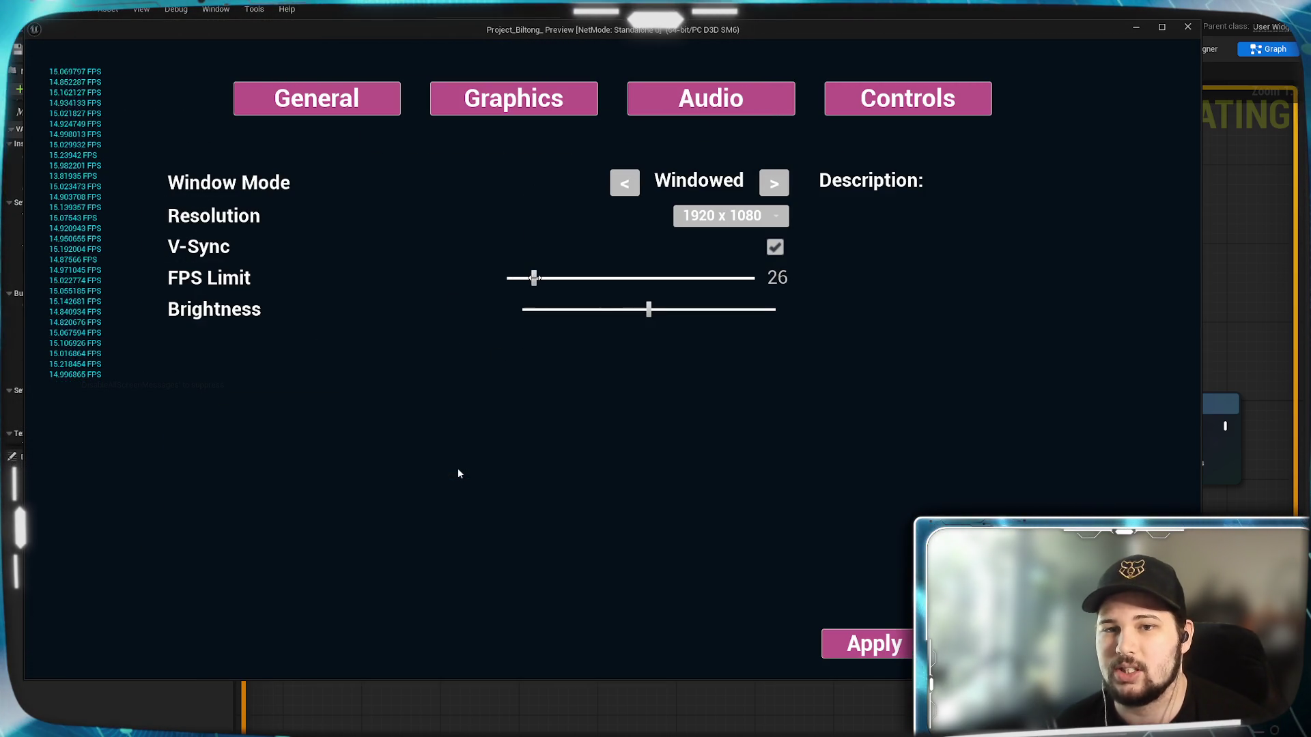
left_click(896, 651)
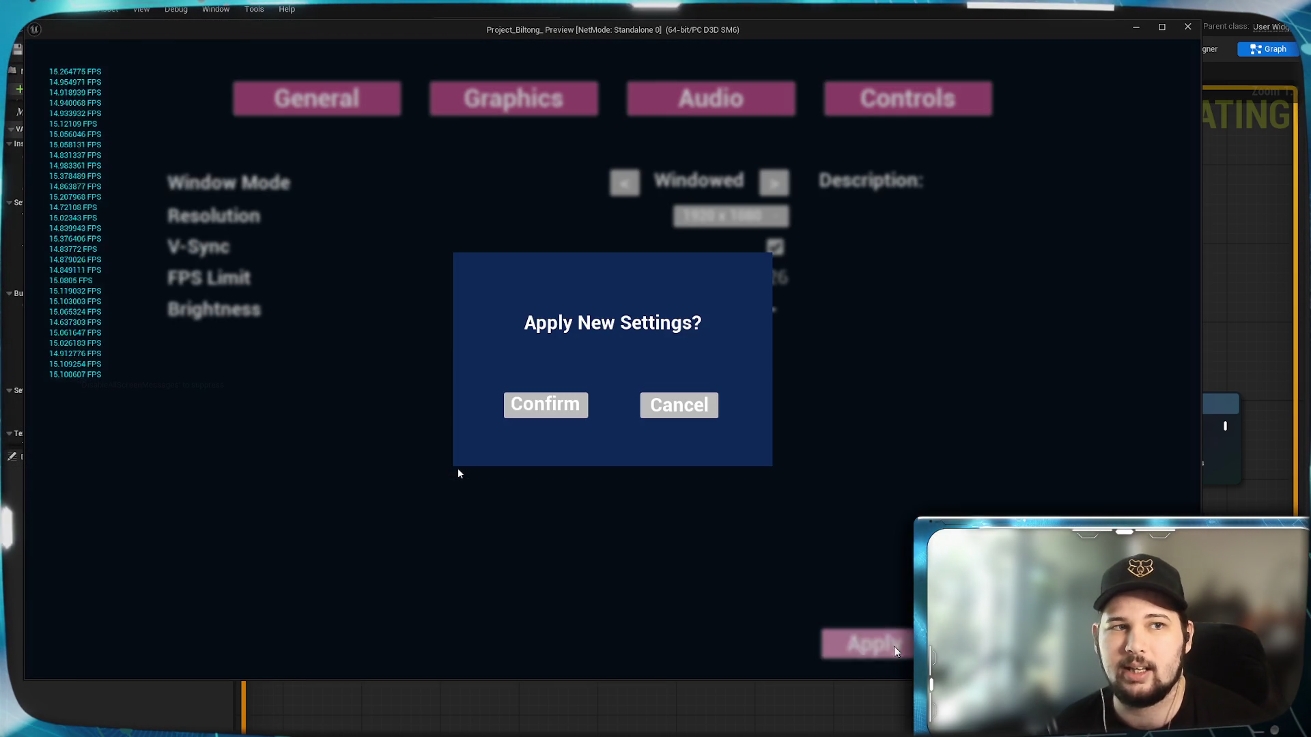
left_click(559, 406)
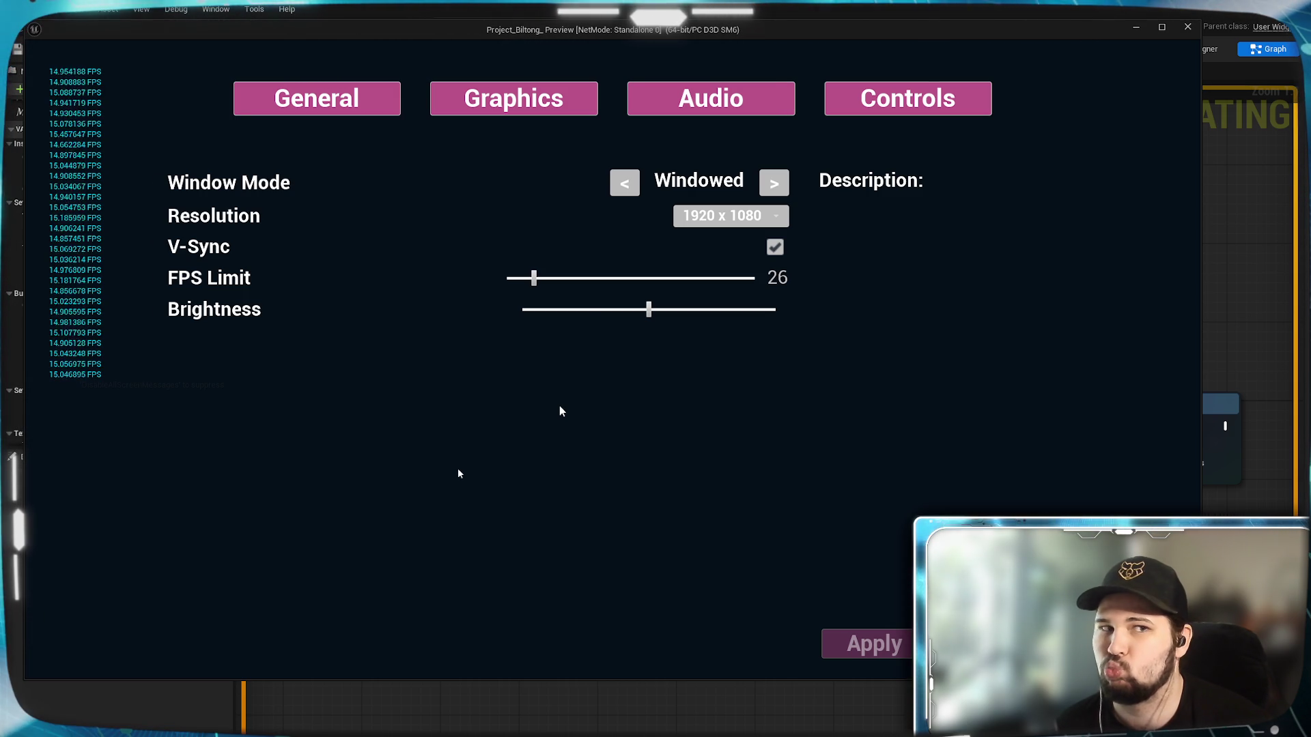
left_click(580, 278)
left_click(872, 641)
left_click(546, 405)
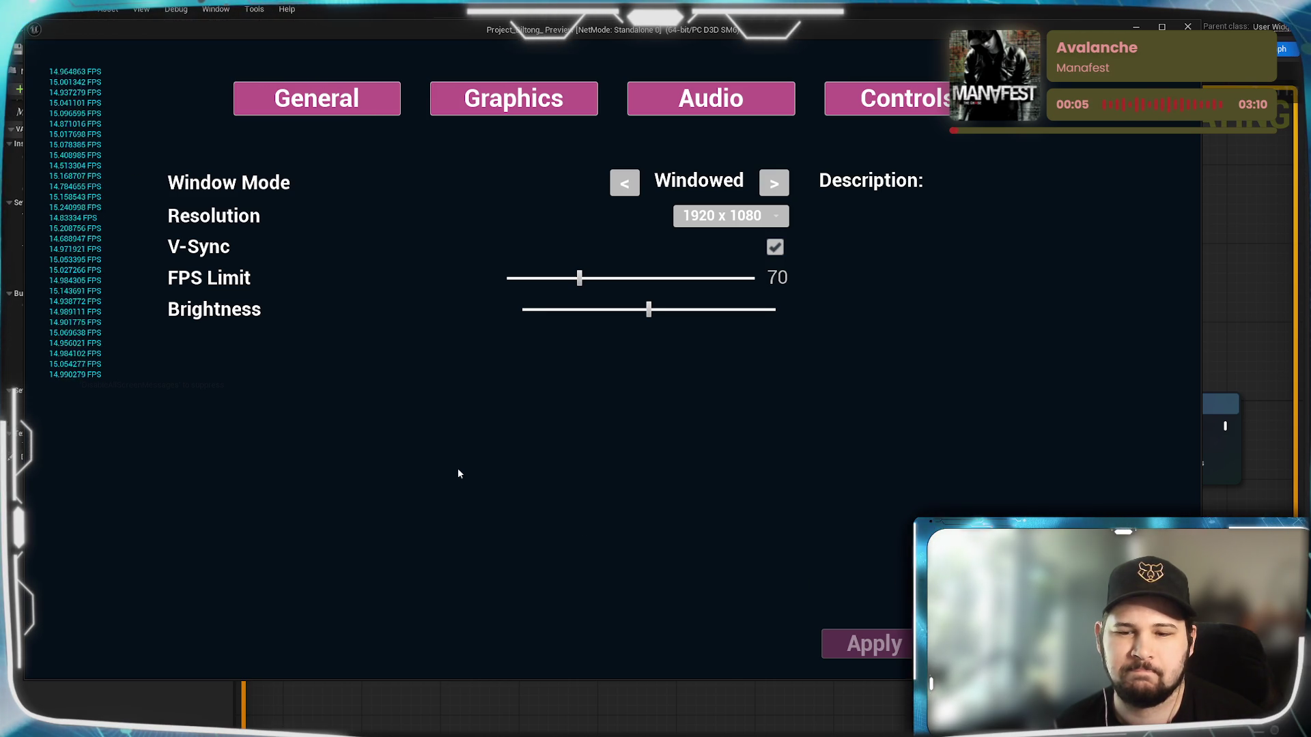
key("Escape")
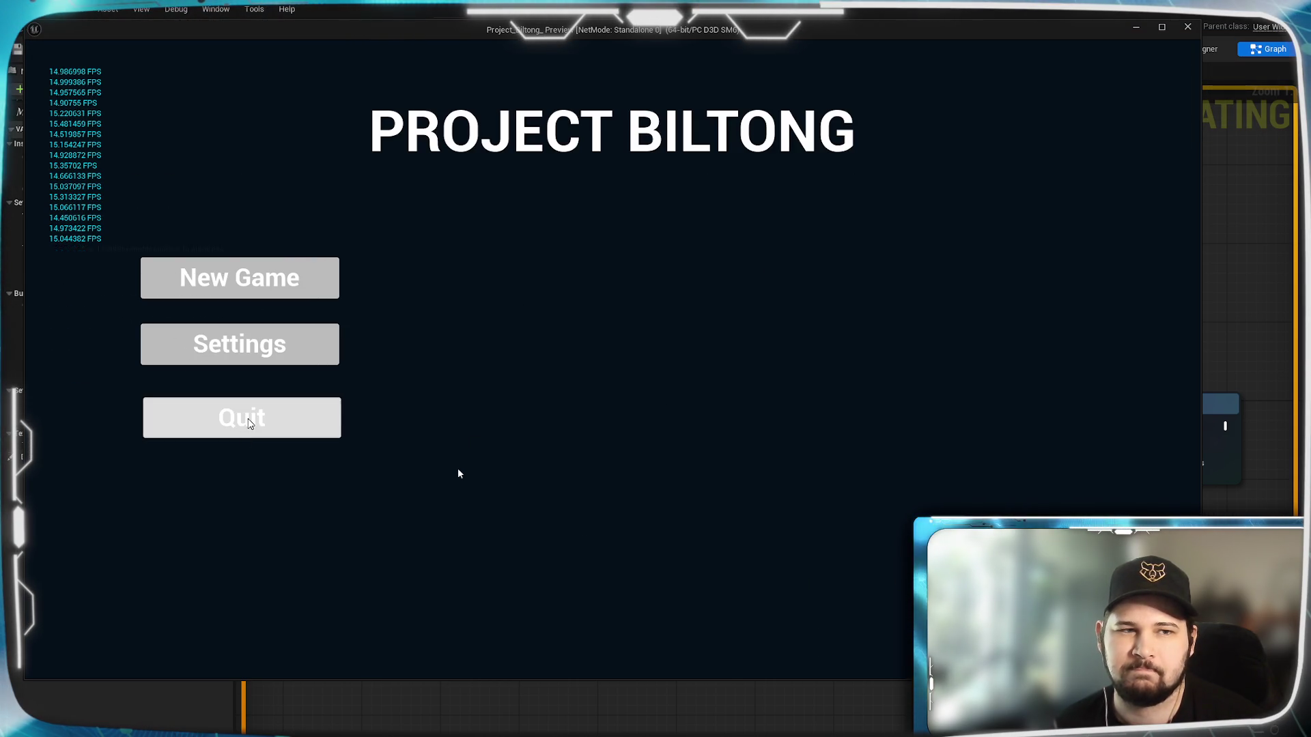
left_click(242, 415)
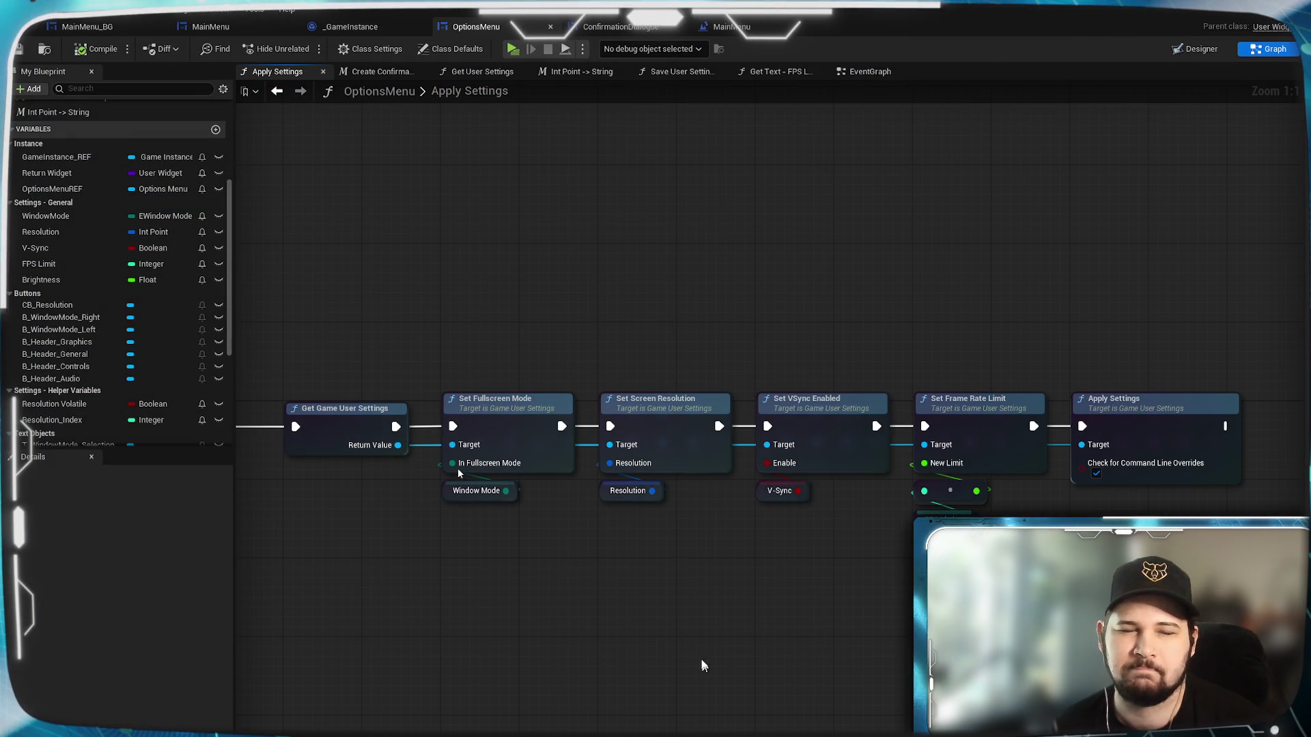
Review the Get User Settings and Save User Settings graphs, then return to the EventGraph's FPS Limit nodes.
left_click(870, 72)
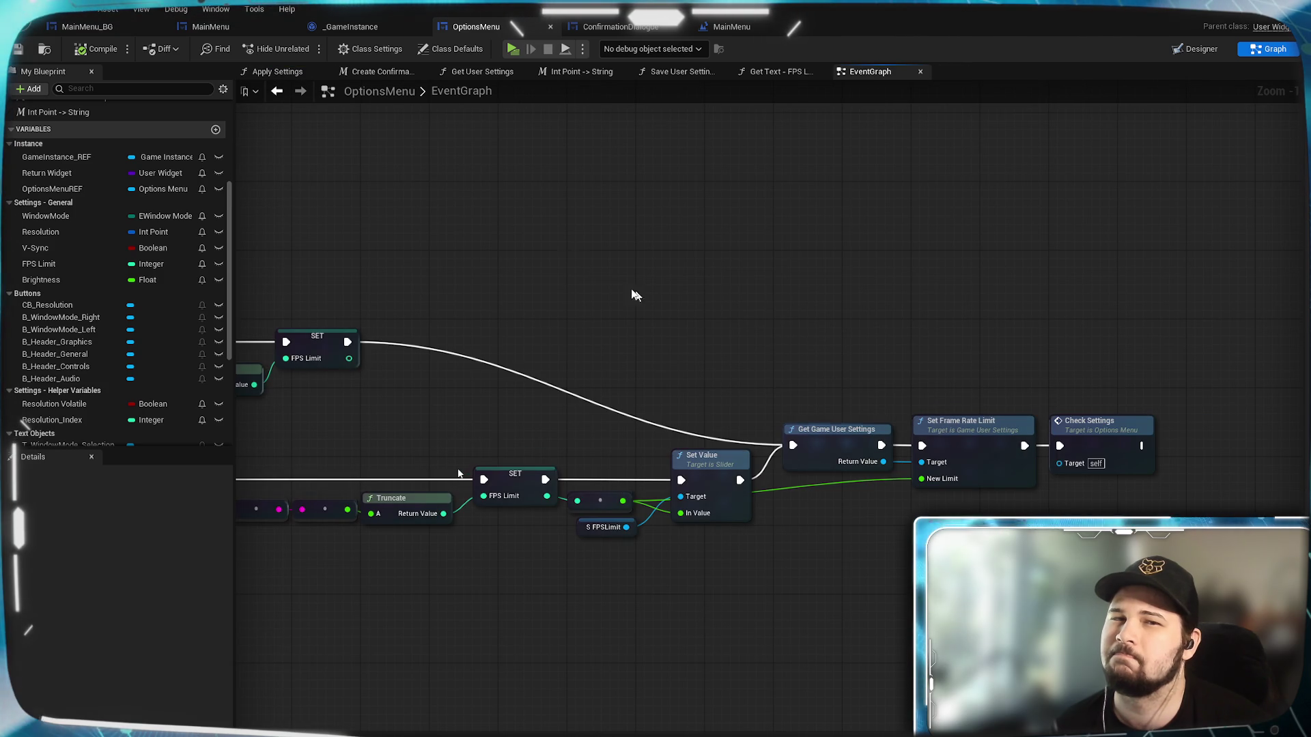
left_click(482, 71)
scroll(883, 473, "down", 3)
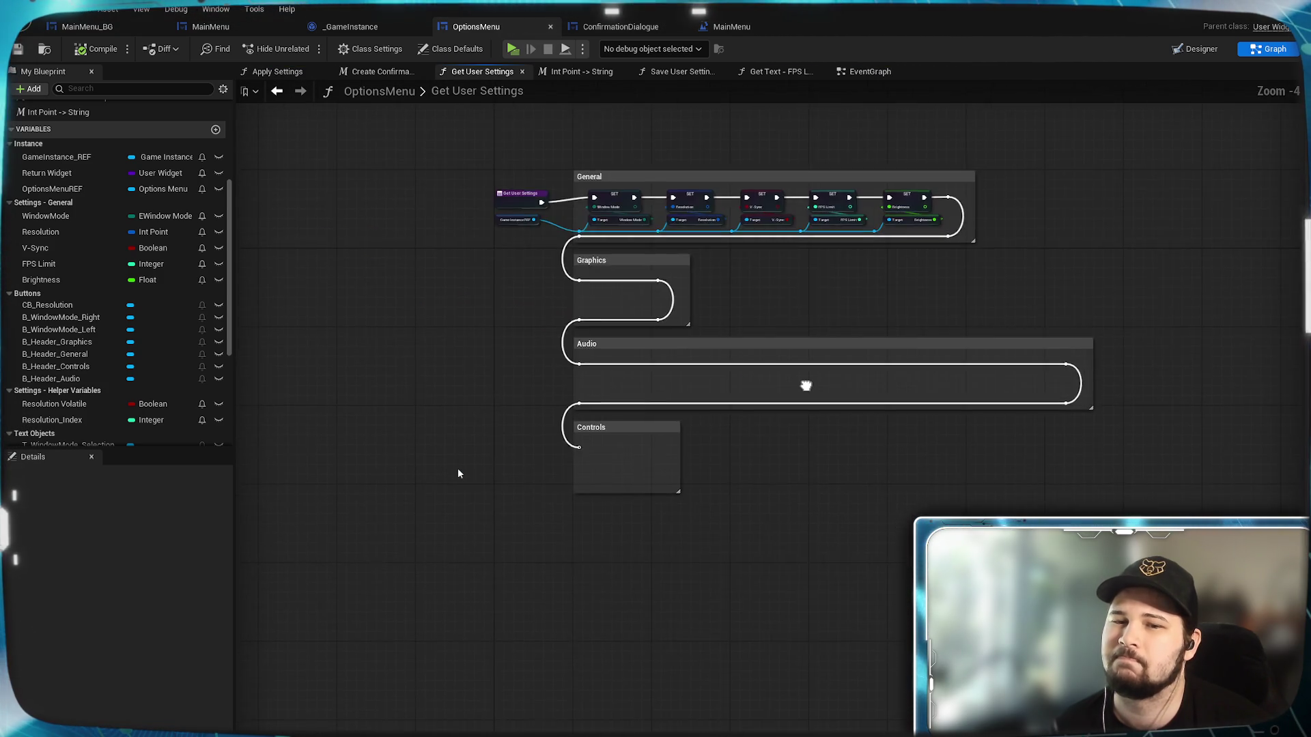
scroll(859, 520, "up", 3)
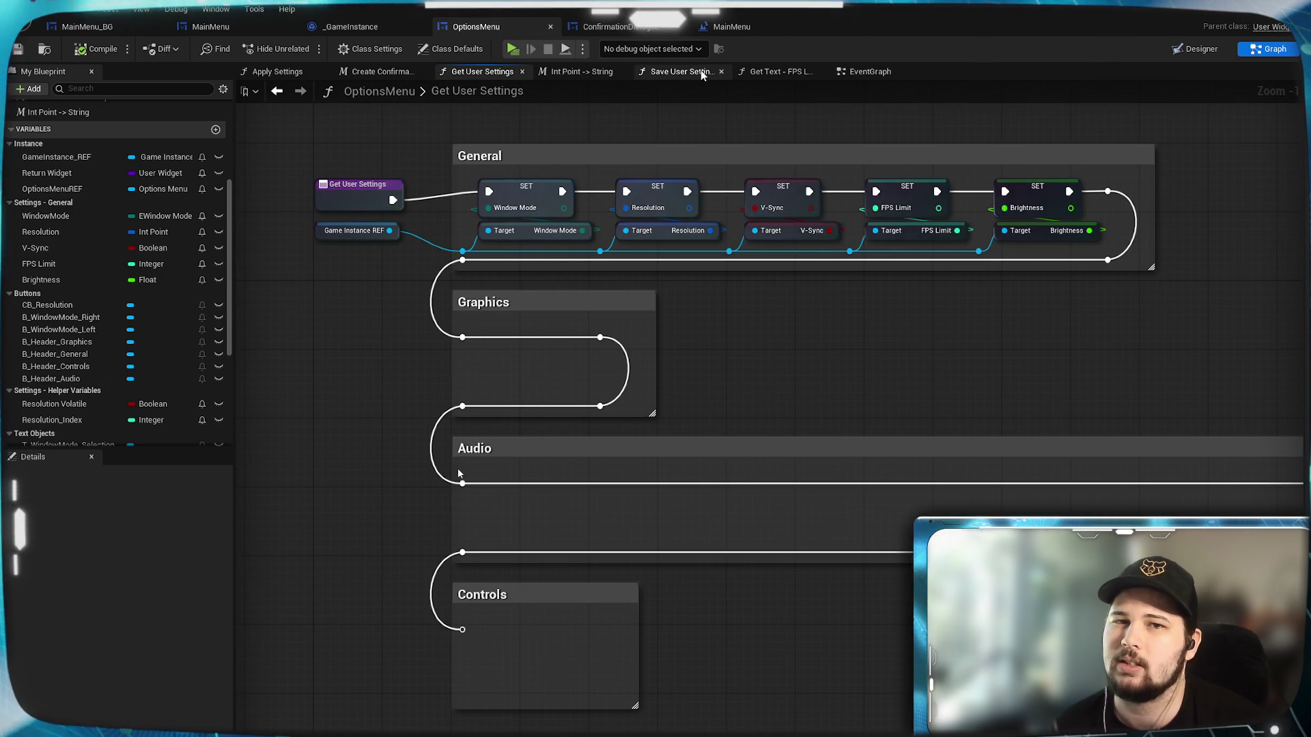
left_click(687, 72)
mouse_move(783, 488)
left_mouse_down()
mouse_move(755, 451)
mouse_move(726, 257)
mouse_move(778, 506)
left_mouse_up()
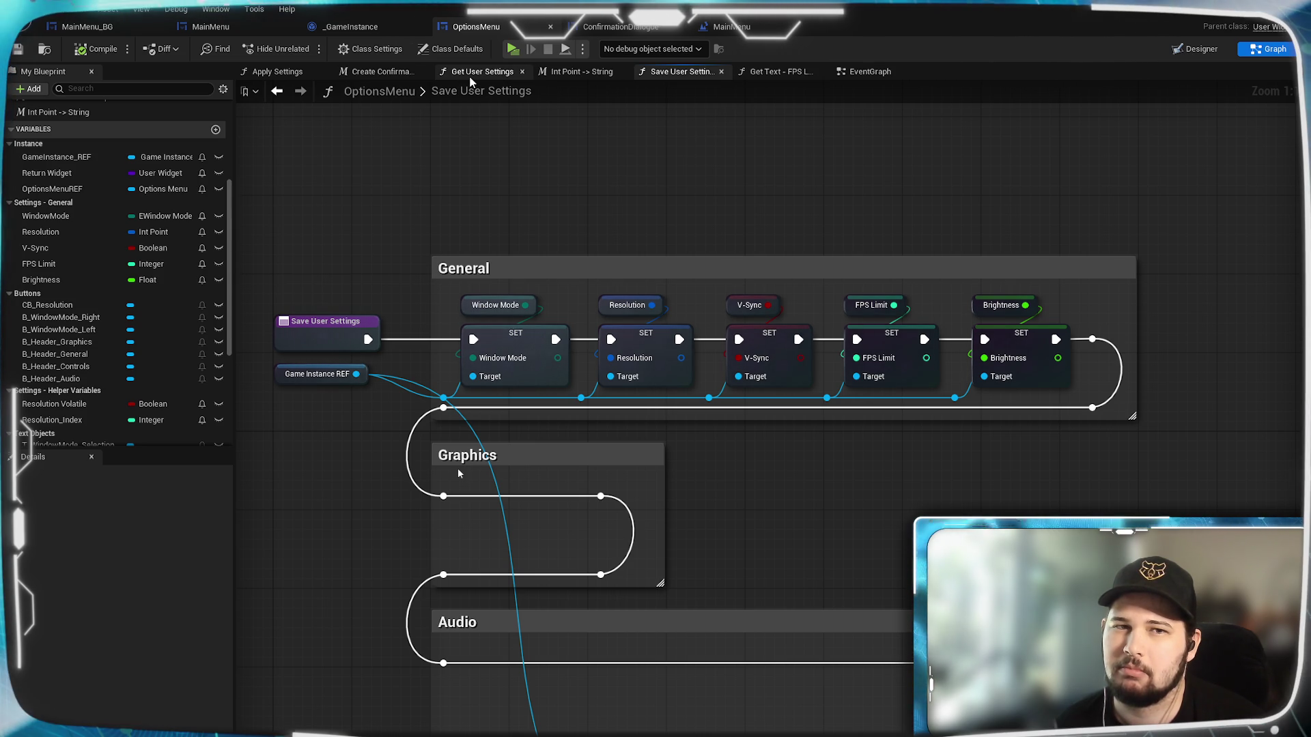
left_click(862, 72)
mouse_move(672, 341)
left_mouse_down()
mouse_move(1129, 299)
mouse_move(666, 302)
left_mouse_up()
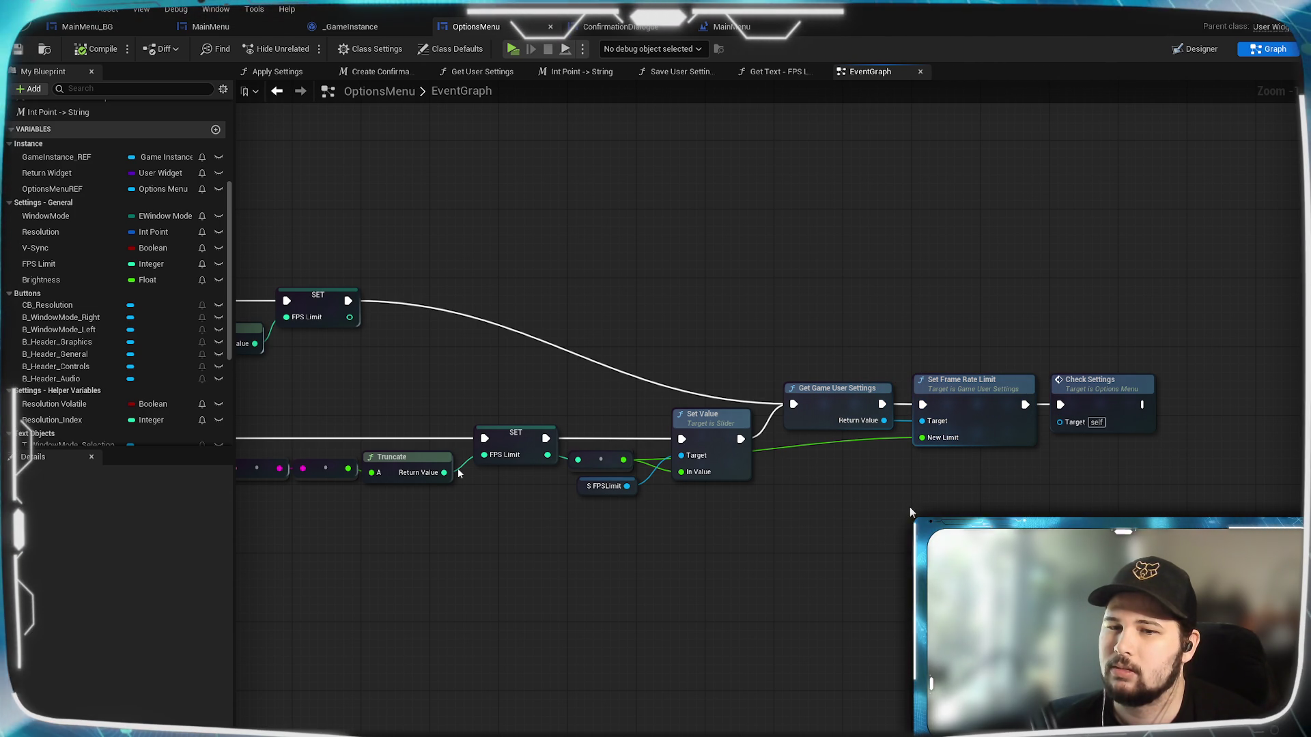
Survey the existing Apply Settings nodes and paste a copy near the FPS Limit chain.
mouse_move(910, 507)
left_mouse_down()
mouse_move(599, 520)
mouse_move(680, 514)
mouse_move(1043, 413)
left_mouse_up()
left_click_drag(751, 456, 1000, 633)
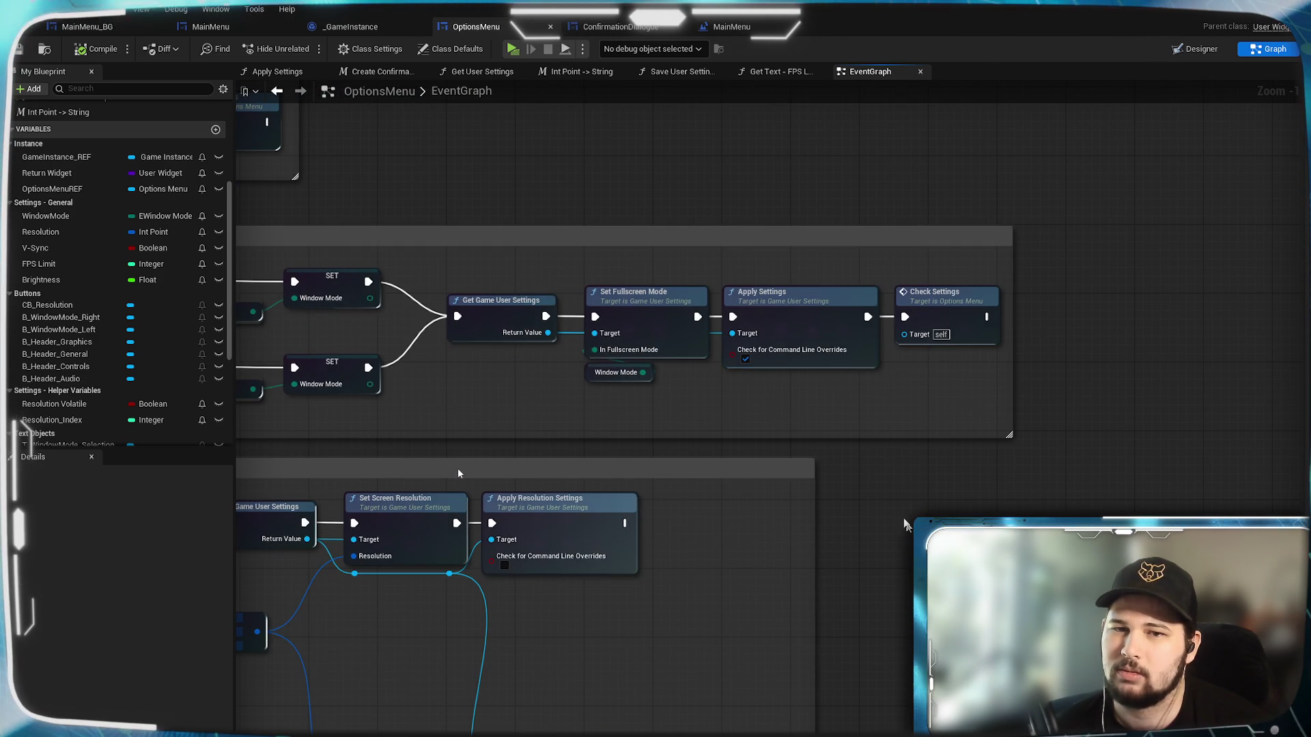
mouse_move(1155, 406)
left_mouse_down()
mouse_move(787, 596)
mouse_move(757, 576)
left_mouse_up()
key("ctrl+v")
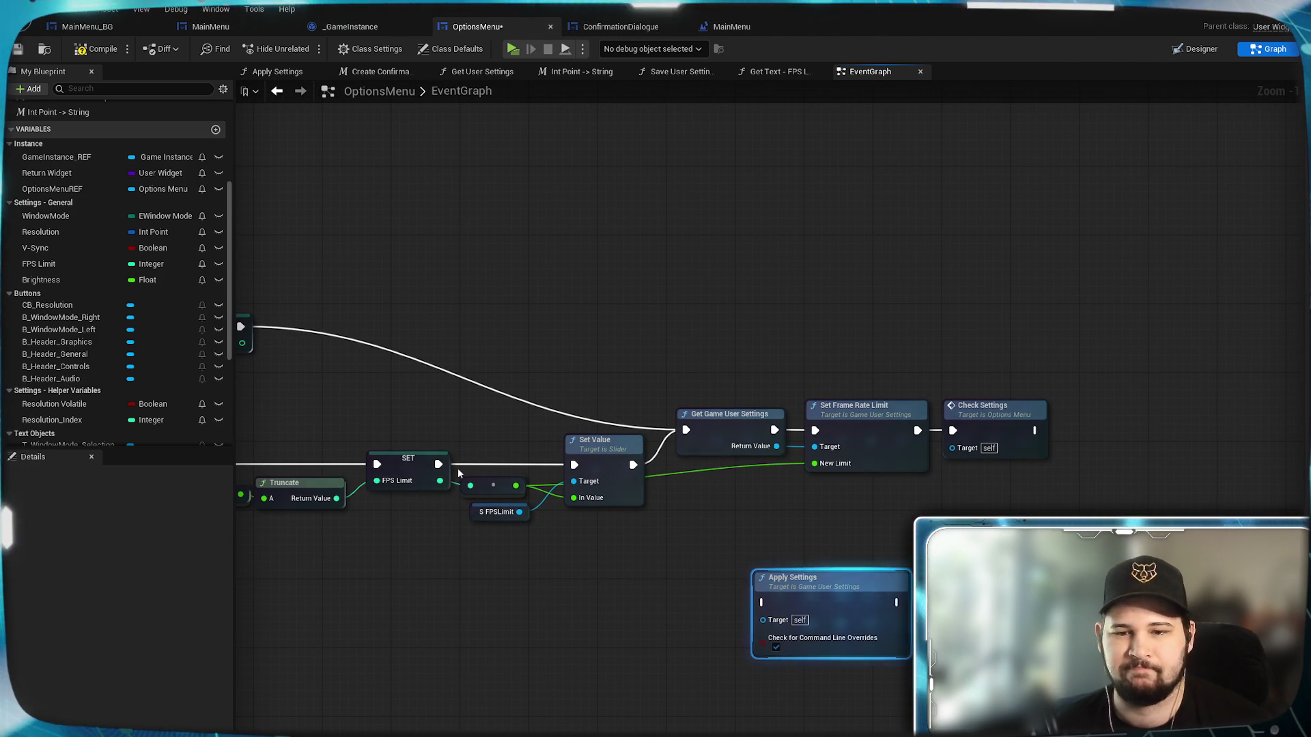
key("Delete")
Insert Apply Settings before Check Settings, wire game user settings to its Target, and save.
left_click_drag(987, 415, 1159, 414)
key("ctrl+v")
left_click_drag(1031, 407, 1021, 421)
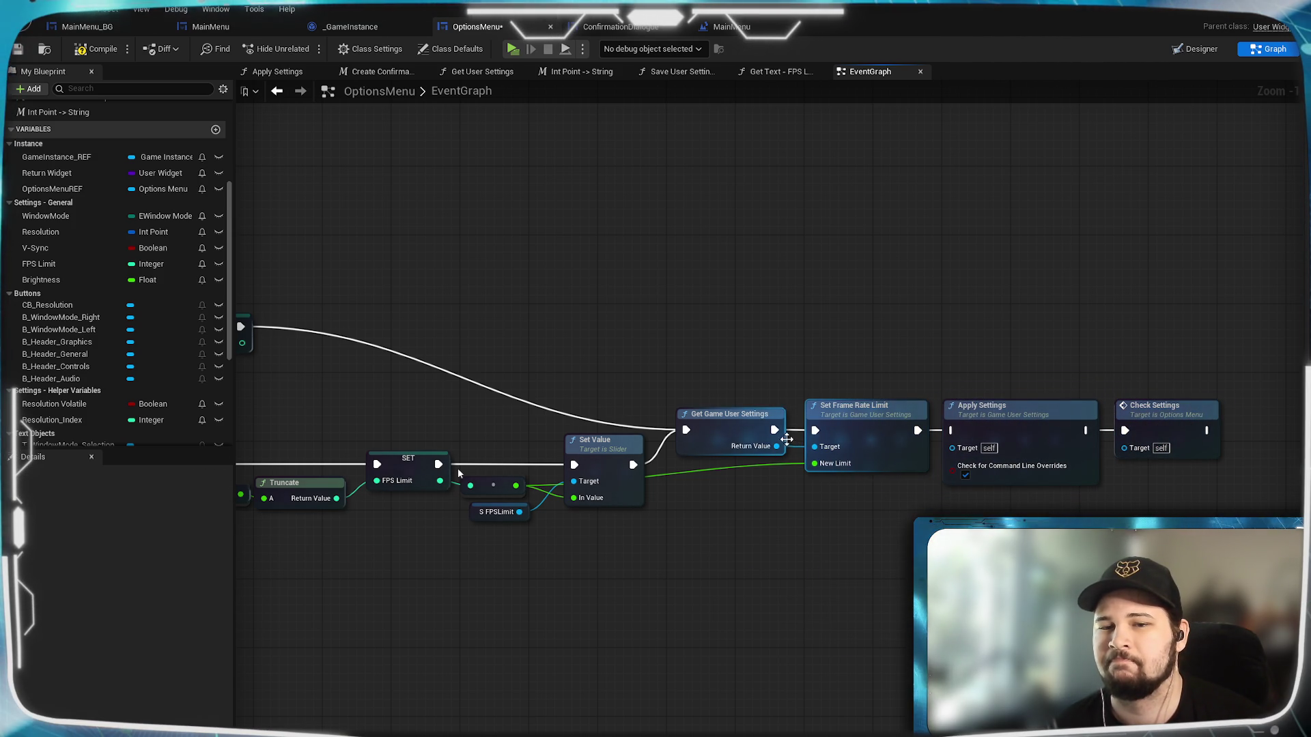
left_click(905, 428)
left_click(1004, 417)
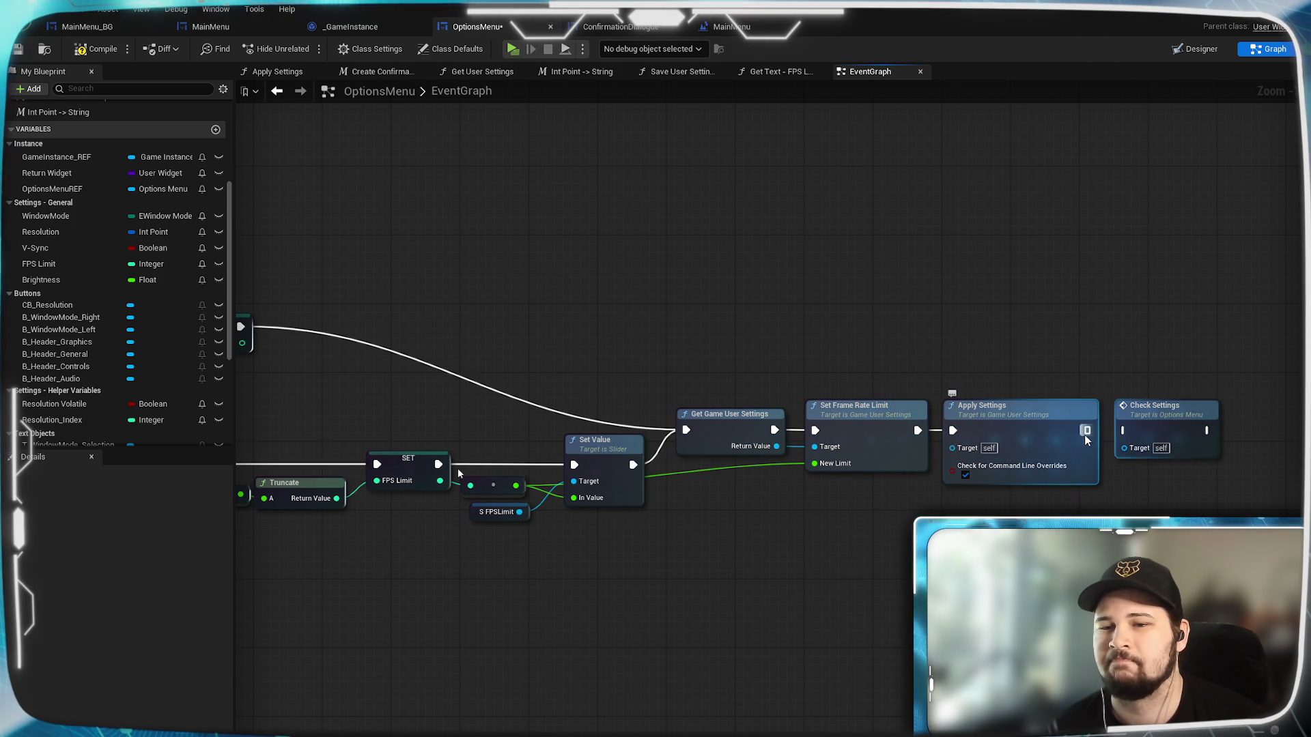
left_click_drag(778, 446, 951, 448)
left_click(18, 49)
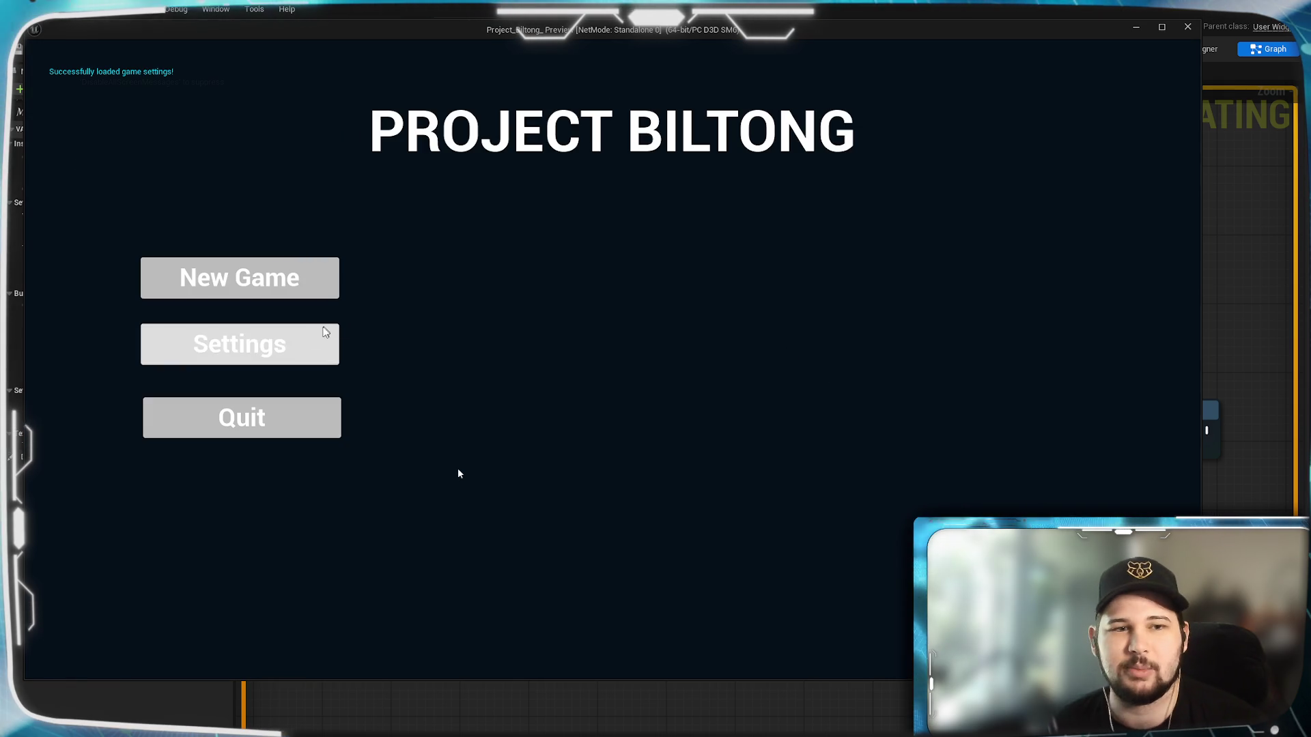
Launch the game's settings and adjust the FPS Limit slider, lowering it toward 9.
left_click(326, 340)
left_click_drag(578, 277, 520, 277)
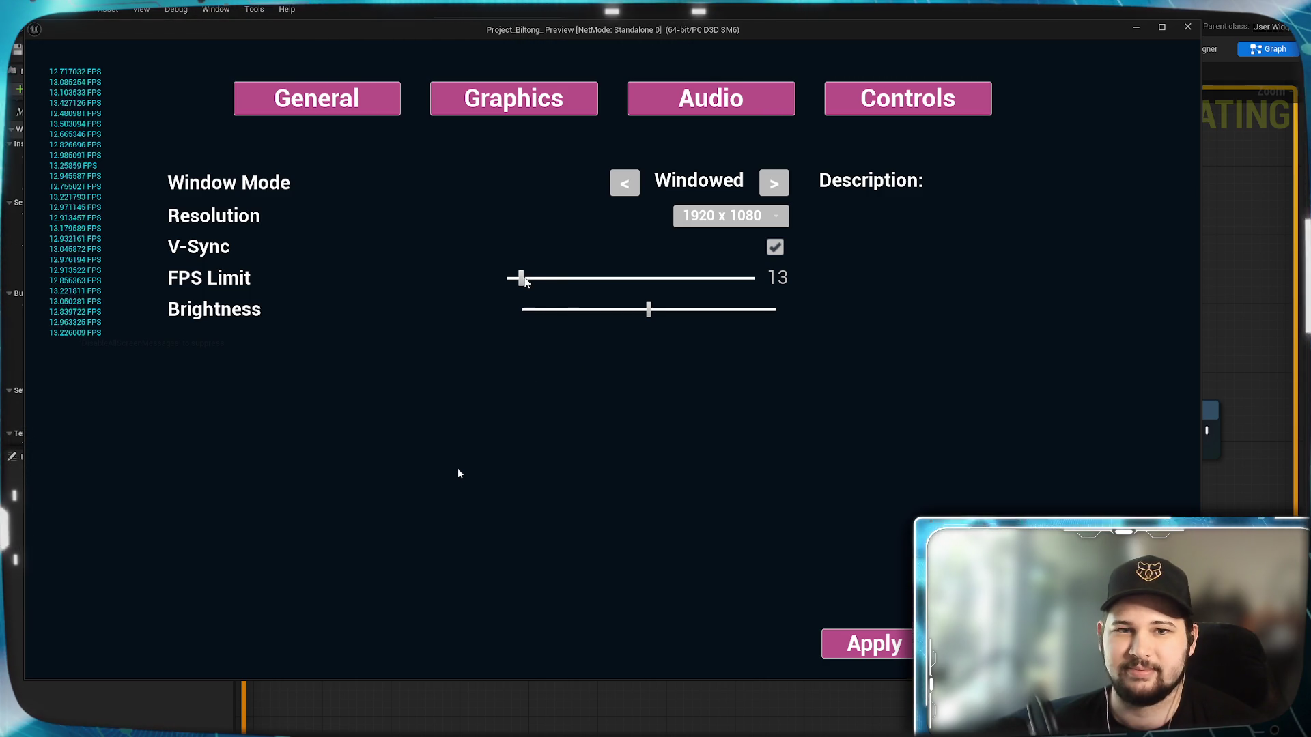
mouse_move(521, 277)
left_mouse_down()
mouse_move(638, 278)
mouse_move(509, 277)
mouse_move(534, 283)
left_mouse_up()
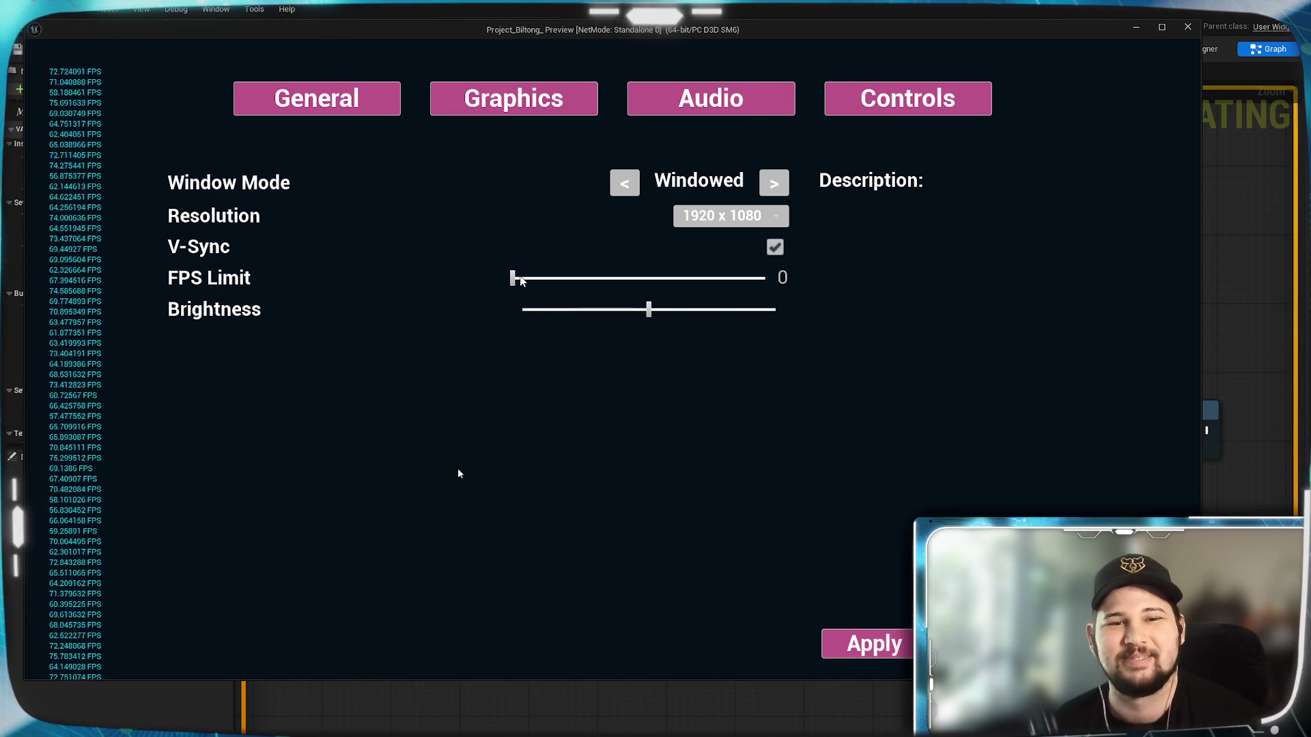
left_click_drag(519, 281, 511, 315)
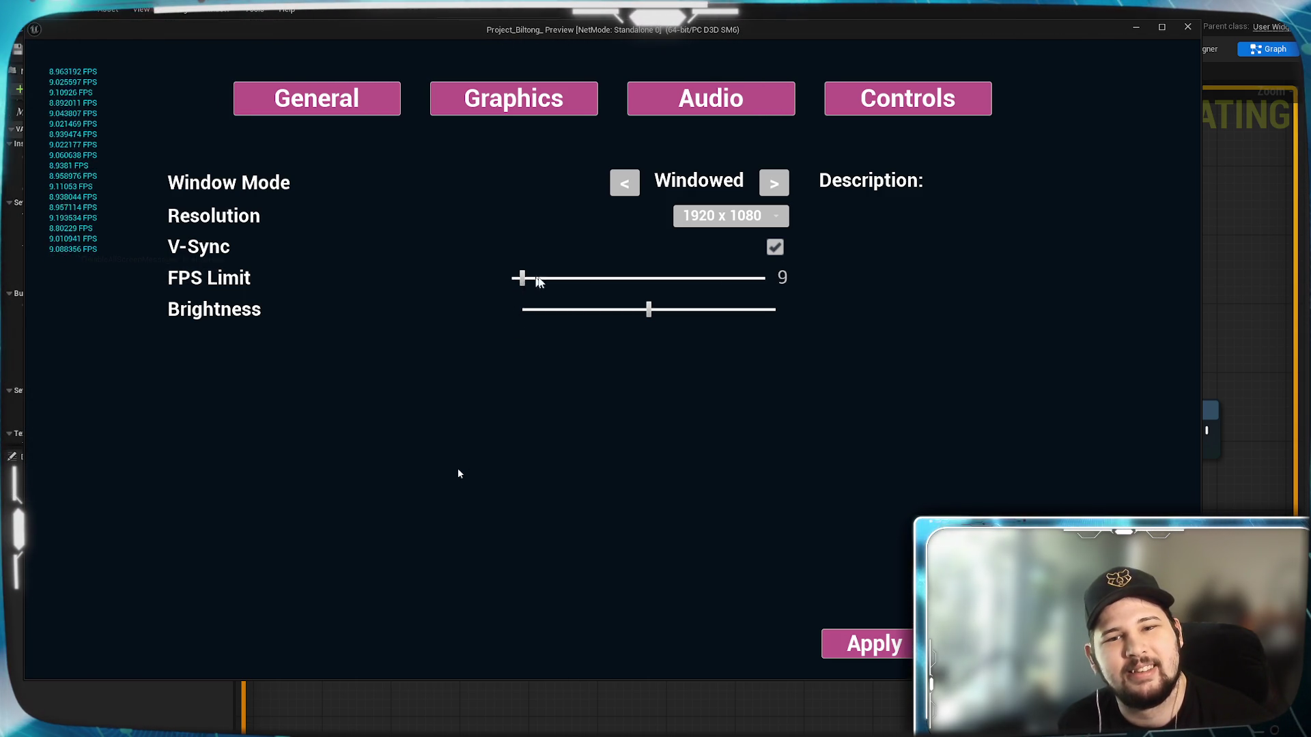
Commit an FPS Limit of 25, apply and confirm it, then quit the preview.
type("8")
key("Return")
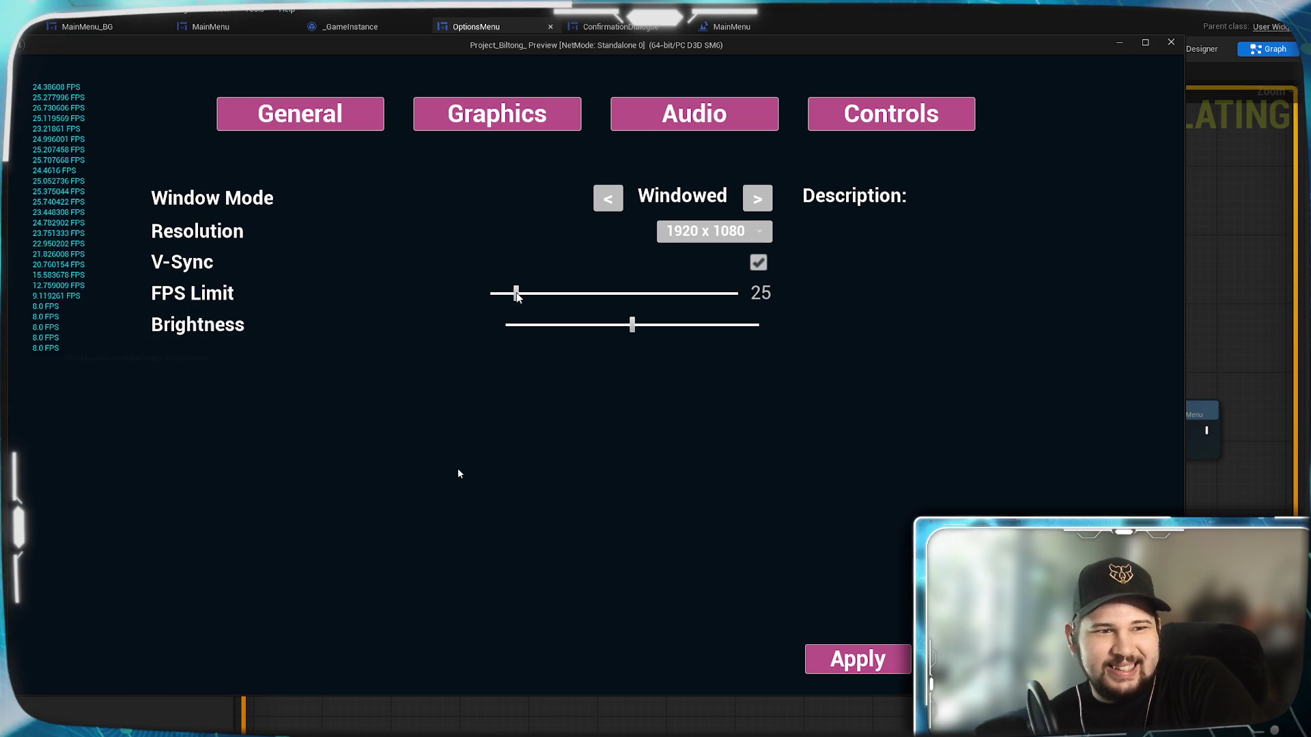
left_click(881, 659)
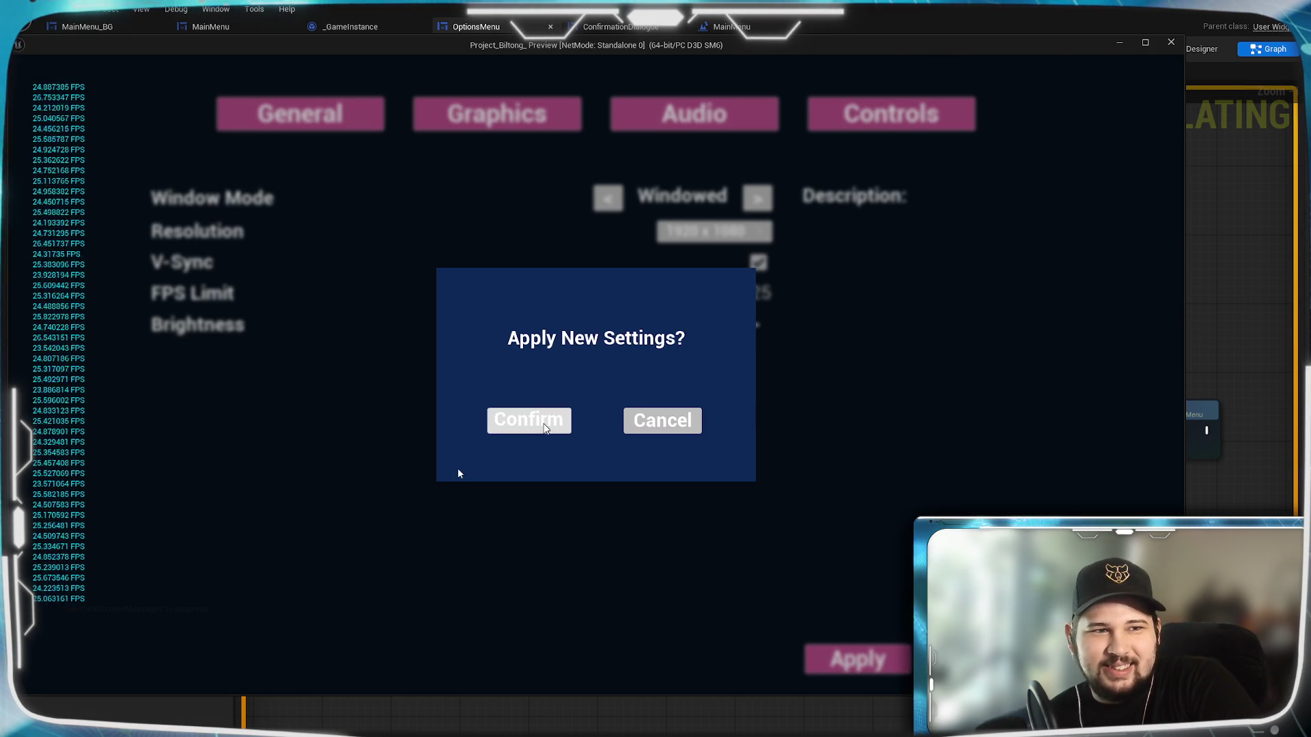
left_click(564, 428)
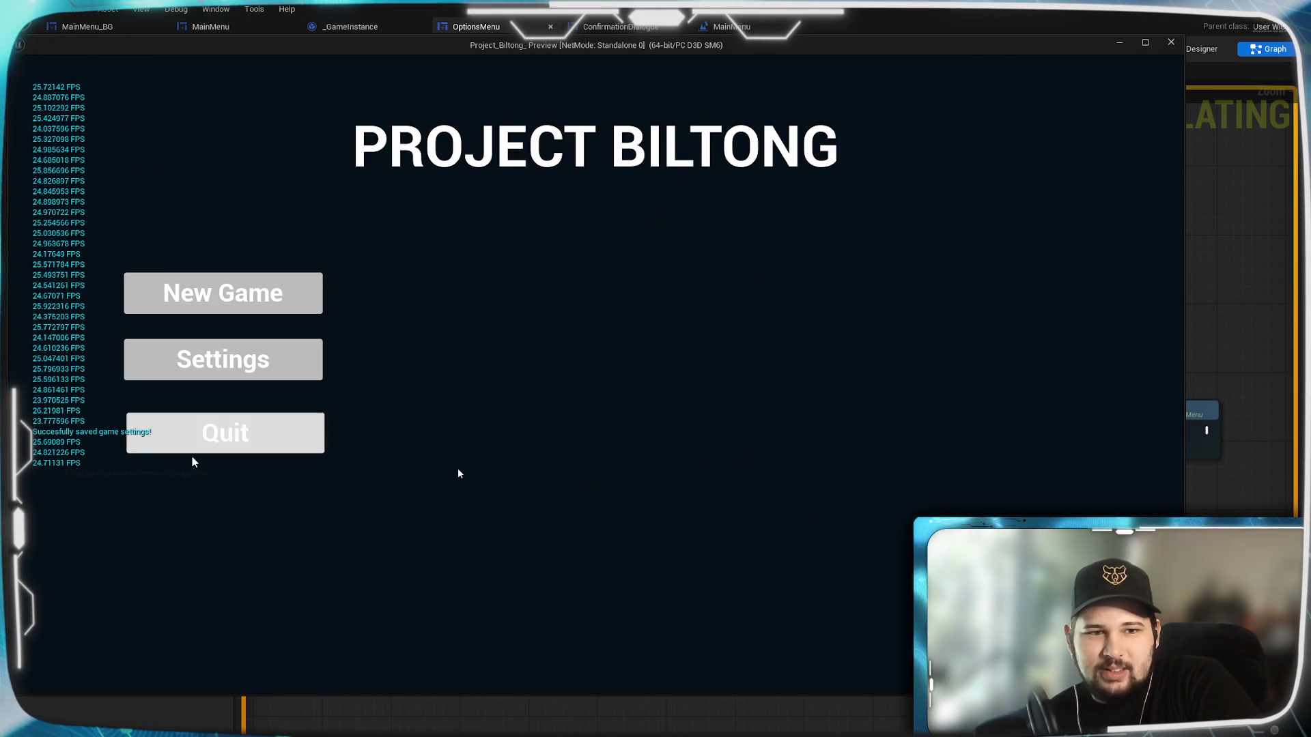
left_click(264, 433)
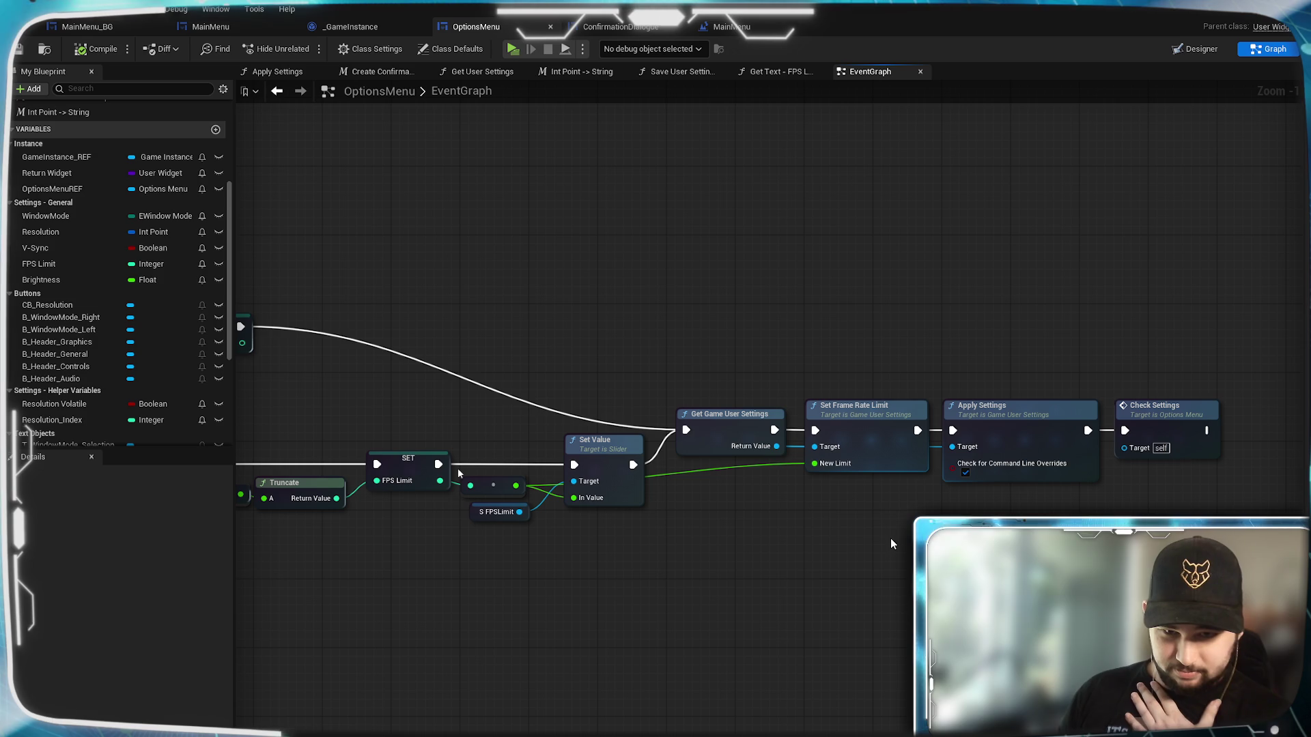
Review the Apply Settings and Create Confirmation Dialogue graphs, then return to the EventGraph's FPS Limit chain.
left_click(276, 72)
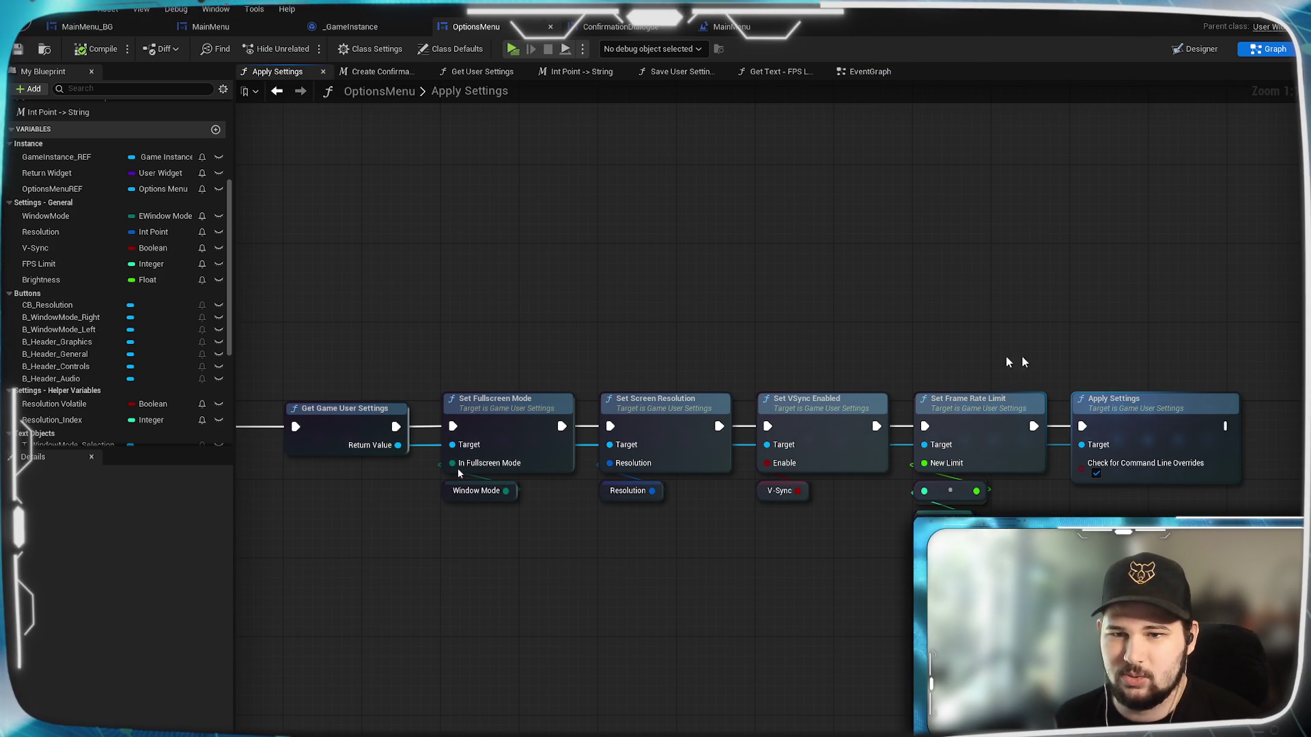
mouse_move(640, 303)
left_mouse_down()
mouse_move(975, 278)
mouse_move(796, 237)
left_mouse_up()
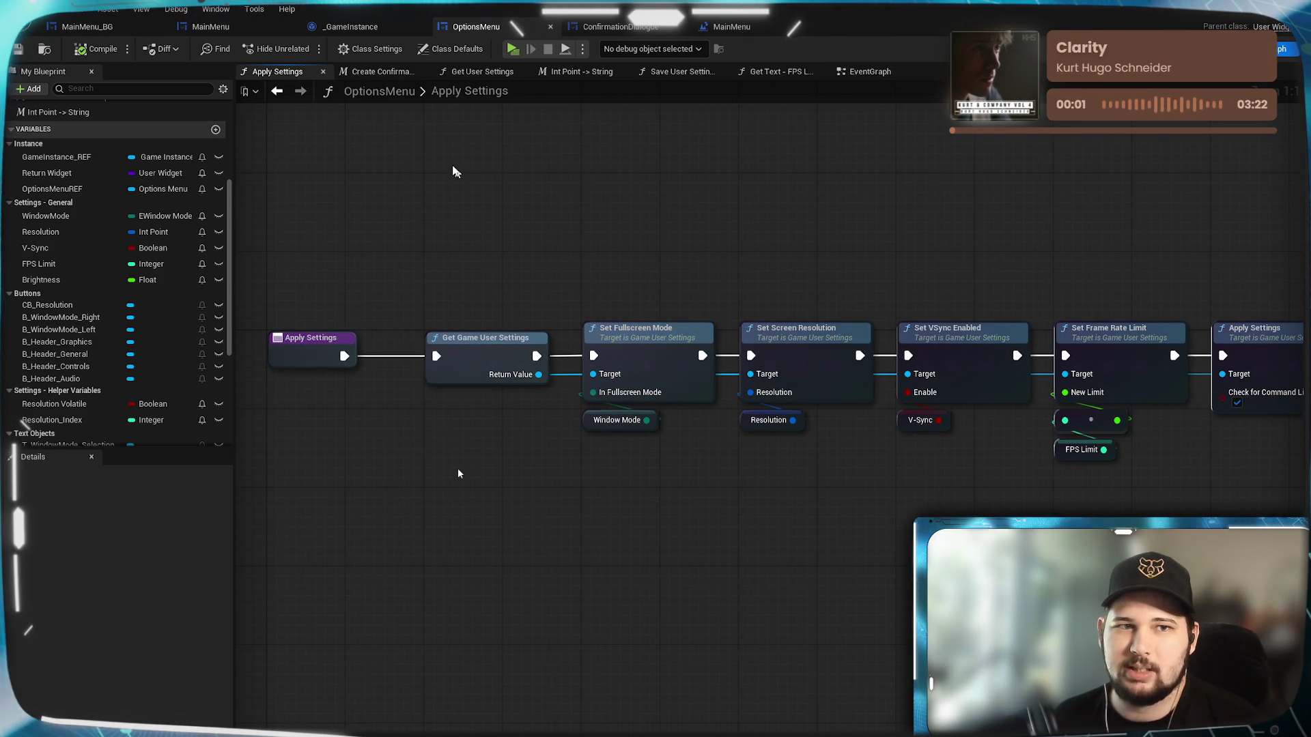
left_click(372, 73)
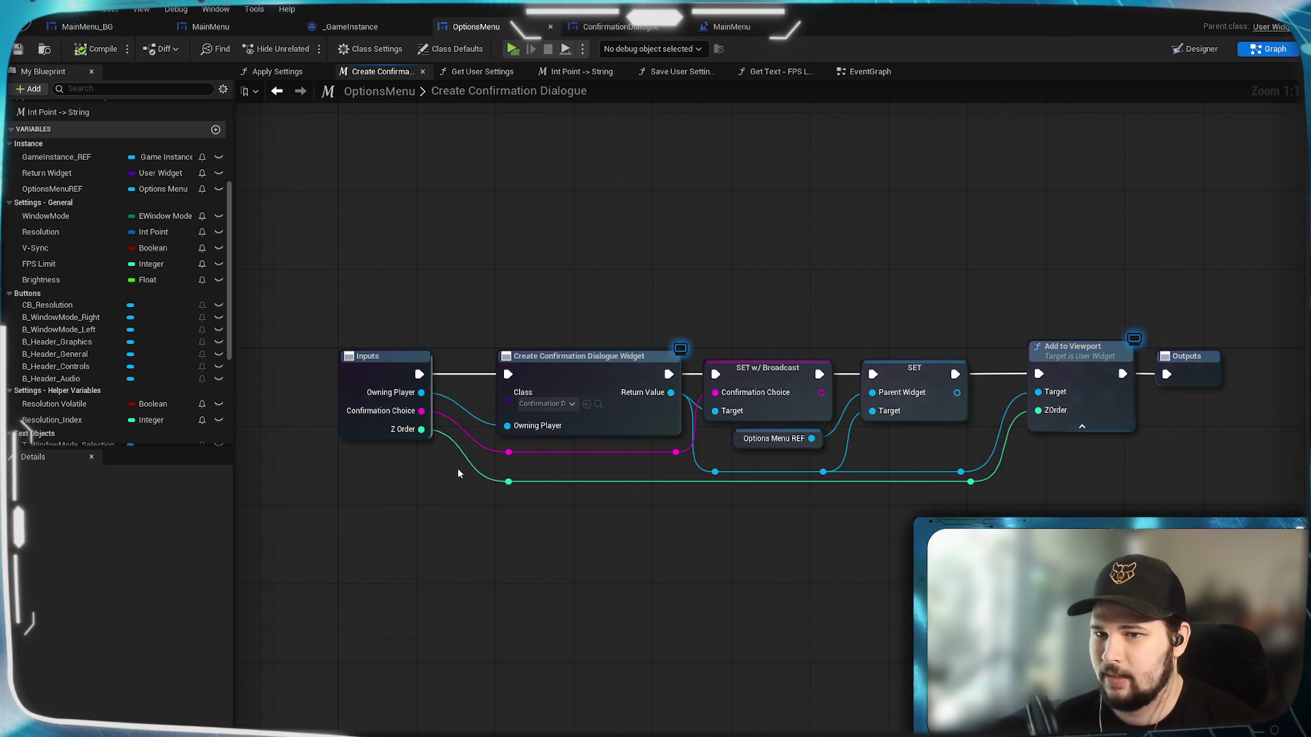
left_click_drag(881, 247, 841, 278)
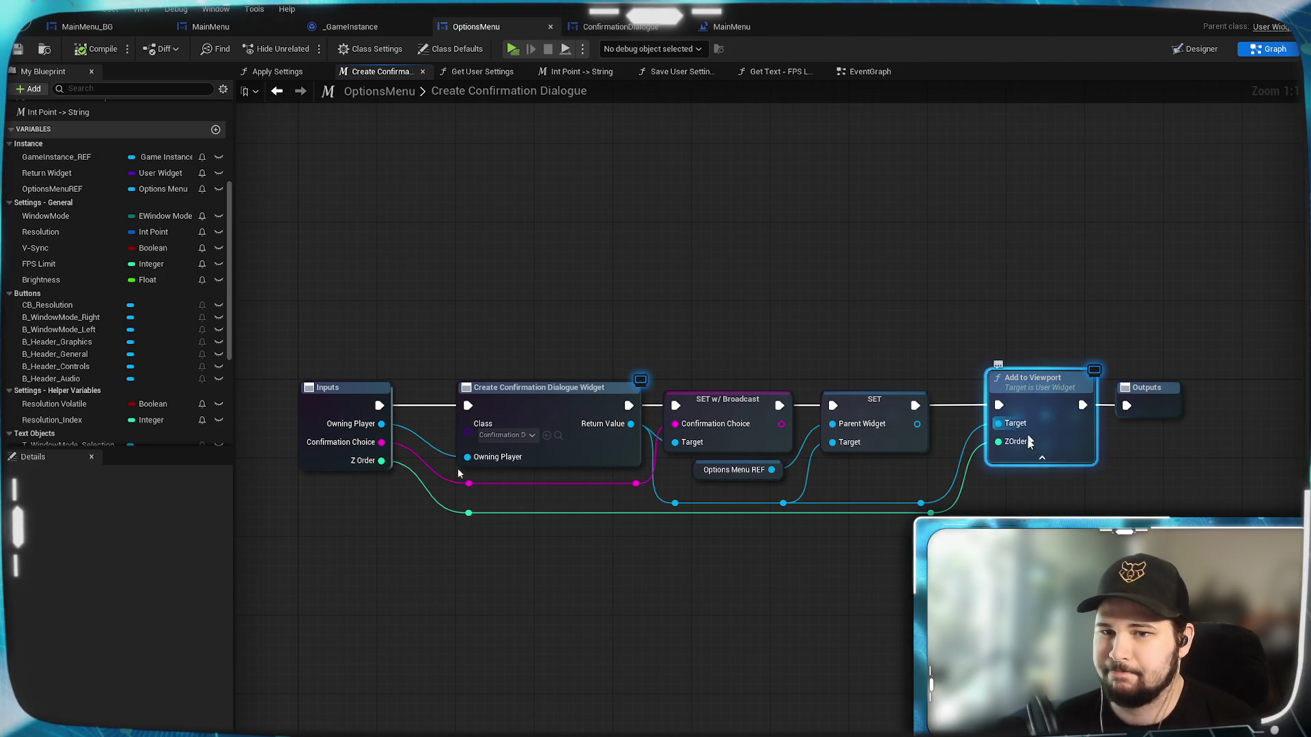
left_click(1026, 462)
left_click(880, 72)
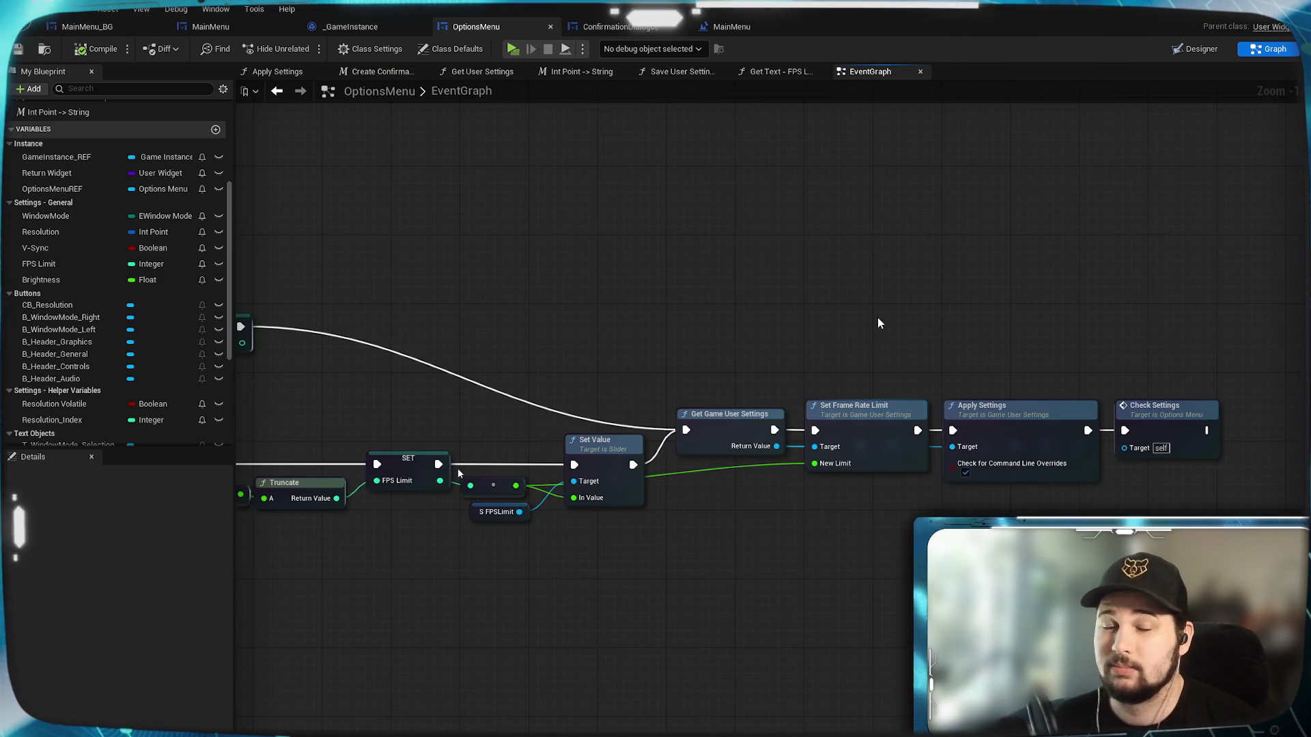
left_click_drag(459, 474, 403, 426)
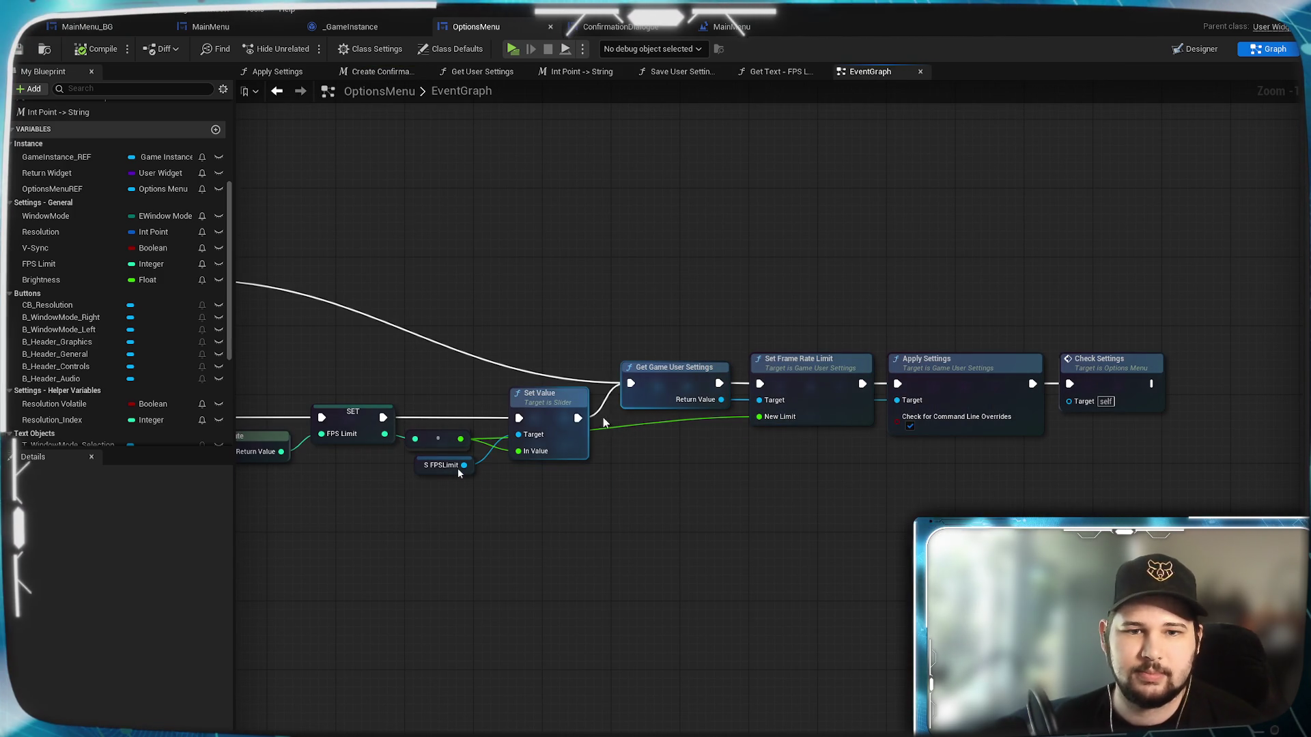
Wire Set Value to Check Settings, route SET FPS Limit into Set Value, and compile and save.
mouse_move(584, 418)
left_mouse_down()
mouse_move(601, 430)
mouse_move(826, 382)
mouse_move(1069, 384)
mouse_move(808, 554)
mouse_move(1198, 589)
left_mouse_up()
left_click(1098, 408)
left_click(445, 308)
left_click_drag(465, 301, 799, 439)
left_click_drag(459, 472, 254, 472)
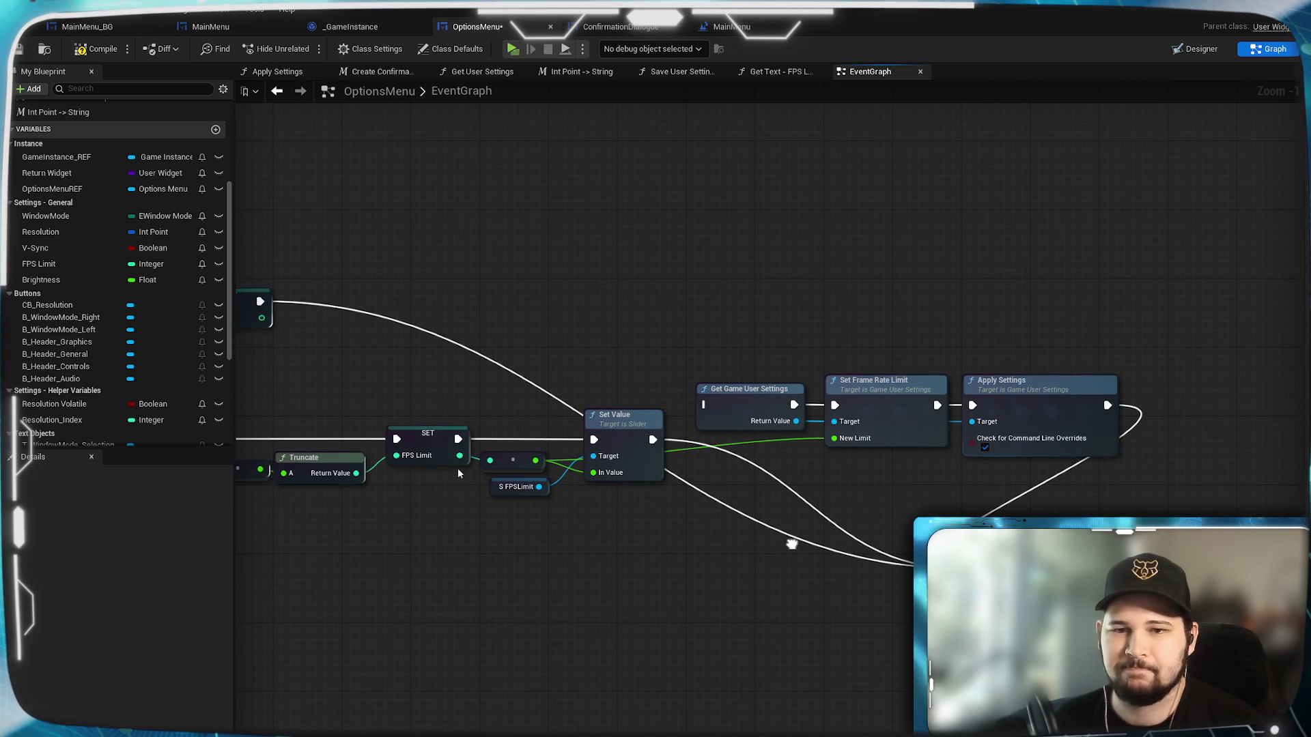
left_click(18, 49)
Pan through the FPS Limit events, Check Settings - Apply Button, Flow Buttons and Load Setting into UI sections.
left_click_drag(362, 210, 931, 210)
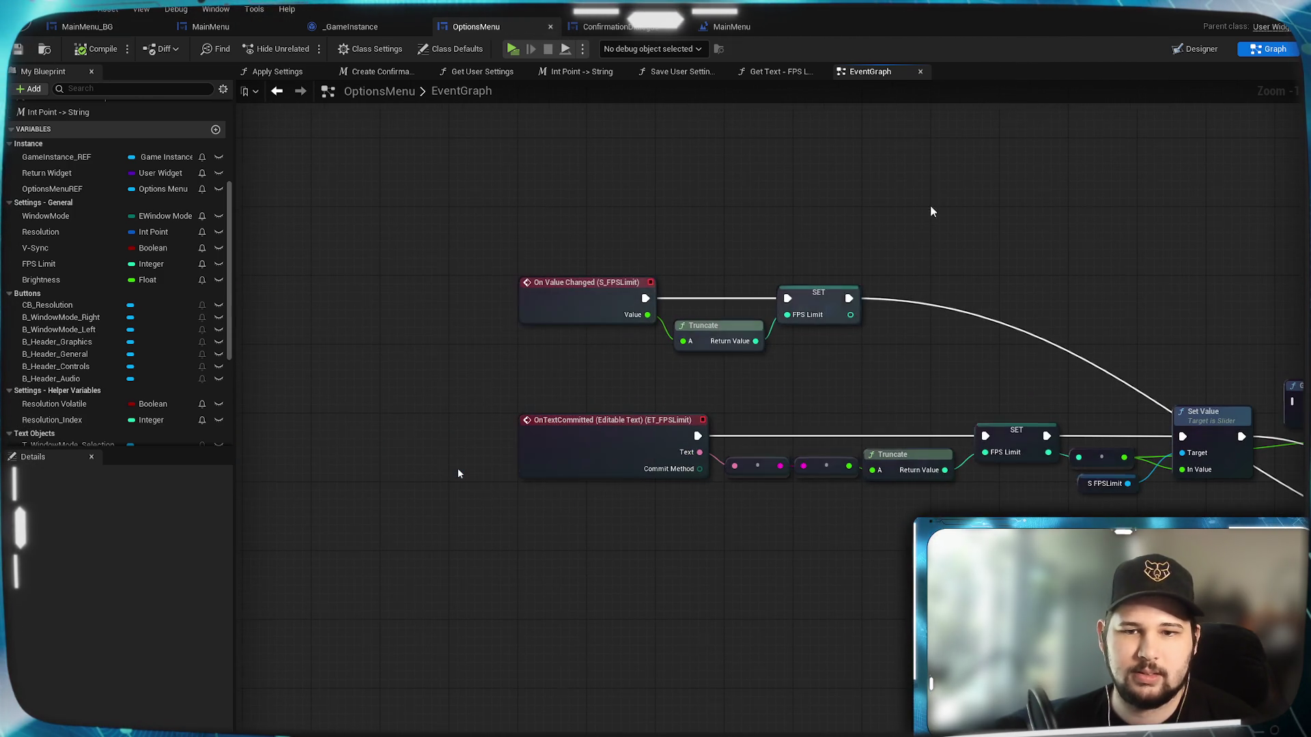
scroll(456, 411, "down", 2)
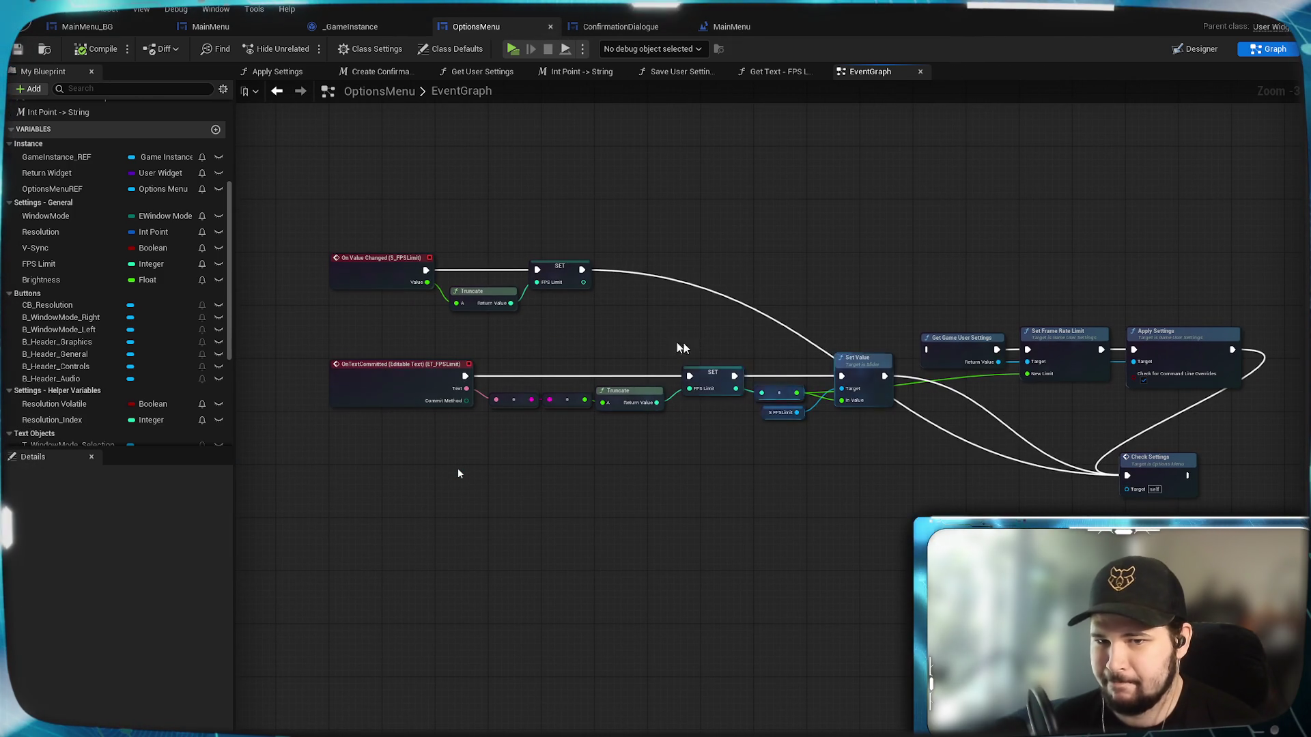
mouse_move(783, 557)
left_mouse_down()
mouse_move(464, 498)
mouse_move(620, 390)
mouse_move(492, 407)
mouse_move(808, 532)
left_mouse_up()
scroll(530, 465, "up", 2)
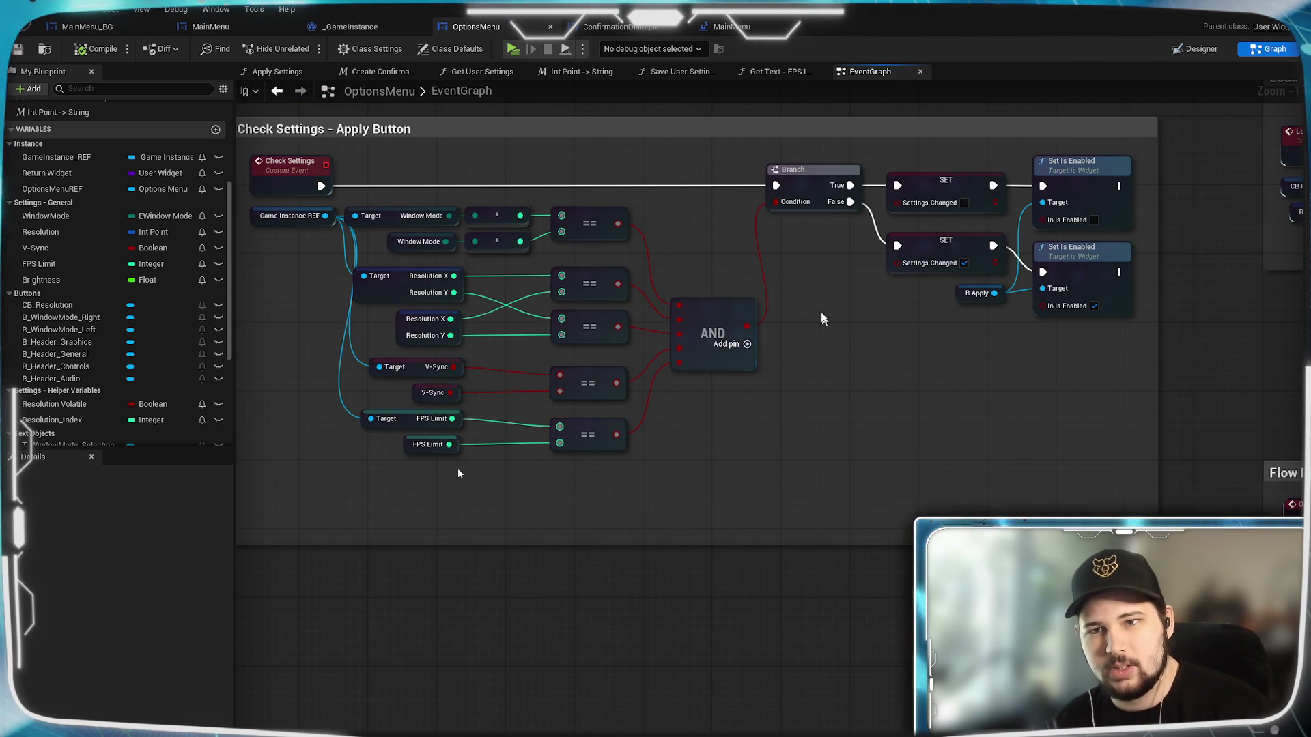
mouse_move(1125, 621)
left_mouse_down()
mouse_move(617, 544)
mouse_move(331, 519)
left_mouse_up()
mouse_move(459, 469)
left_mouse_down()
mouse_move(434, 447)
mouse_move(450, 449)
left_mouse_up()
mouse_move(471, 404)
left_mouse_down()
mouse_move(536, 499)
mouse_move(530, 537)
mouse_move(552, 176)
mouse_move(597, 459)
left_mouse_up()
Inspect ConfirmationDialogue's Save User Settings call and the MainMenu level blueprint, then return to OptionsMenu.
left_click(588, 28)
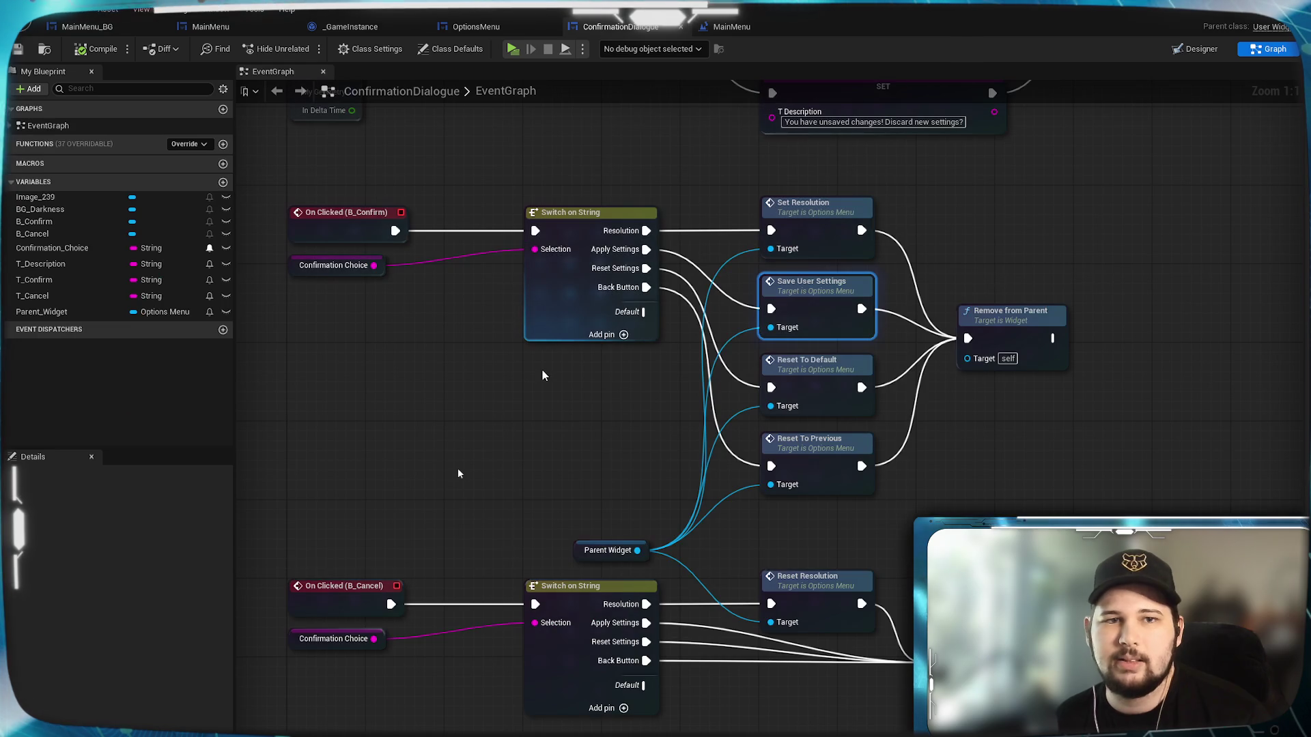
left_click(816, 296)
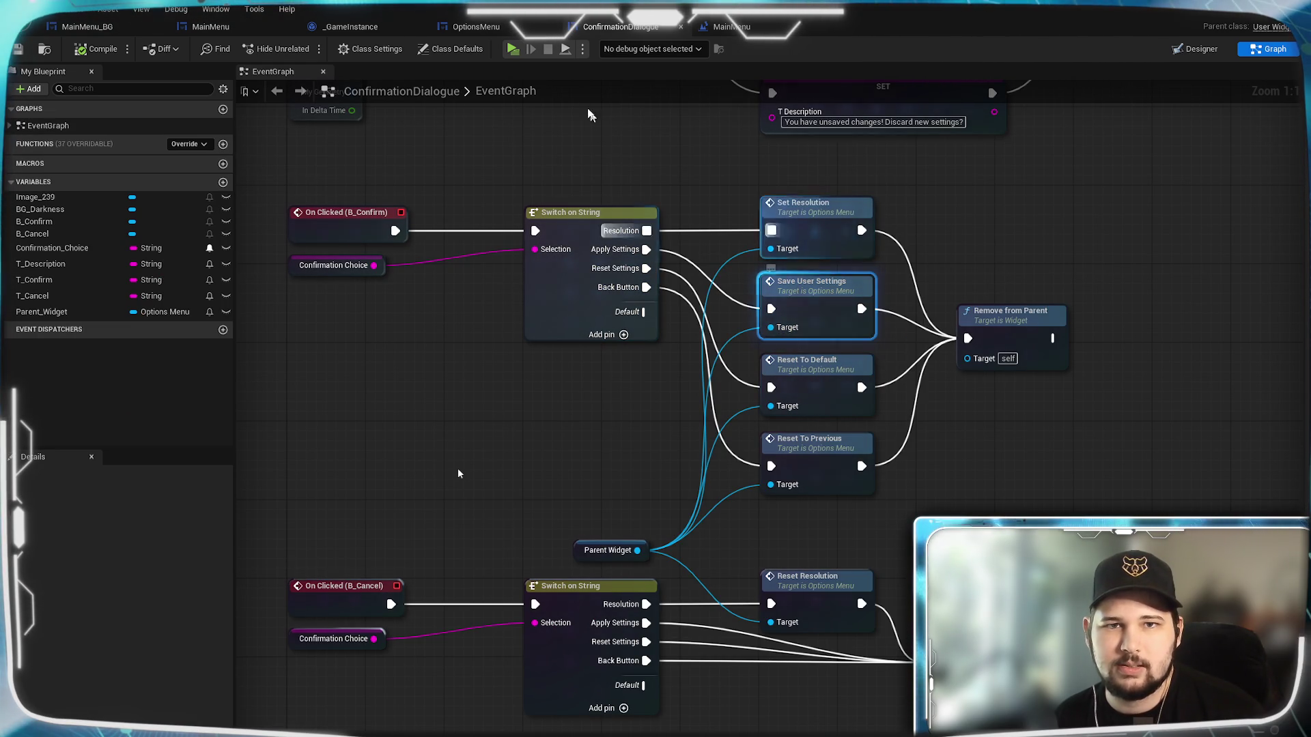
left_click(731, 27)
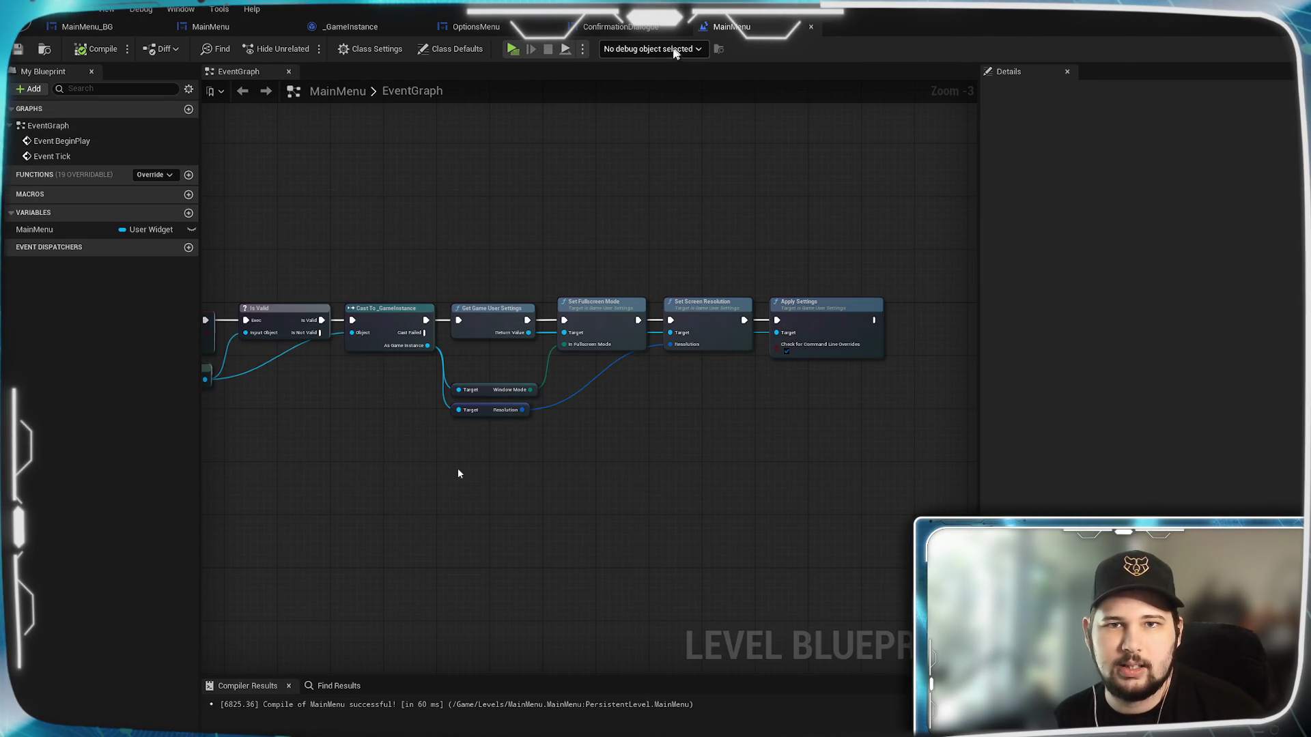
left_click(476, 27)
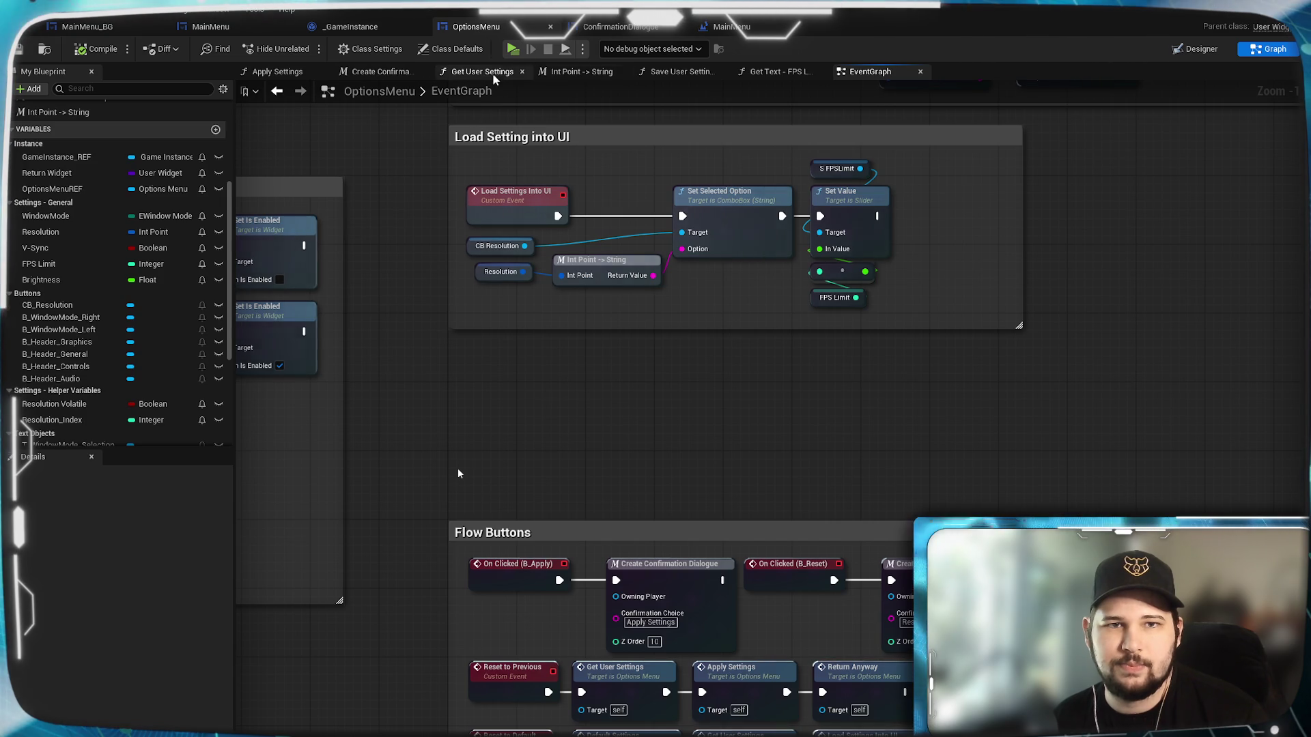
Review the Save User Settings function, panning from its lower groups back to General.
left_click(677, 71)
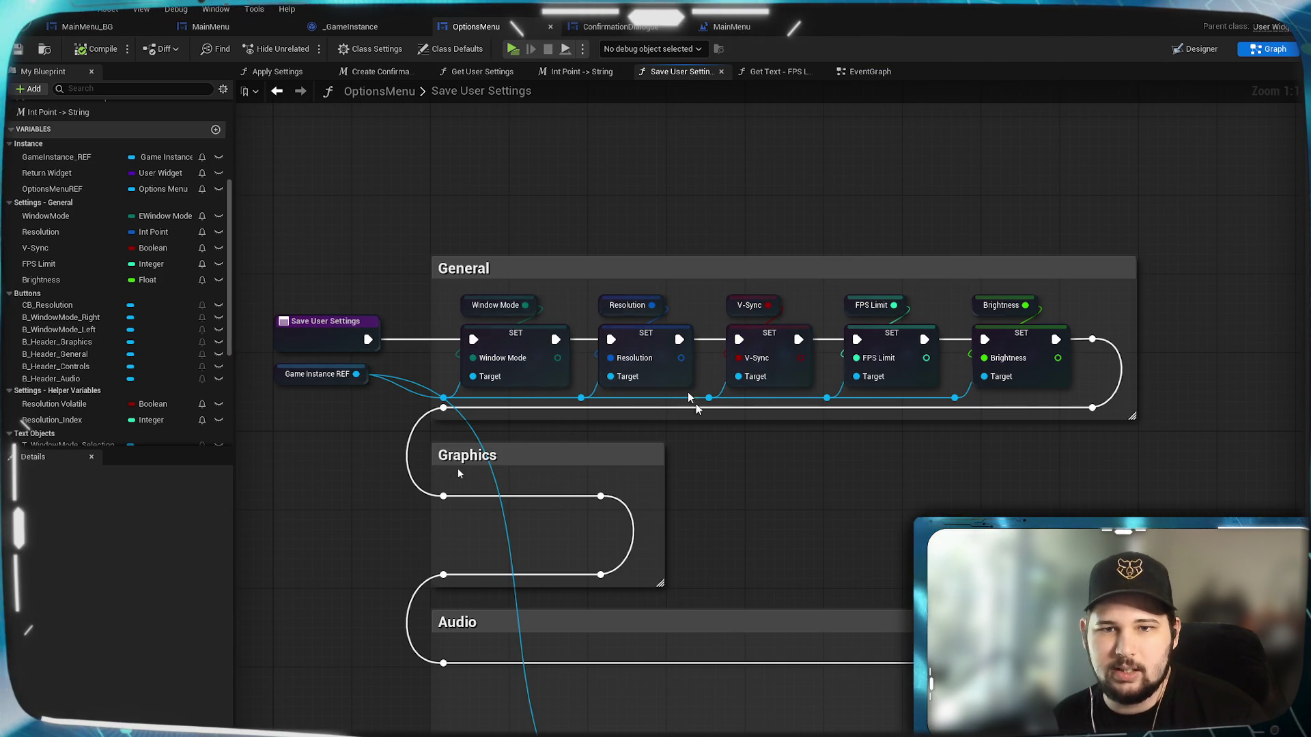
mouse_move(837, 565)
left_mouse_down()
mouse_move(773, 402)
mouse_move(772, 269)
left_mouse_up()
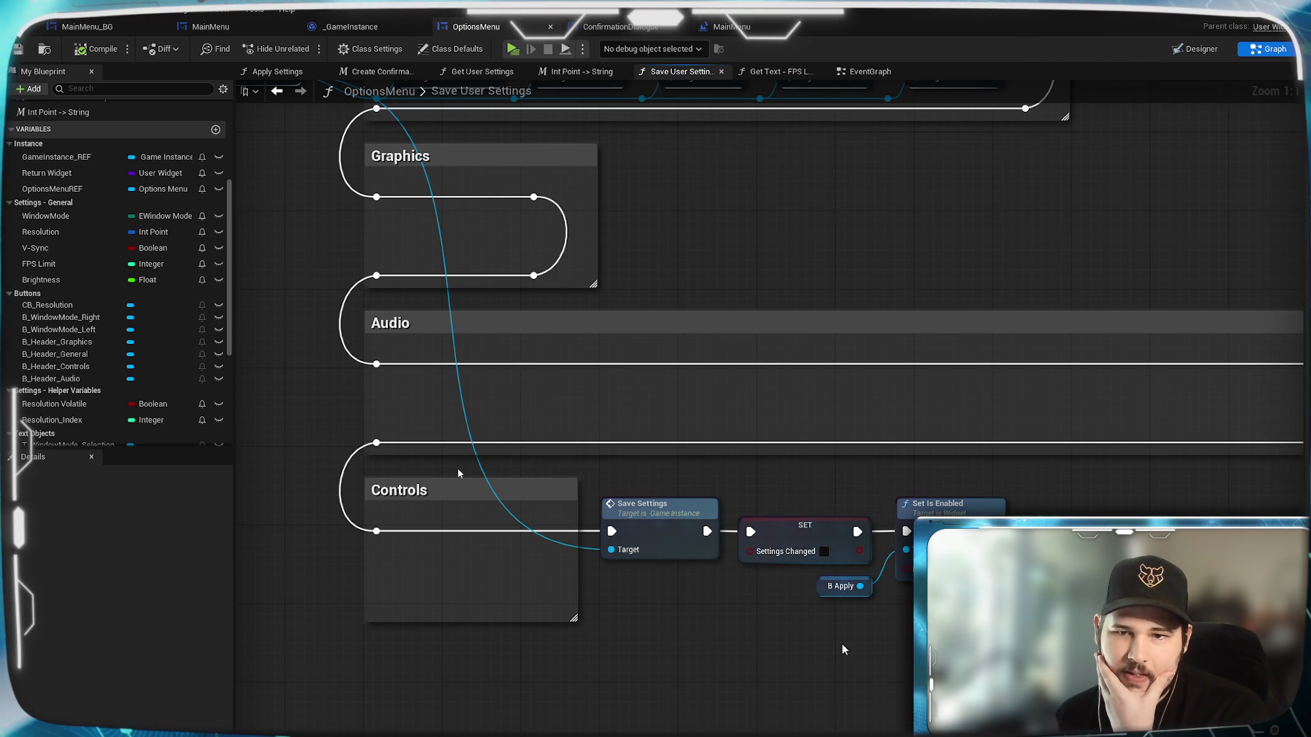
left_click_drag(767, 223, 819, 379)
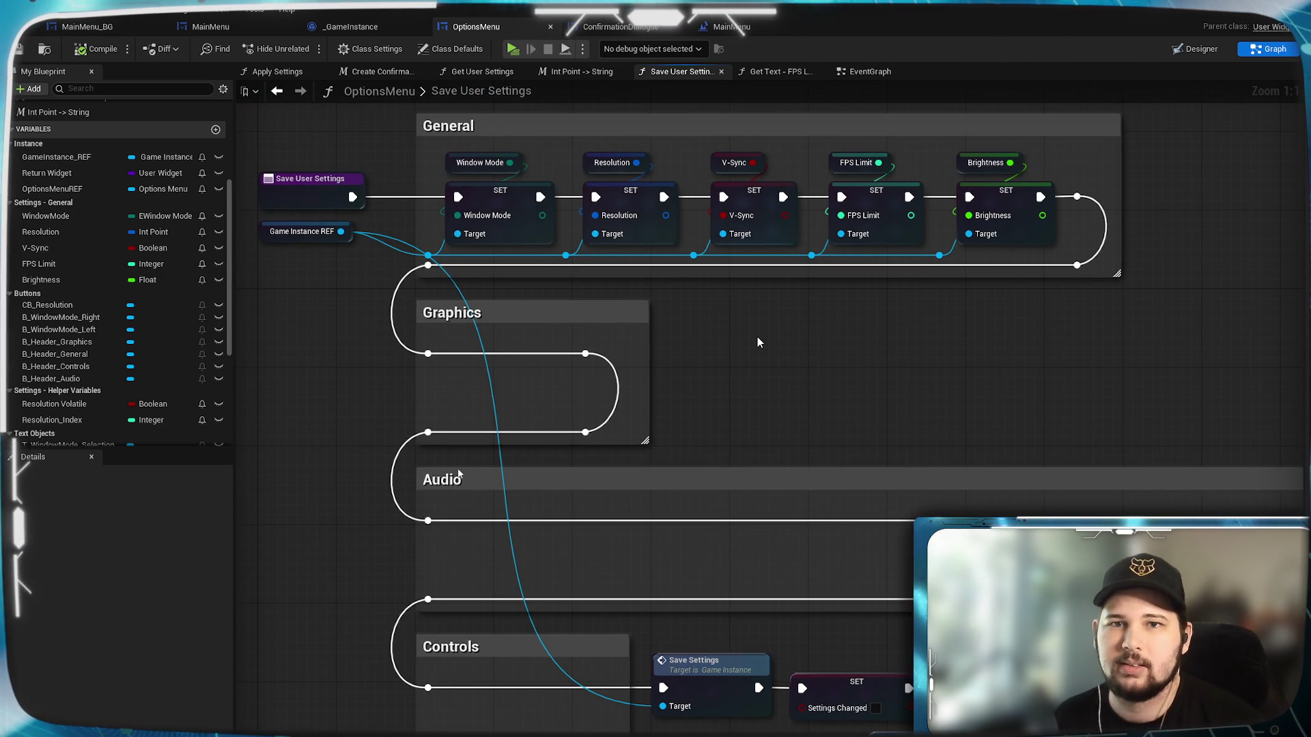
Glance over the OptionsMenu EventGraph, then open the Apply Settings function graph.
left_click(864, 76)
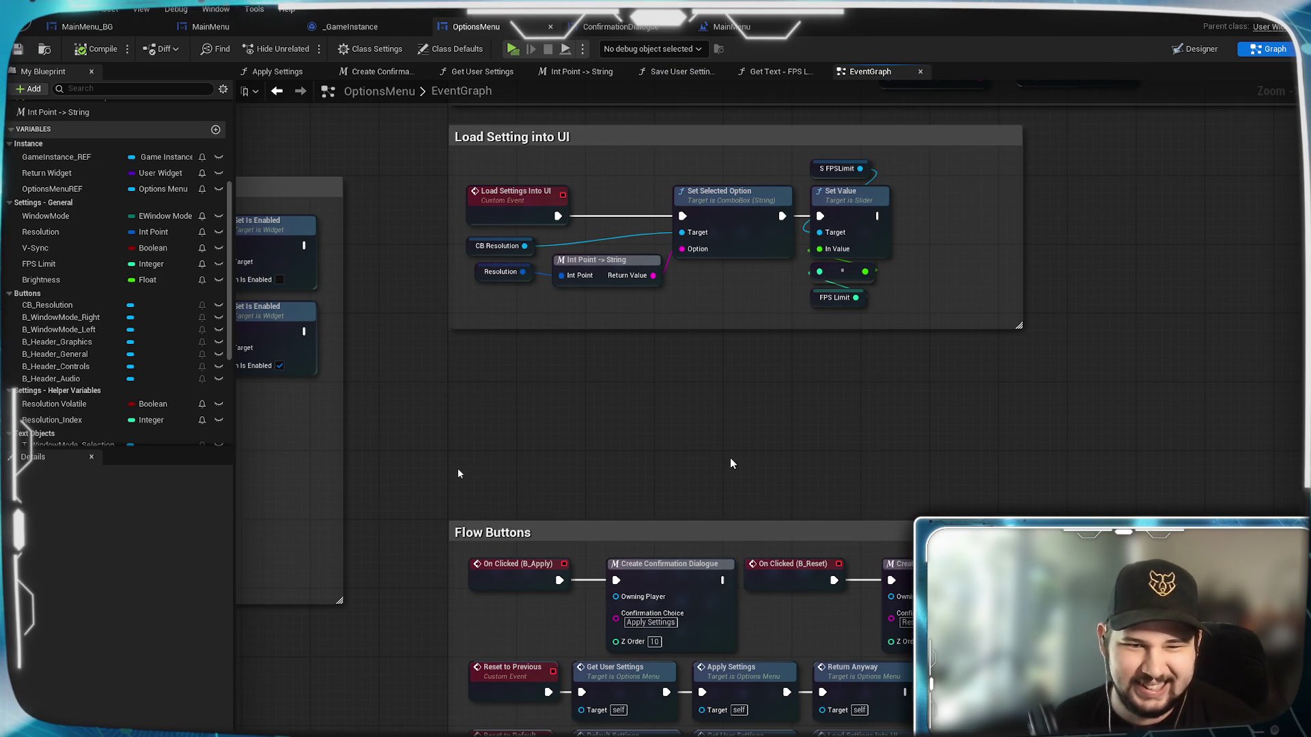
mouse_move(726, 469)
left_mouse_down()
mouse_move(761, 243)
mouse_move(702, 451)
mouse_move(688, 435)
mouse_move(689, 447)
left_mouse_up()
left_click_drag(666, 345, 664, 357)
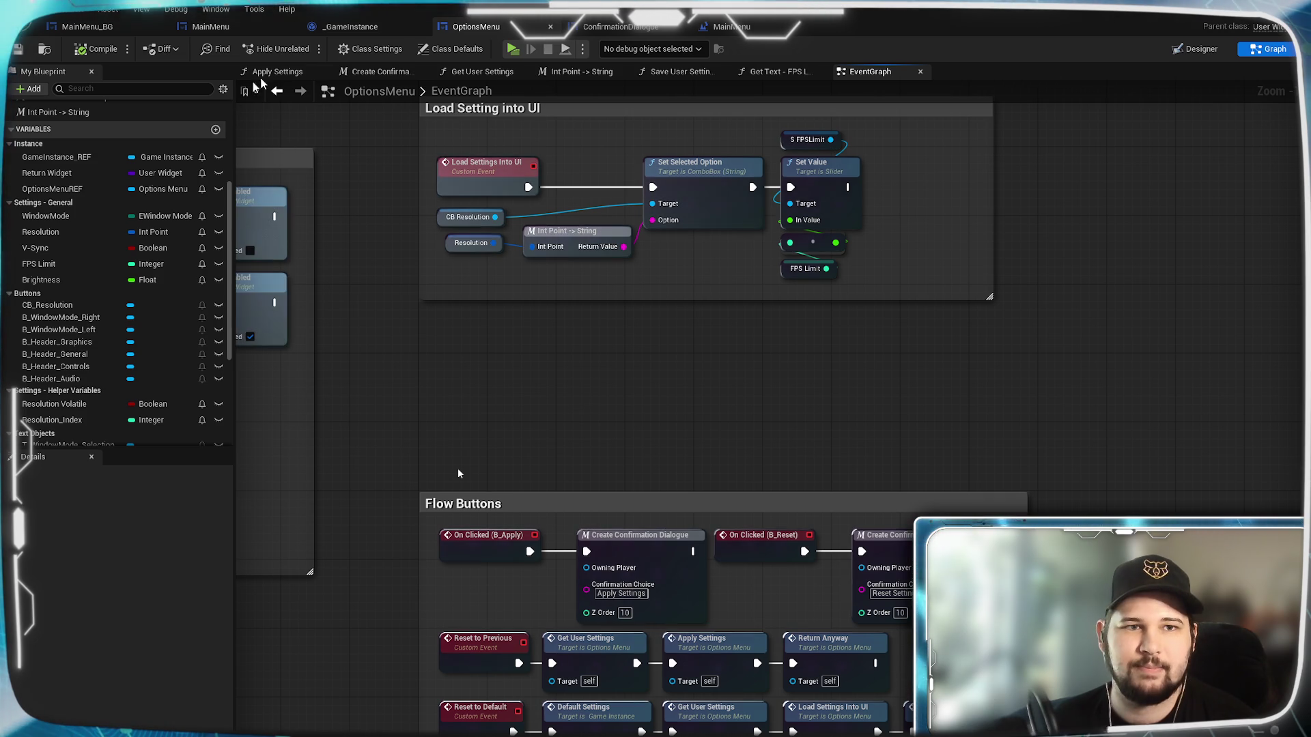
left_click(277, 71)
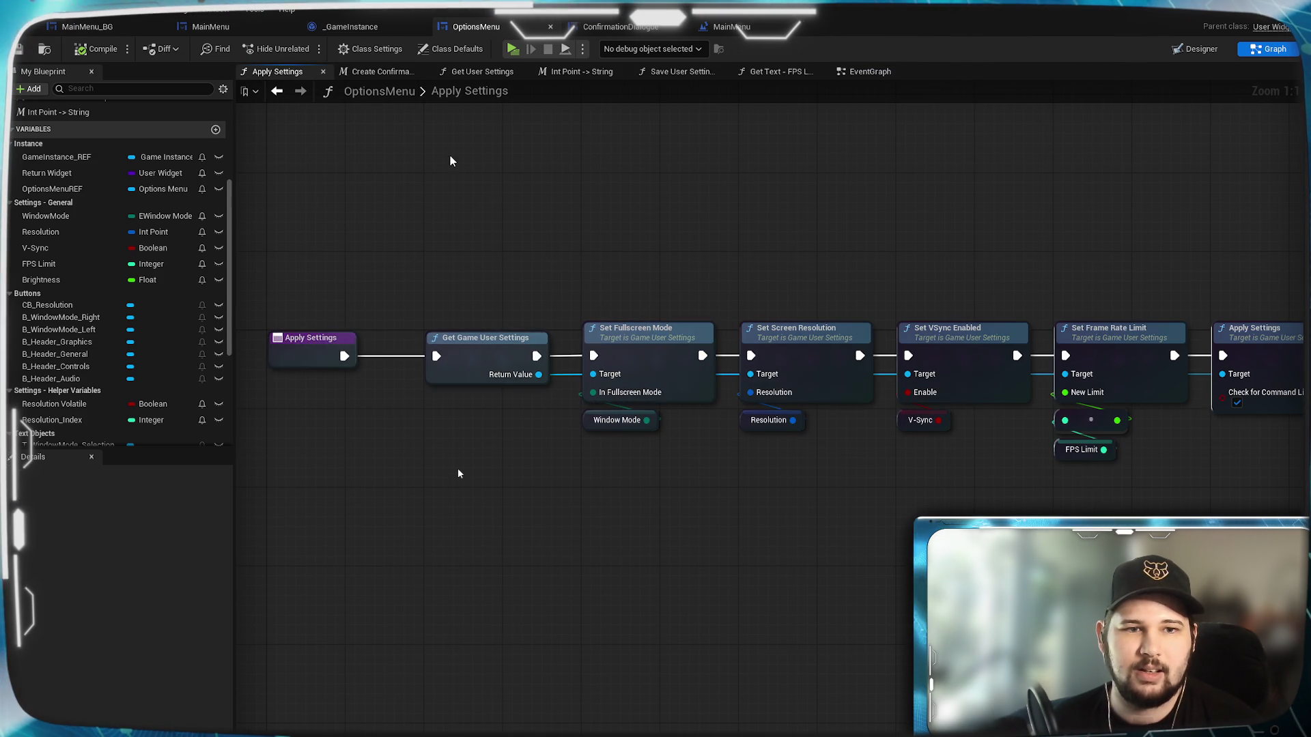
Show Flow Buttons in the OptionsMenu EventGraph after checking the ConfirmationDialogue and MainMenu graphs.
left_click(864, 72)
mouse_move(751, 424)
left_mouse_down()
mouse_move(761, 529)
mouse_move(1166, 429)
mouse_move(1291, 483)
mouse_move(763, 369)
mouse_move(749, 301)
left_mouse_up()
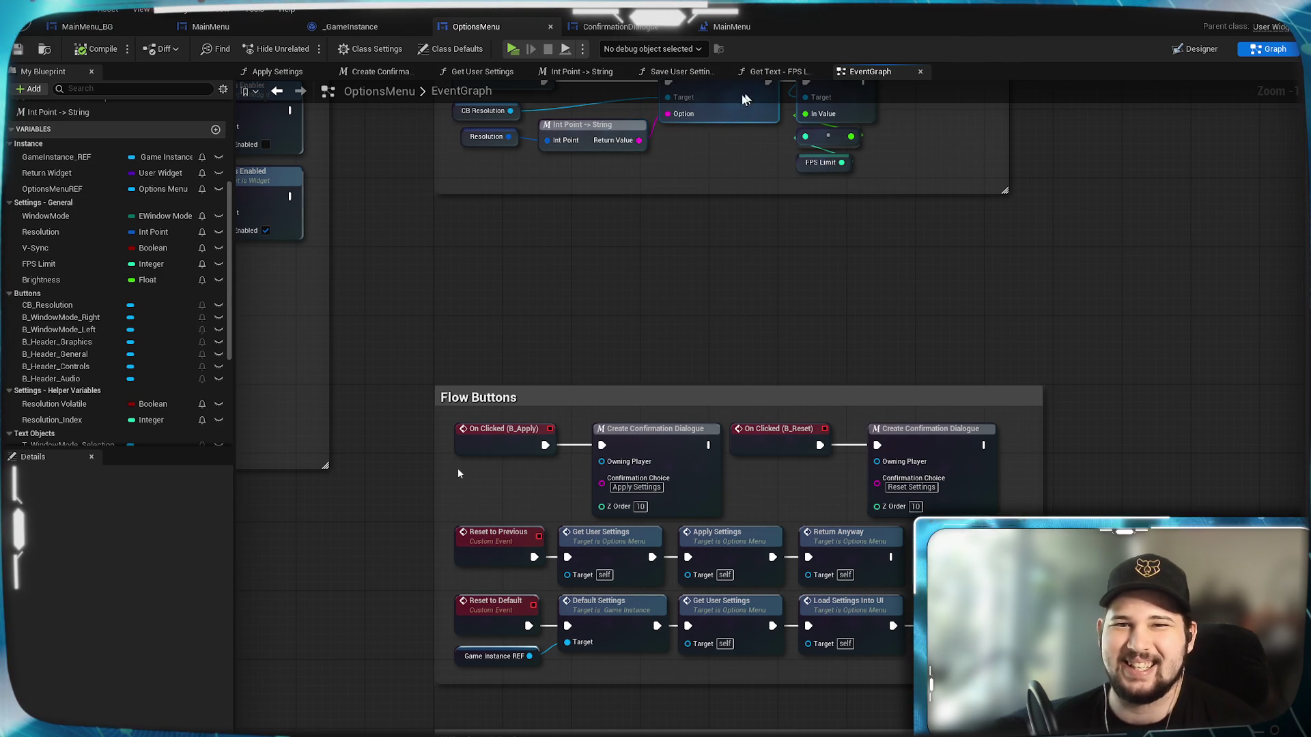
left_click(620, 29)
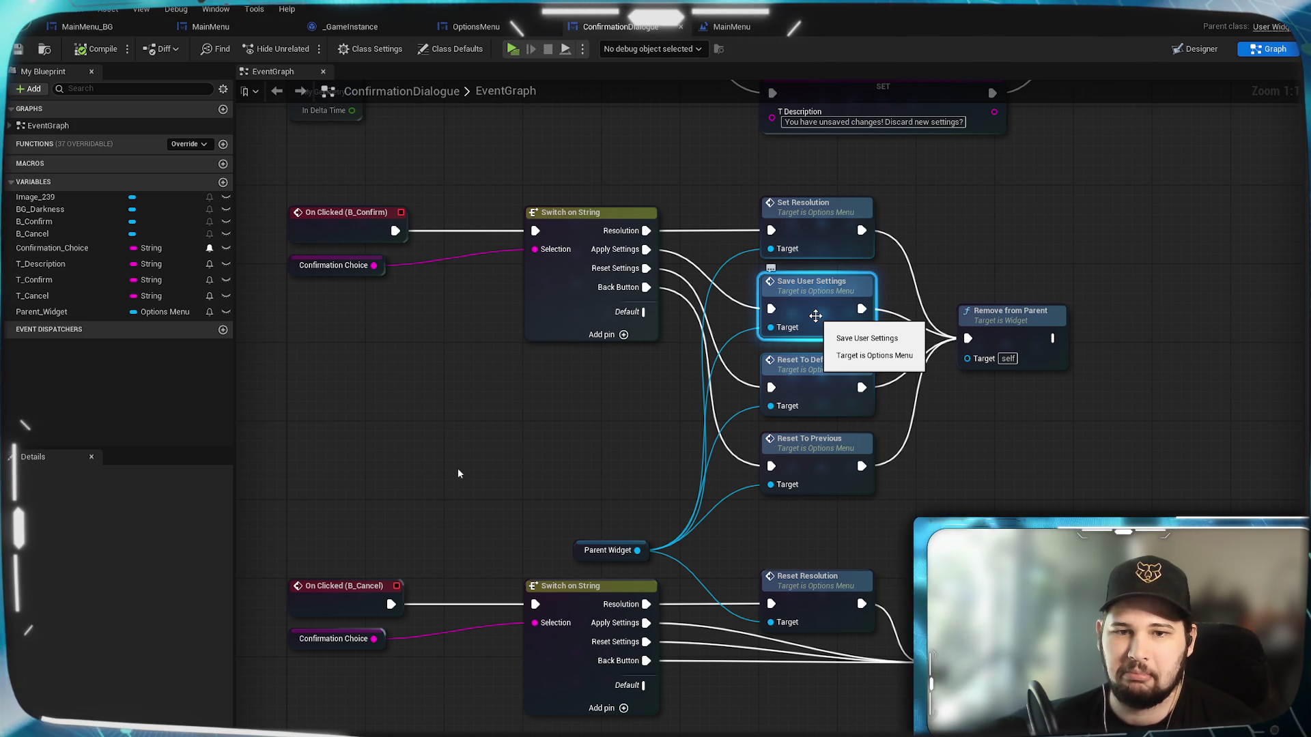
left_click(725, 31)
left_click(502, 33)
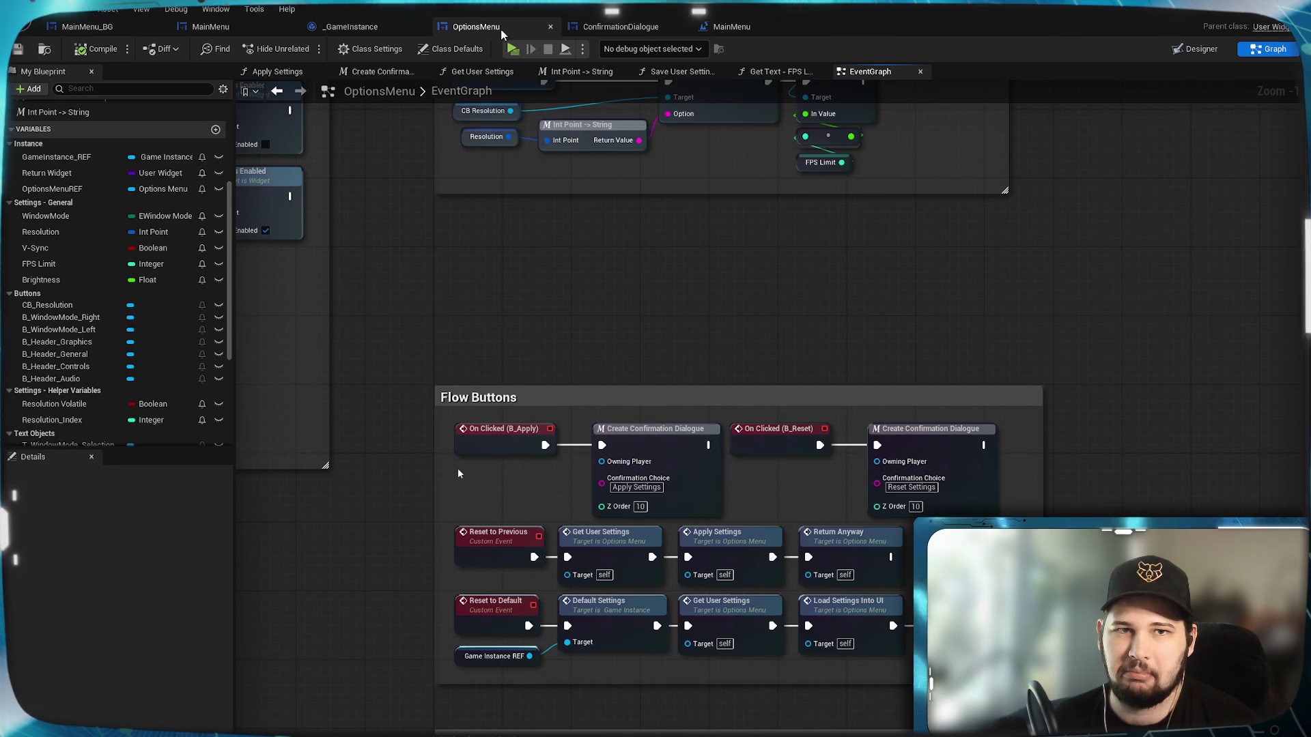
scroll(544, 325, "down", 2)
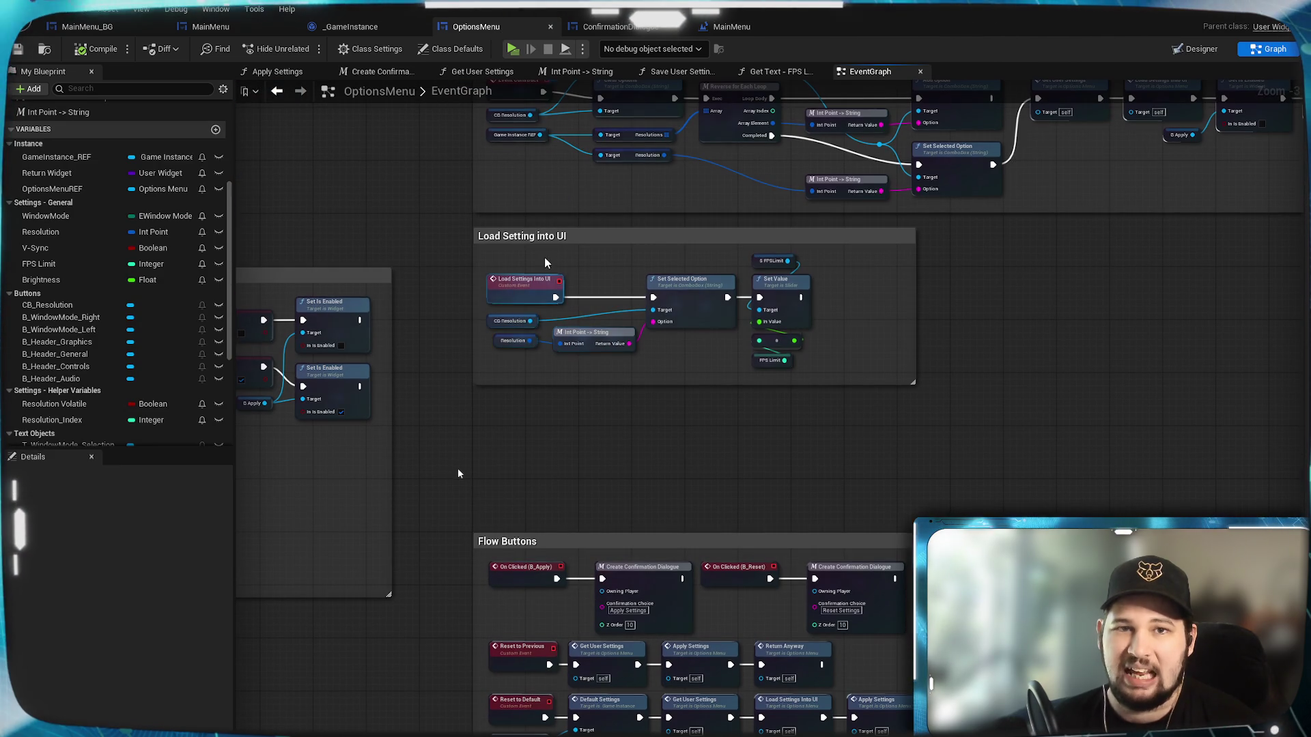
Inspect the Controls group and Save Settings chain, then pan above Flow Buttons.
left_click(705, 76)
mouse_move(1011, 637)
left_mouse_down()
mouse_move(827, 520)
mouse_move(873, 534)
left_mouse_up()
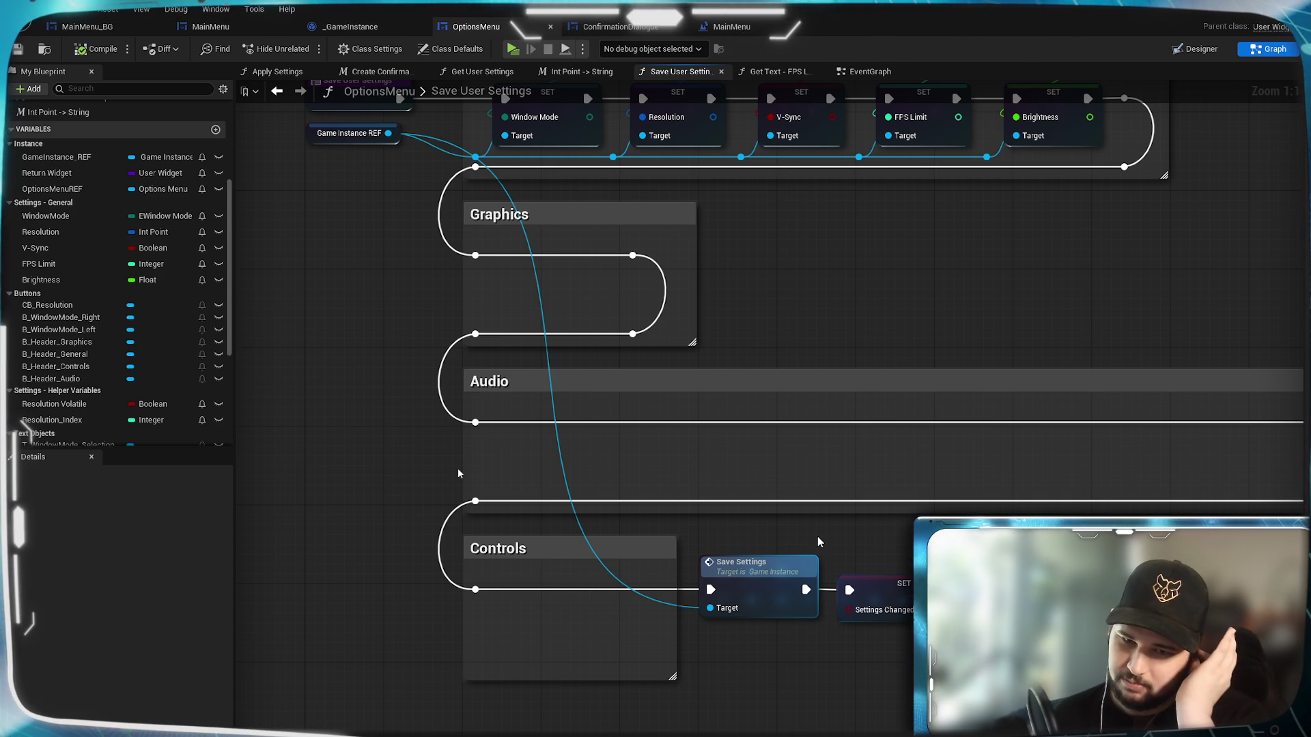
left_click_drag(819, 541, 820, 613)
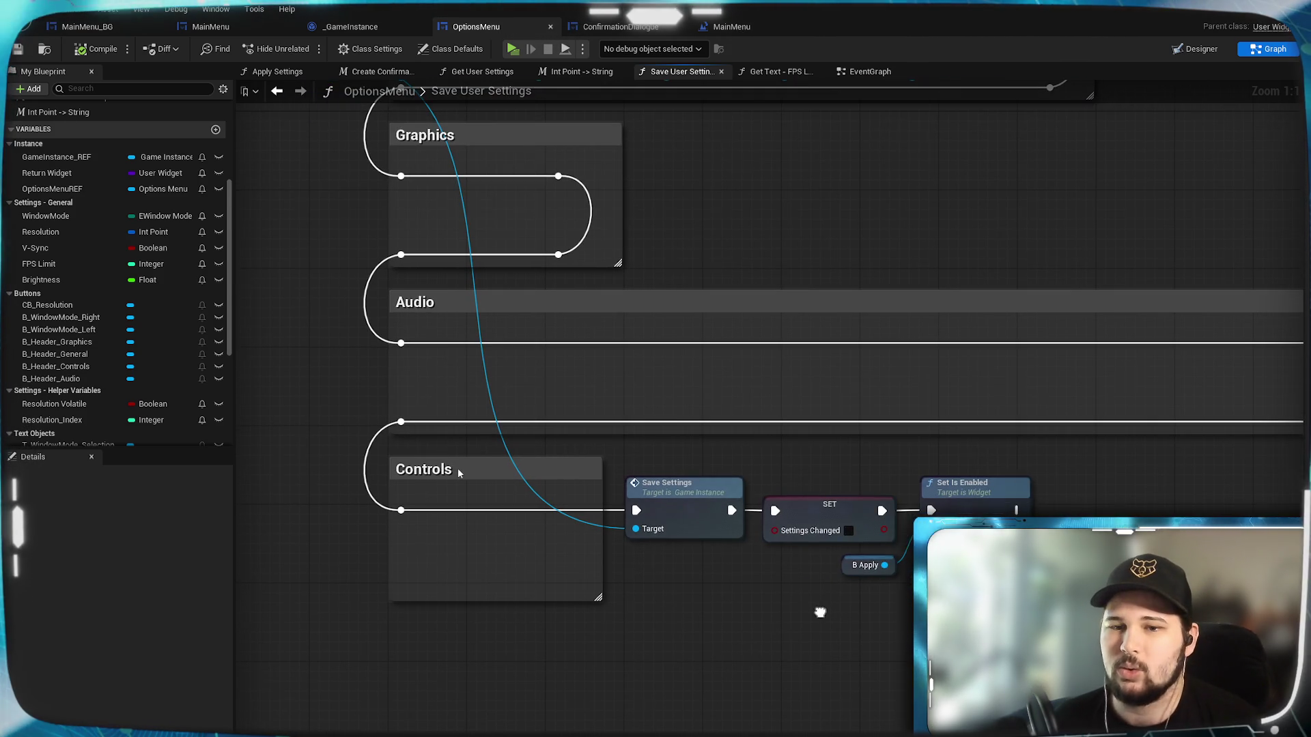
left_click(863, 71)
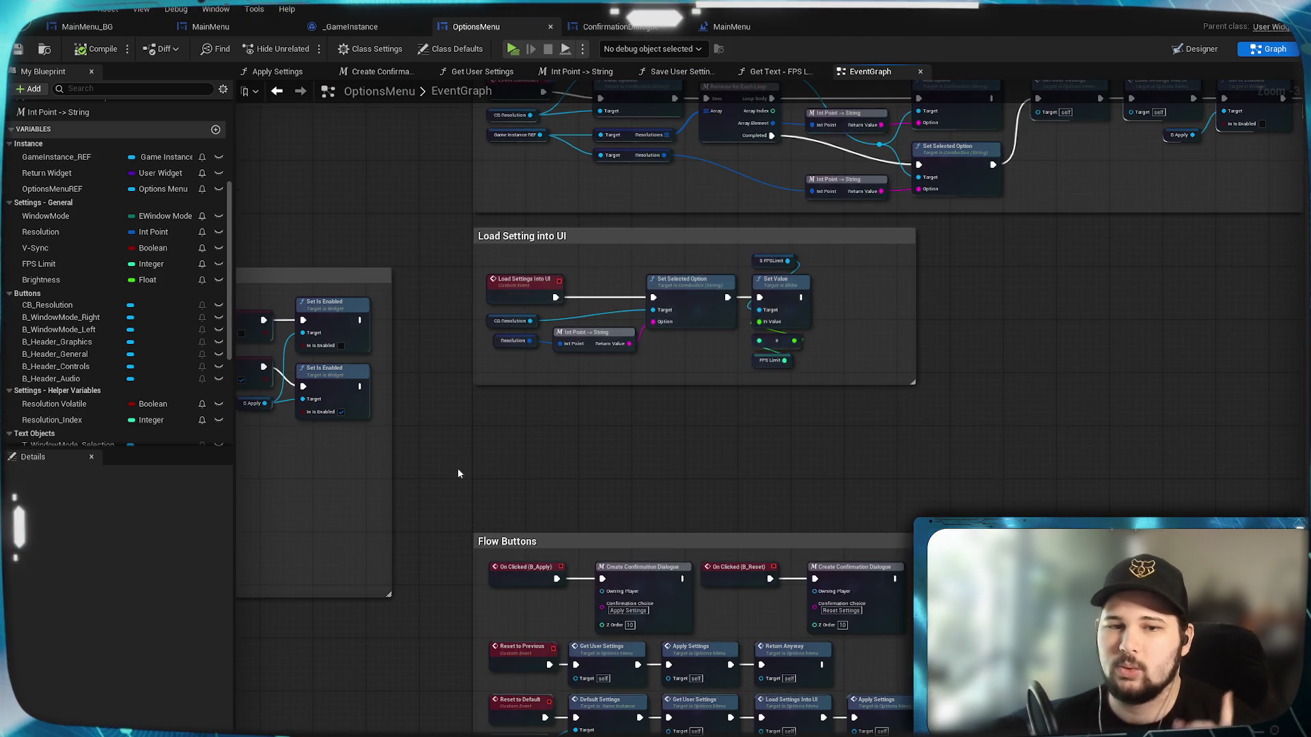
left_click_drag(727, 462, 727, 321)
Add a Custom Event node via a 'custom' search and try naming it 'Apply Settings'.
right_click(528, 324)
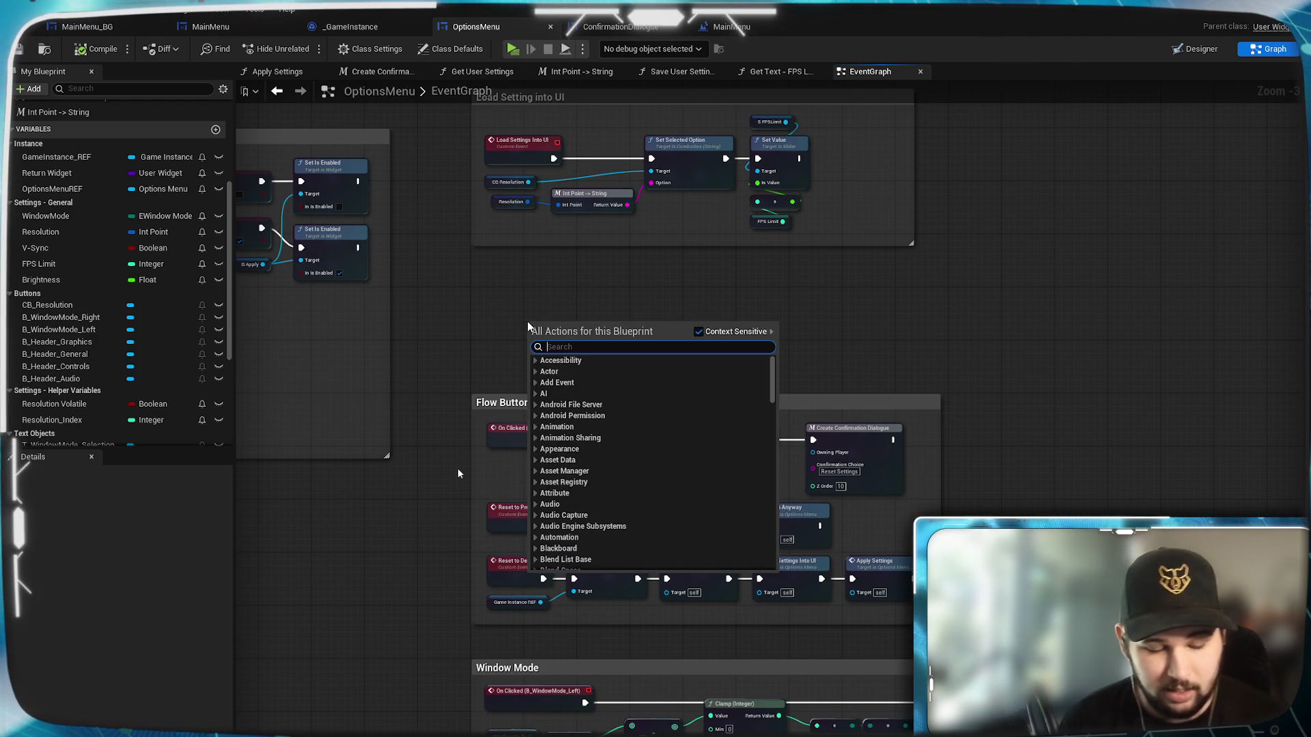
type("custom")
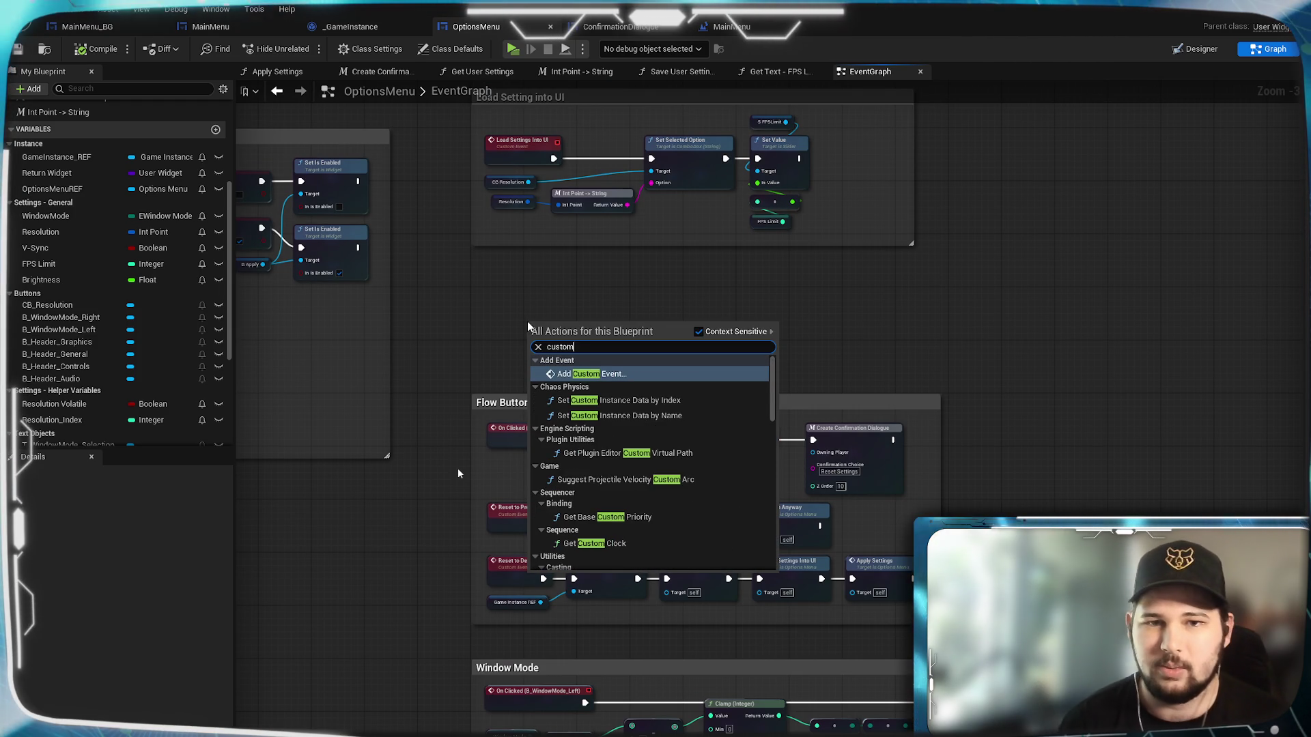
left_click(623, 375)
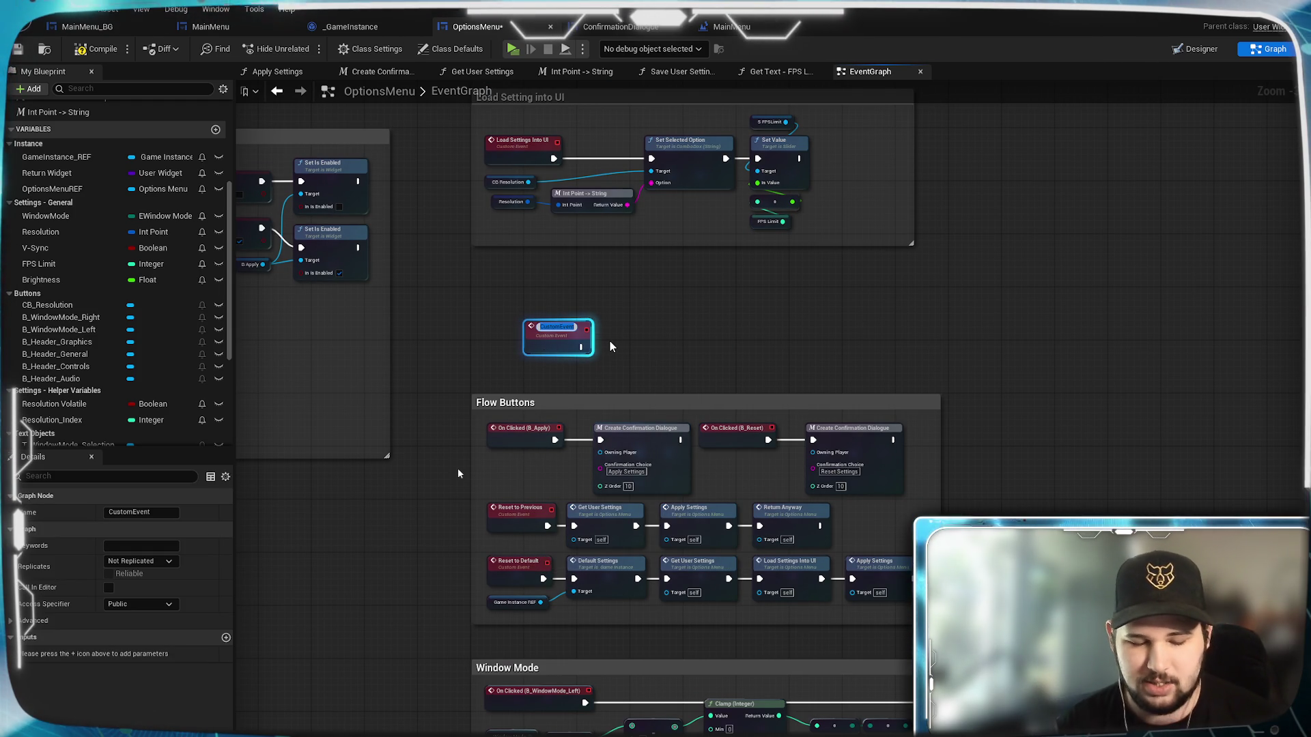
type("Apply Settings")
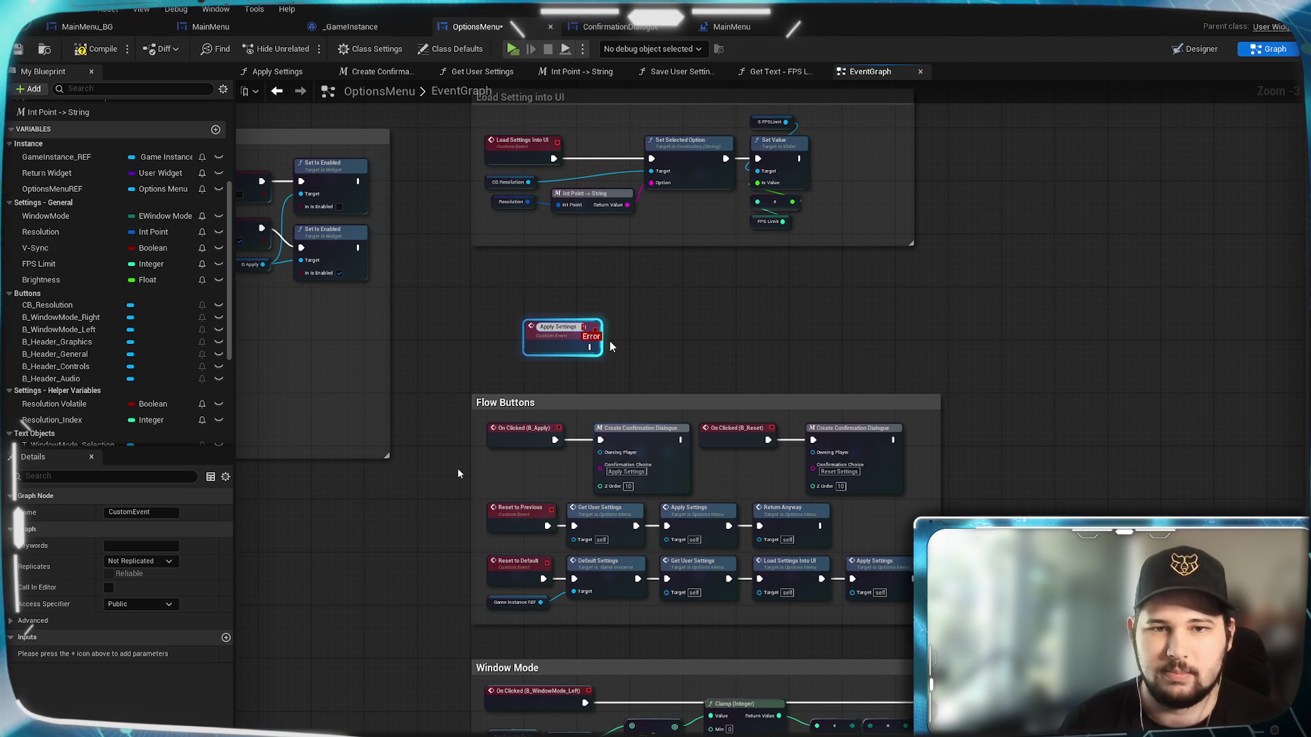
key("Escape")
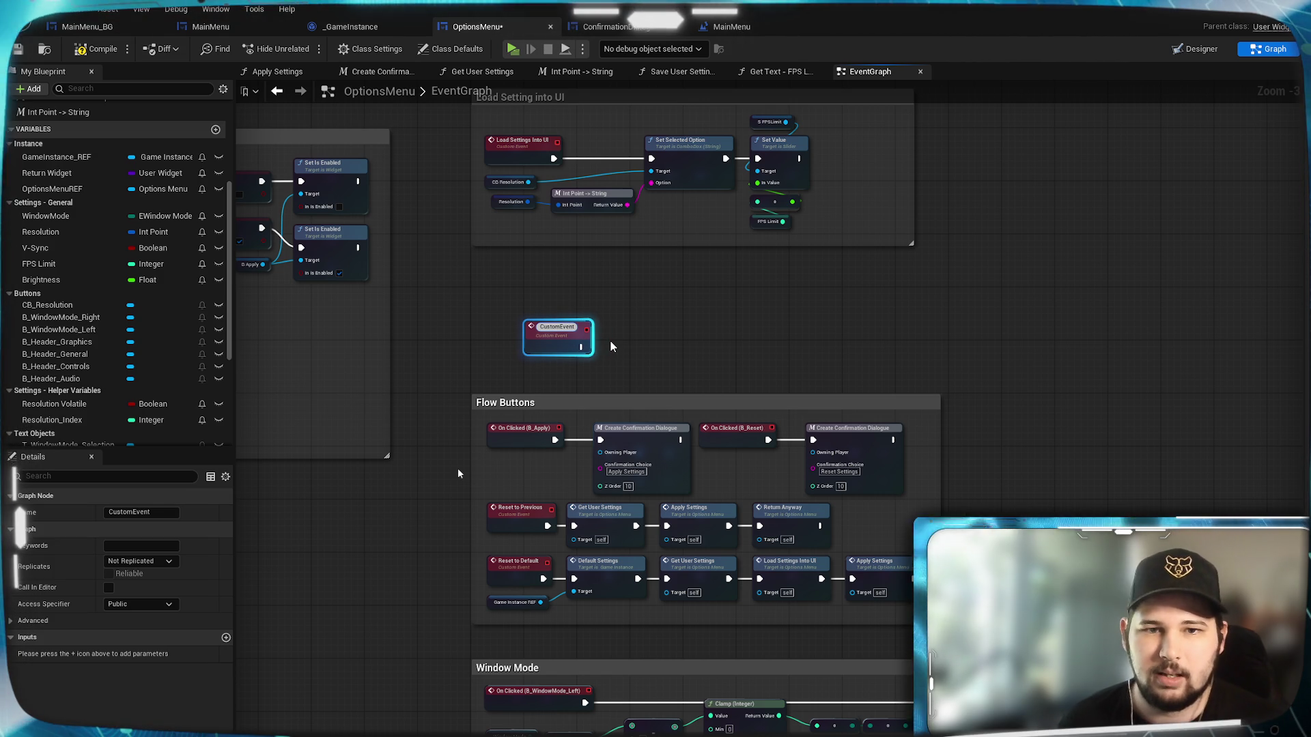
Pan around the event graph past Window Mode and Resolution, recentring on the new event.
mouse_move(611, 347)
left_mouse_down()
mouse_move(1222, 471)
mouse_move(939, 649)
left_mouse_up()
scroll(458, 472, "down", 3)
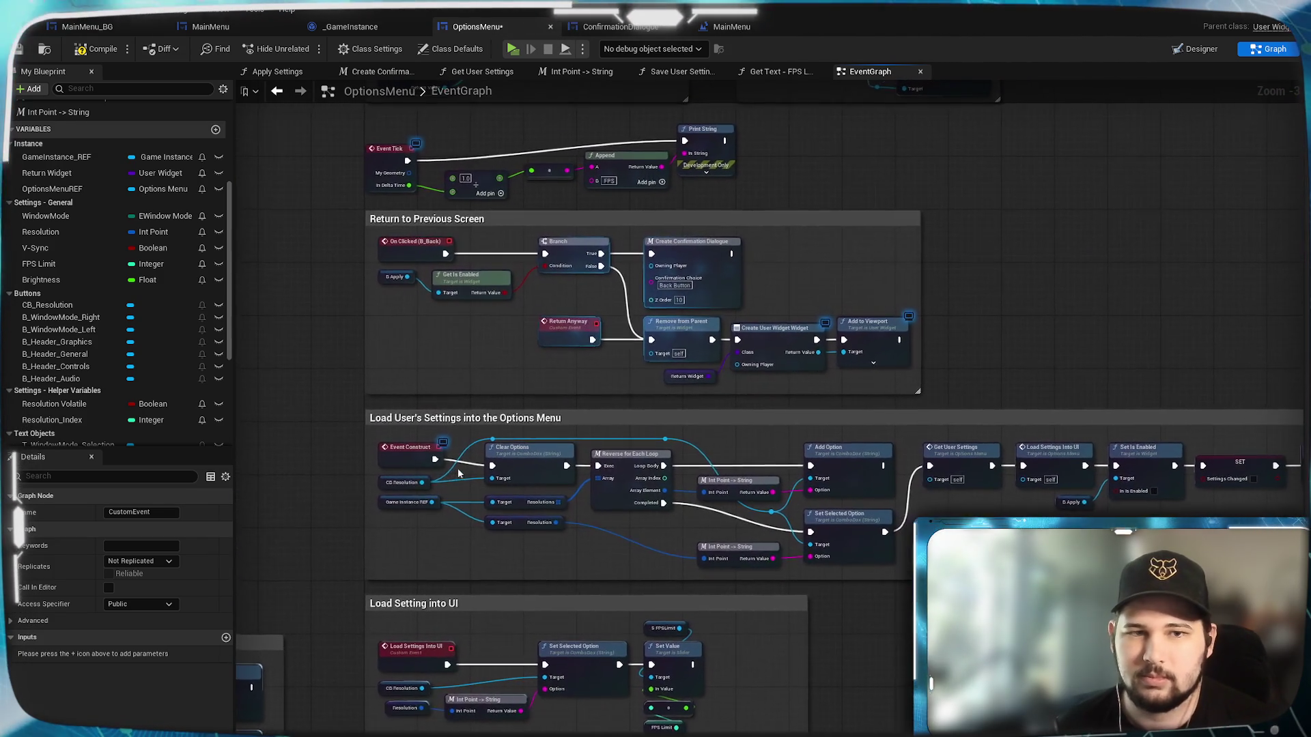
left_click_drag(458, 472, 382, 410)
scroll(459, 473, "up", 3)
mouse_move(458, 473)
left_mouse_down()
mouse_move(614, 273)
mouse_move(615, 68)
mouse_move(478, 491)
mouse_move(458, 472)
mouse_move(740, 375)
mouse_move(723, 433)
left_mouse_up()
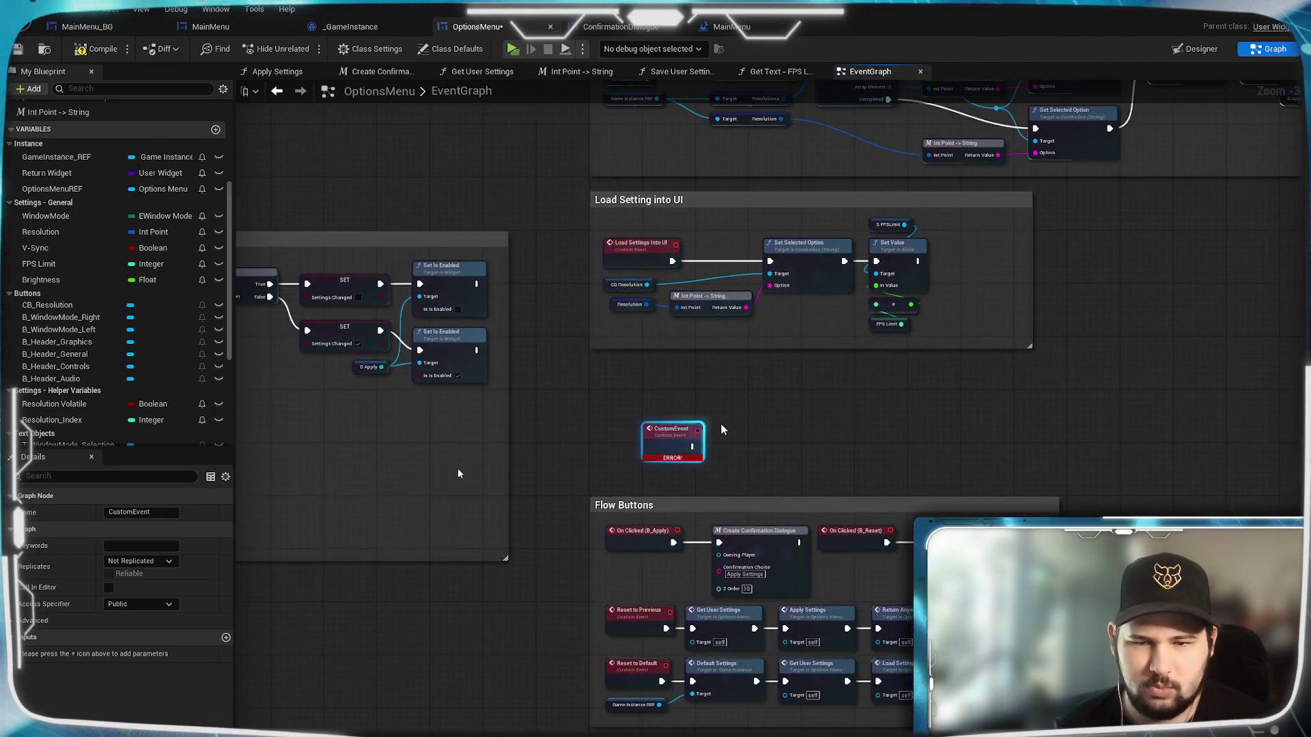
scroll(722, 433, "up", 3)
mouse_move(721, 300)
left_mouse_down()
mouse_move(898, 298)
mouse_move(700, 265)
left_mouse_up()
scroll(47, 175, "up", 5)
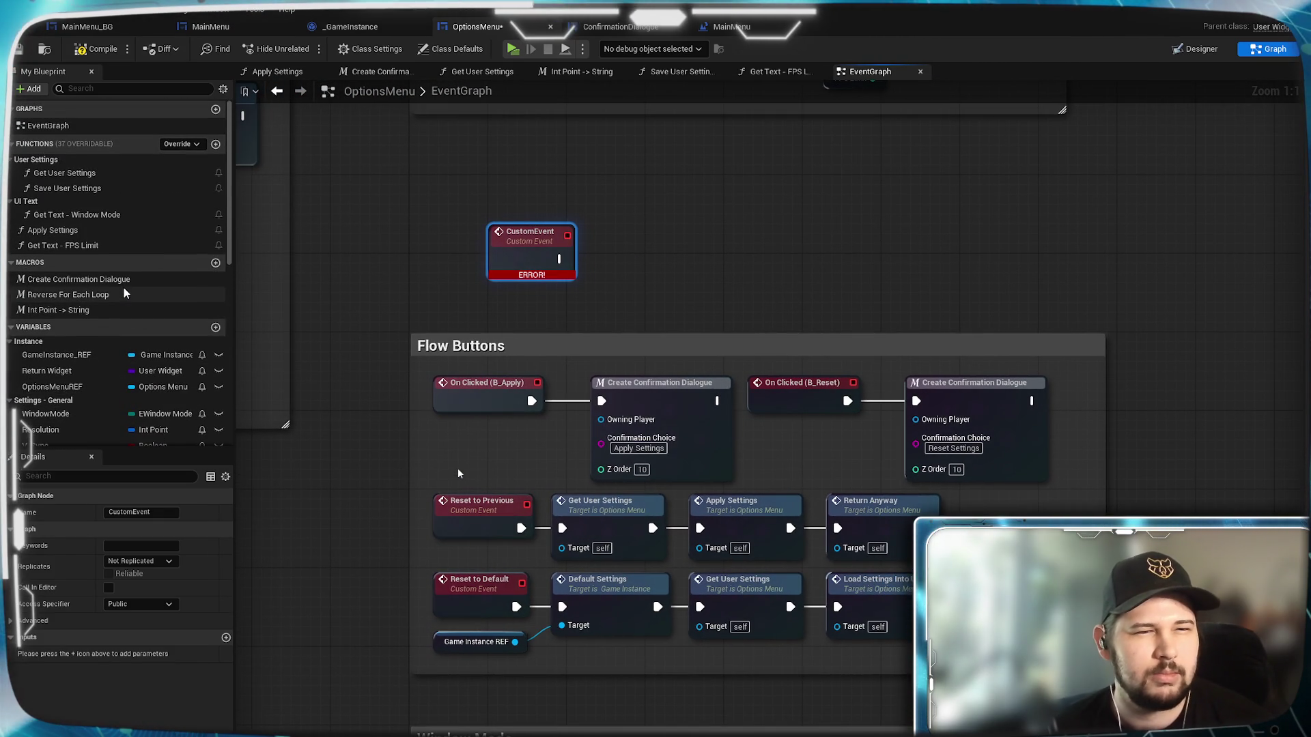
List all events in the graph, then open the Apply Settings function graph.
left_click(9, 127)
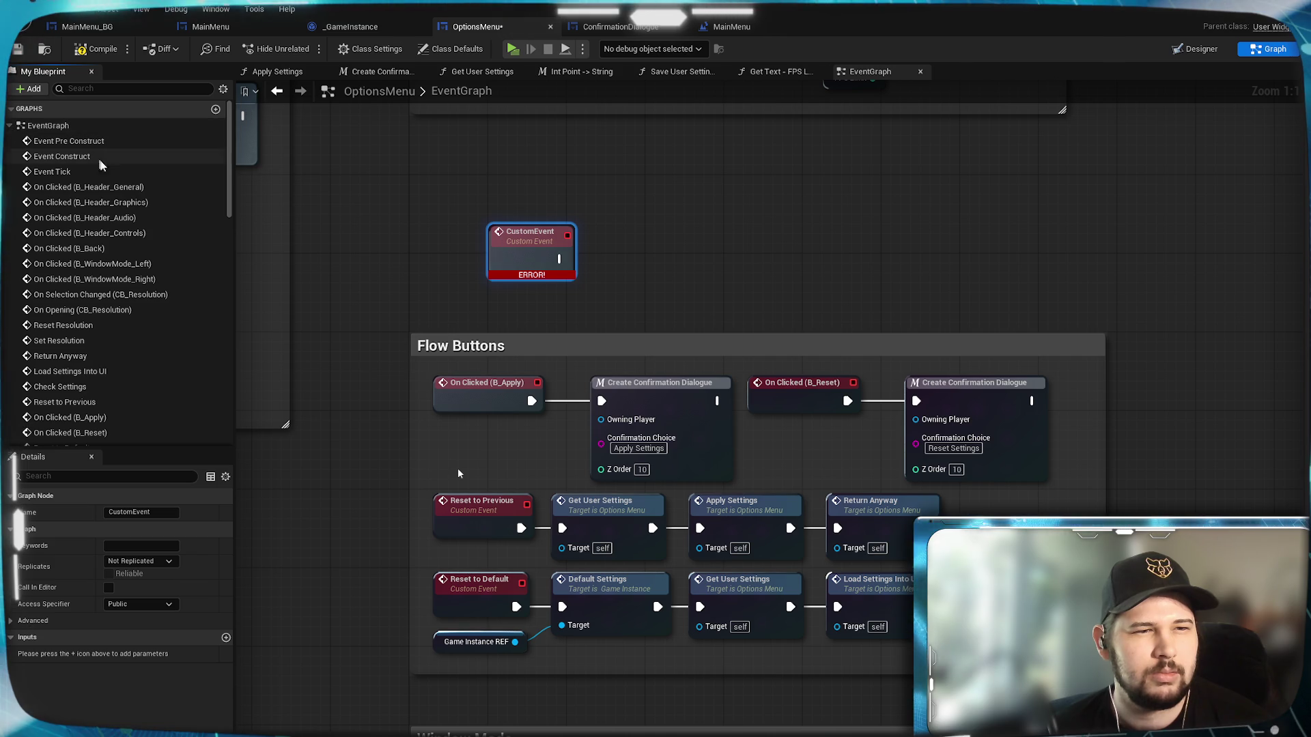
scroll(111, 173, "down", 3)
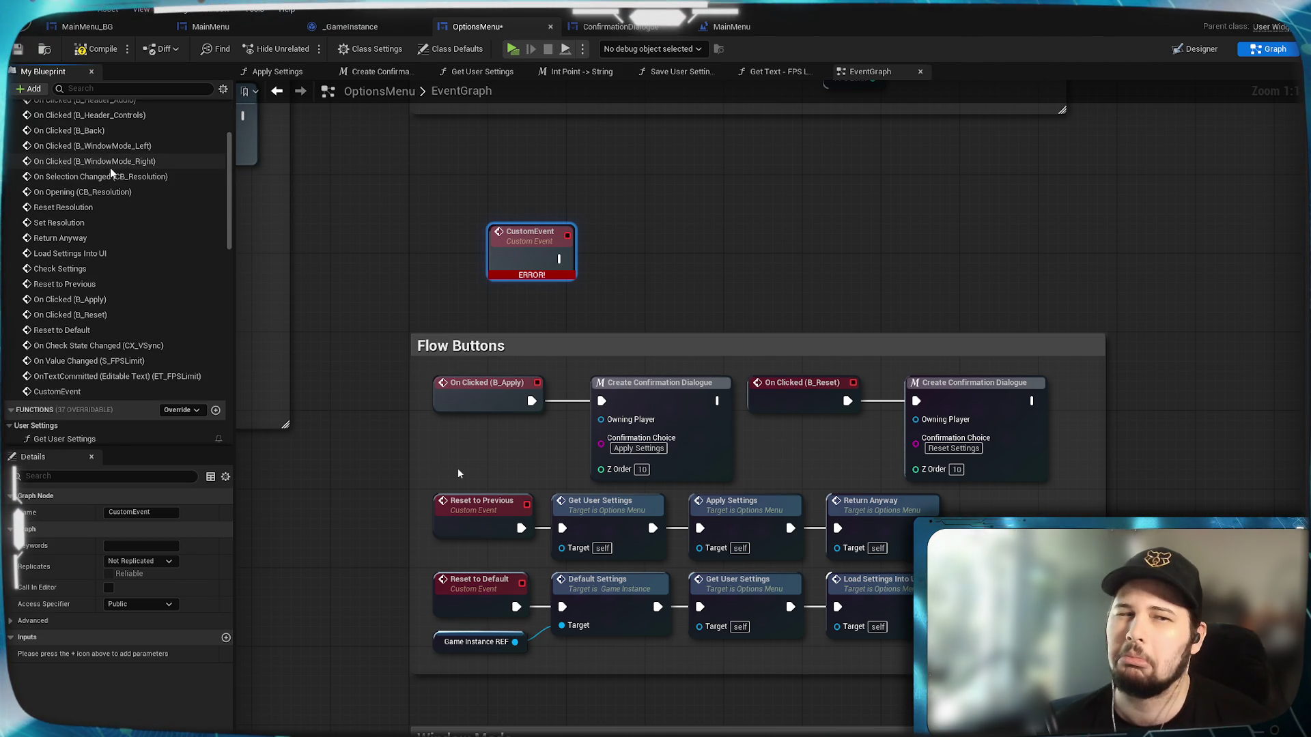
scroll(111, 173, "down", 3)
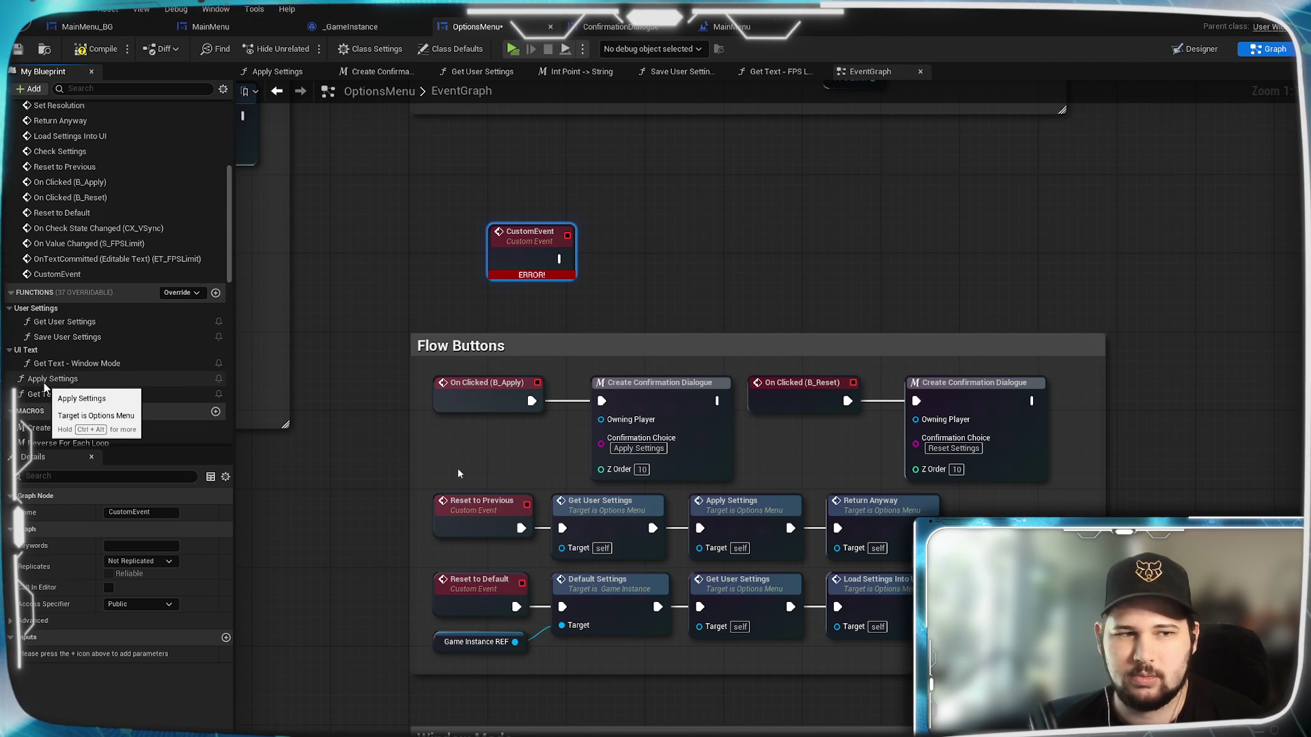
left_click_drag(439, 228, 466, 270)
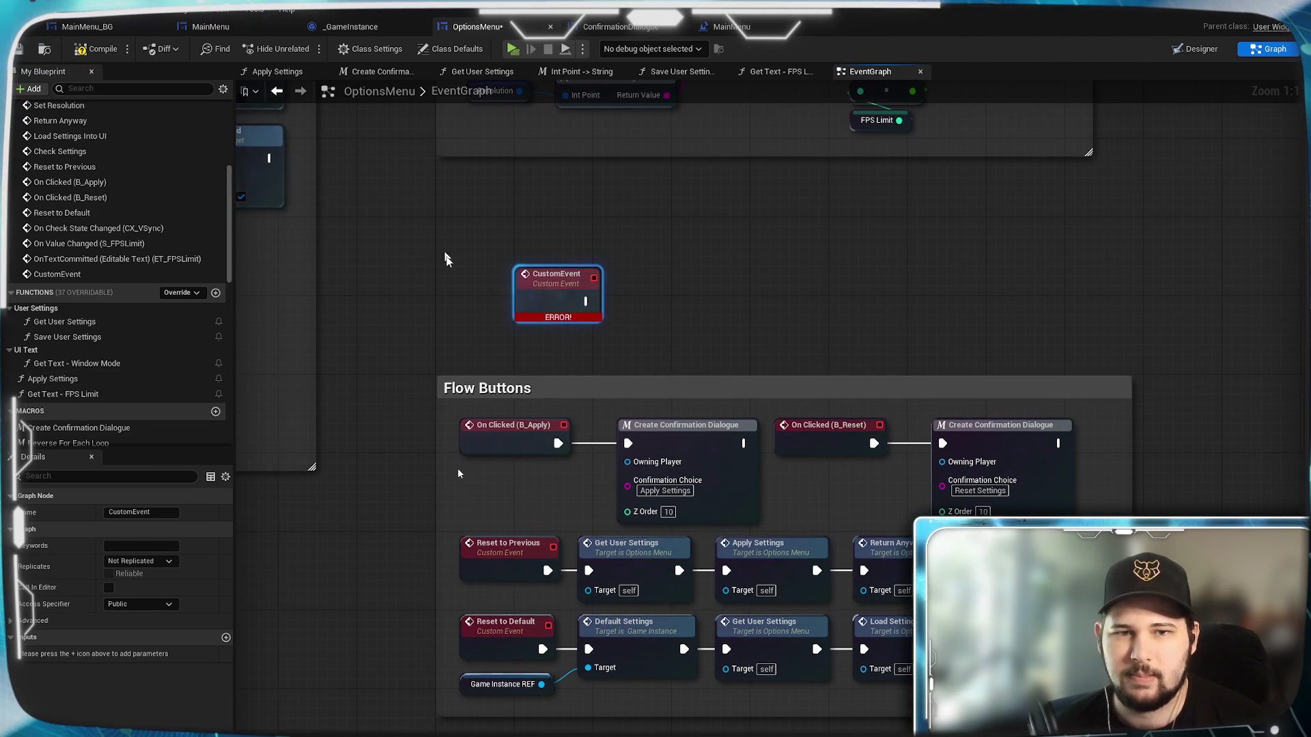
left_click(277, 71)
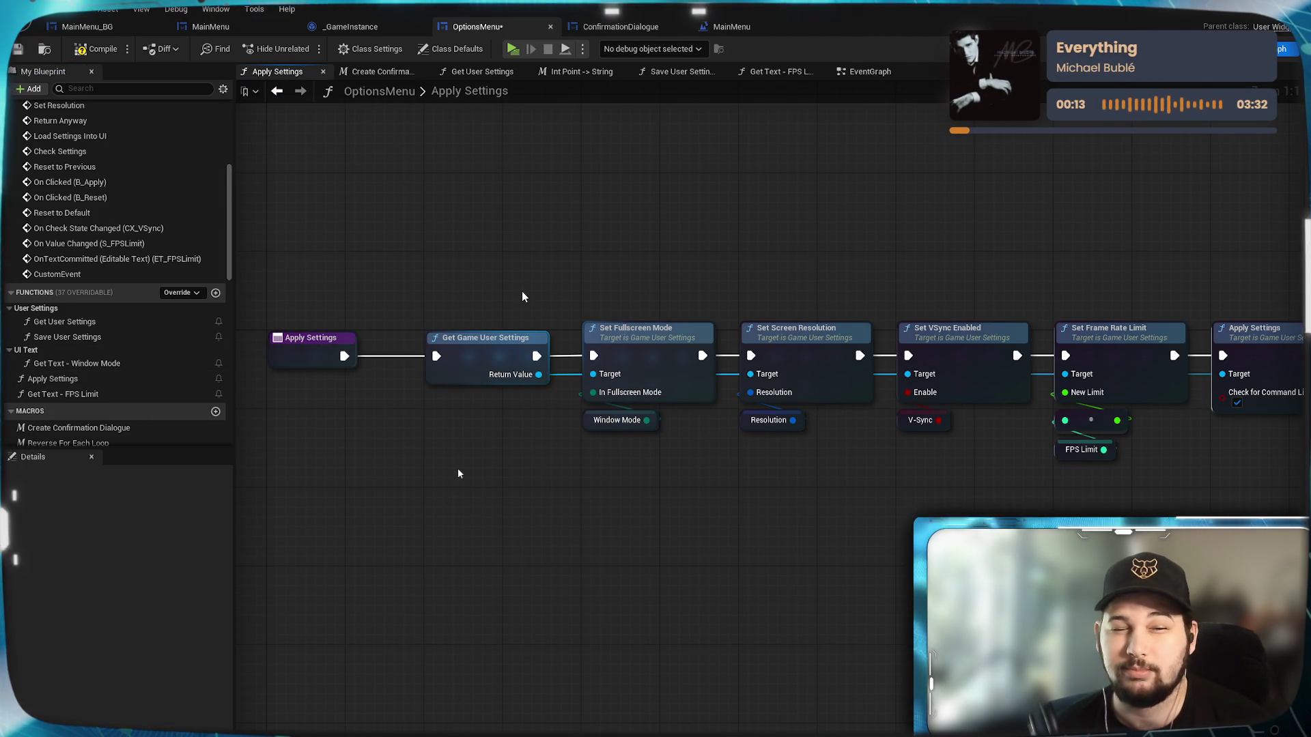
Rename the Apply Settings function to 'Apply Game User Settings' and save the blueprint.
mouse_move(601, 280)
left_mouse_down()
mouse_move(650, 217)
mouse_move(588, 218)
mouse_move(730, 229)
left_mouse_up()
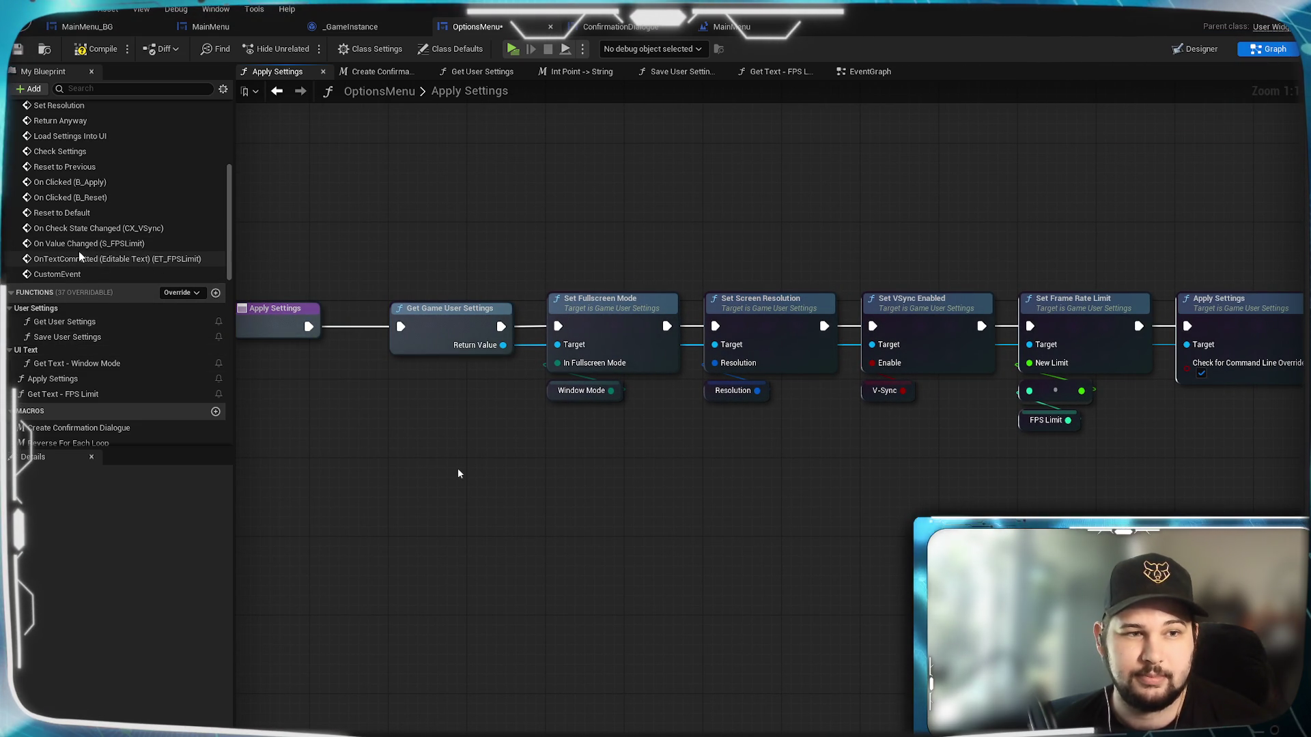
scroll(79, 254, "down", 1)
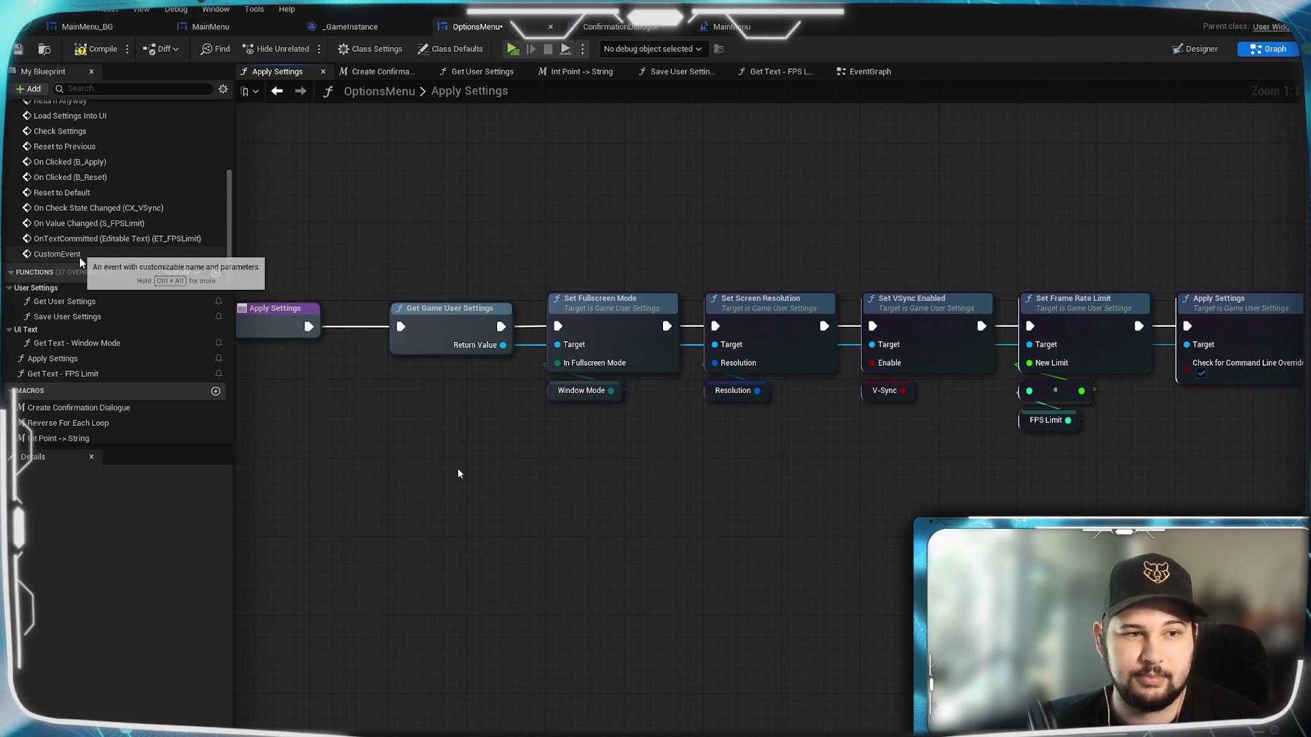
right_click(68, 358)
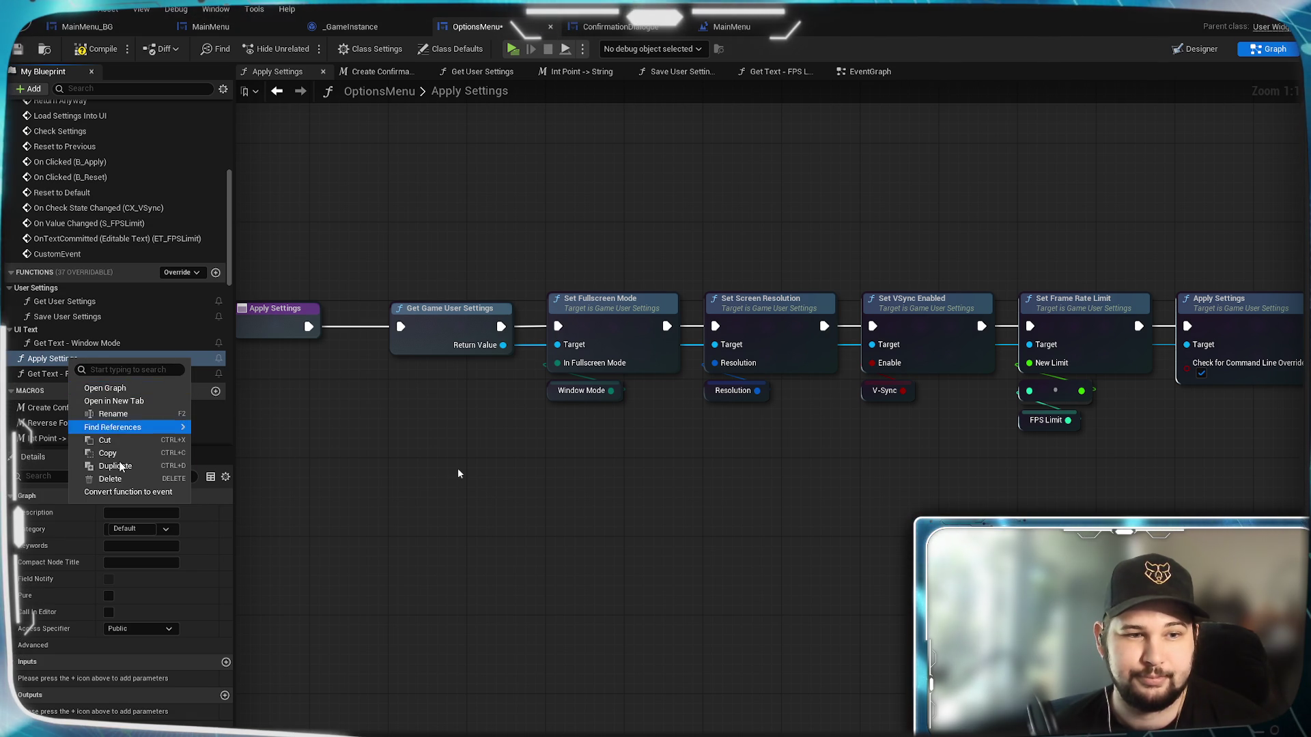
mouse_move(115, 430)
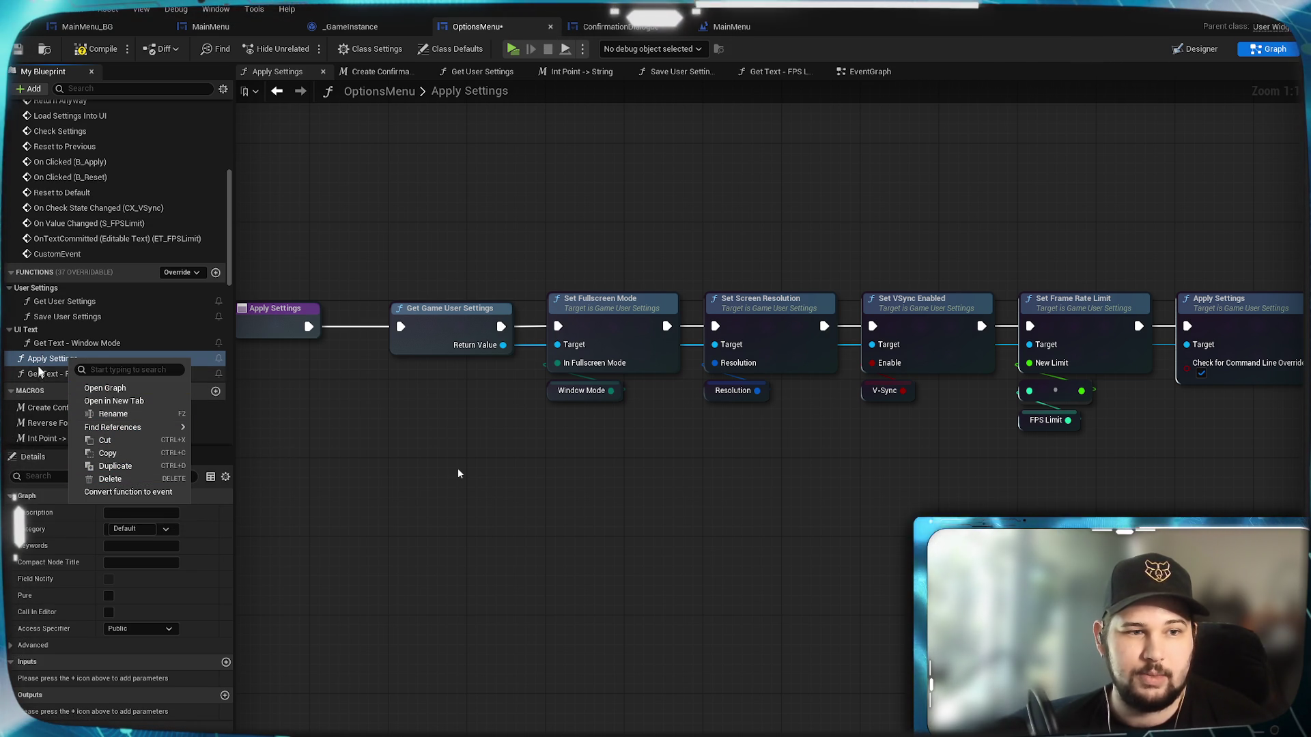
left_click(113, 414)
type("Game USer")
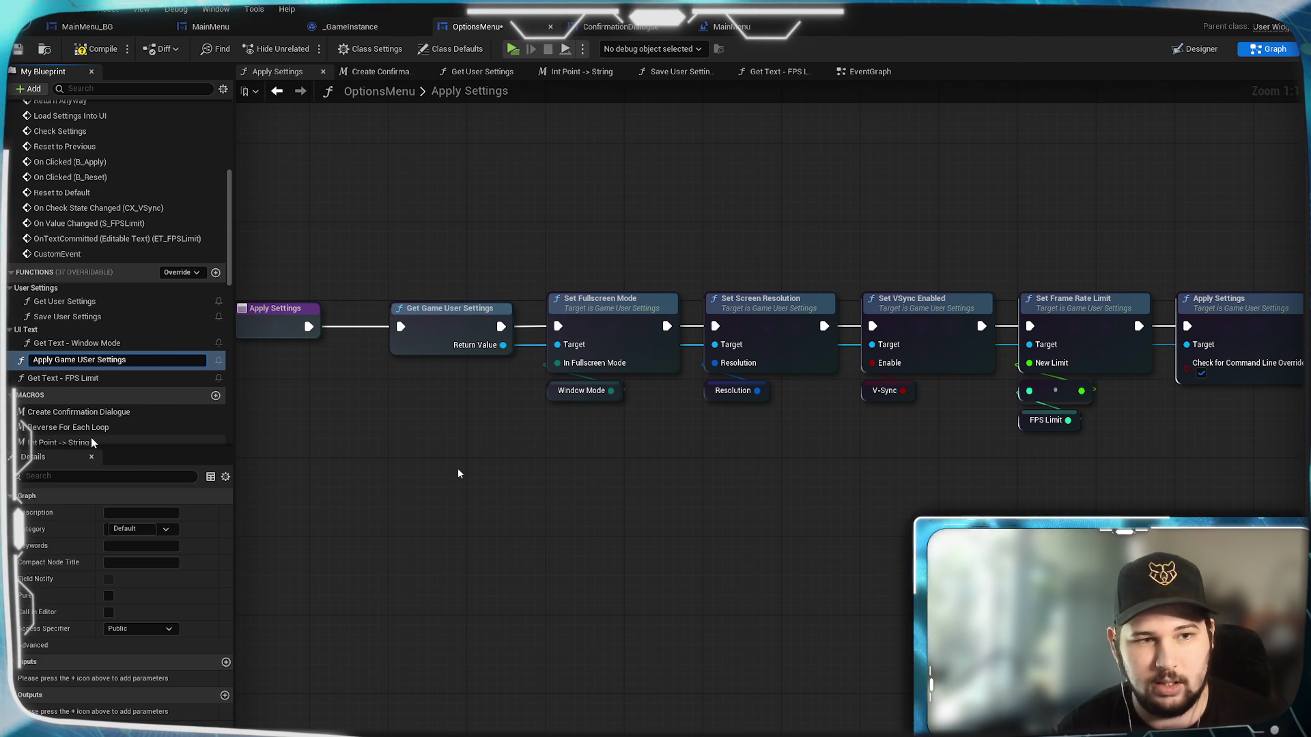
key("BackSpace")
key("BackSpace")
key("BackSpace")
type("ser")
key("Return")
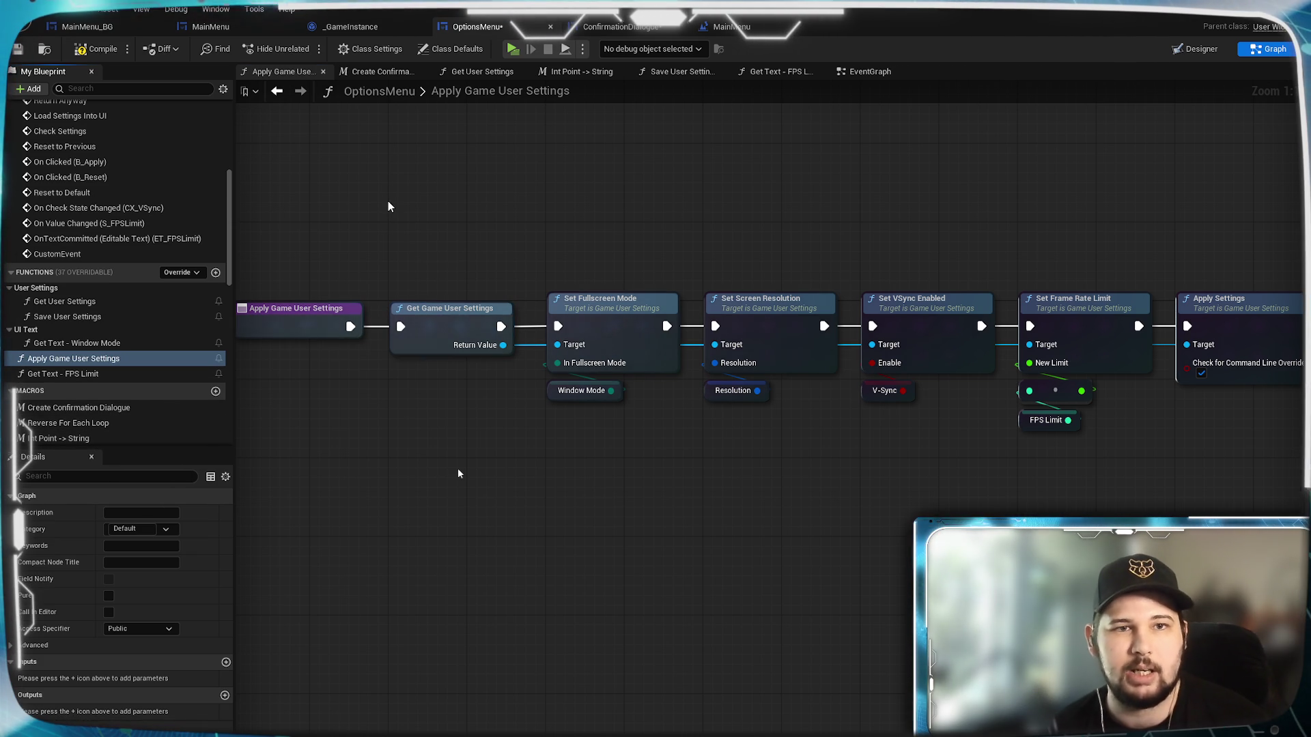
left_click(19, 50)
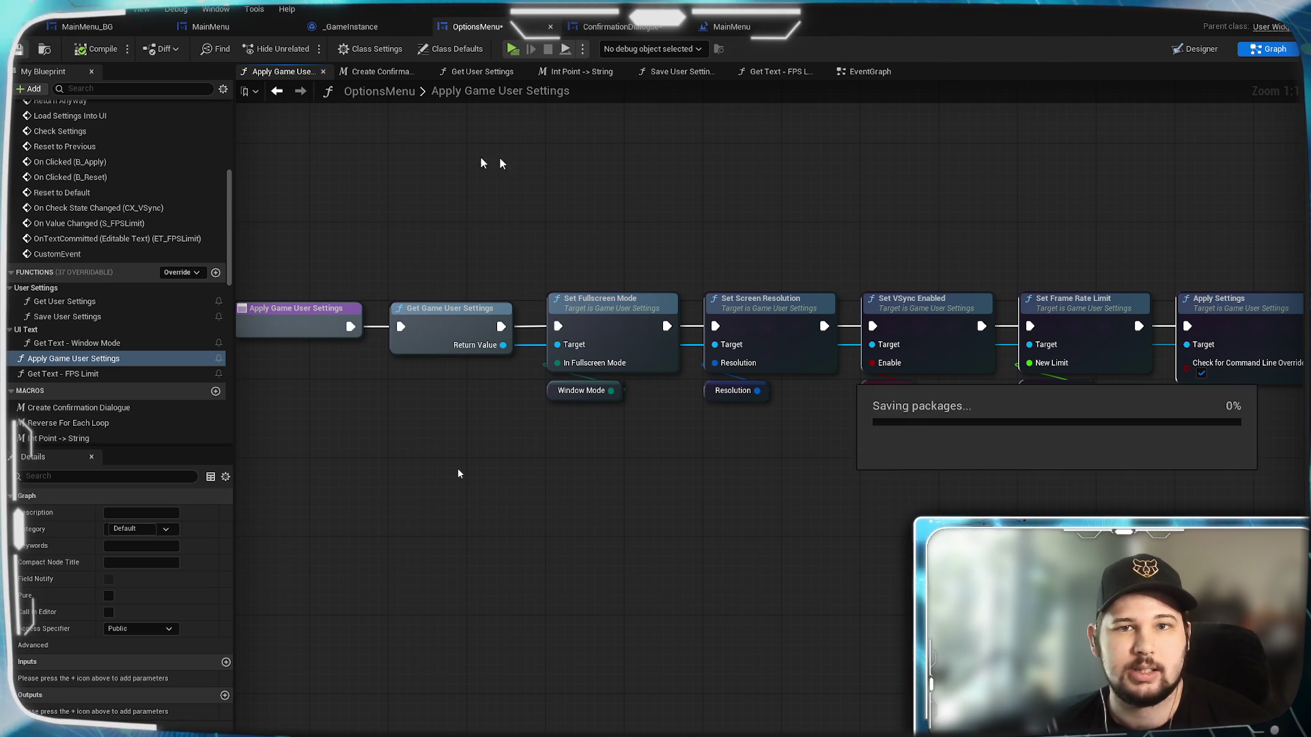
Back in the EventGraph, enter 'Apply Settings' as the new custom event's name.
left_click(874, 71)
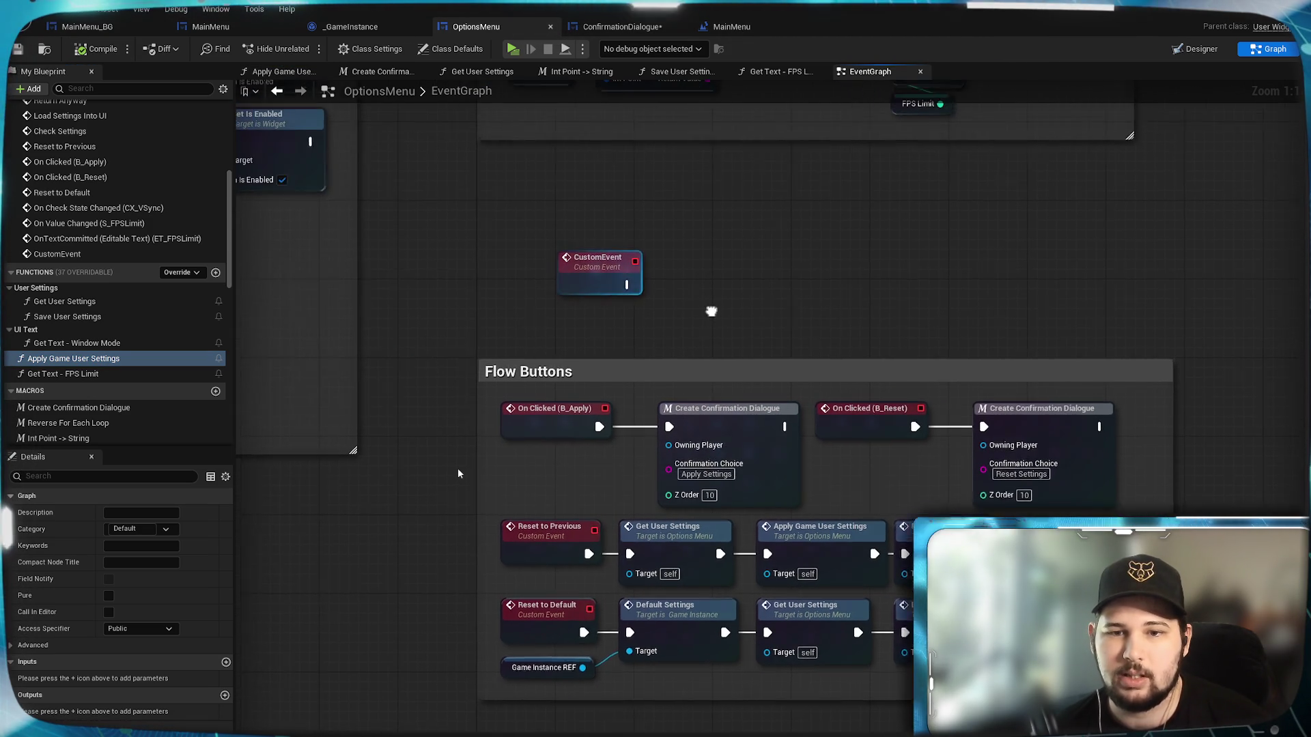
left_click(620, 283)
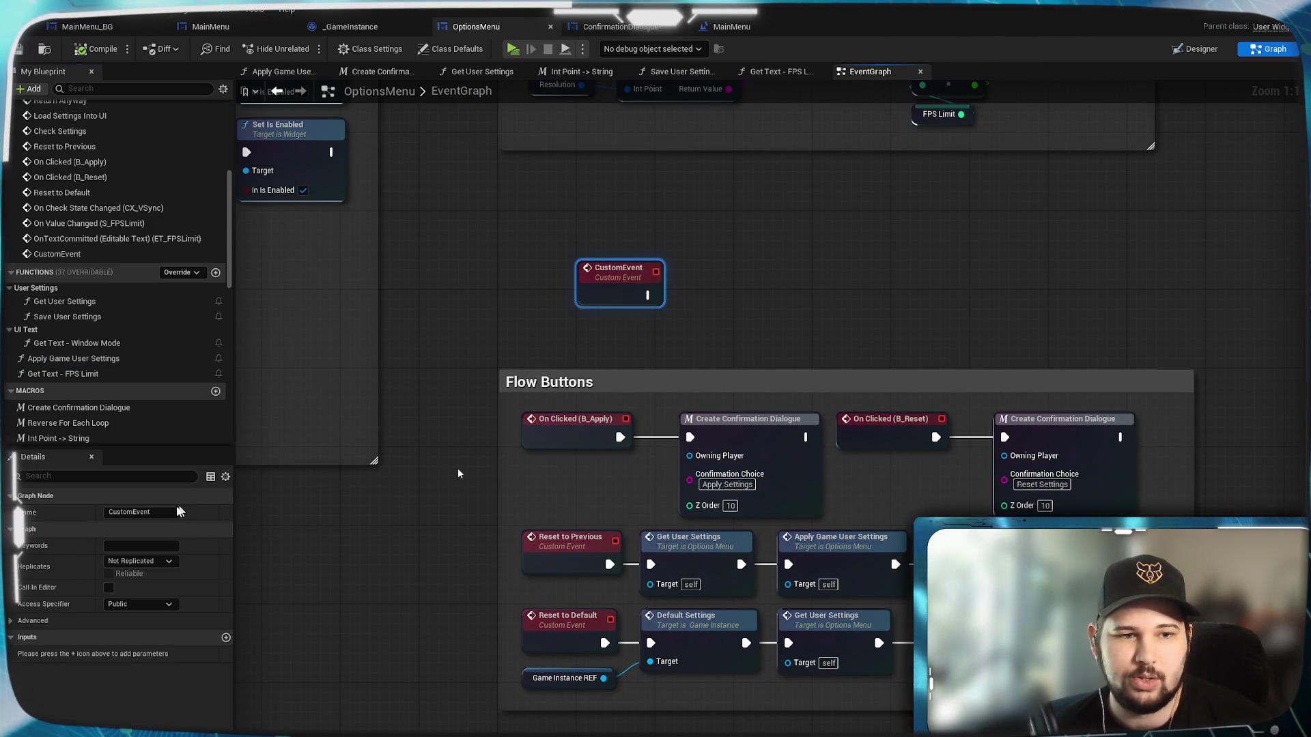
left_click(141, 512)
type("Apply")
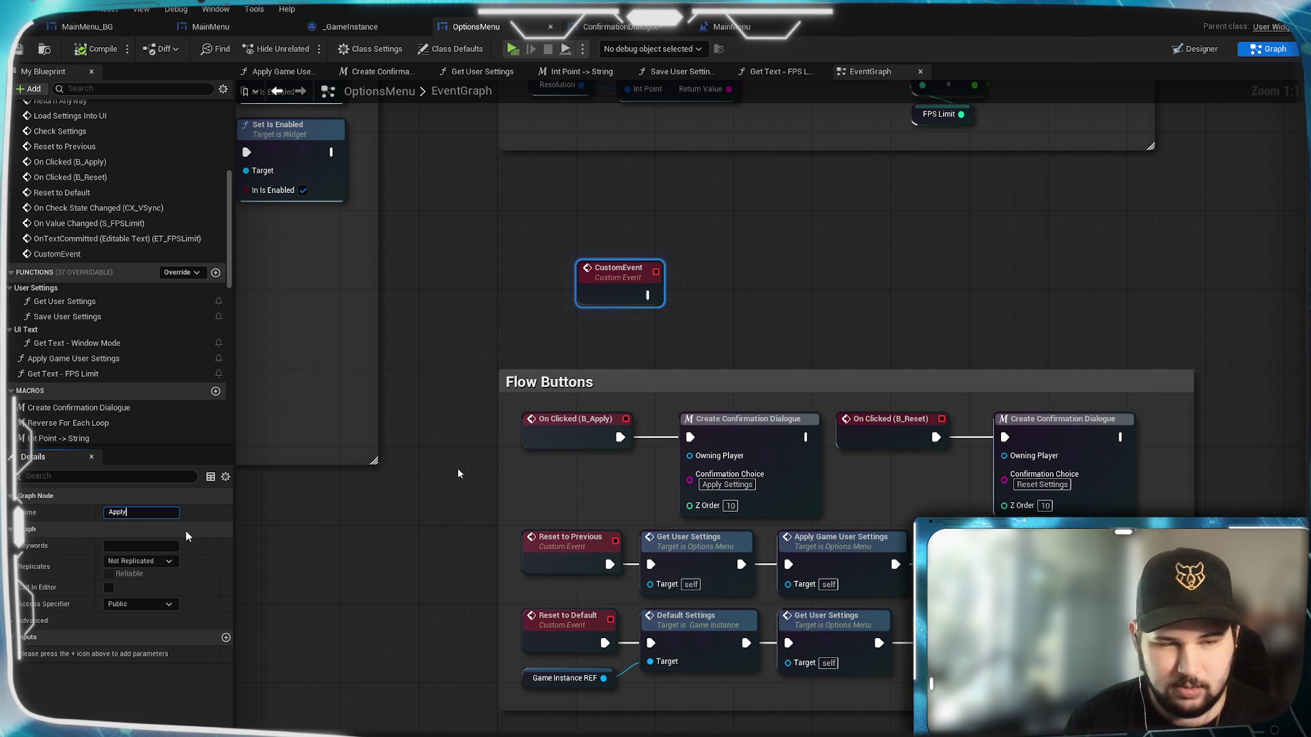
type(" Settings")
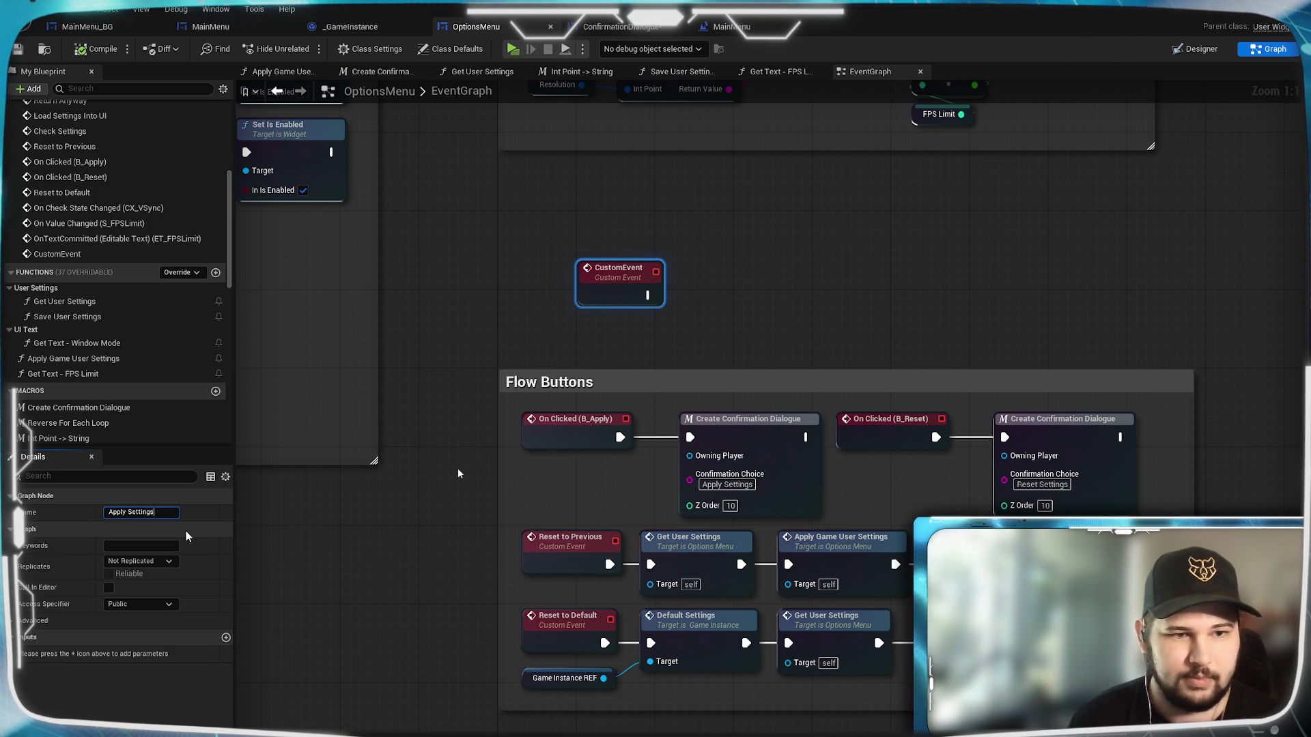
Commit the 'Apply Settings' event name and reposition the event in the graph.
key("Return")
left_click_drag(618, 285, 538, 266)
left_click(660, 307)
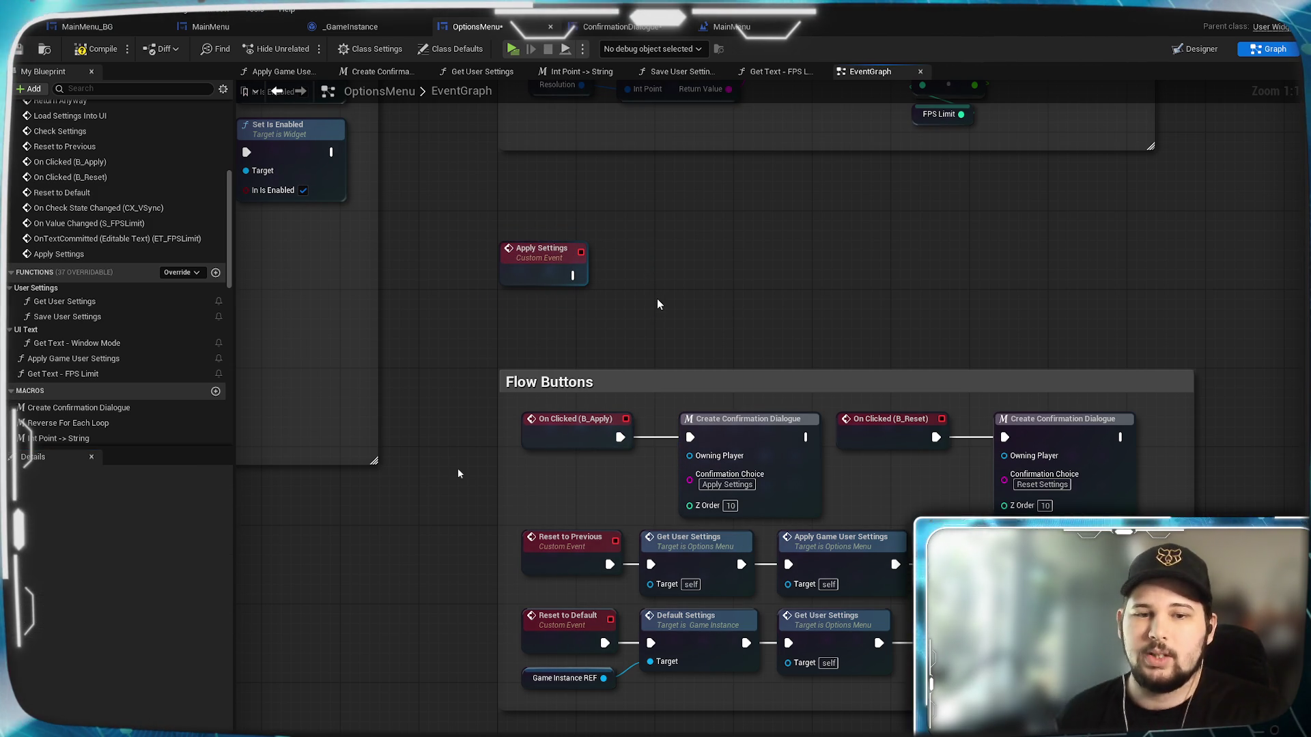
left_click_drag(663, 264, 616, 377)
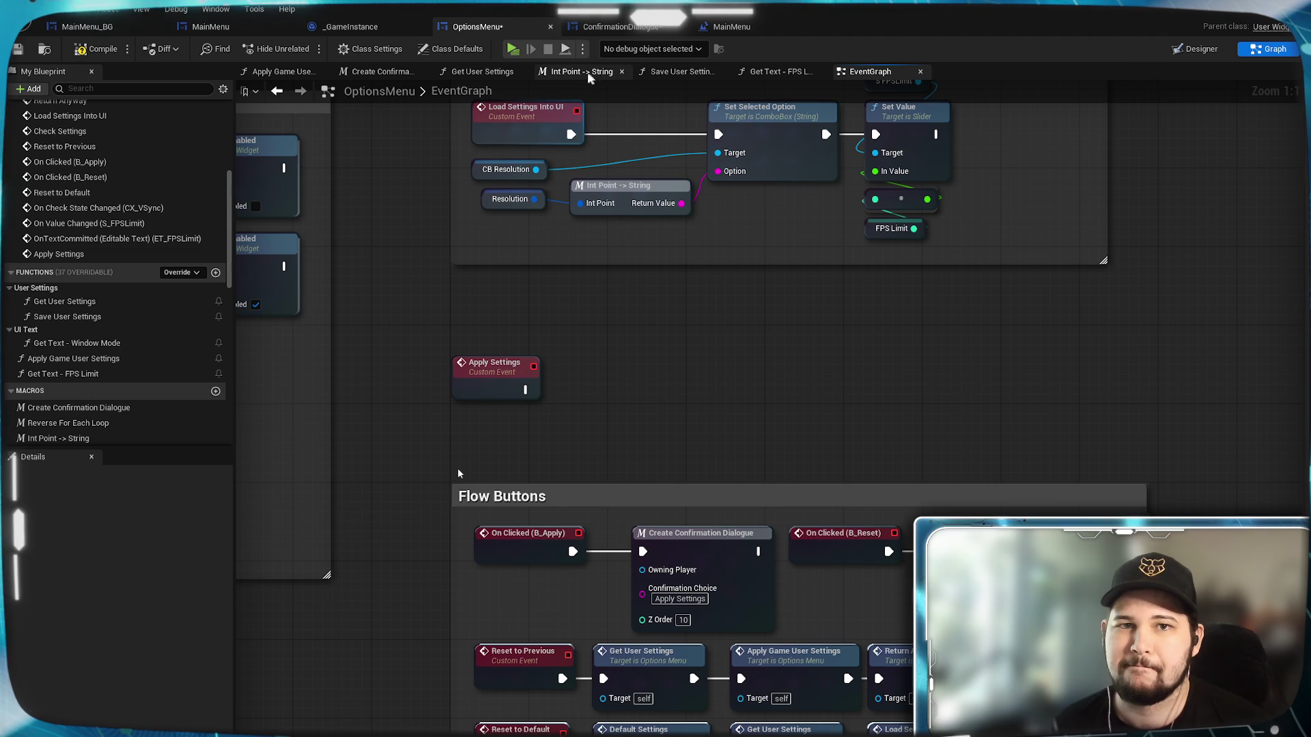
Move the Settings Changed SET and Set Is Enabled nodes from Save User Settings beside Apply Settings.
left_click(679, 71)
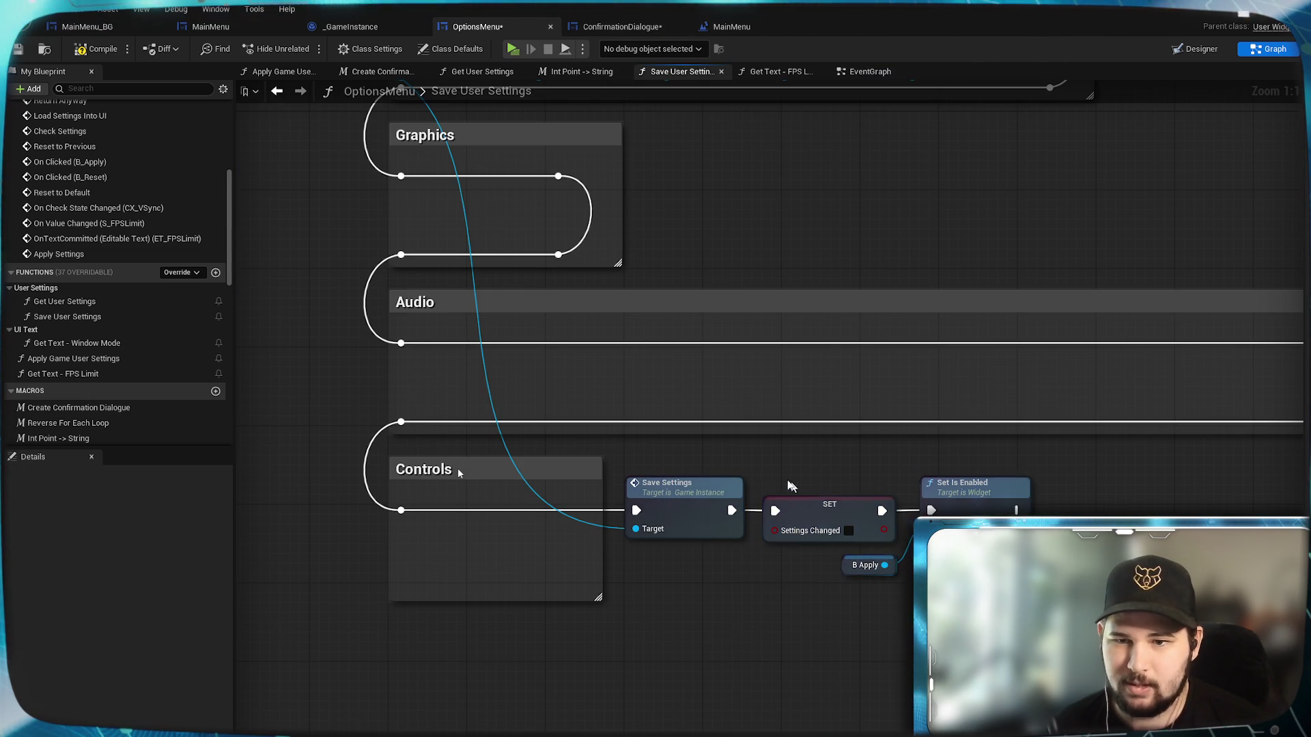
left_click(825, 503)
key("Delete")
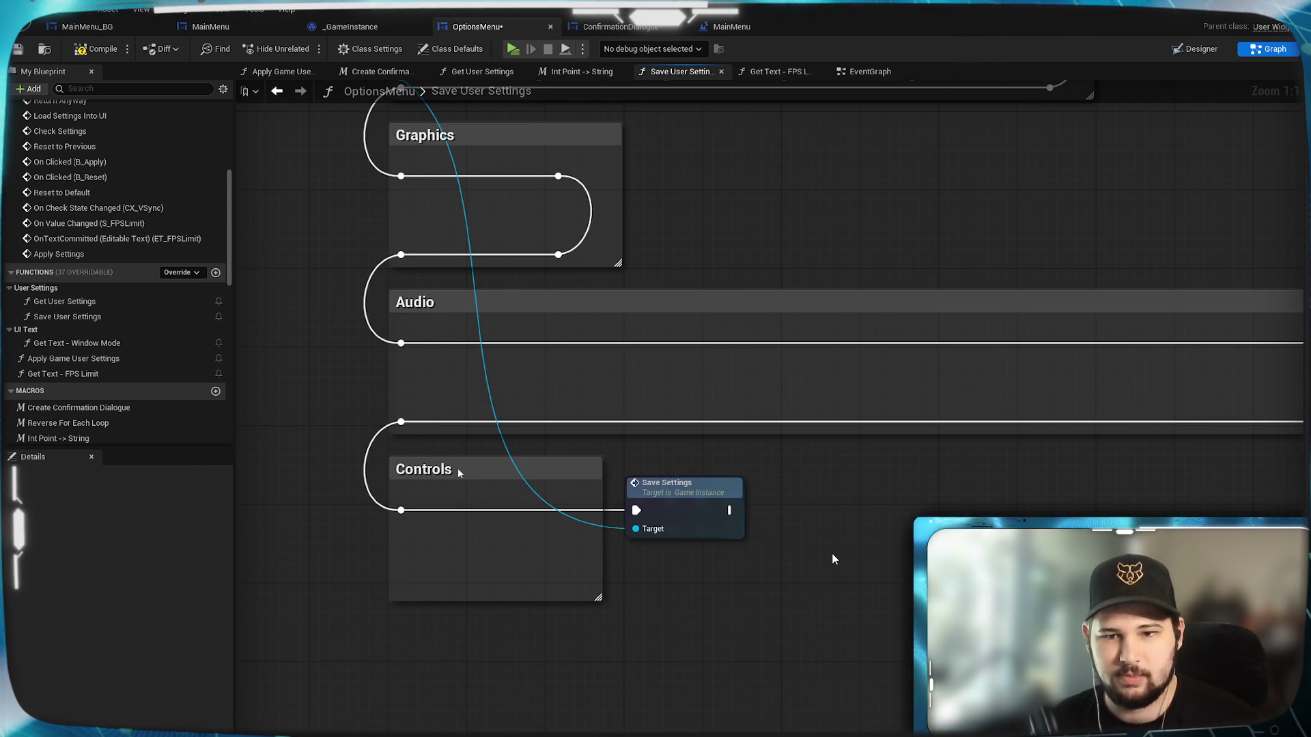
left_click(865, 71)
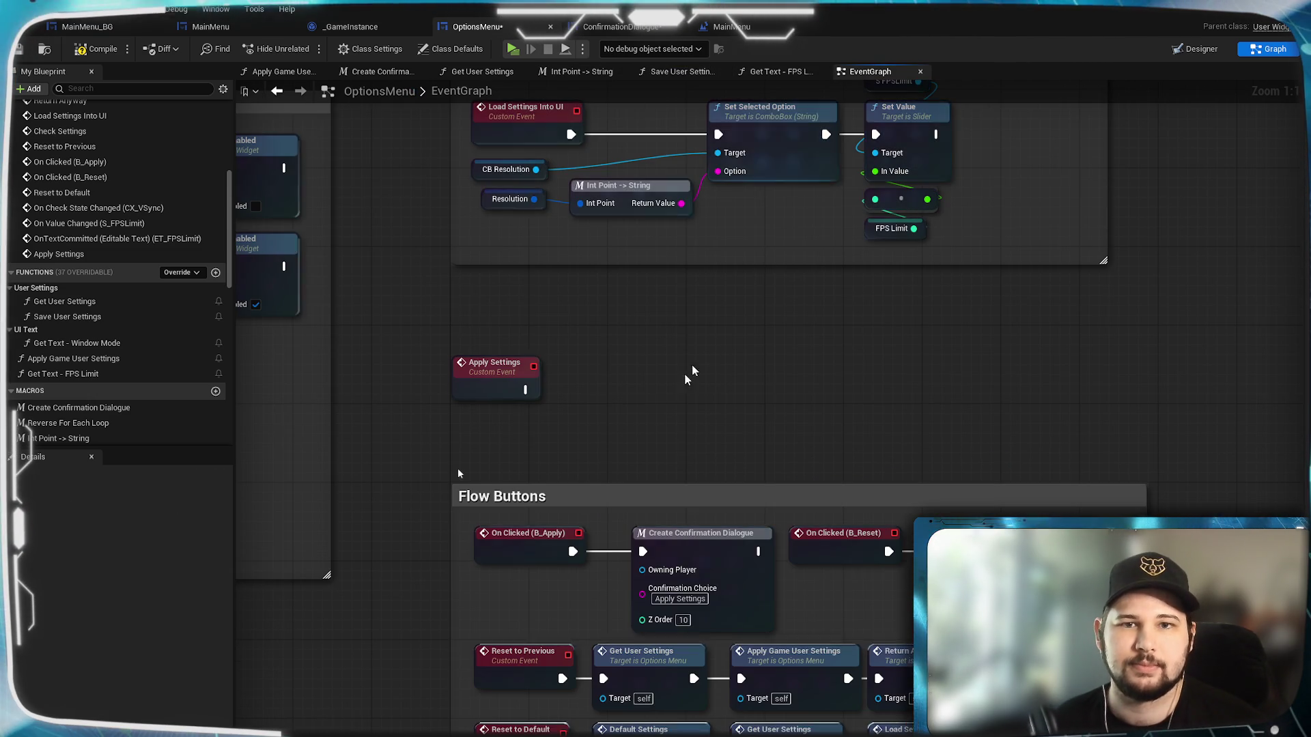
key("ctrl+v")
left_click_drag(642, 387, 632, 398)
left_click_drag(505, 397, 571, 390)
key("ctrl+z")
Wire Apply Settings to the SET node, call it after Save Settings, and save.
left_click(615, 328)
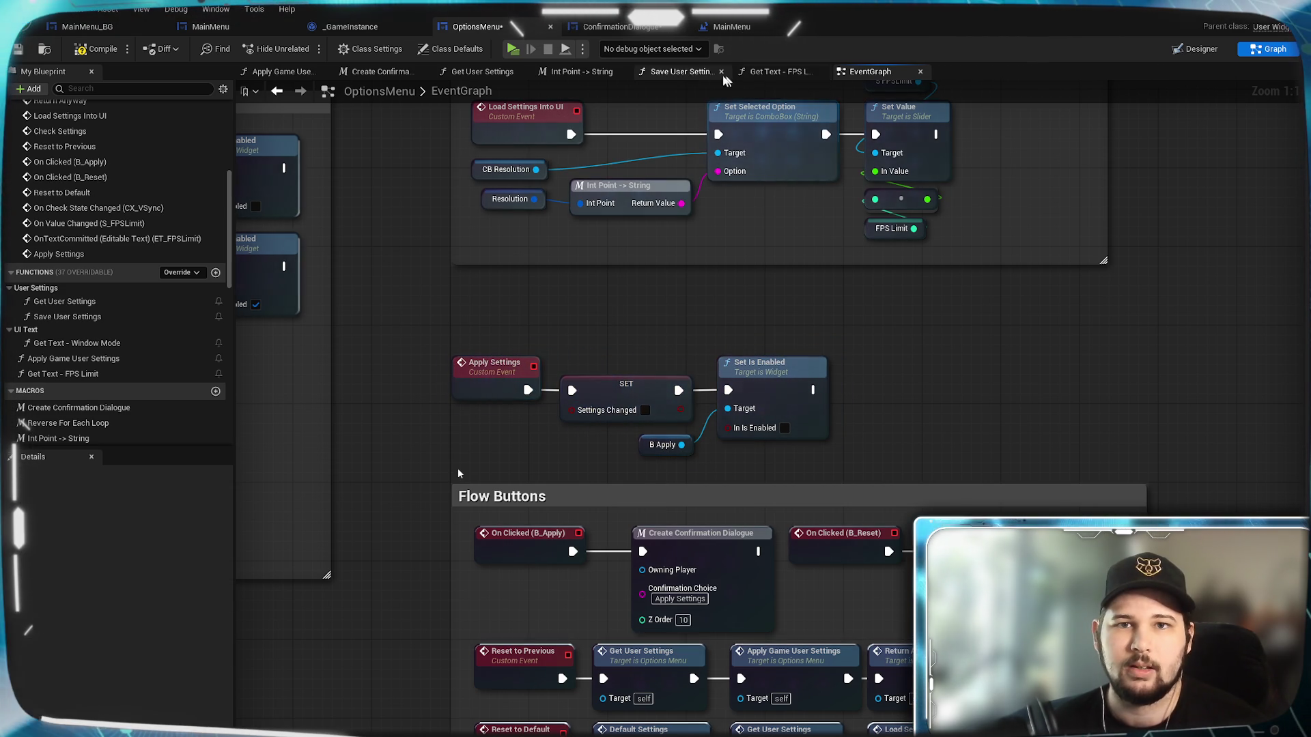
left_click(710, 72)
left_click_drag(730, 510, 809, 517)
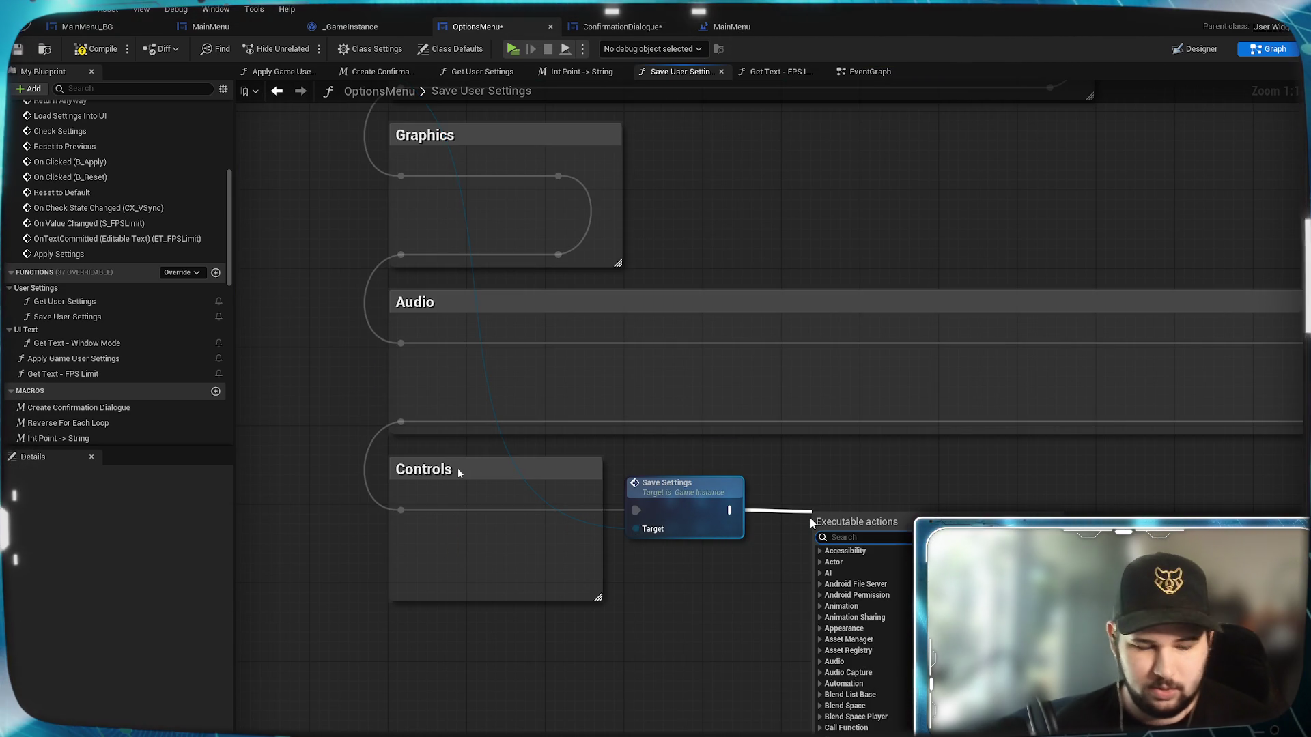
type("apply sett")
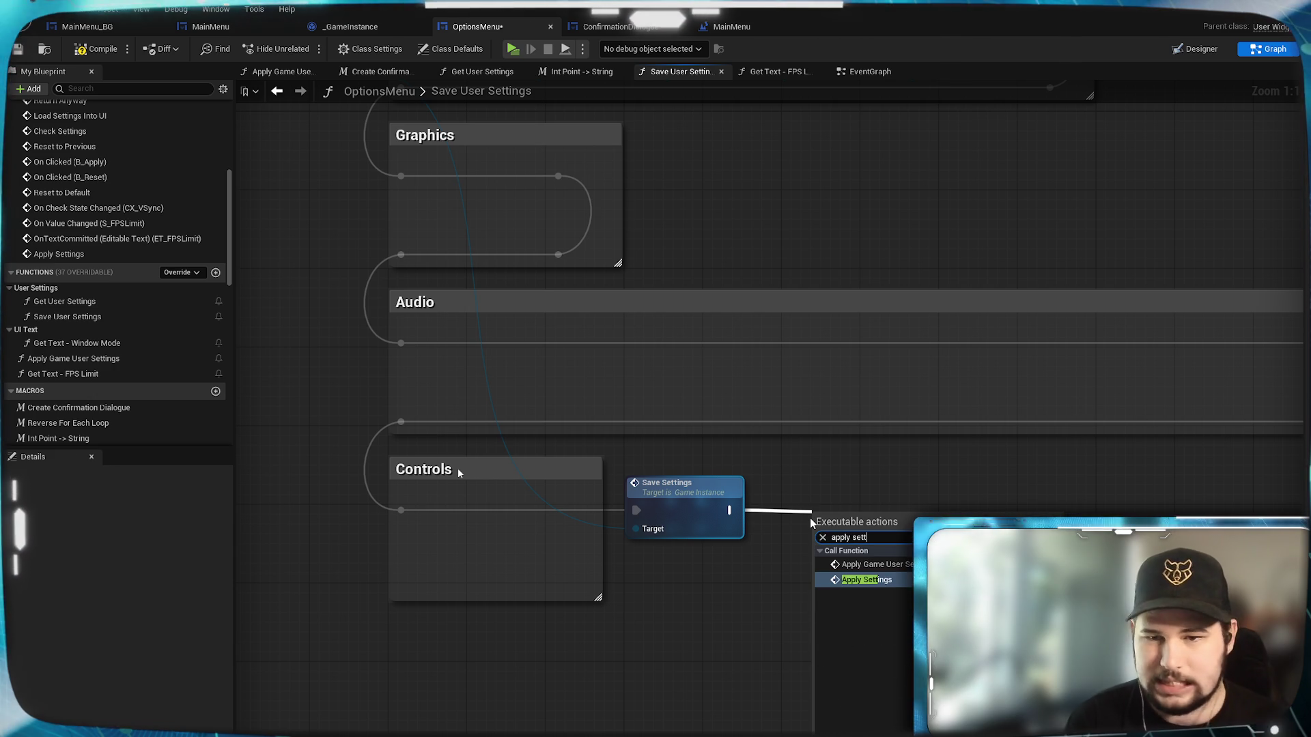
key("Return")
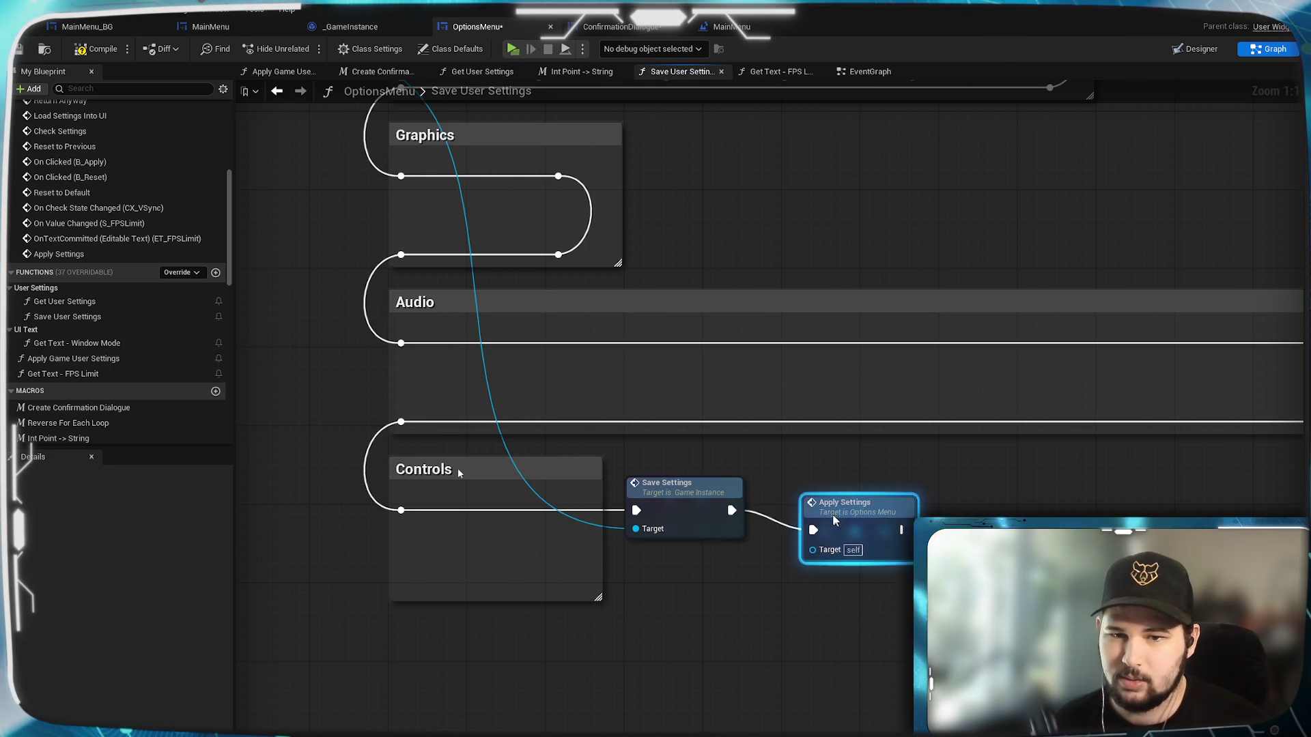
left_click_drag(838, 521, 800, 502)
left_click(828, 586)
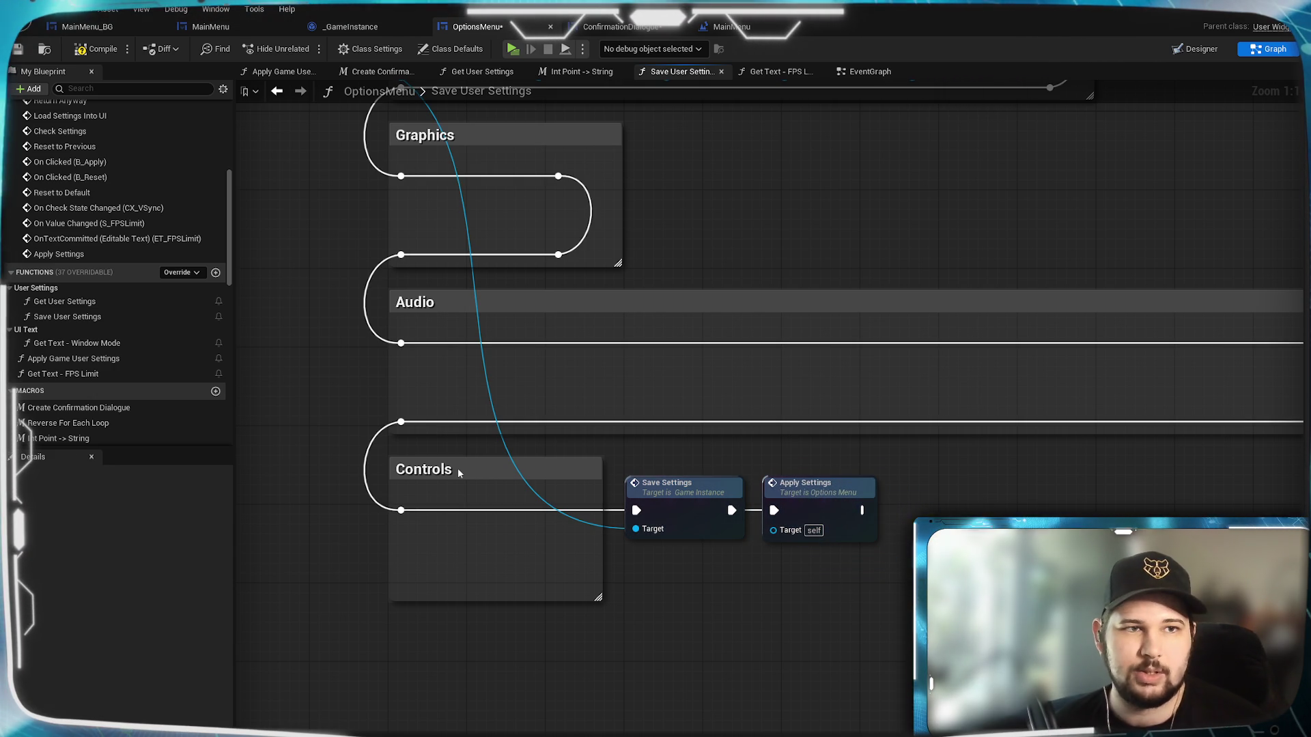
key("ctrl+s")
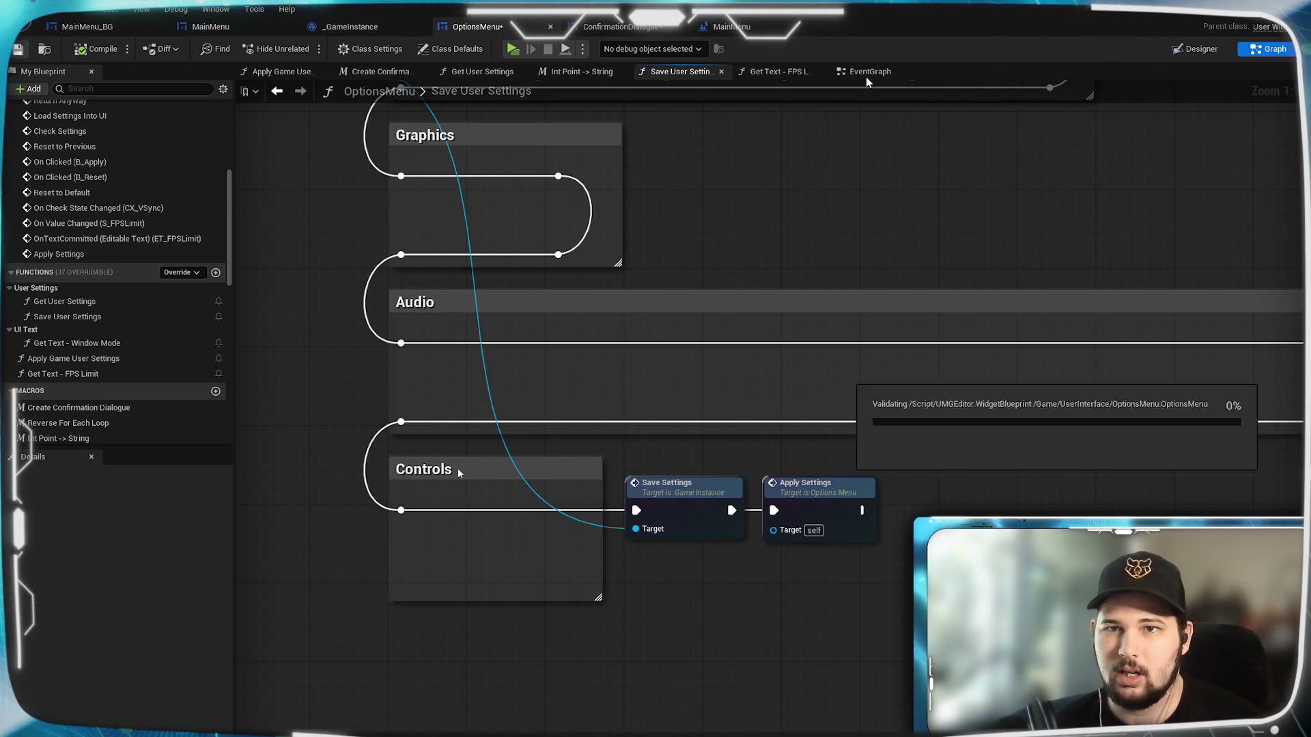
left_click(866, 72)
Append an Apply Game User Settings call after Set Is Enabled, save, and launch a preview.
mouse_move(812, 390)
left_mouse_down()
mouse_move(929, 399)
mouse_move(909, 385)
left_mouse_up()
type("appl")
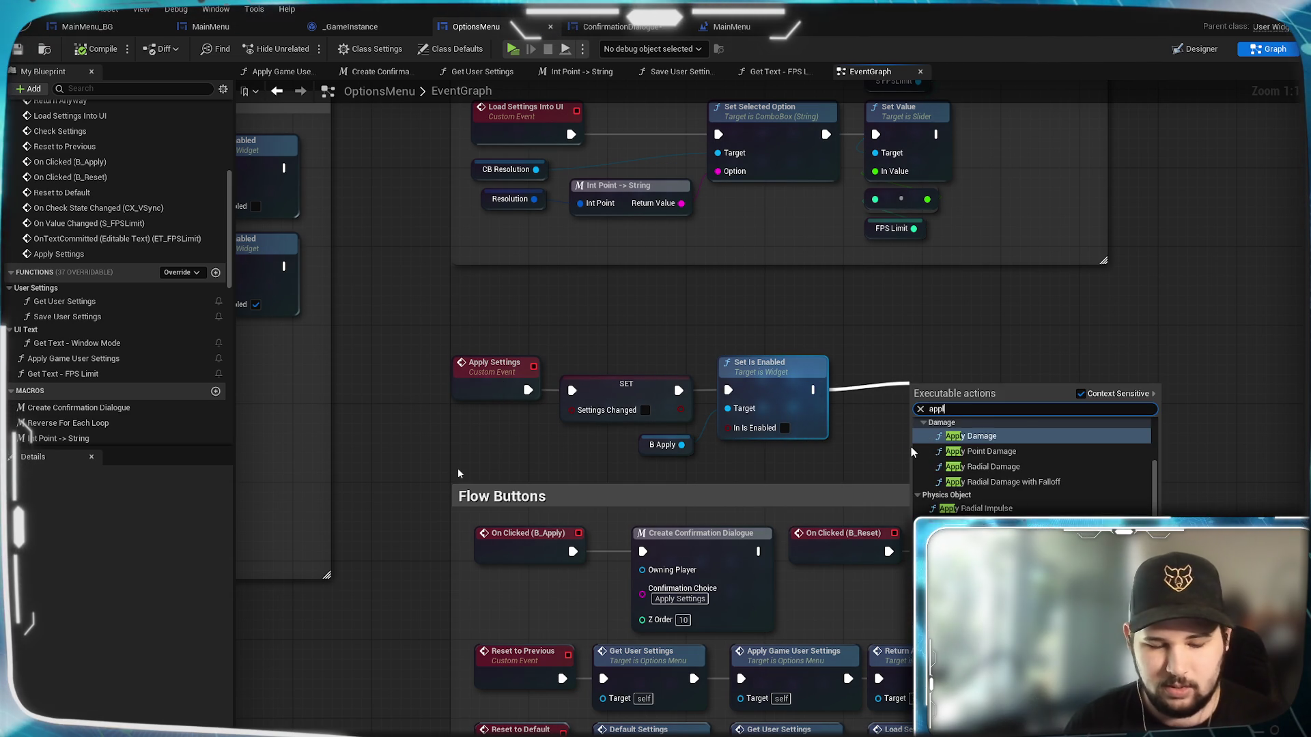
type("y game")
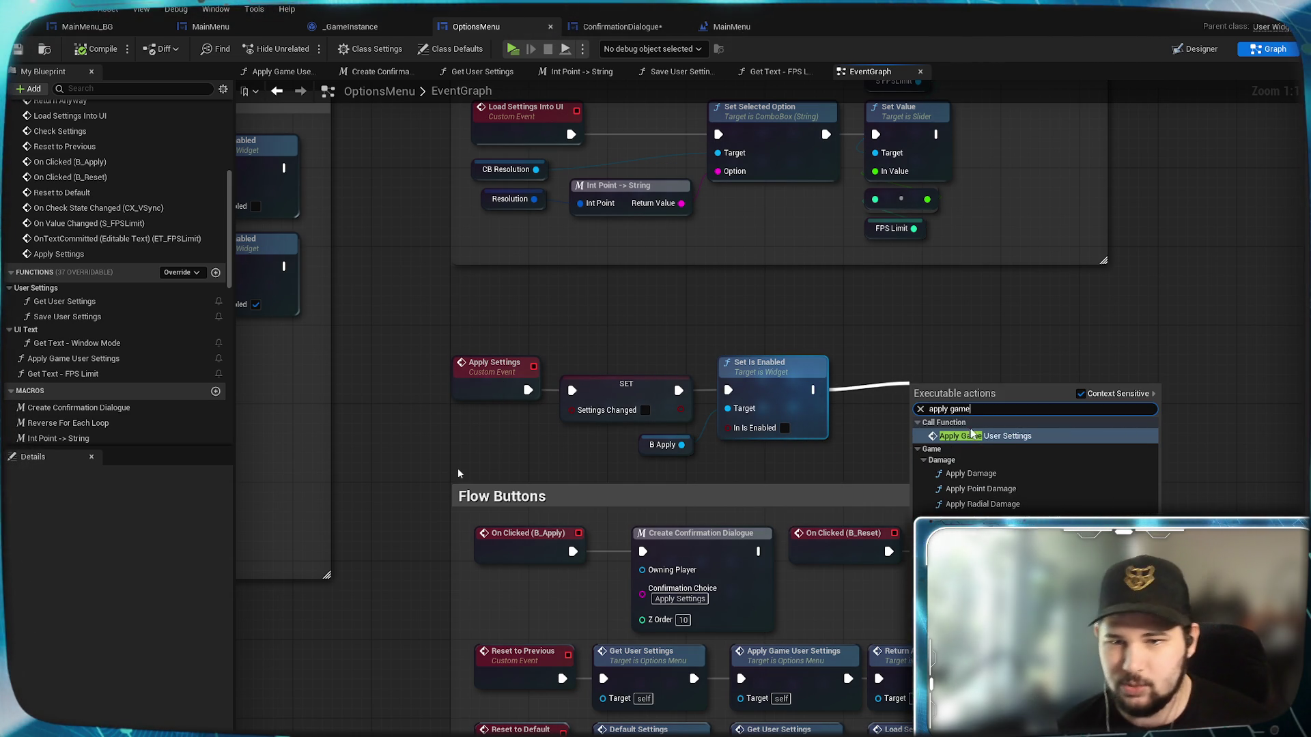
left_click(976, 435)
mouse_move(931, 397)
left_mouse_down()
mouse_move(883, 377)
mouse_move(912, 375)
left_mouse_up()
left_click(847, 321)
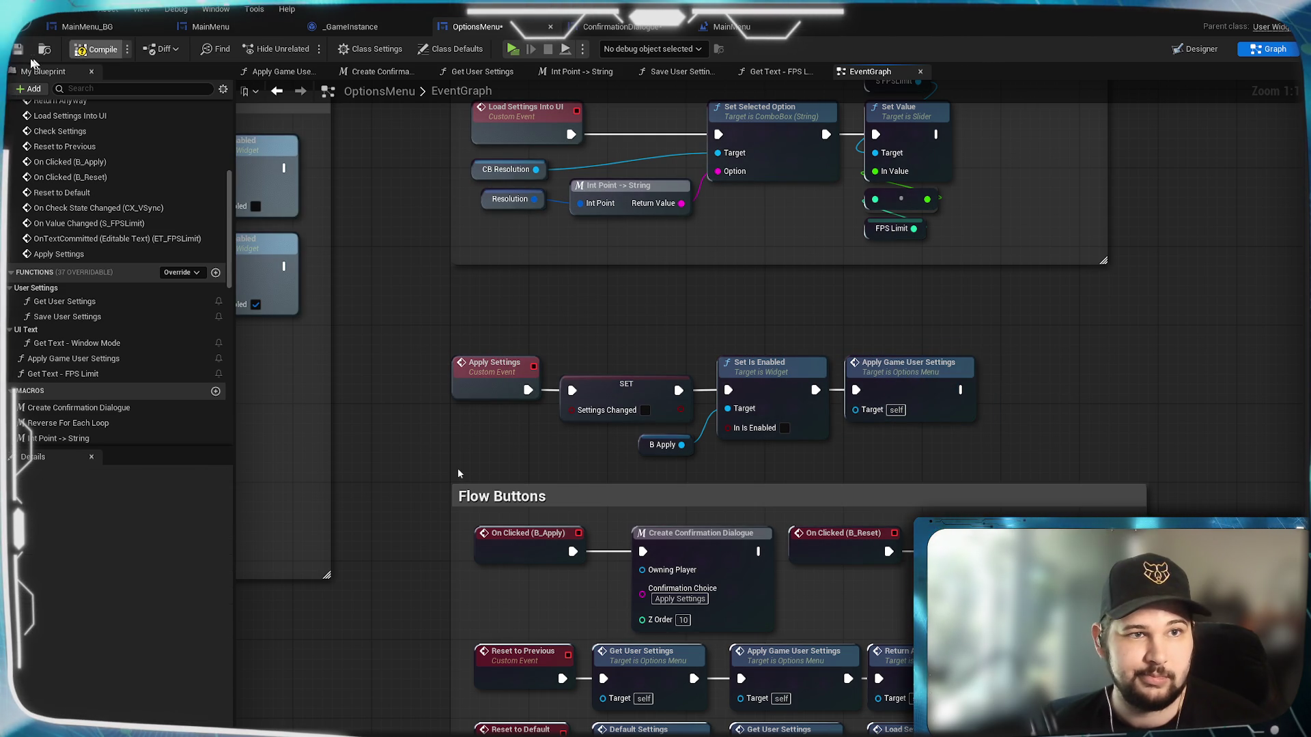
left_click(18, 51)
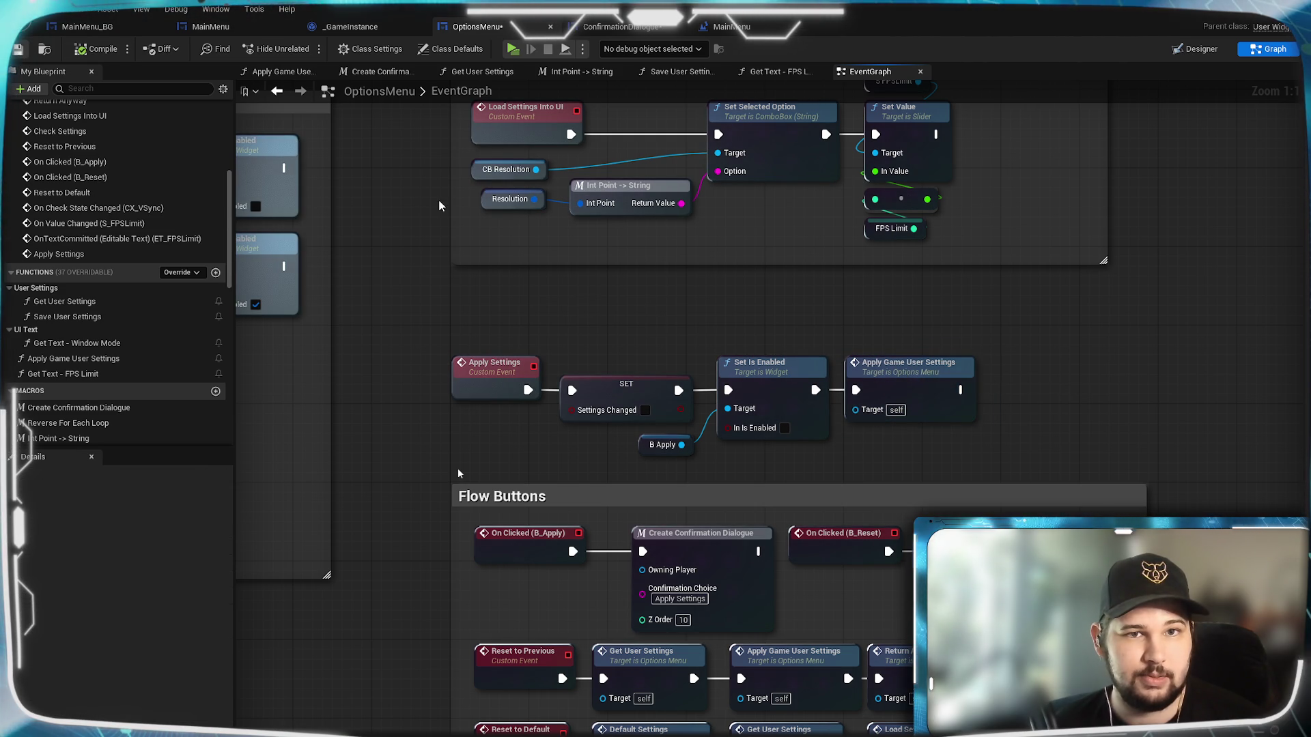
left_click(512, 49)
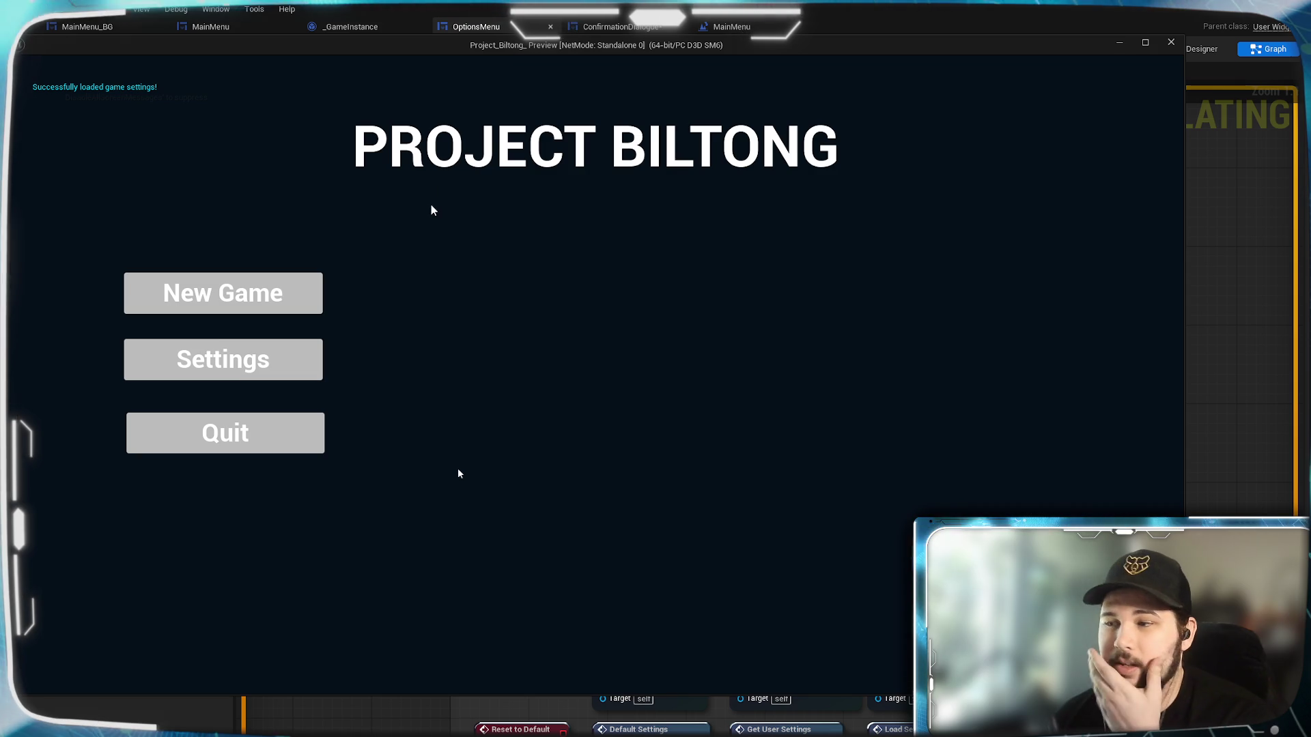
In the preview's Settings, apply and confirm changed FPS limits twice, including a lowered one.
left_click(275, 365)
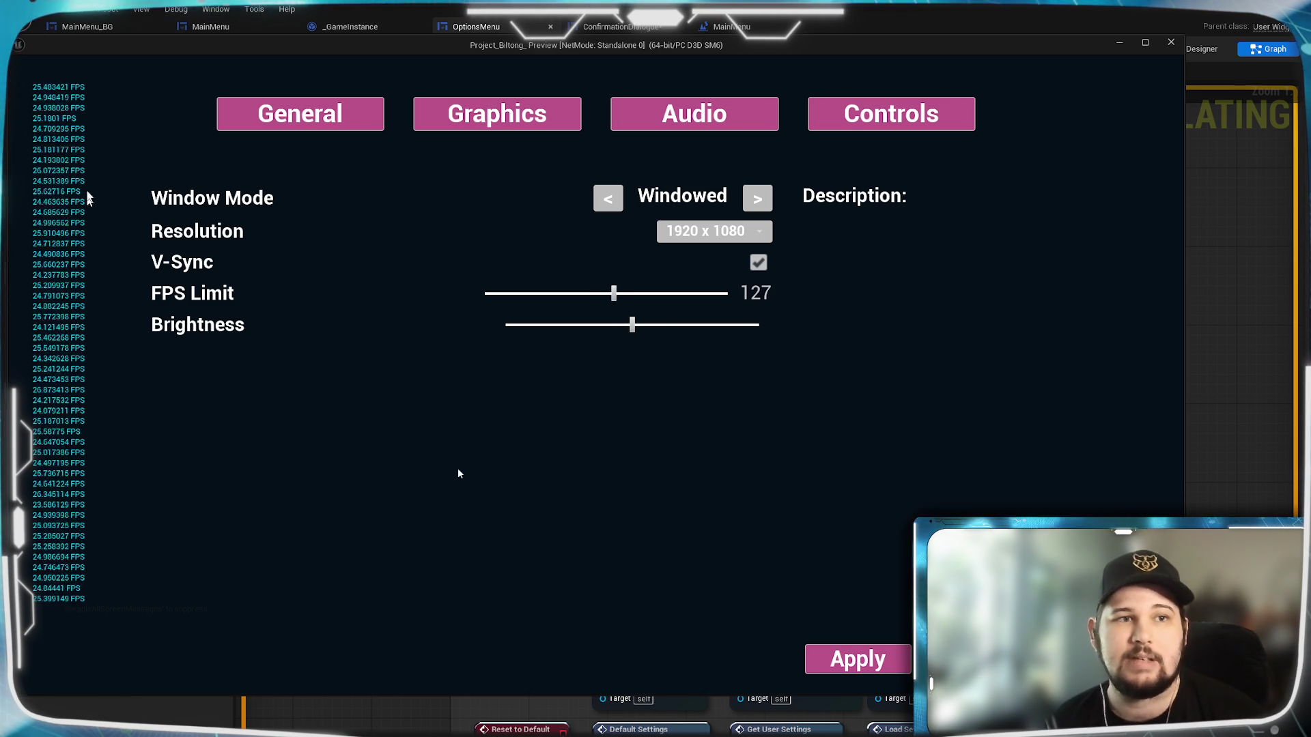
left_click(838, 654)
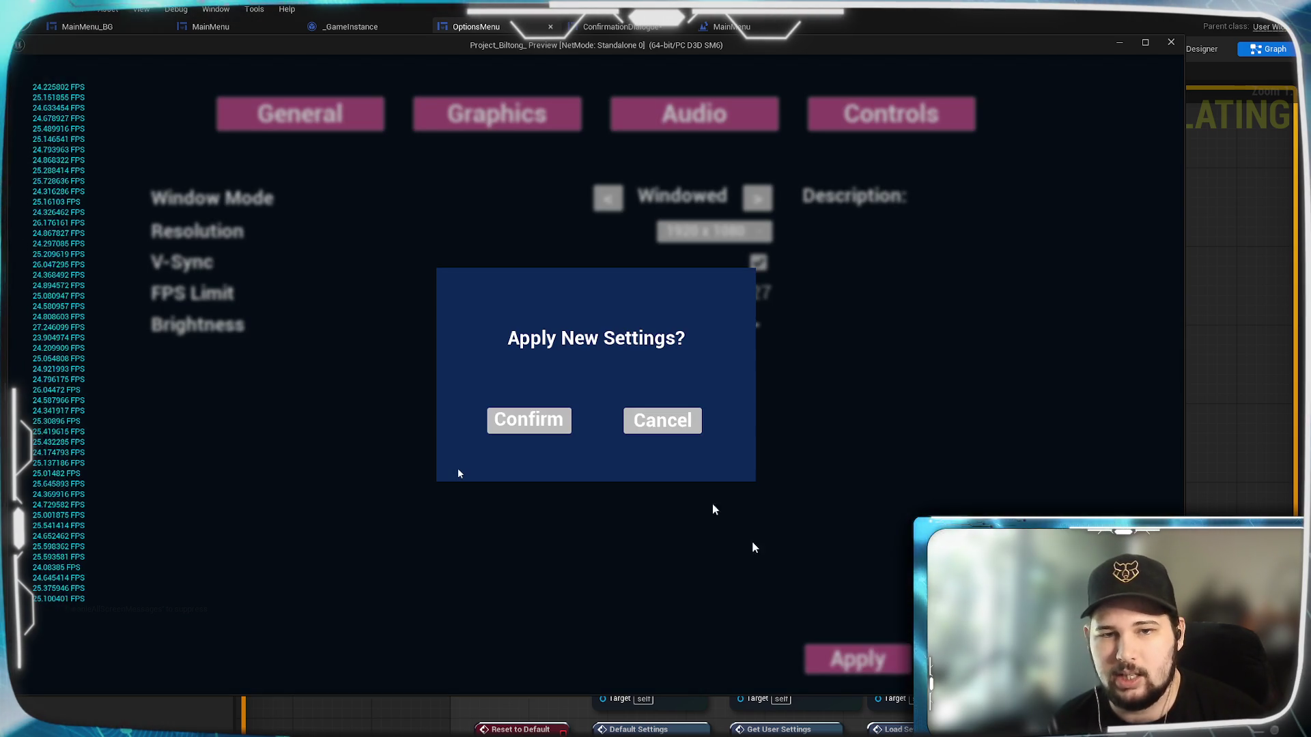
left_click(547, 427)
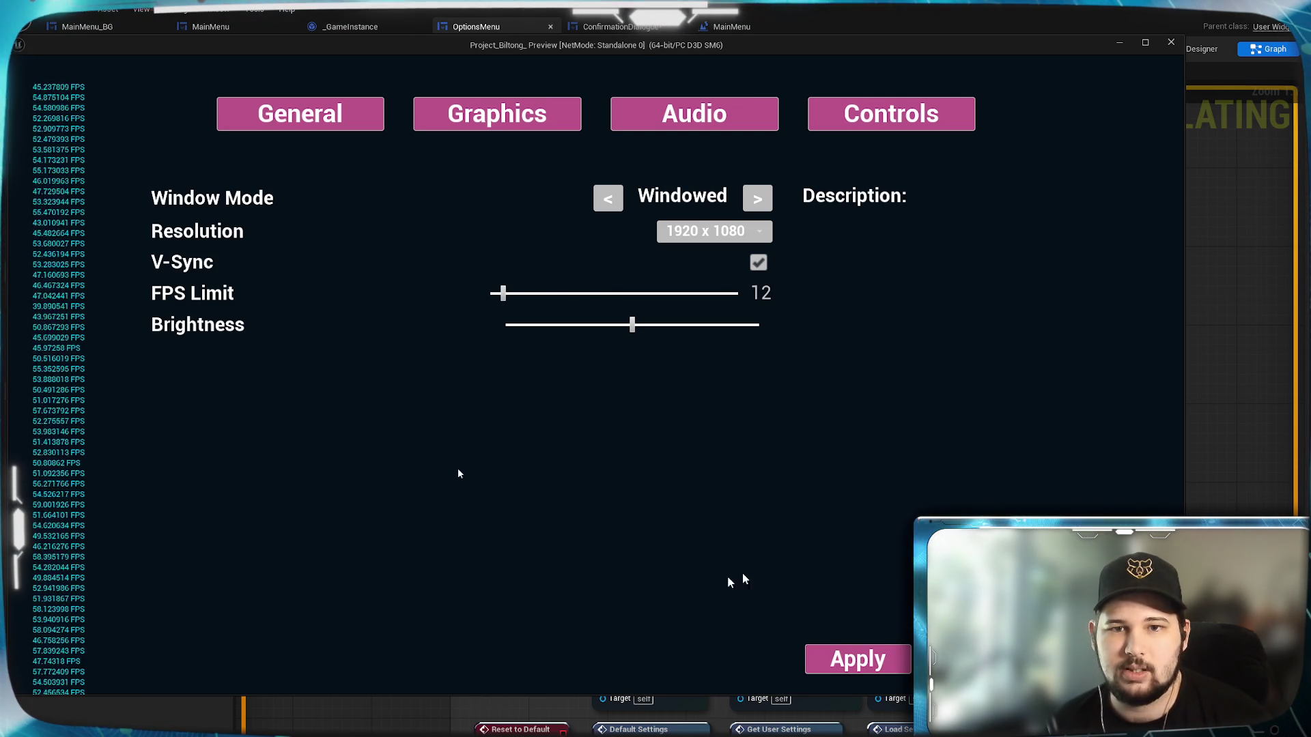
left_click(878, 663)
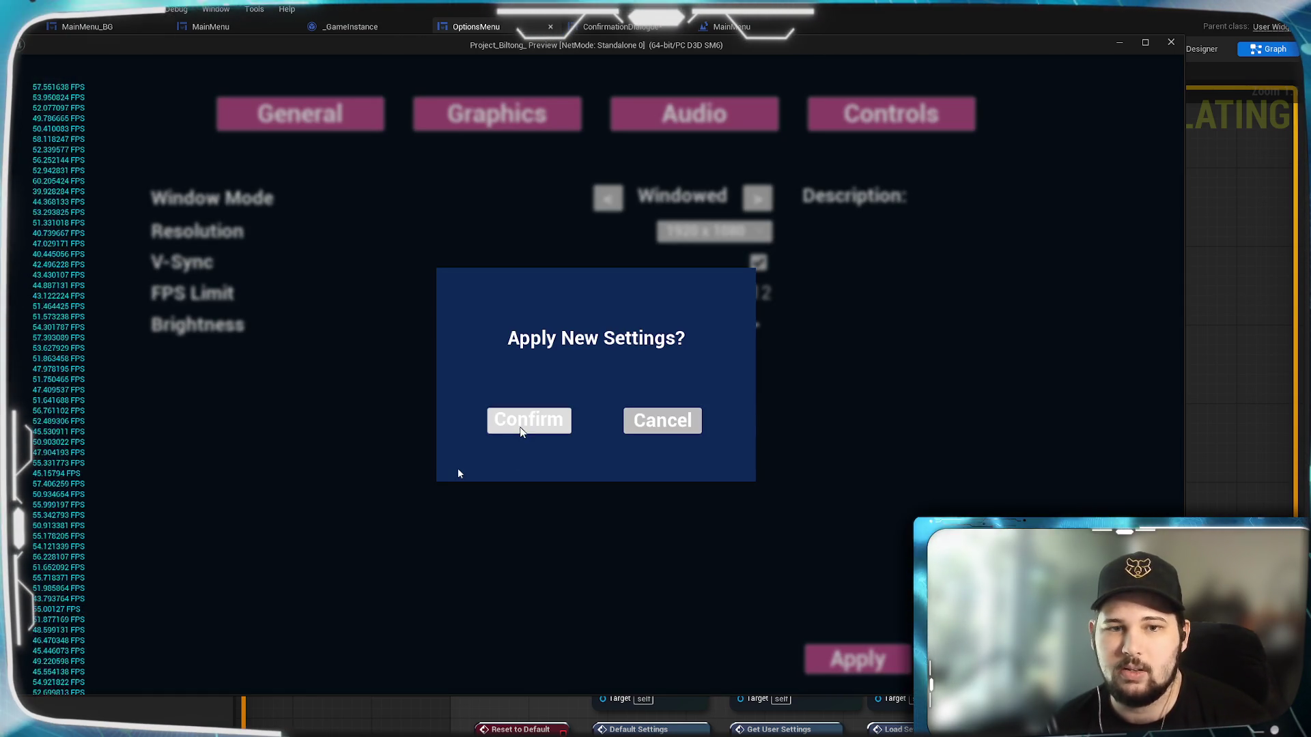
left_click(521, 431)
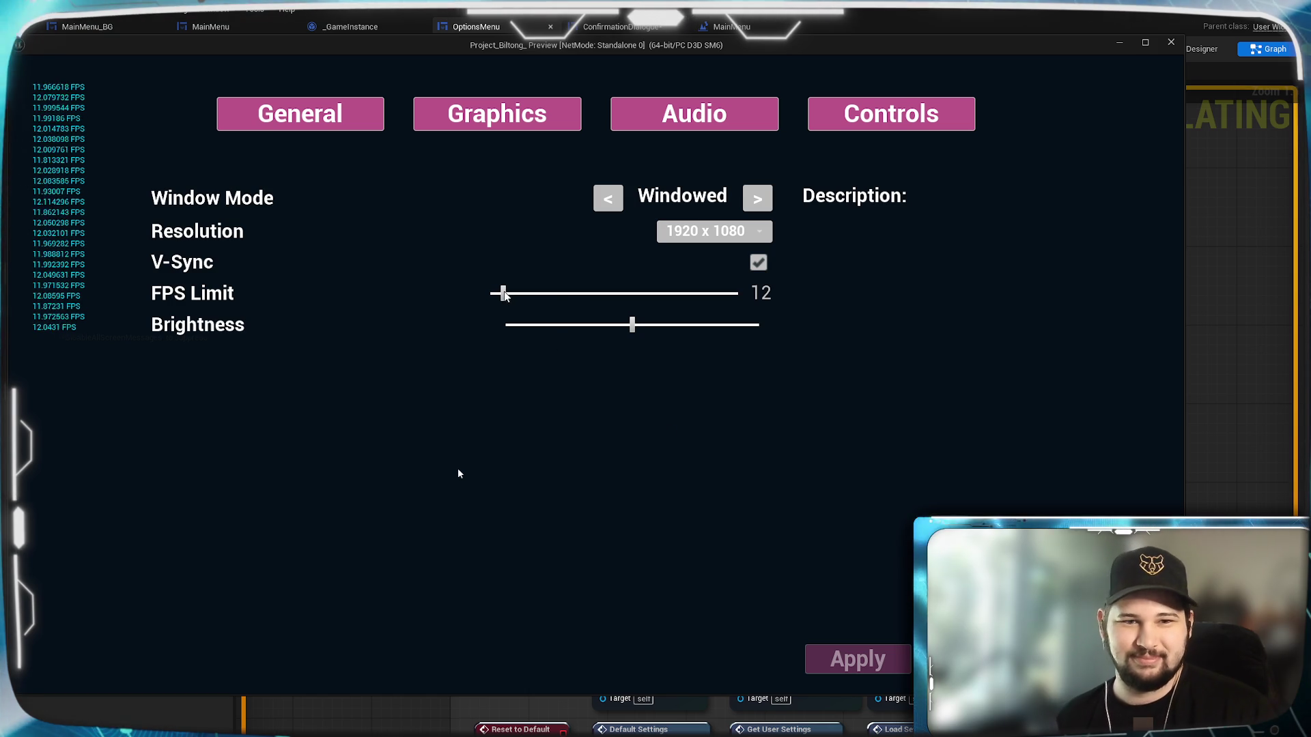
Raise the FPS Limit from 12 to 68, apply and confirm it, then quit to the editor.
left_click_drag(503, 293, 562, 295)
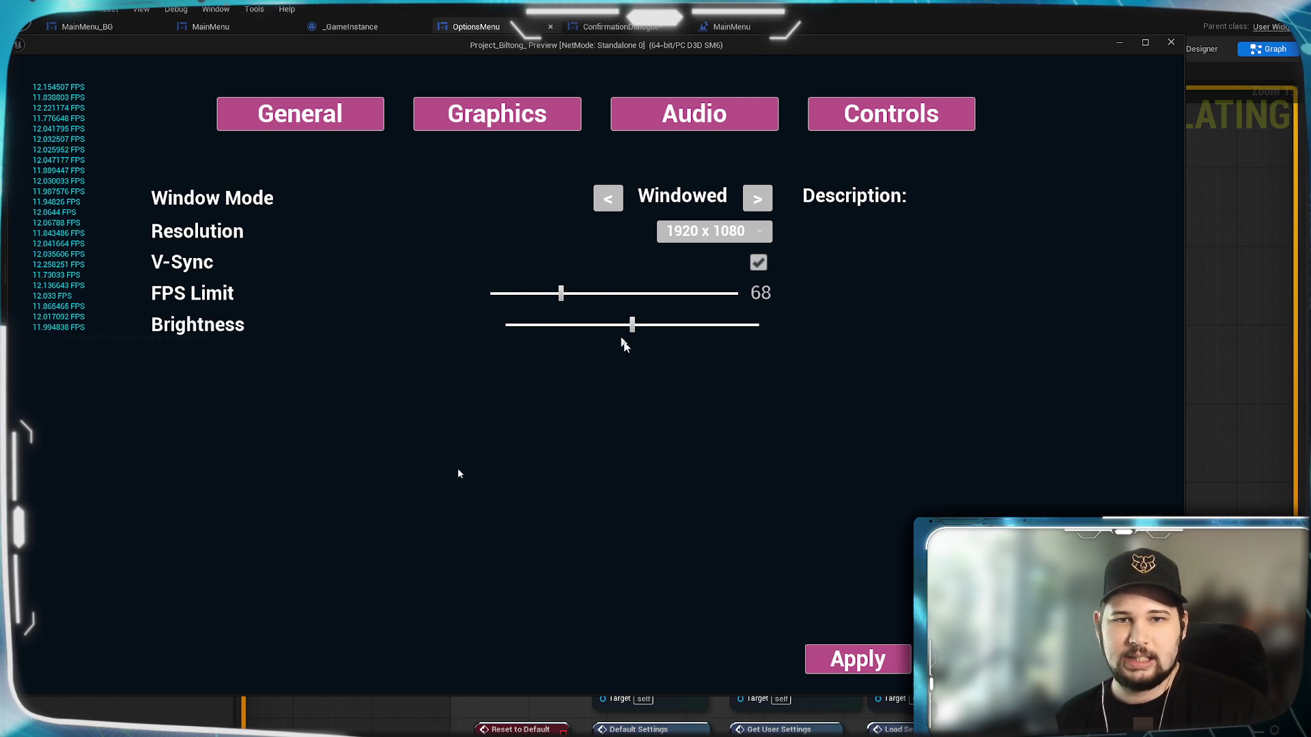
left_click(858, 659)
left_click(526, 430)
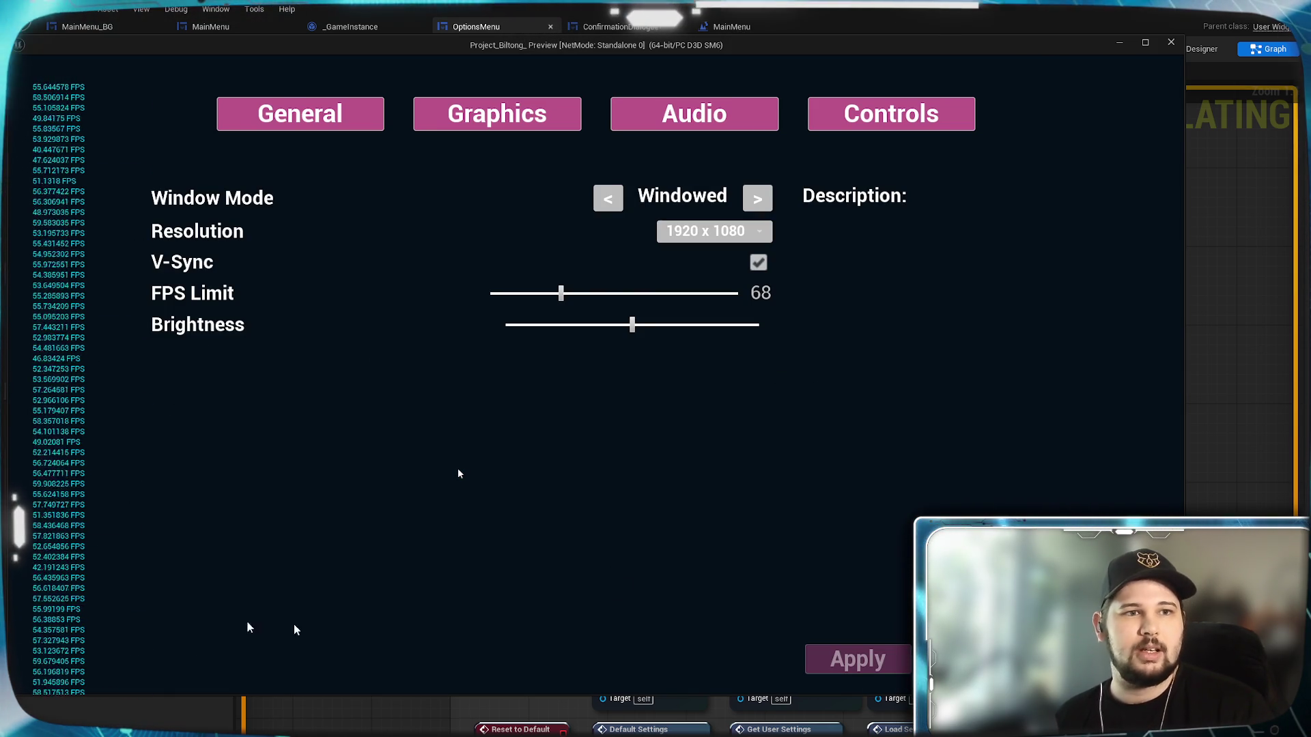
key("Escape")
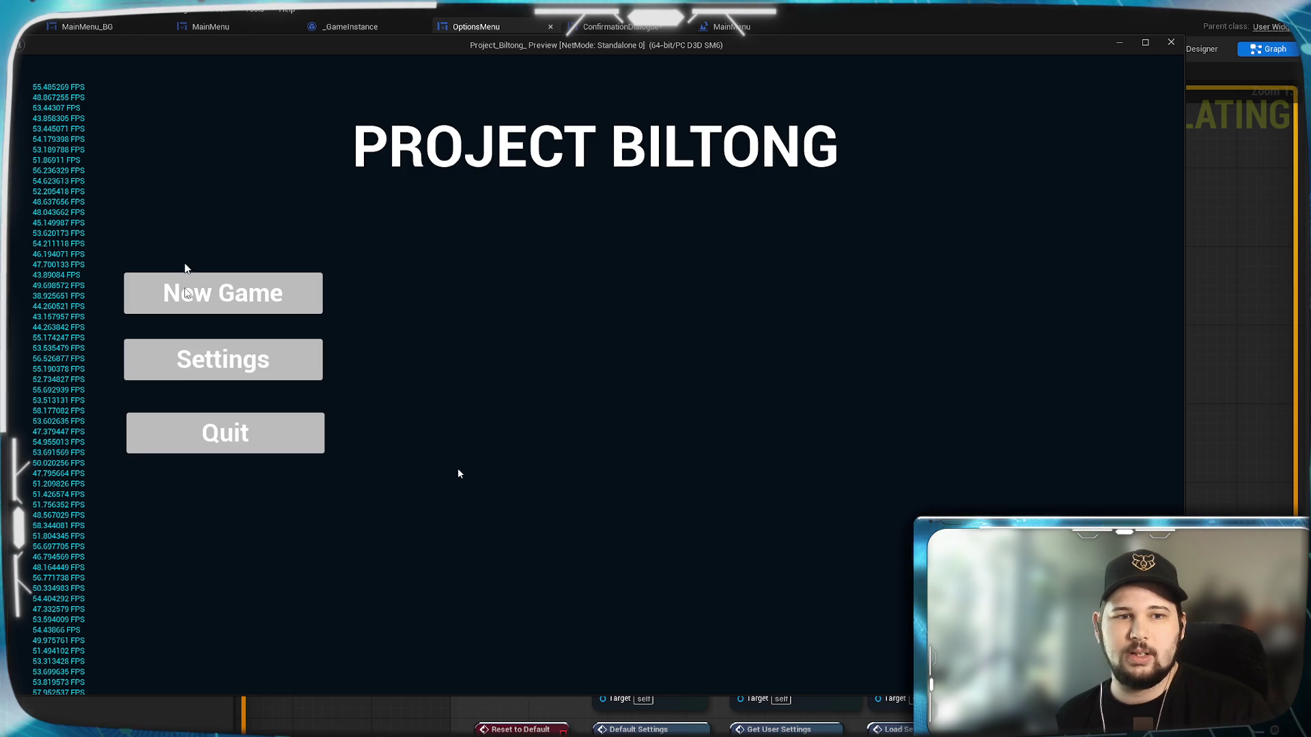
left_click(178, 431)
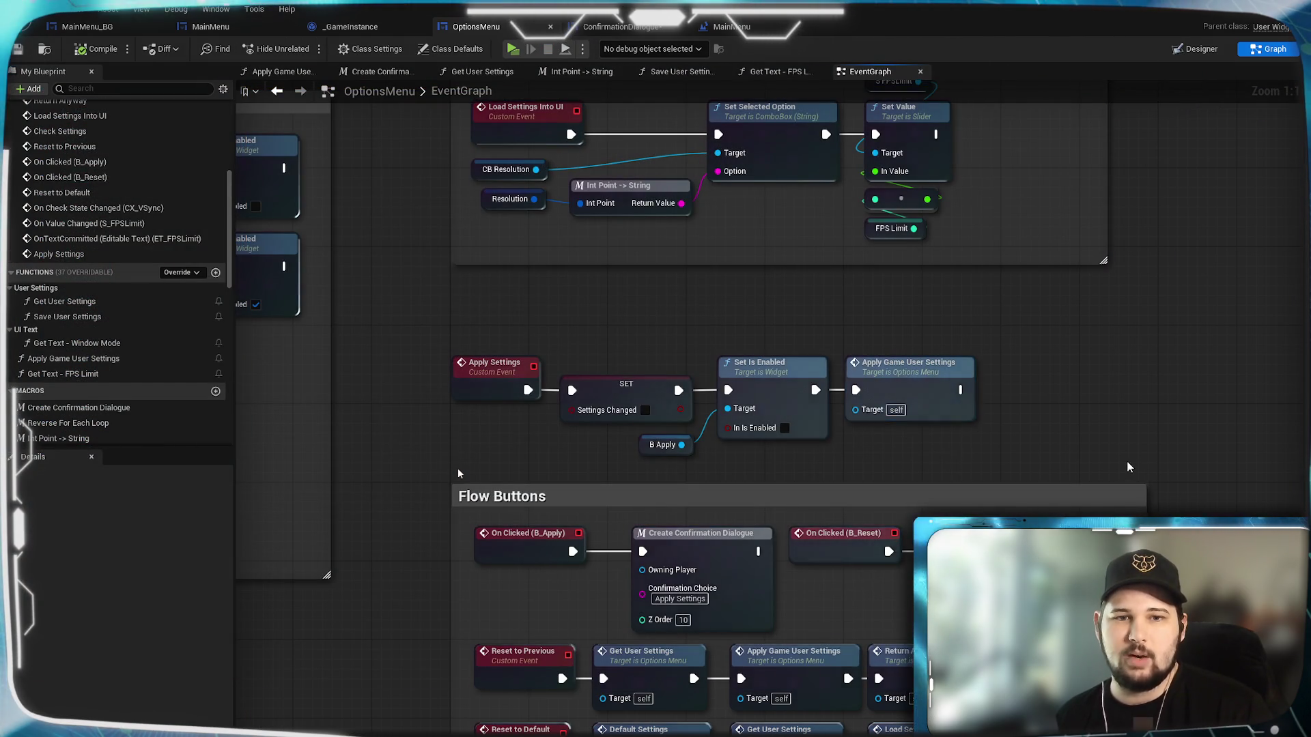
Delete Get Game User Settings, Set Frame Rate Limit and Apply Settings, move Check Settings beside Set Value, and save.
scroll(895, 437, "down", 5)
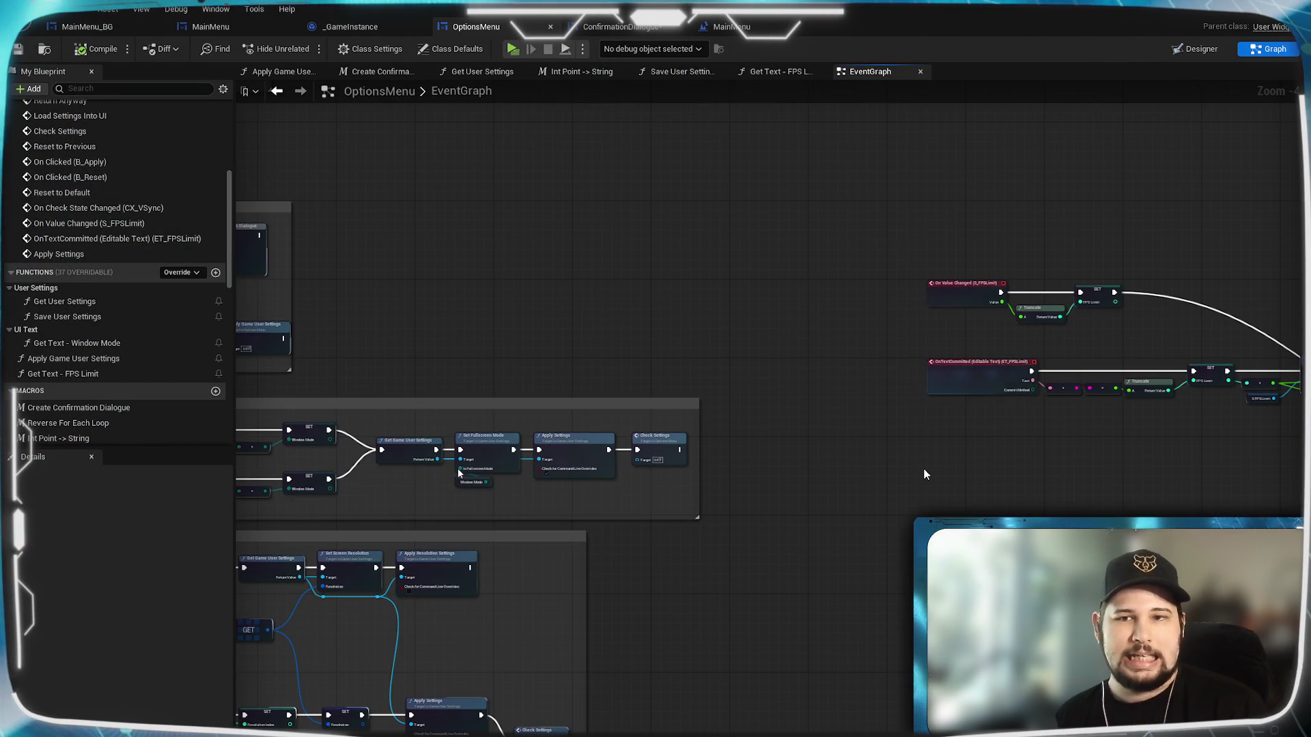
left_click_drag(925, 474, 686, 546)
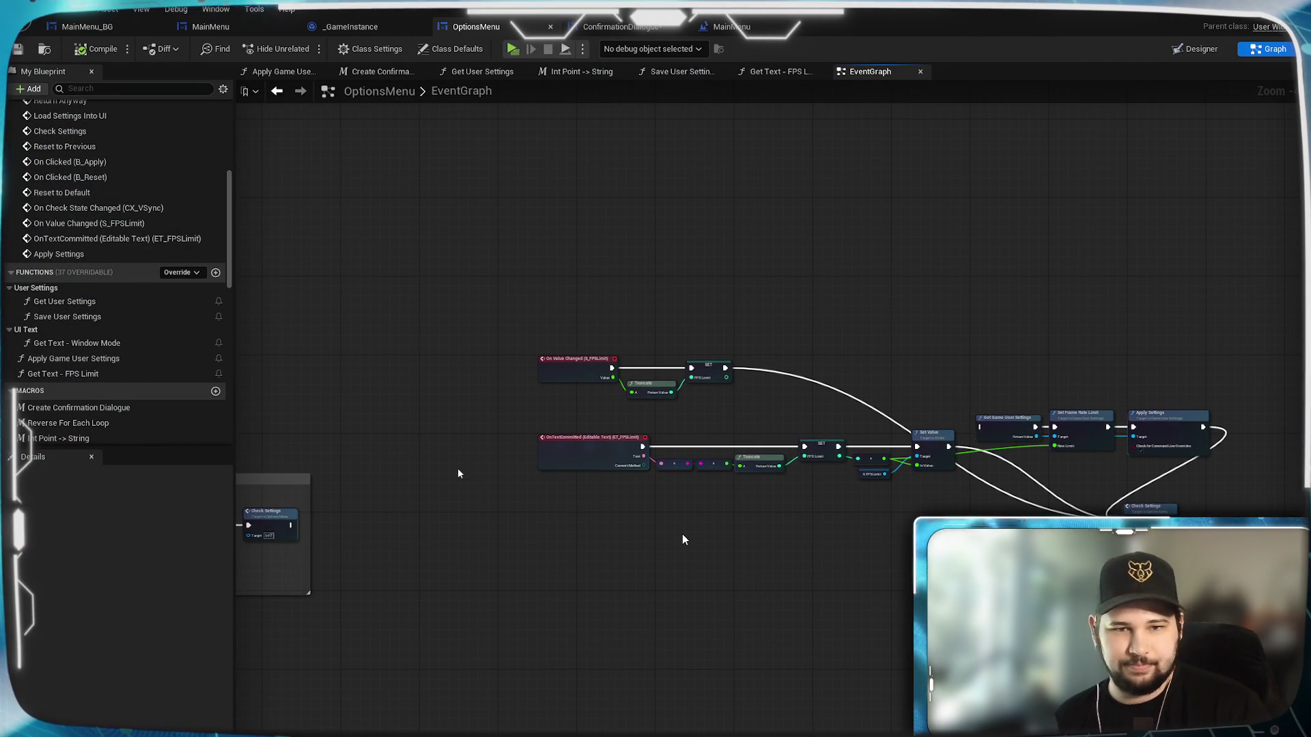
scroll(724, 577, "up", 2)
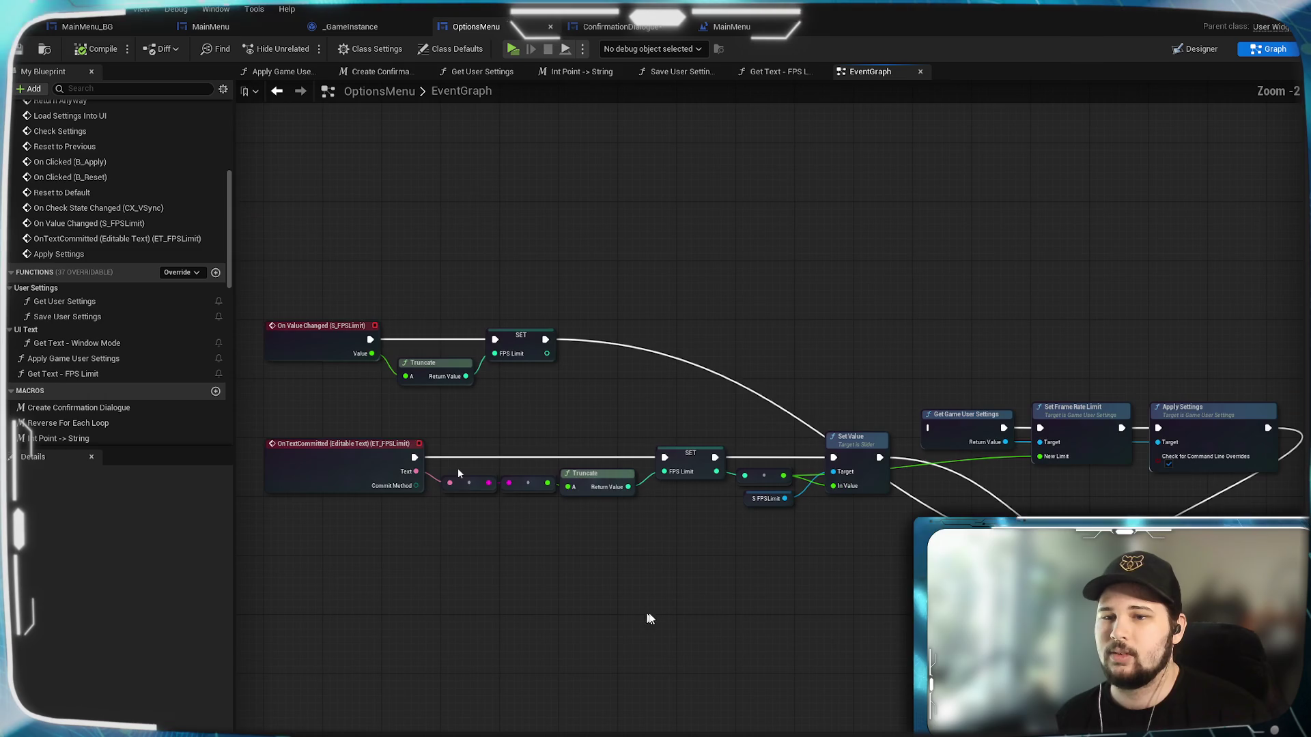
left_click_drag(631, 623, 352, 635)
mouse_move(673, 327)
left_mouse_down()
mouse_move(812, 424)
mouse_move(903, 510)
left_mouse_up()
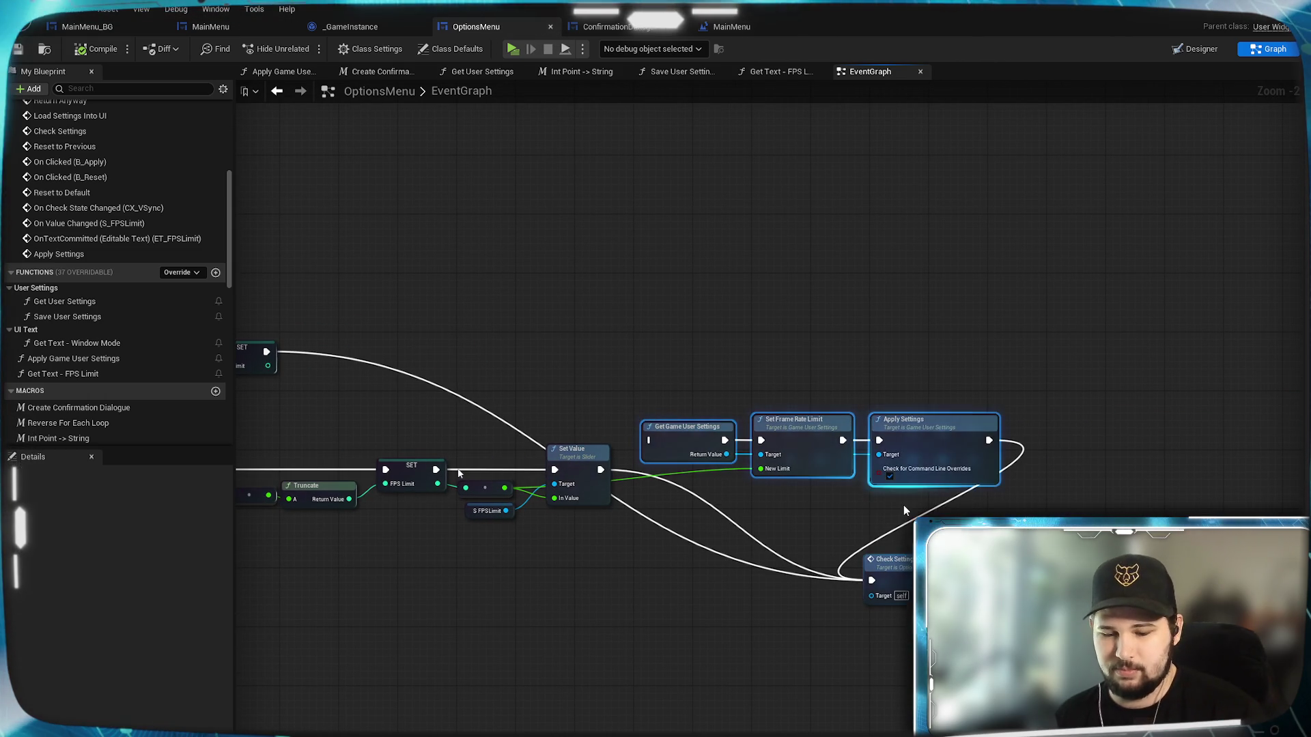
key("Delete")
left_click_drag(887, 559, 701, 419)
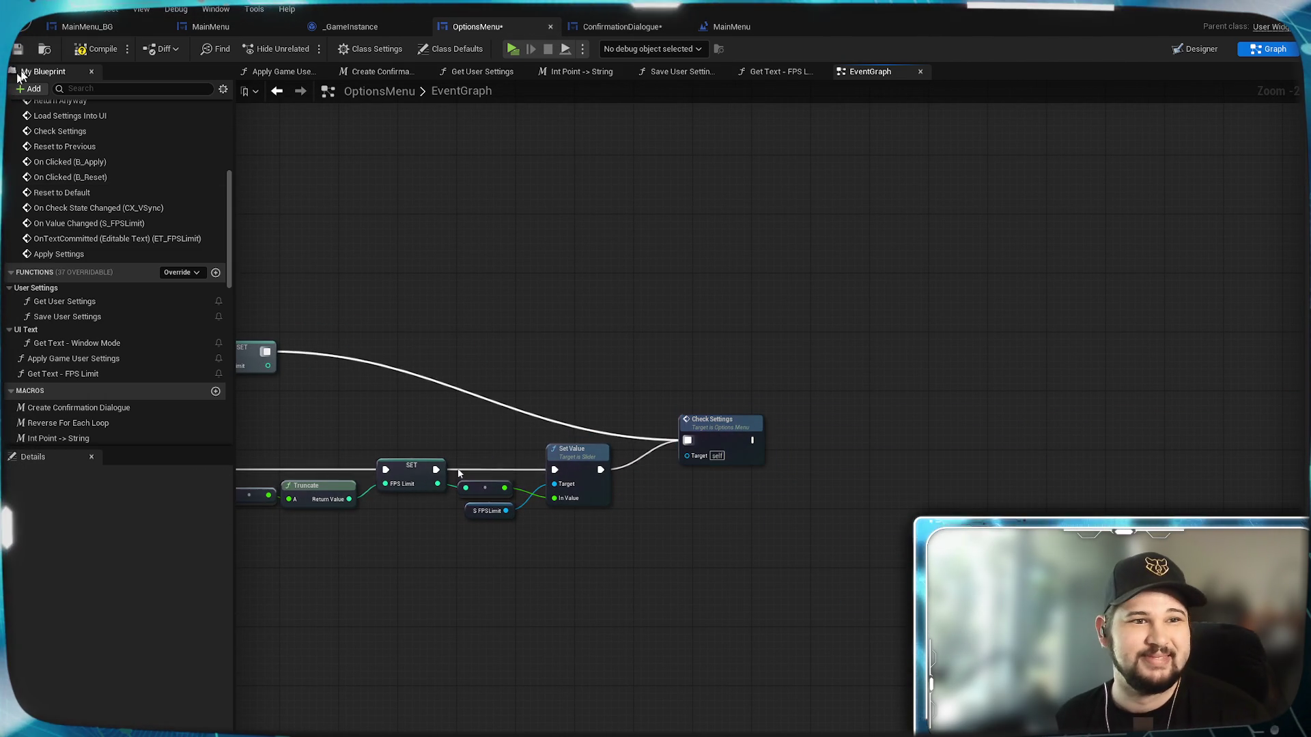
key("ctrl+s")
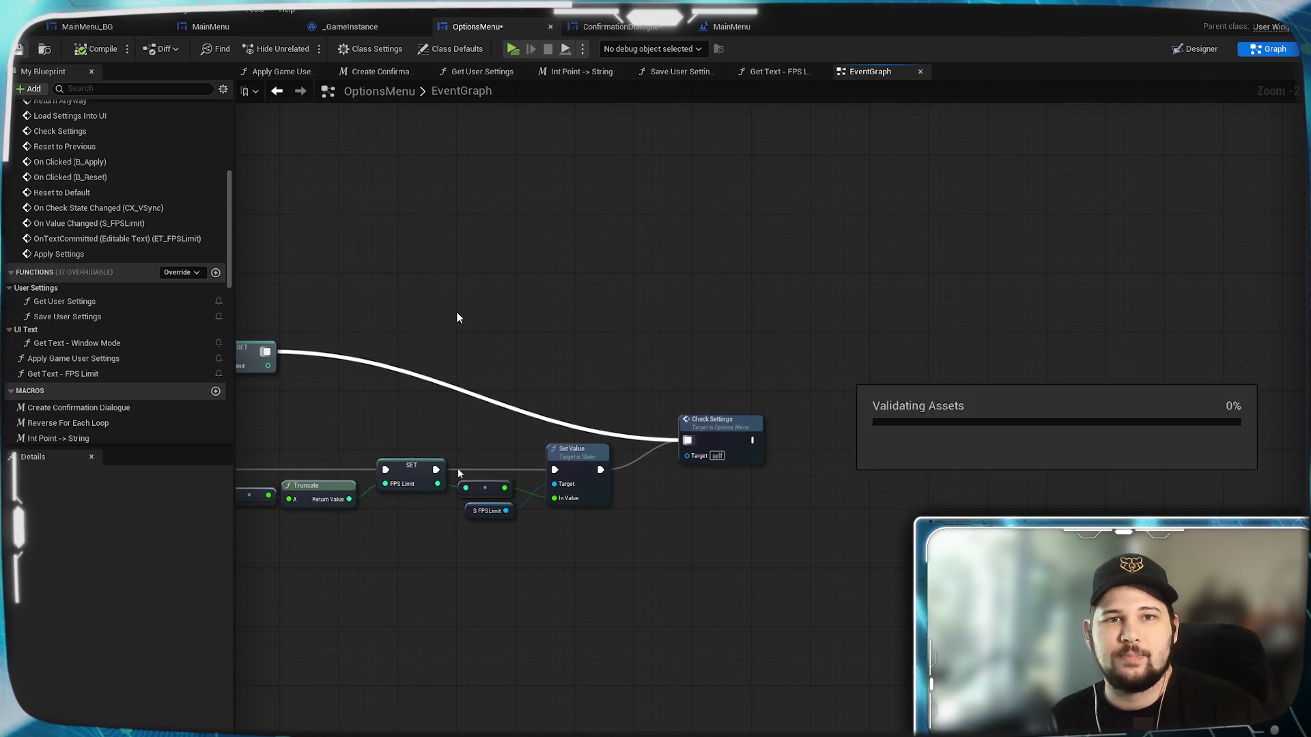
scroll(448, 310, "up", 2)
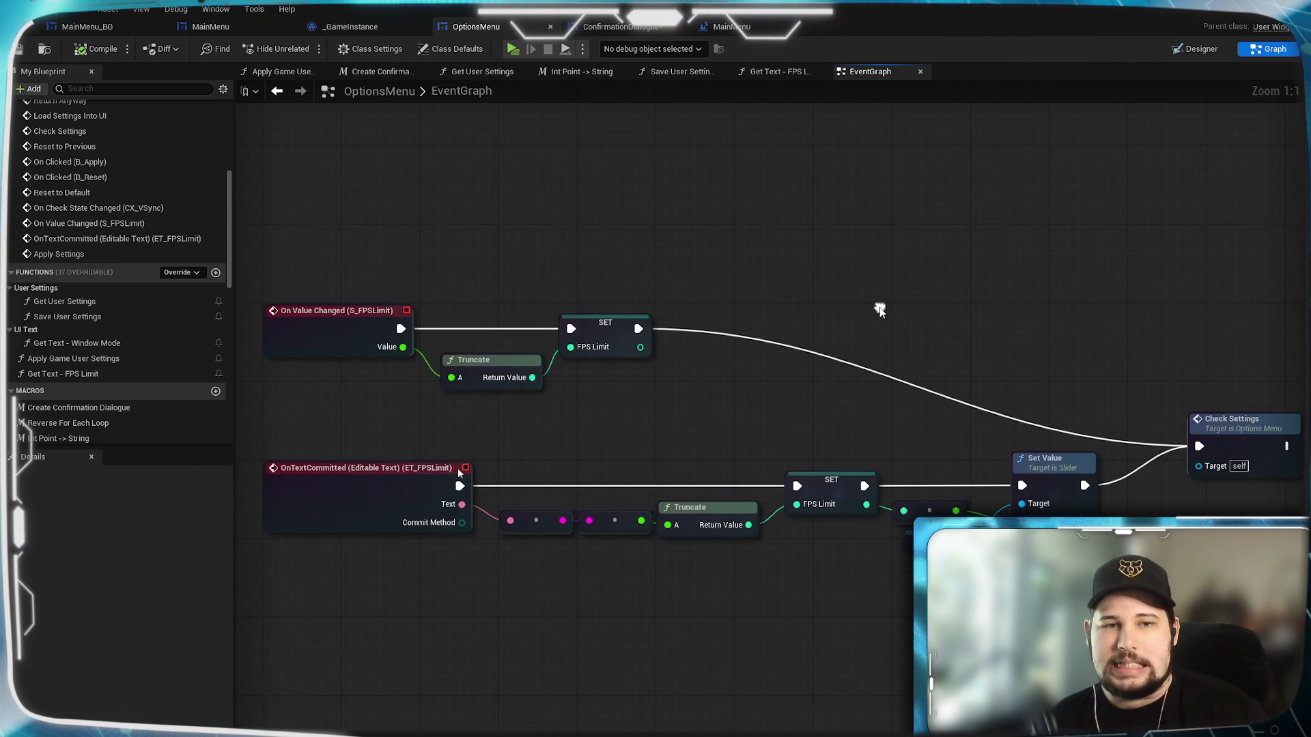
scroll(764, 339, "down", 1)
scroll(903, 295, "up", 1)
left_click_drag(903, 295, 916, 293)
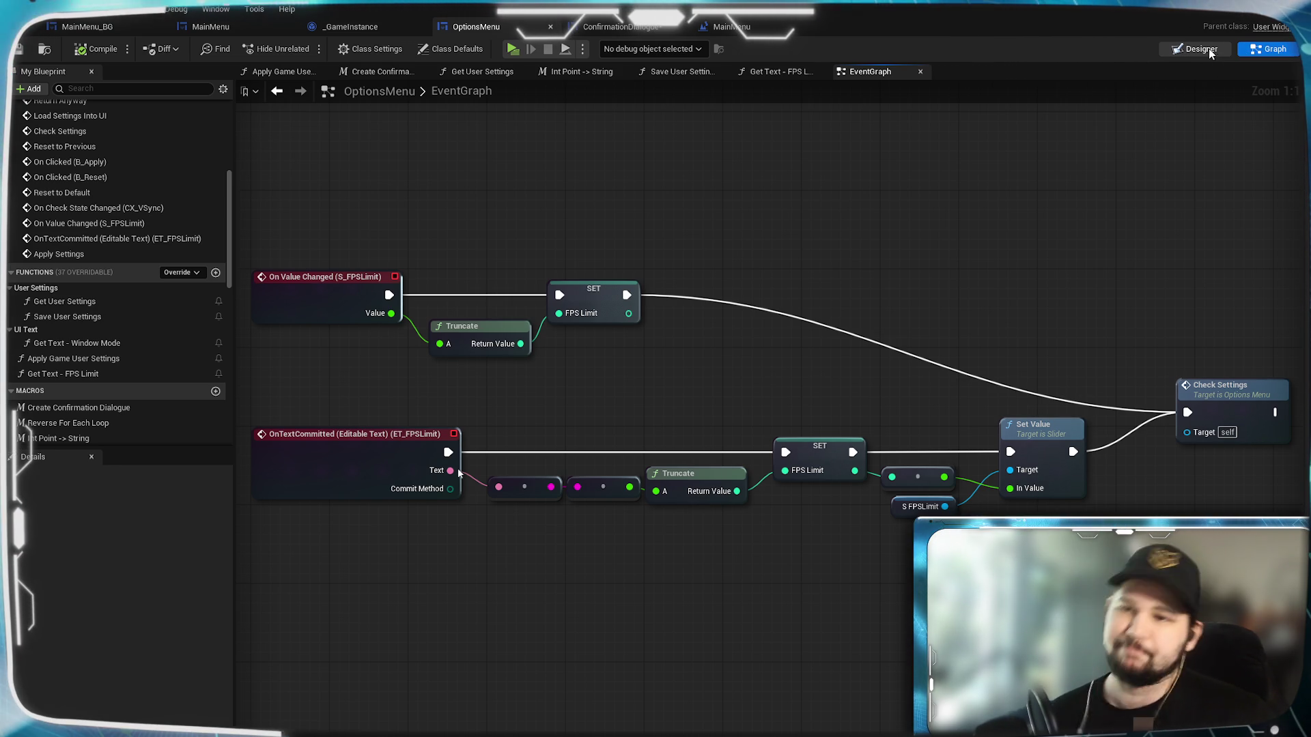
In the Designer, set the S_FPSLimit slider's Min Value to 29 and save the widget.
left_click(1203, 49)
left_click(618, 420)
scroll(618, 421, "up", 6)
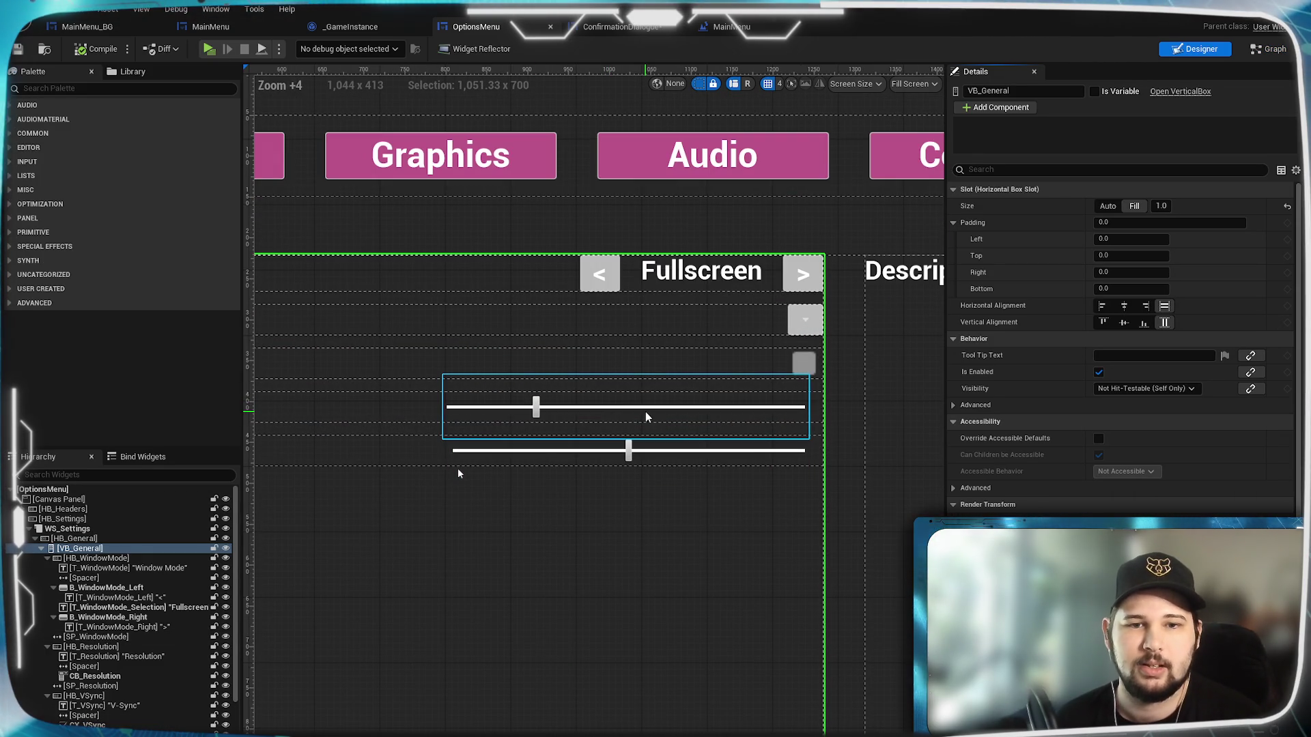
left_click(645, 411)
mouse_move(579, 502)
left_mouse_down()
mouse_move(647, 544)
mouse_move(703, 539)
mouse_move(430, 533)
left_mouse_up()
left_click(1134, 372)
type("29")
key("Return")
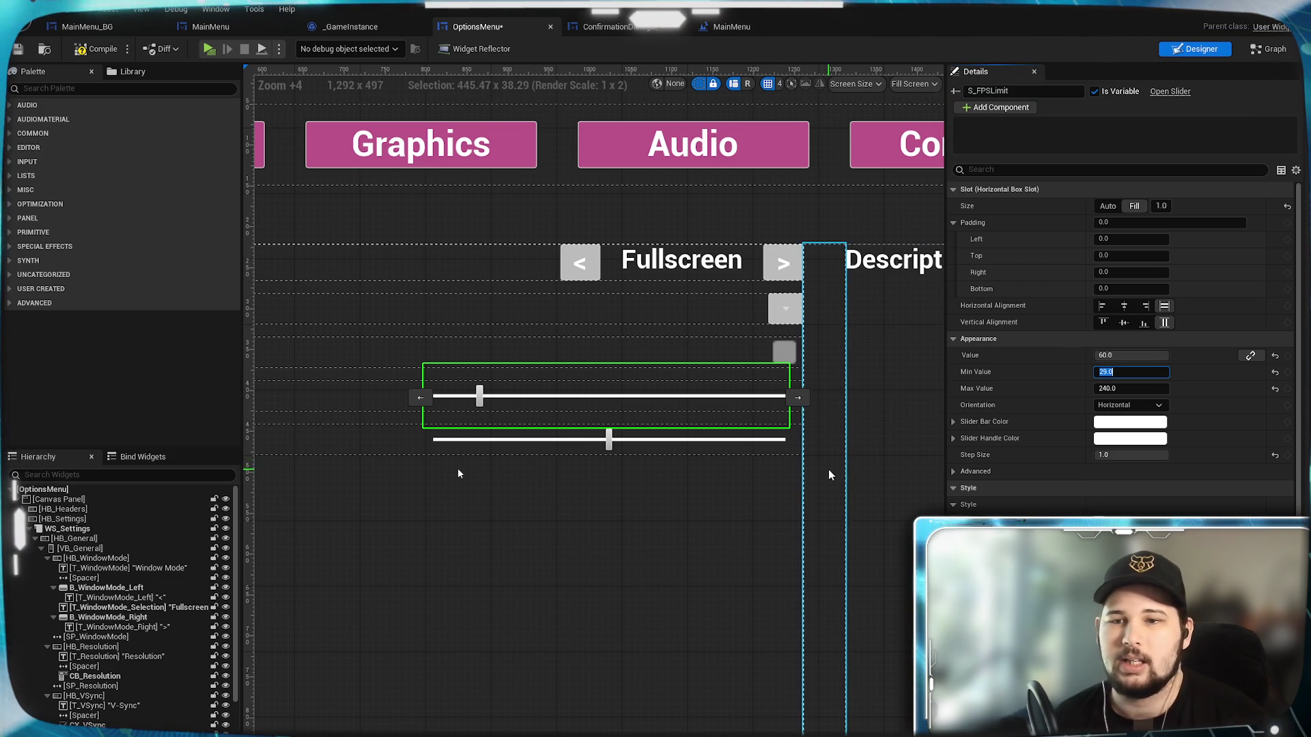
left_click(18, 50)
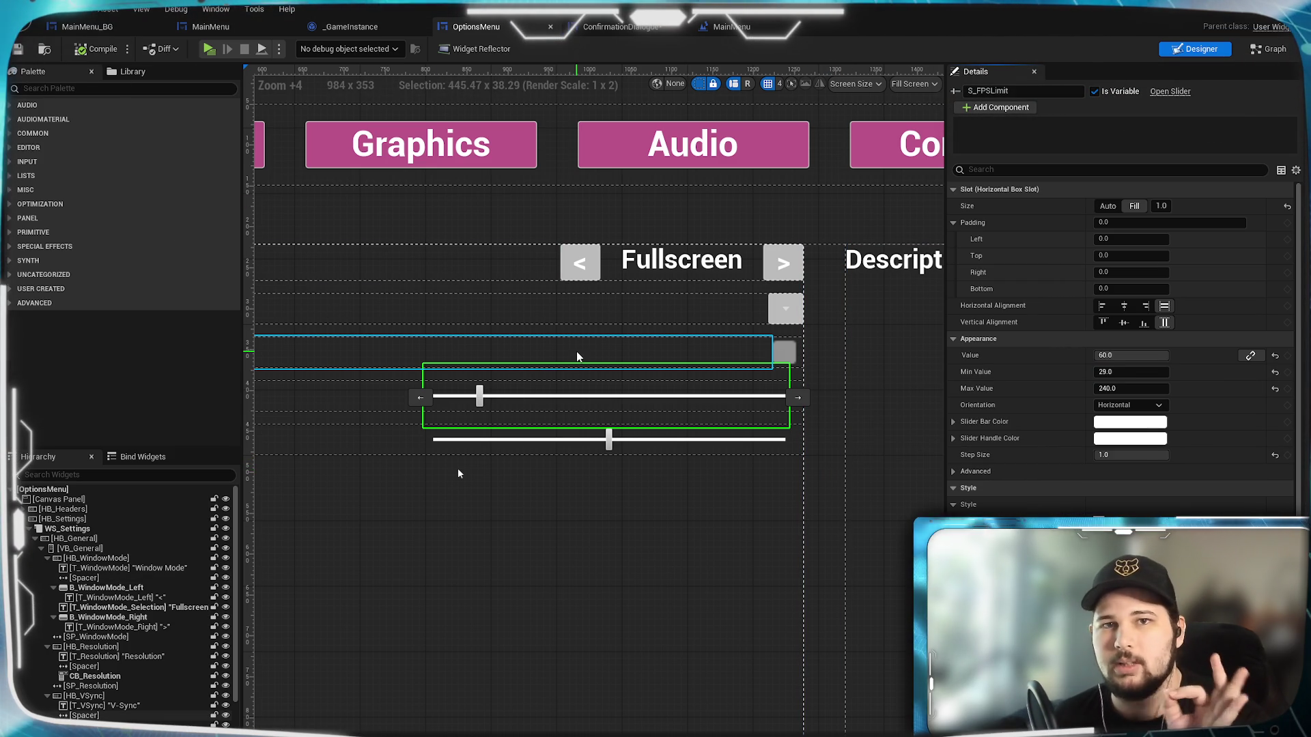
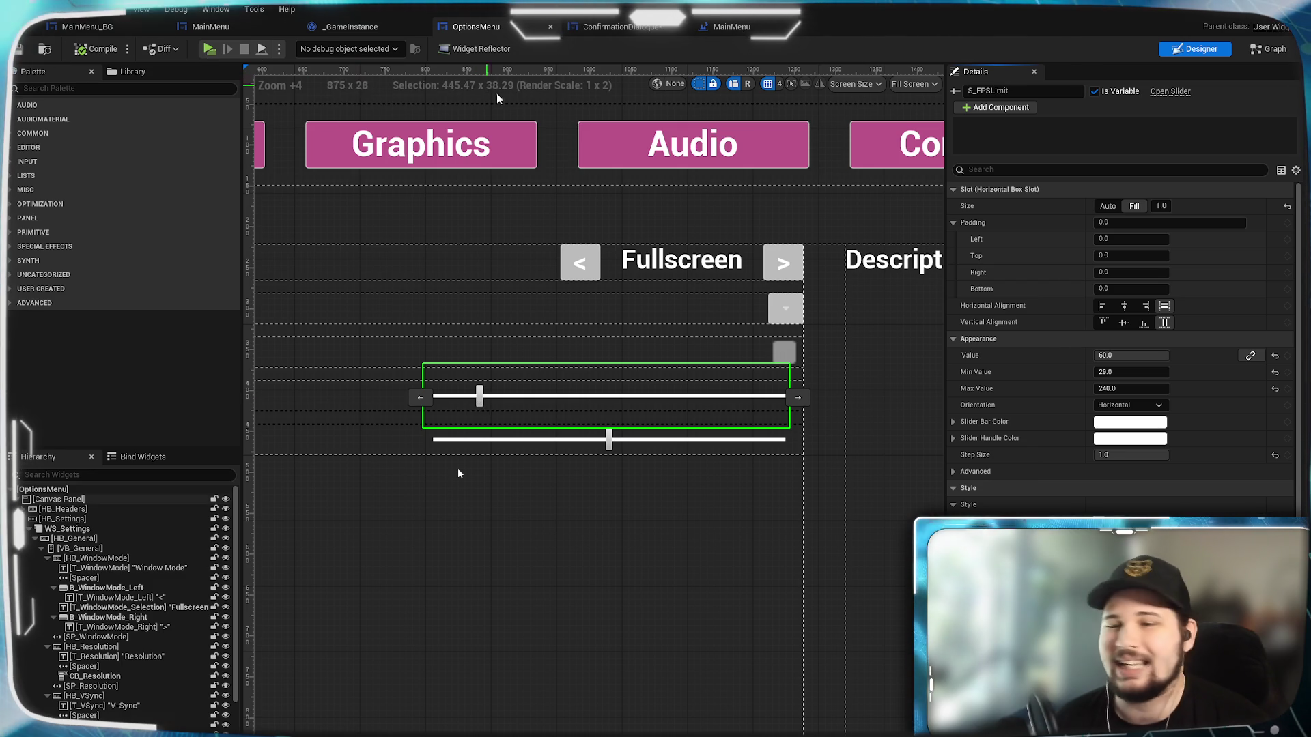
Leave the ConfirmationDialogue graph and open the OptionsMenu blueprint's EventGraph.
left_click(606, 29)
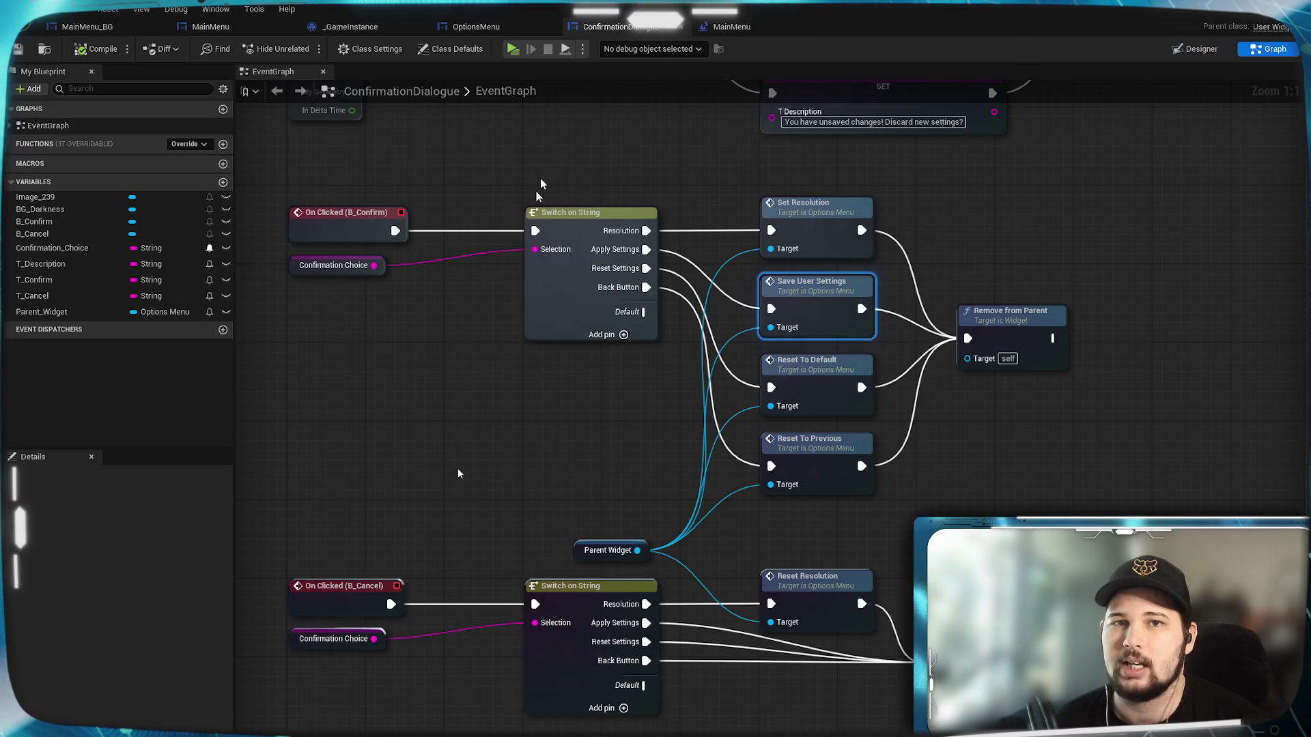
mouse_move(1005, 459)
left_mouse_down()
mouse_move(836, 422)
mouse_move(980, 425)
left_mouse_up()
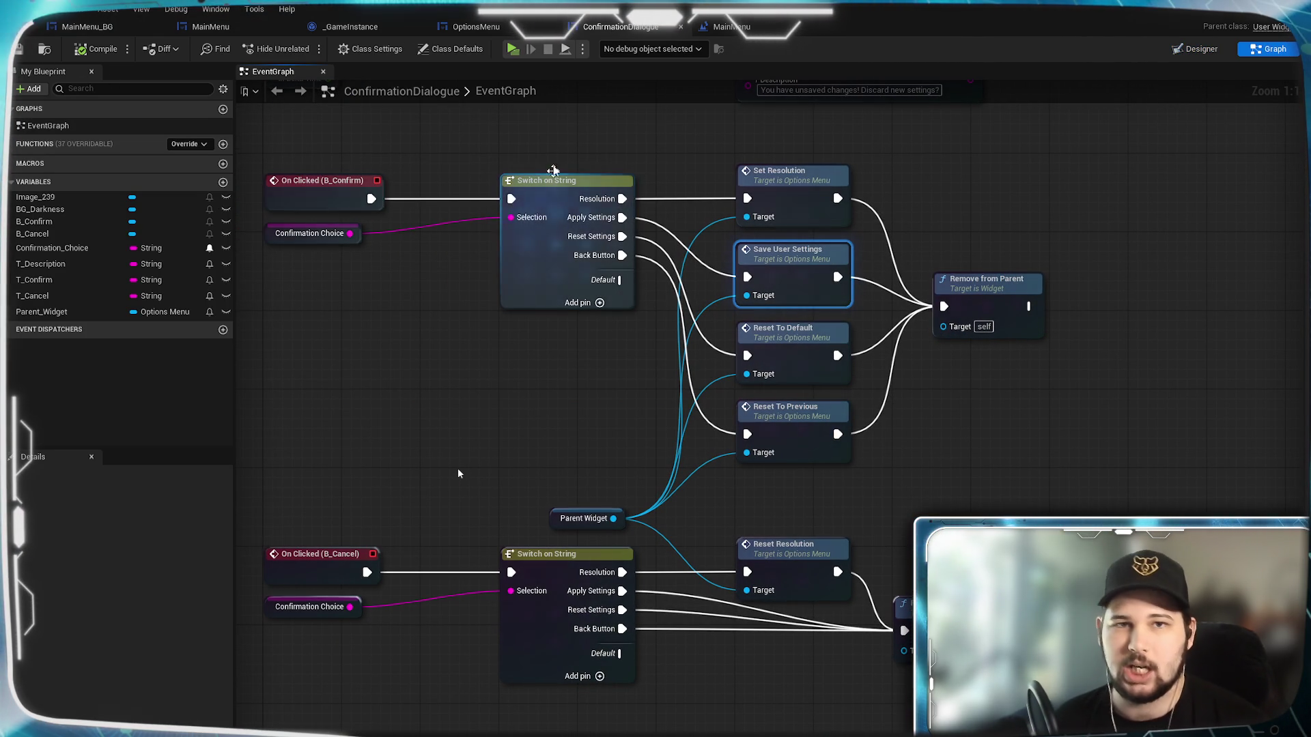
left_click(478, 26)
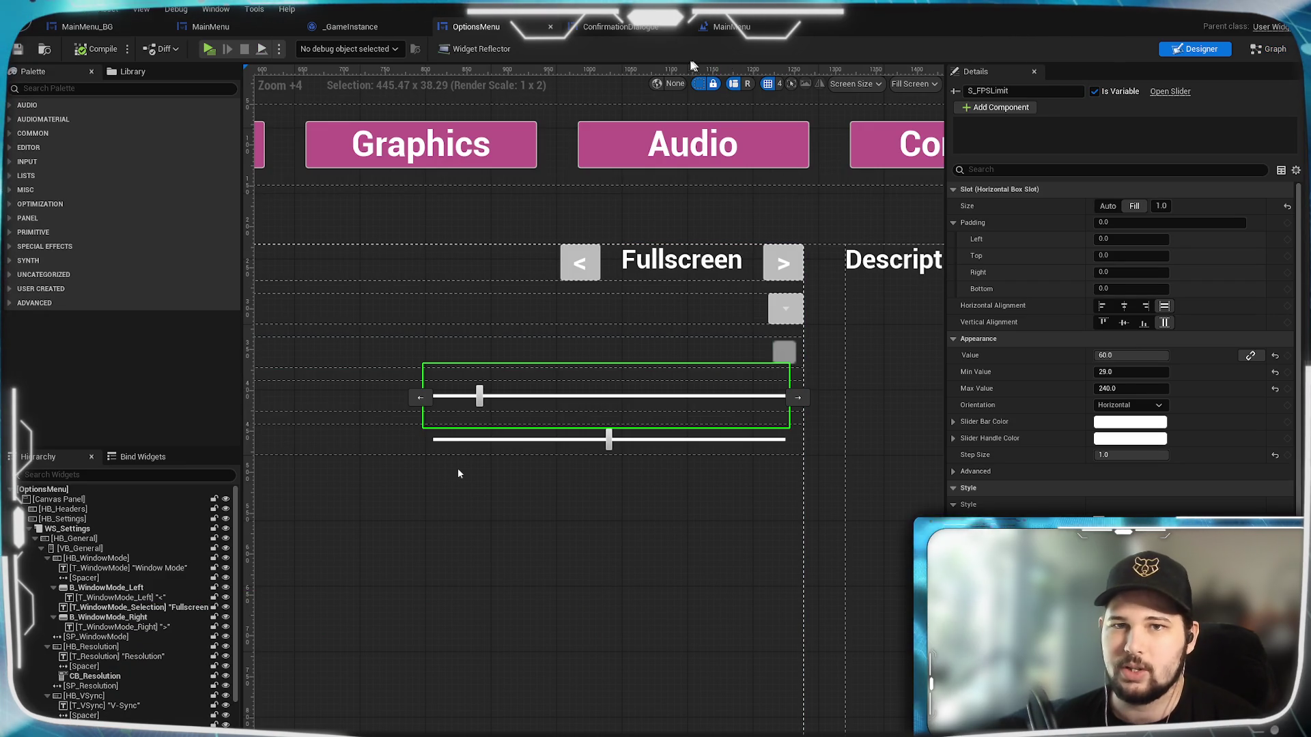
left_click(1255, 53)
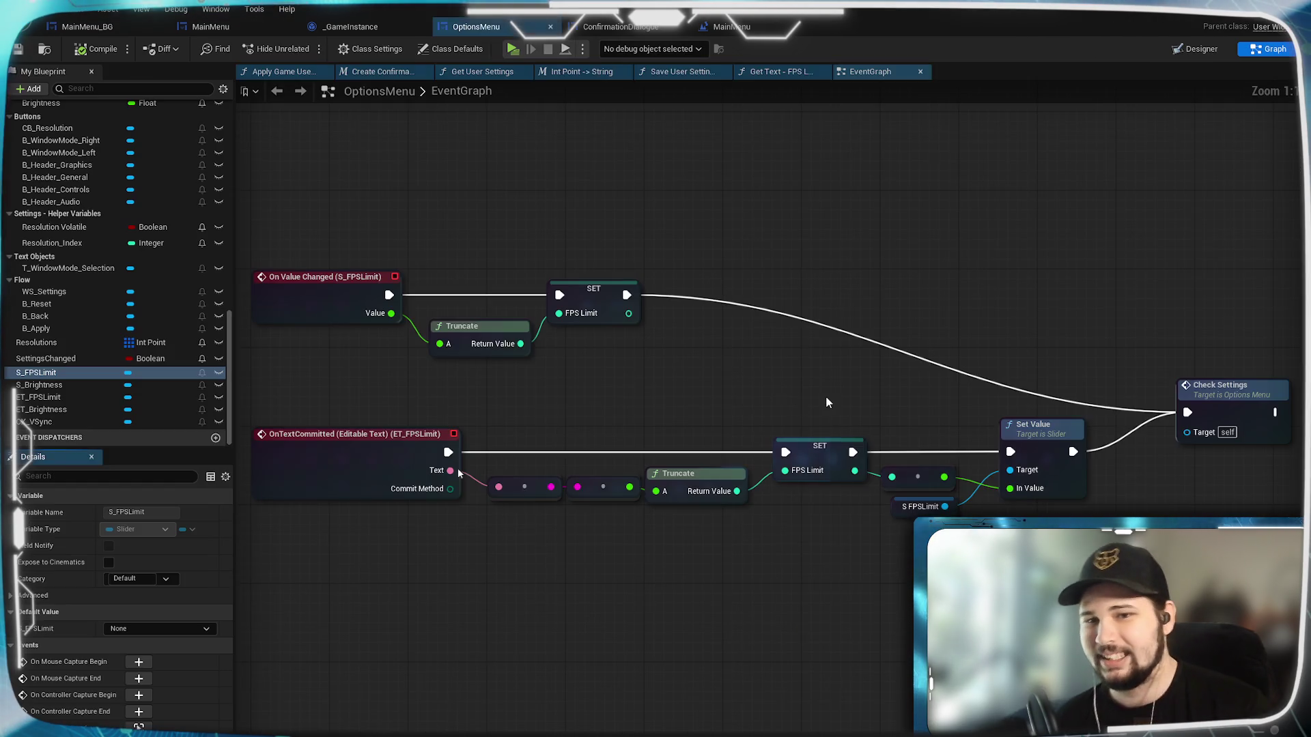
Frame the FPS Limit slider's Set Value, Check Settings and SET nodes in the graph.
scroll(726, 592, "down", 2)
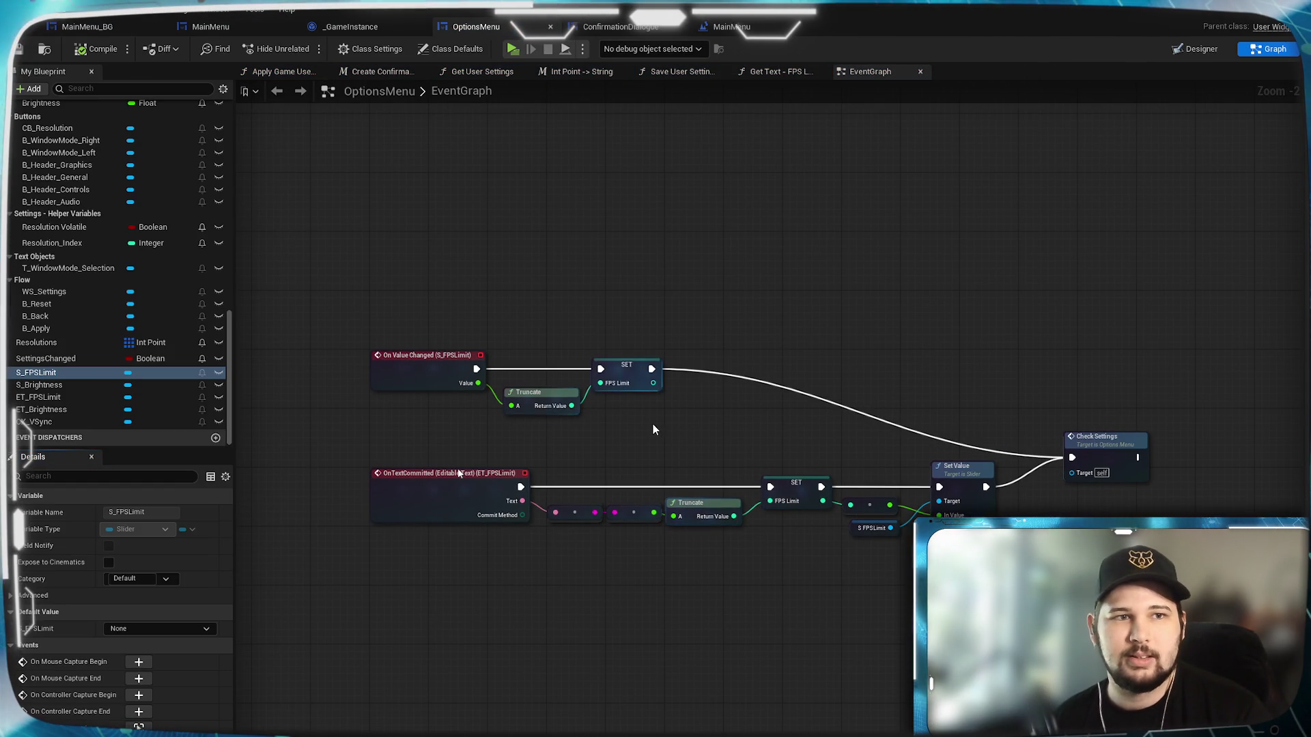
scroll(653, 428, "up", 2)
mouse_move(669, 442)
left_mouse_down()
mouse_move(646, 444)
mouse_move(941, 414)
left_mouse_up()
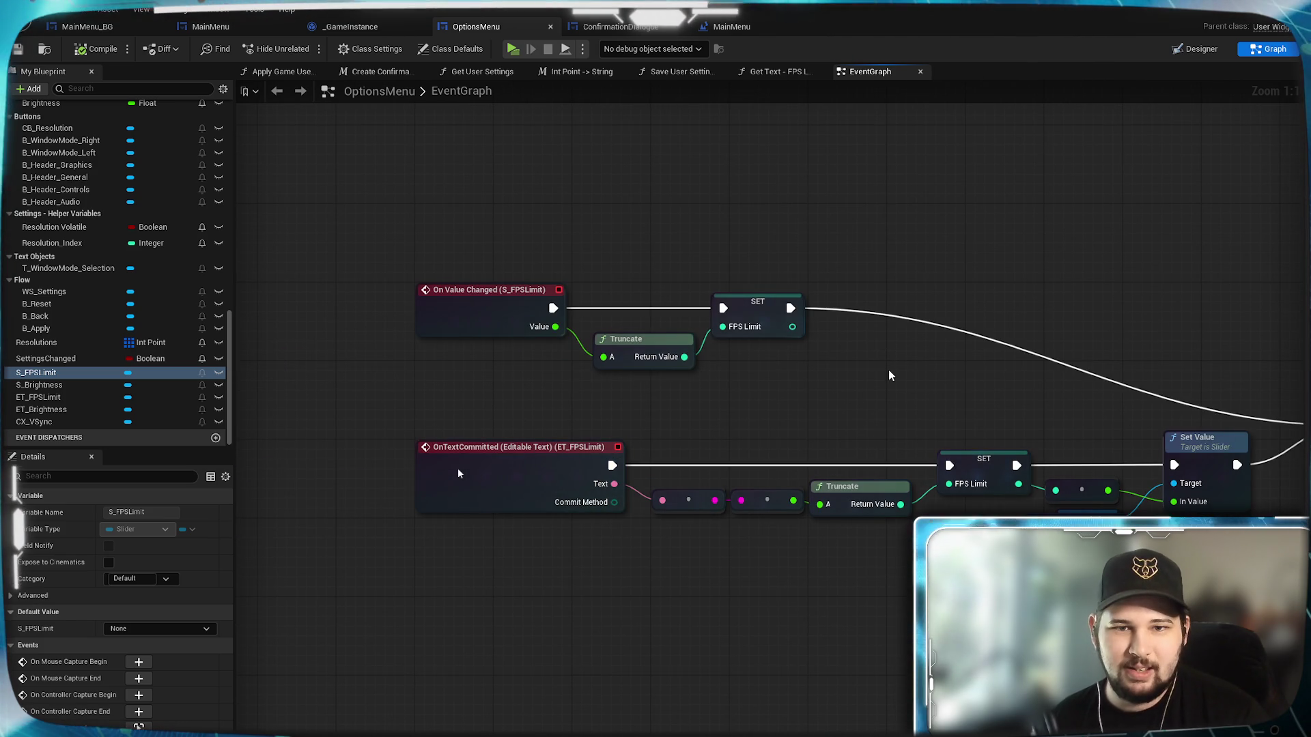
left_click_drag(887, 370, 720, 399)
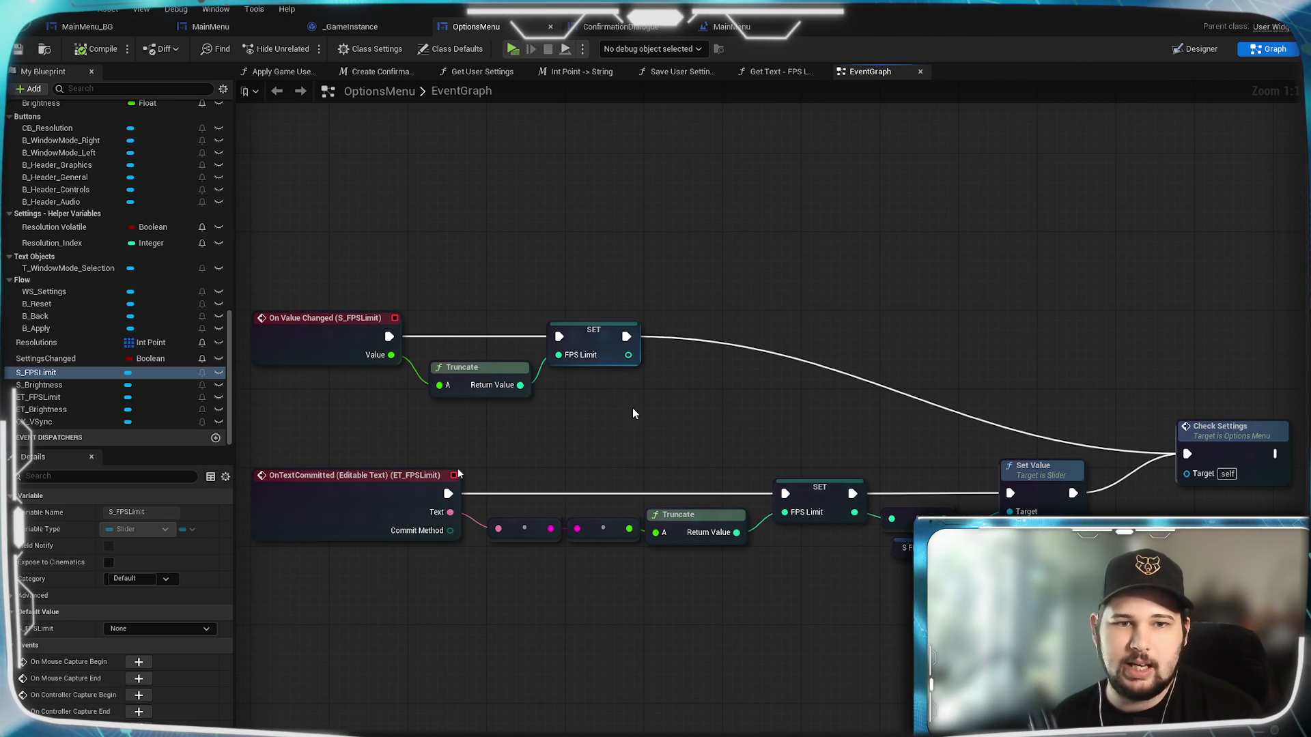
left_click_drag(786, 491, 750, 441)
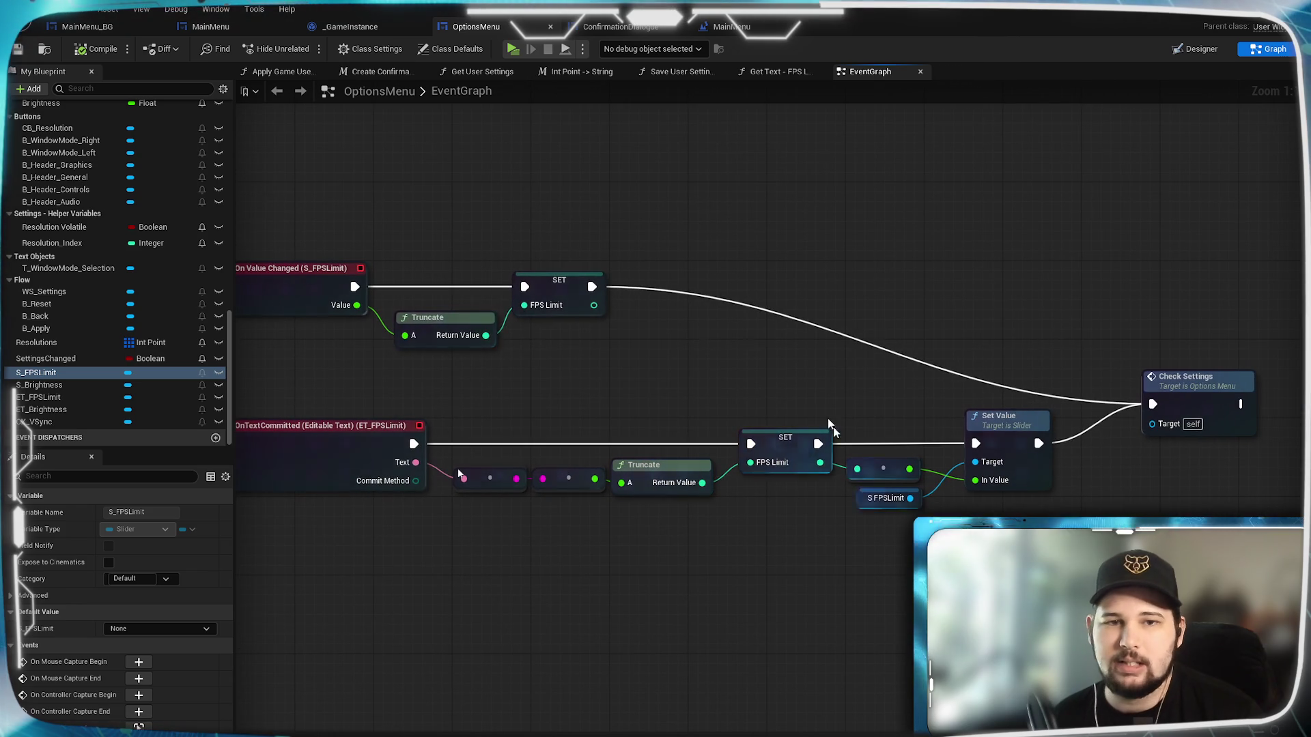
mouse_move(546, 440)
left_mouse_down()
mouse_move(609, 402)
mouse_move(536, 372)
left_mouse_up()
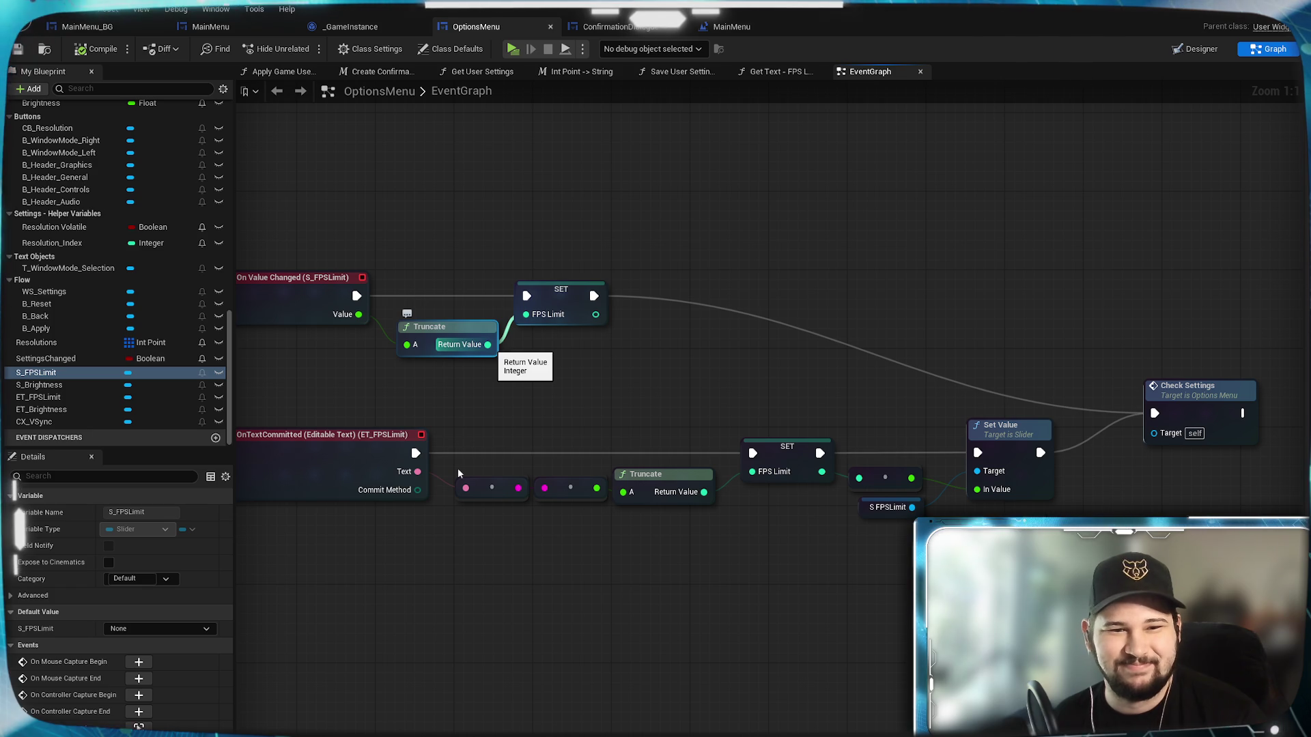
mouse_move(582, 402)
left_mouse_down()
mouse_move(687, 322)
mouse_move(642, 391)
left_mouse_up()
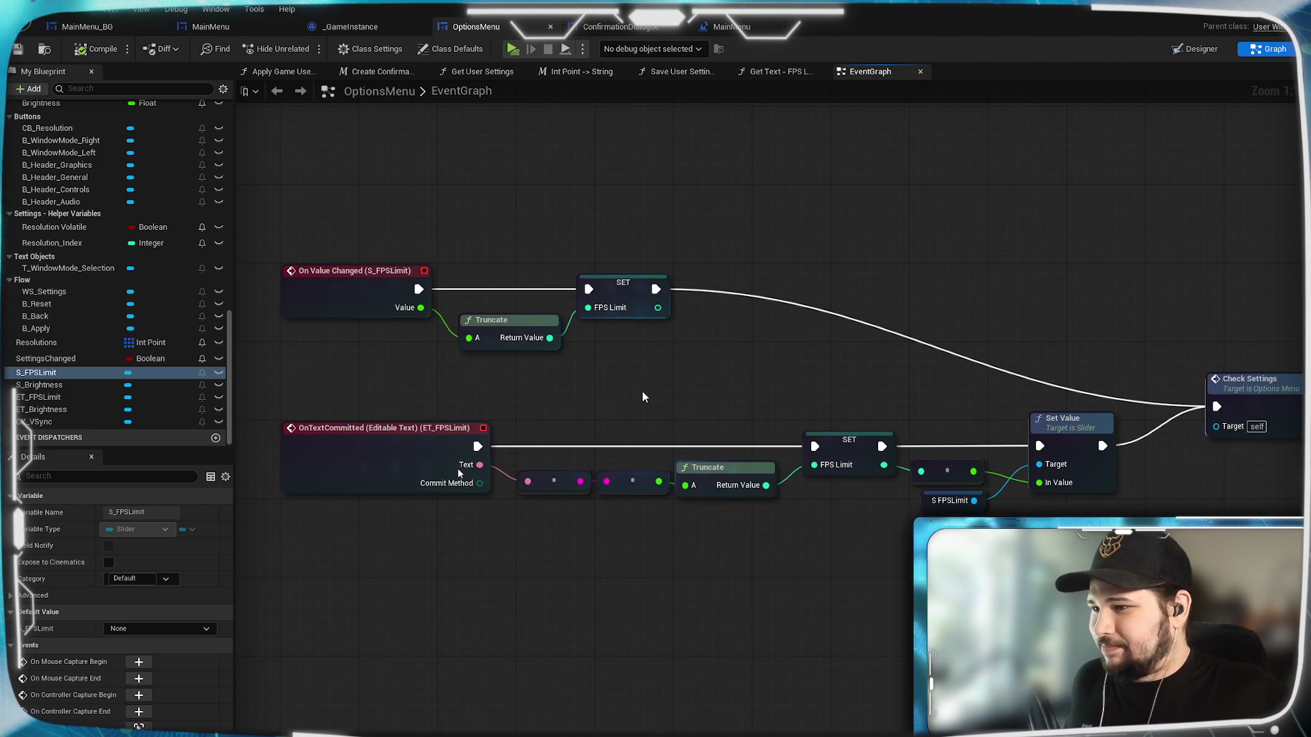
Realign the slider's Truncate and SET FPS Limit nodes to straighten wires, then save the blueprint.
left_click_drag(622, 283, 642, 283)
left_click(529, 321)
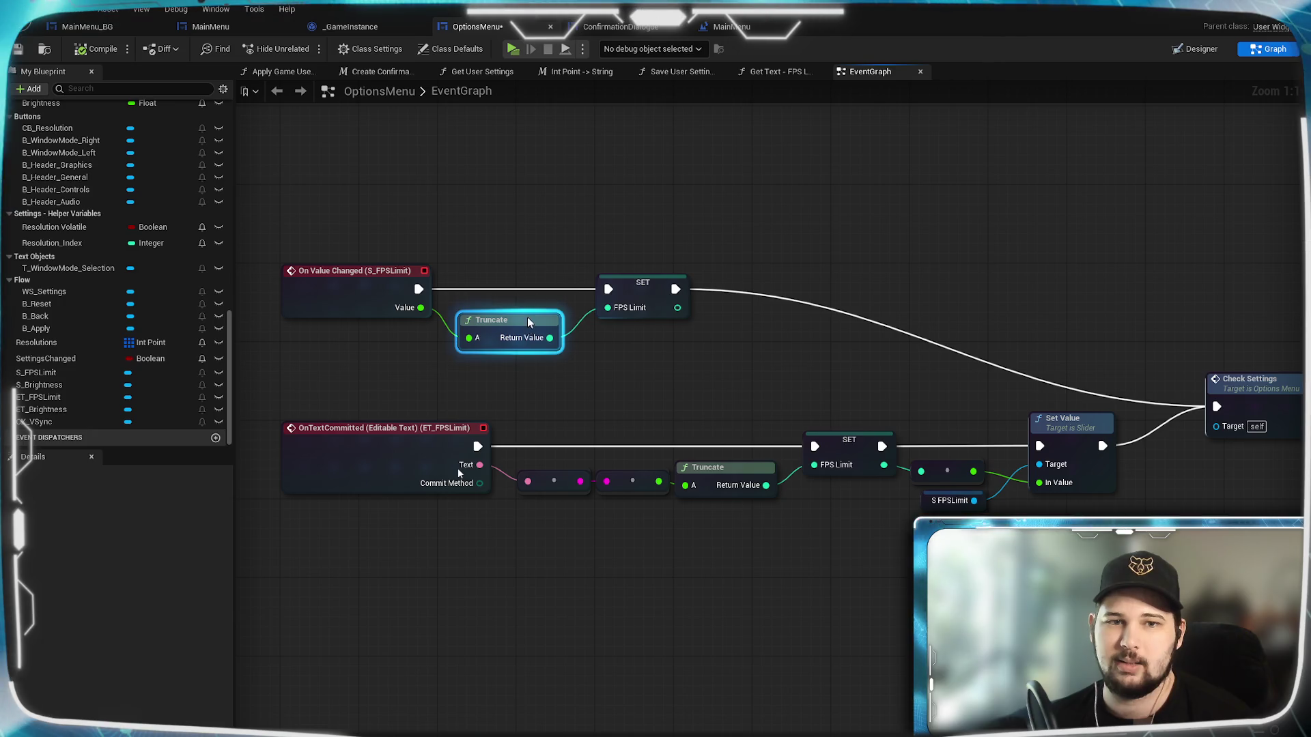
mouse_move(522, 321)
left_mouse_down()
mouse_move(538, 311)
mouse_move(521, 316)
left_mouse_up()
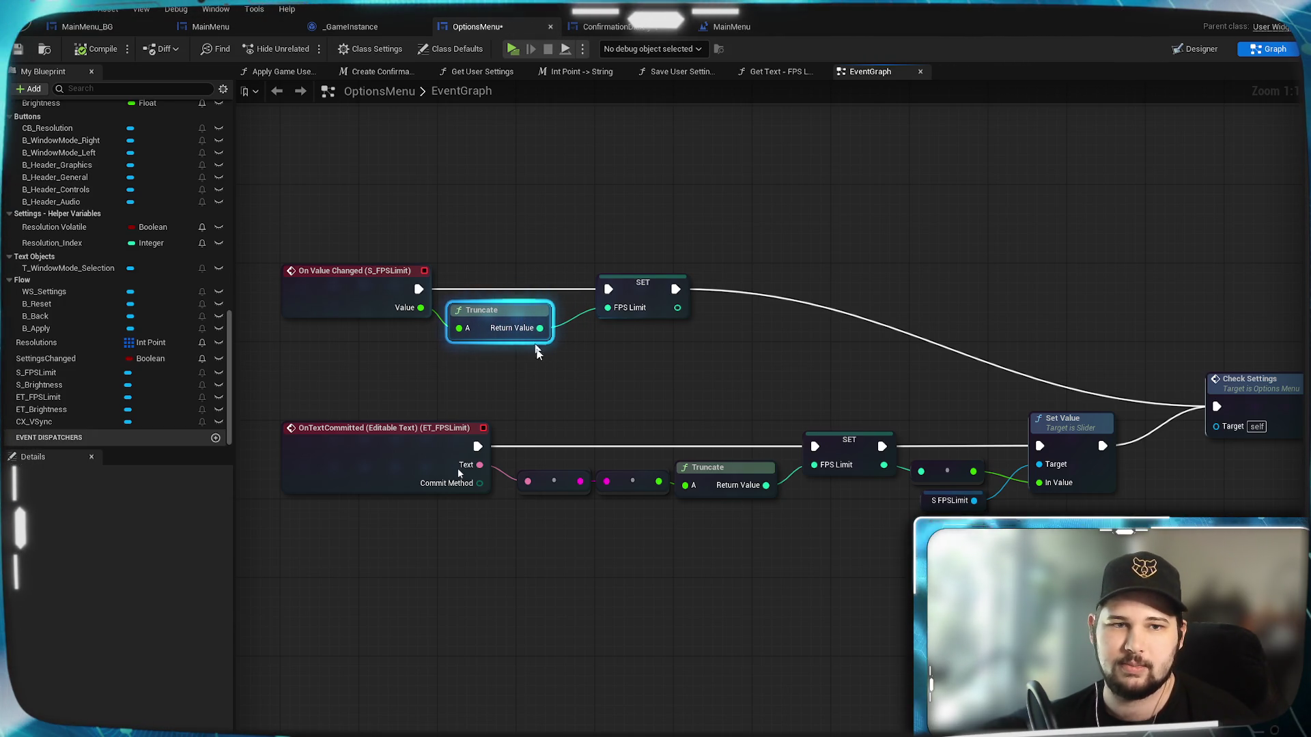
left_click_drag(639, 294, 619, 296)
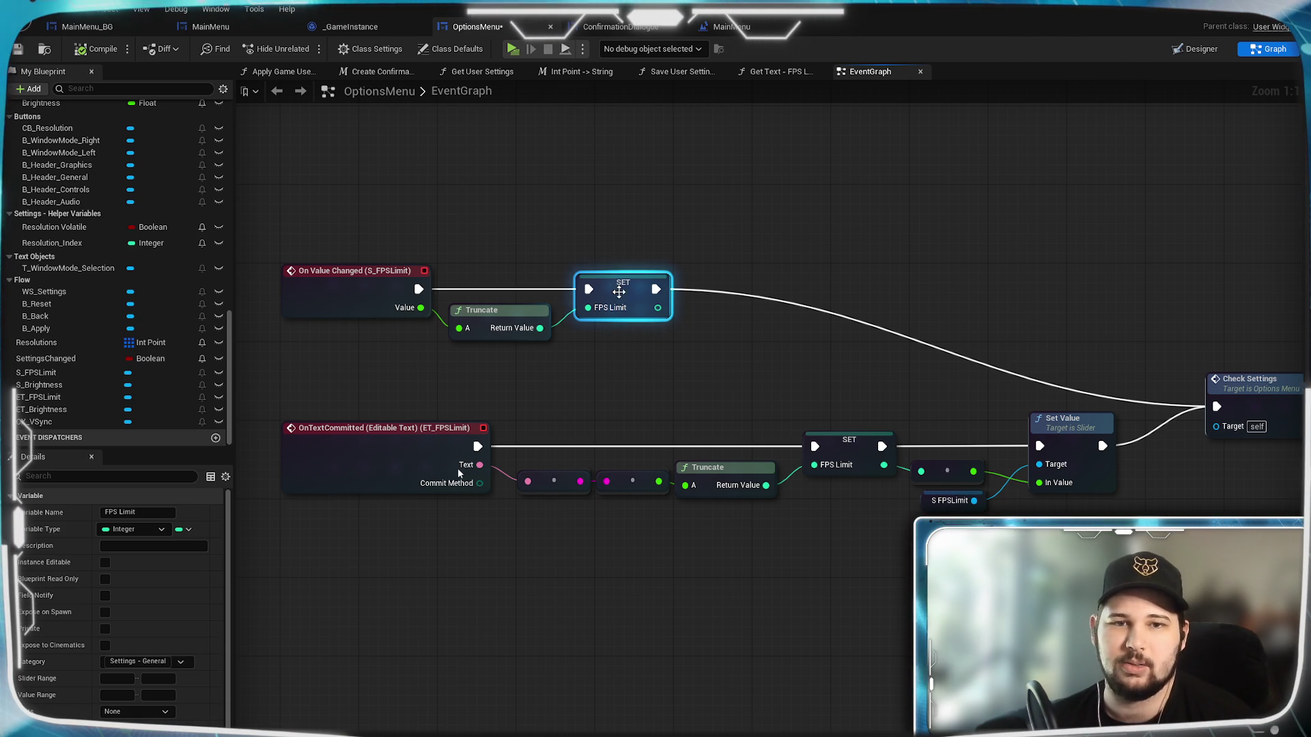
left_click(584, 363)
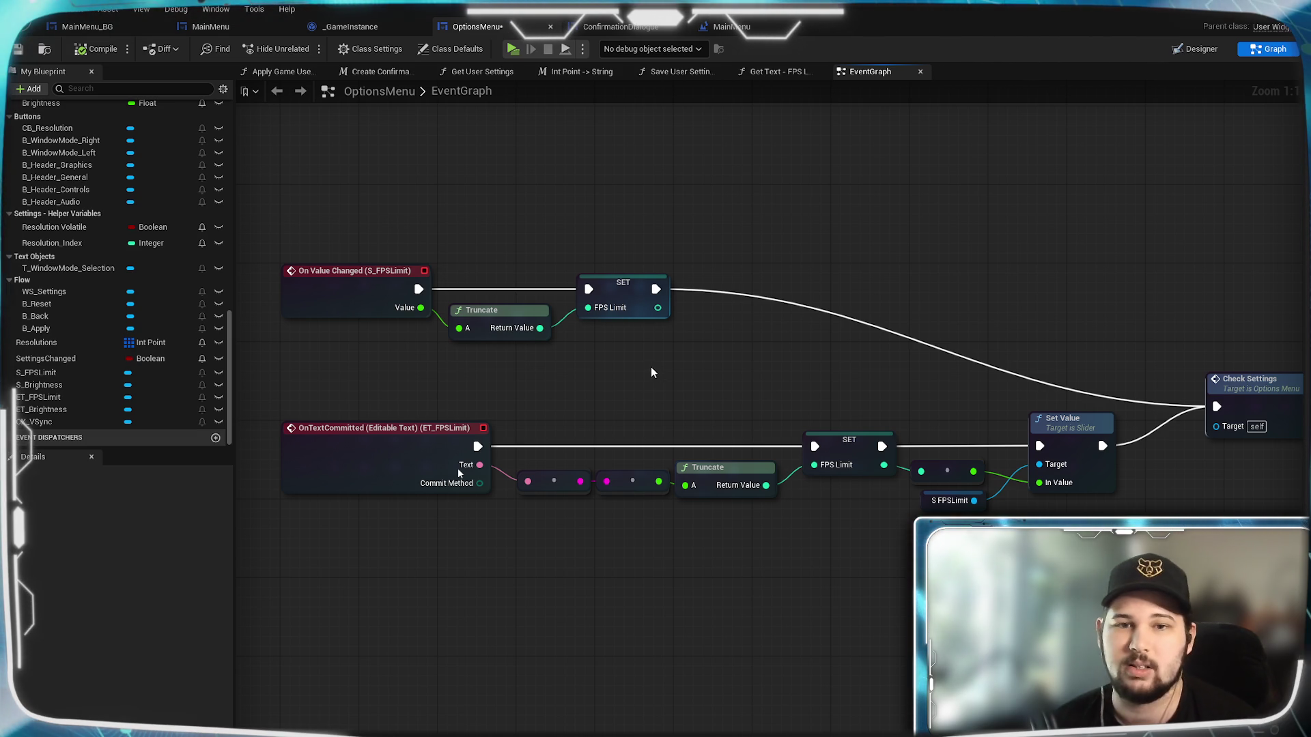
mouse_move(646, 374)
left_mouse_down()
mouse_move(610, 350)
mouse_move(680, 368)
left_mouse_up()
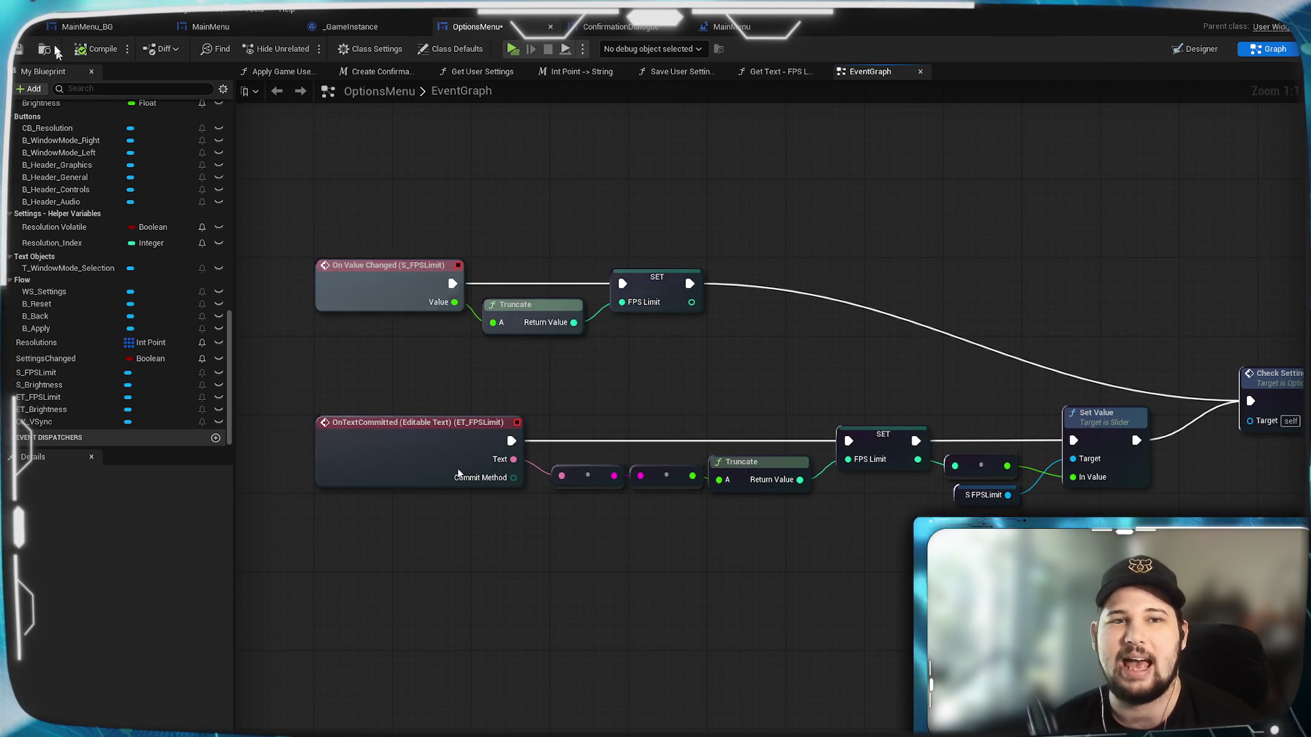
left_click(20, 51)
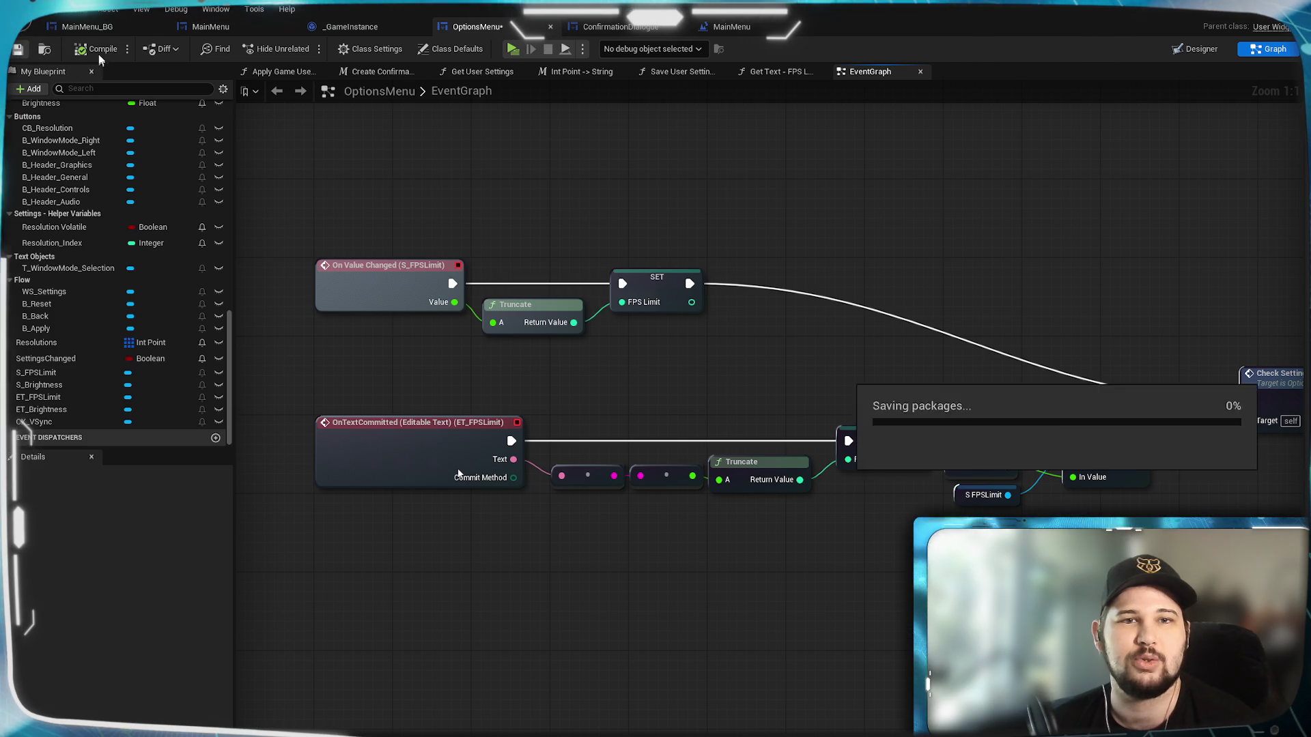
Add a Less node fed by the slider's Truncate value, with B set to 30.
right_click(670, 361)
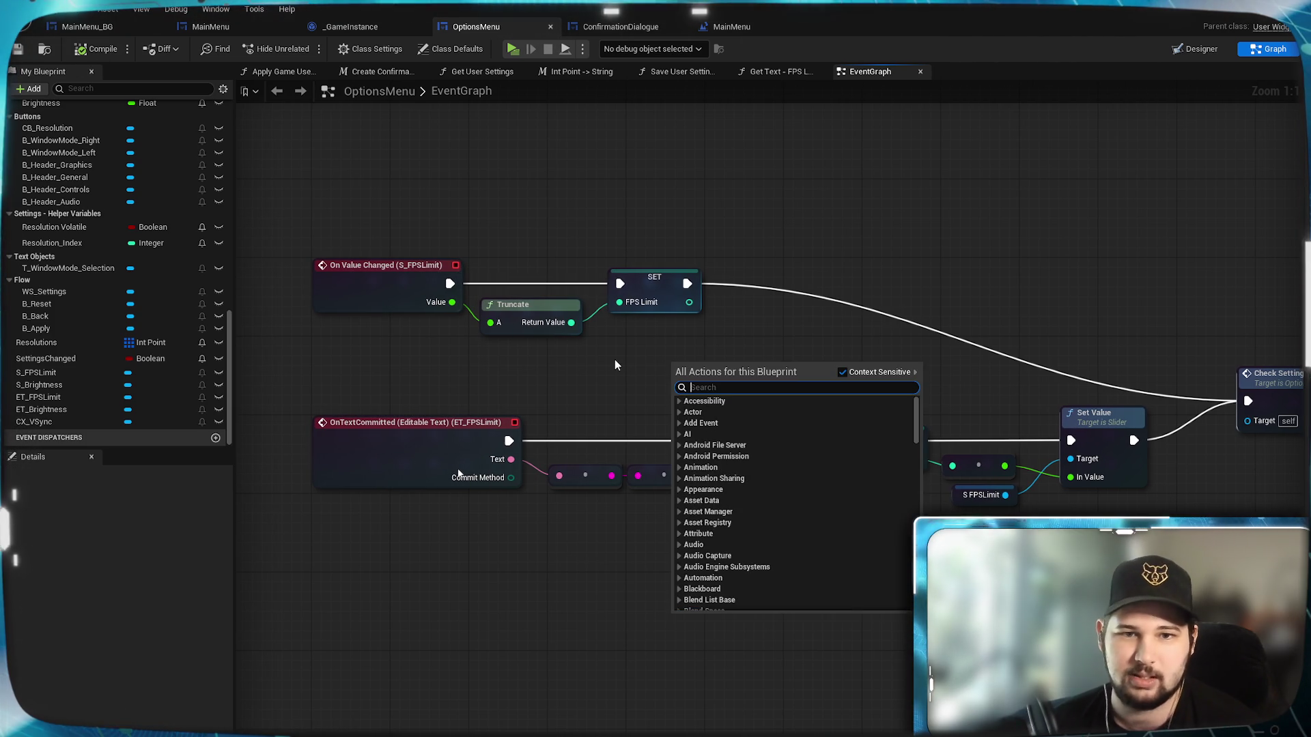
left_click(615, 366)
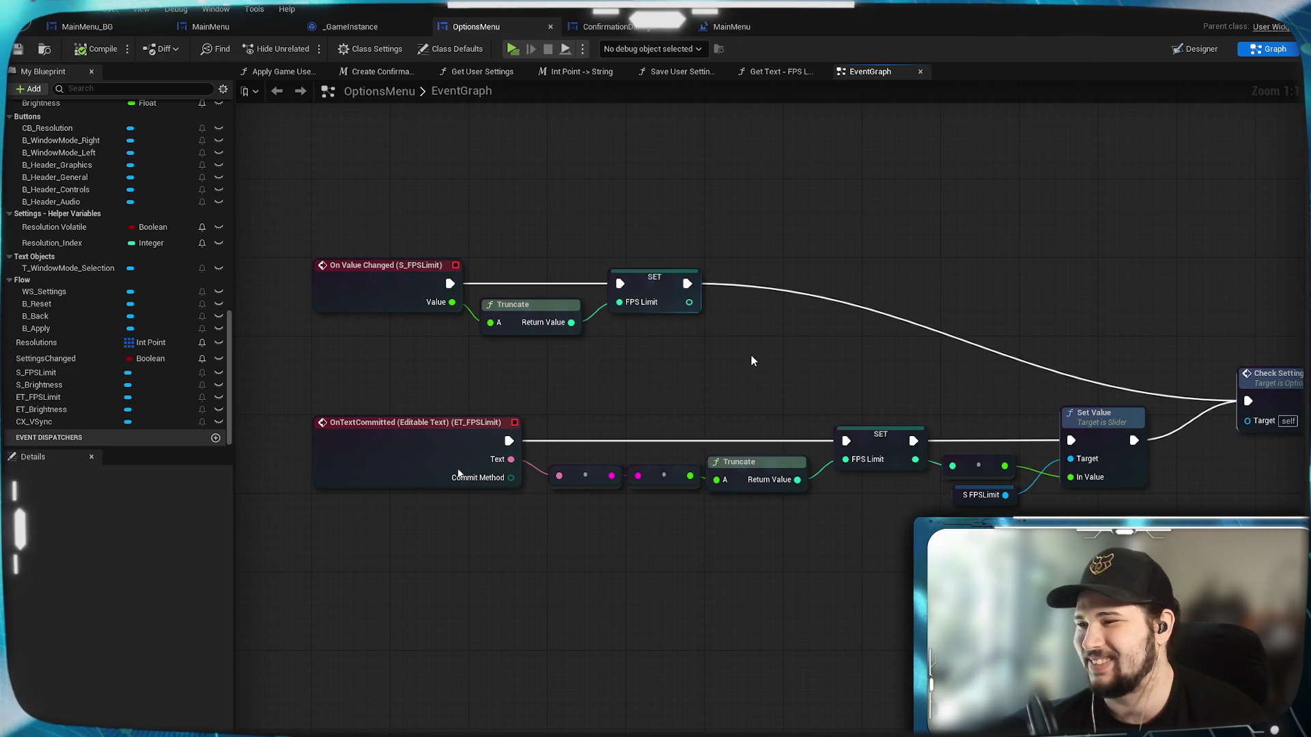
left_click_drag(571, 323, 660, 369)
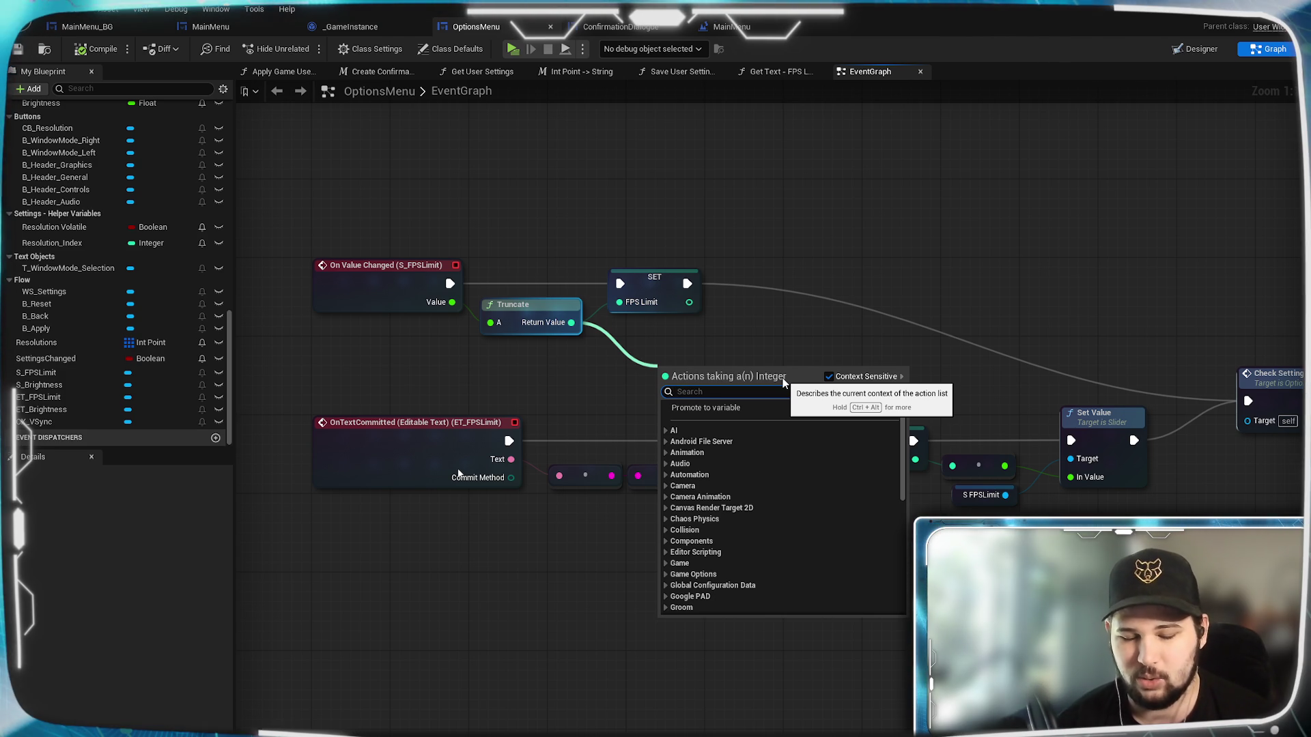
type("<")
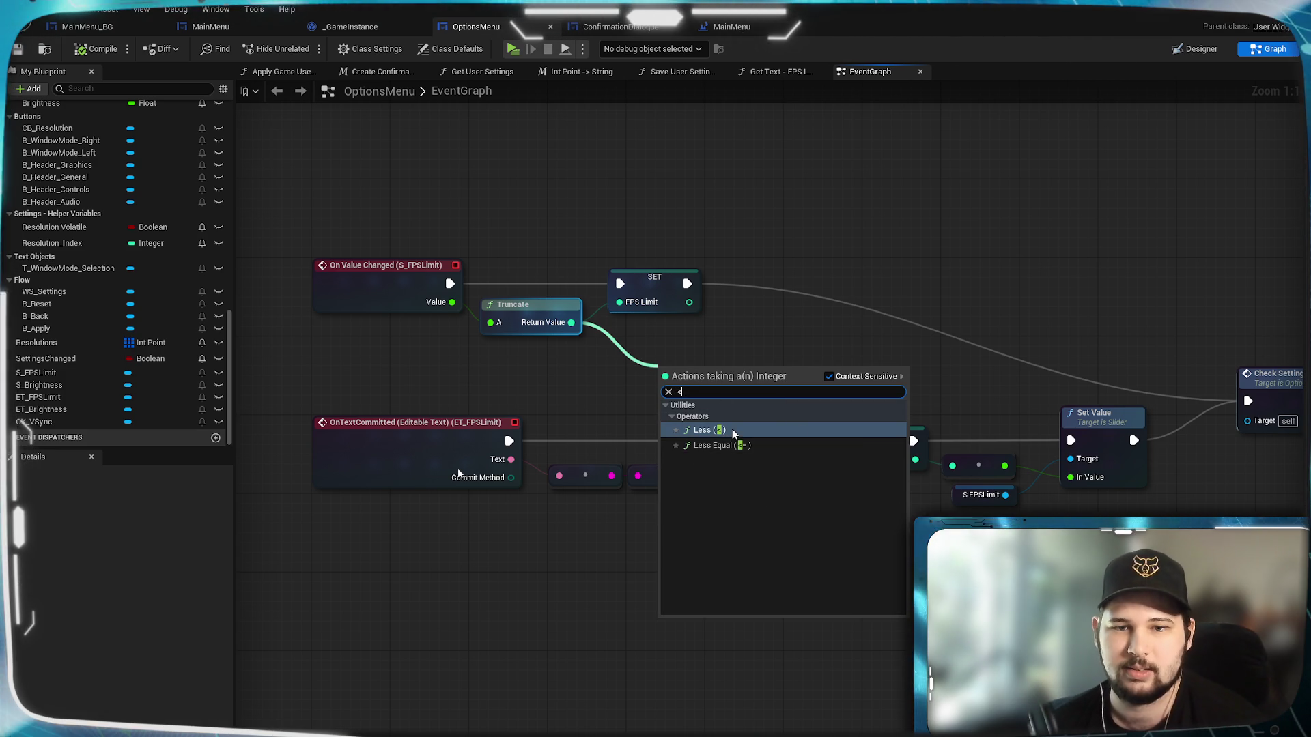
left_click(707, 429)
left_click_drag(689, 400, 659, 381)
type("30")
left_click(797, 386)
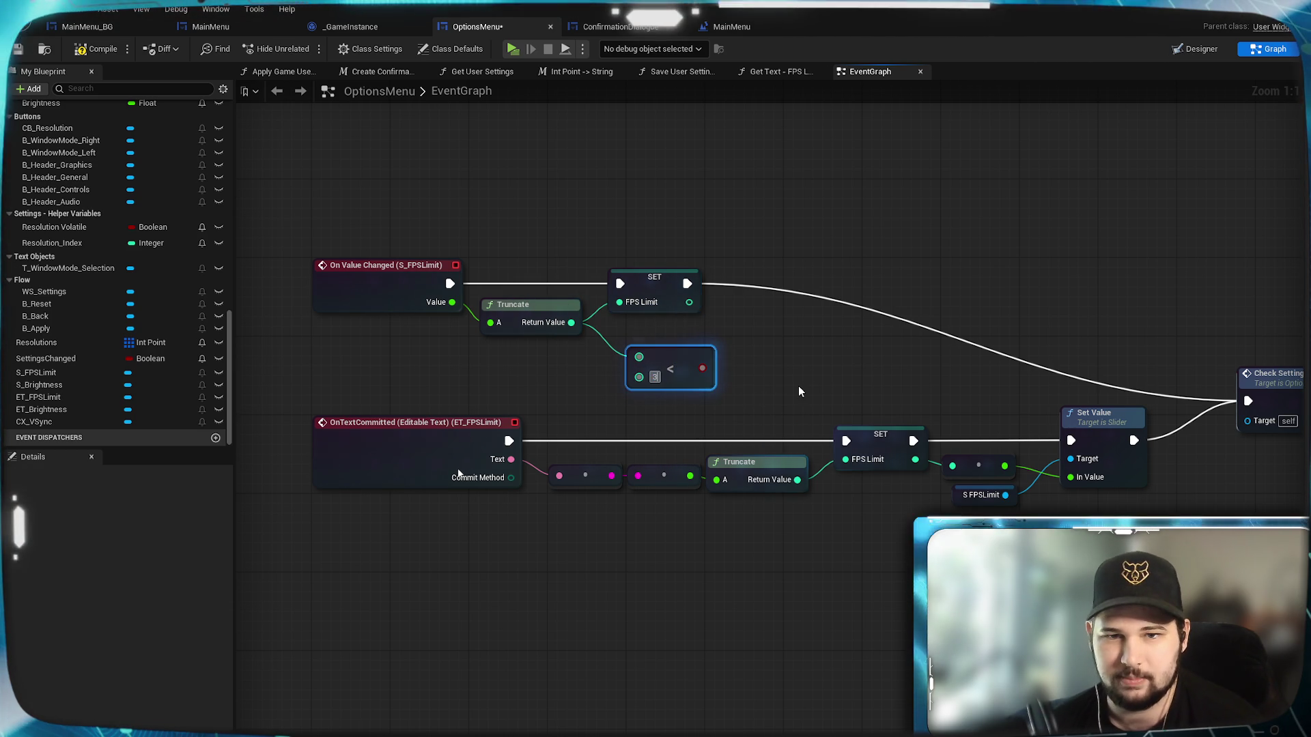
left_click(680, 359)
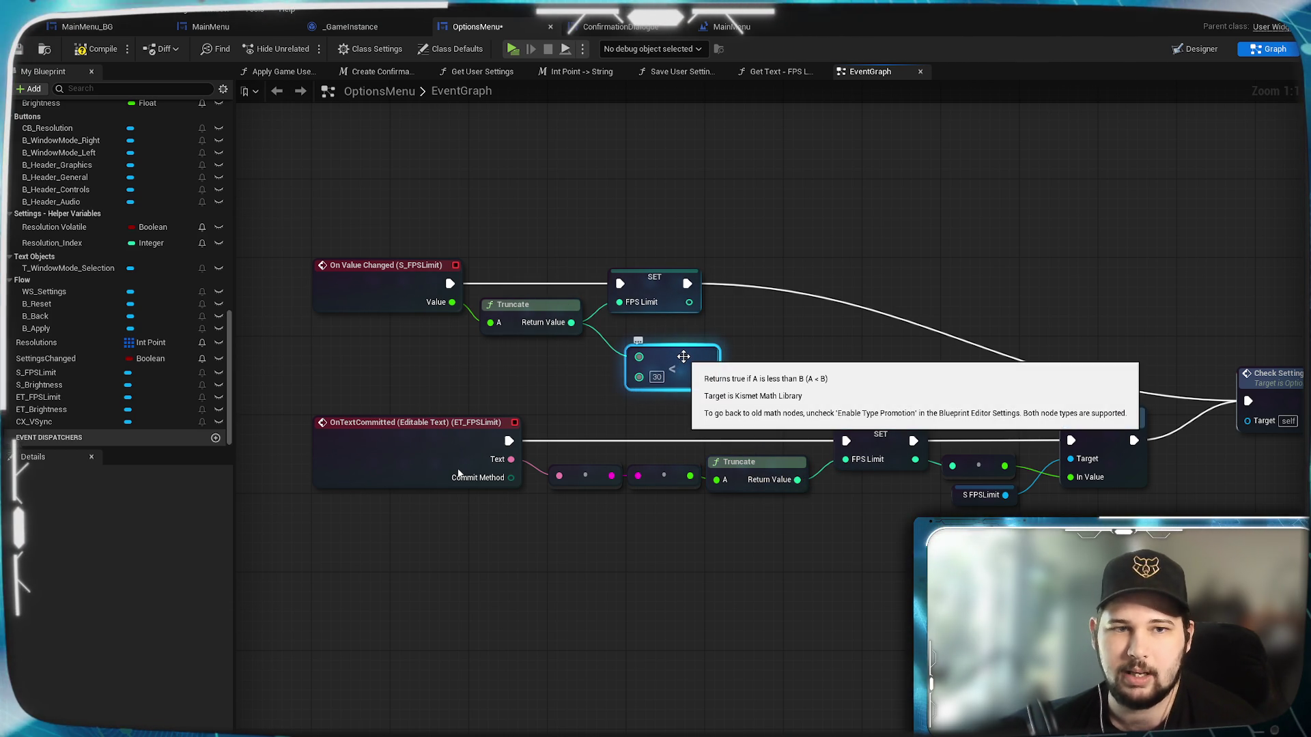
Tuck the Less node in place and drag a new connection from the text box's Truncate node.
left_click_drag(680, 354, 661, 342)
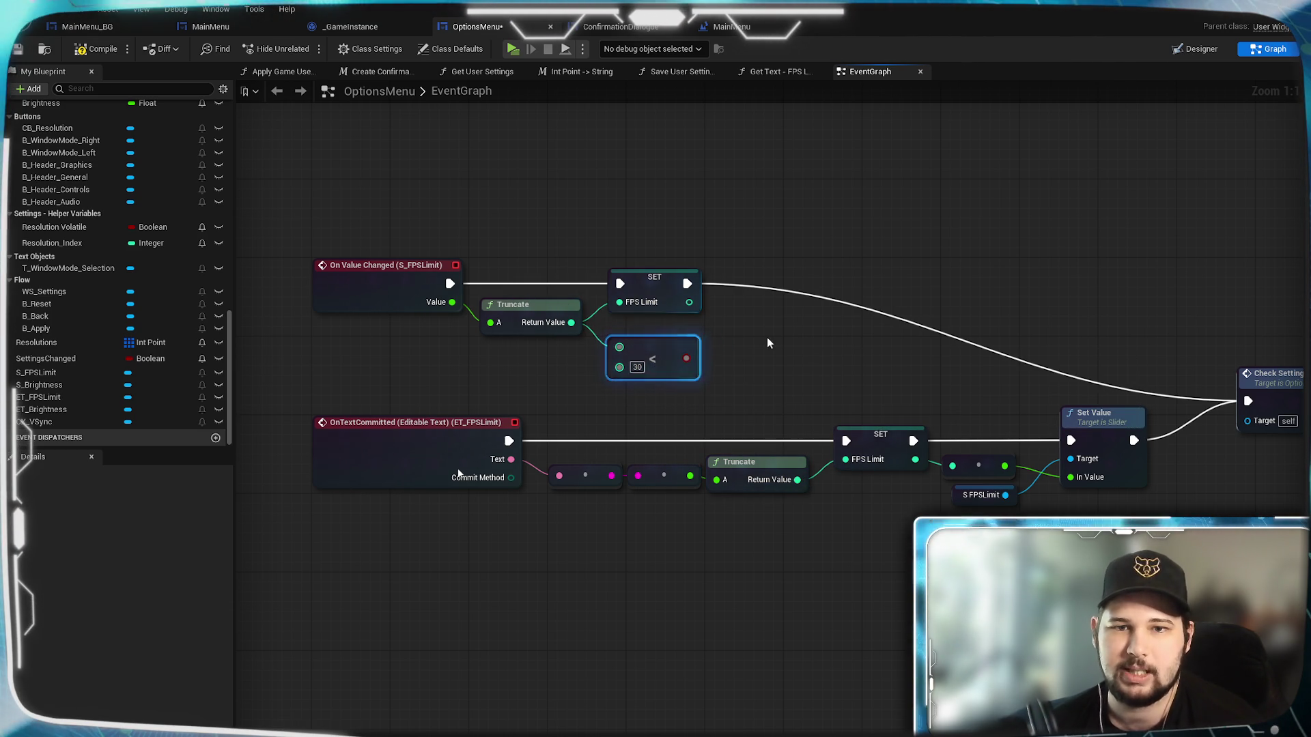
left_click(543, 322)
left_click_drag(514, 368, 495, 327)
left_click(768, 447)
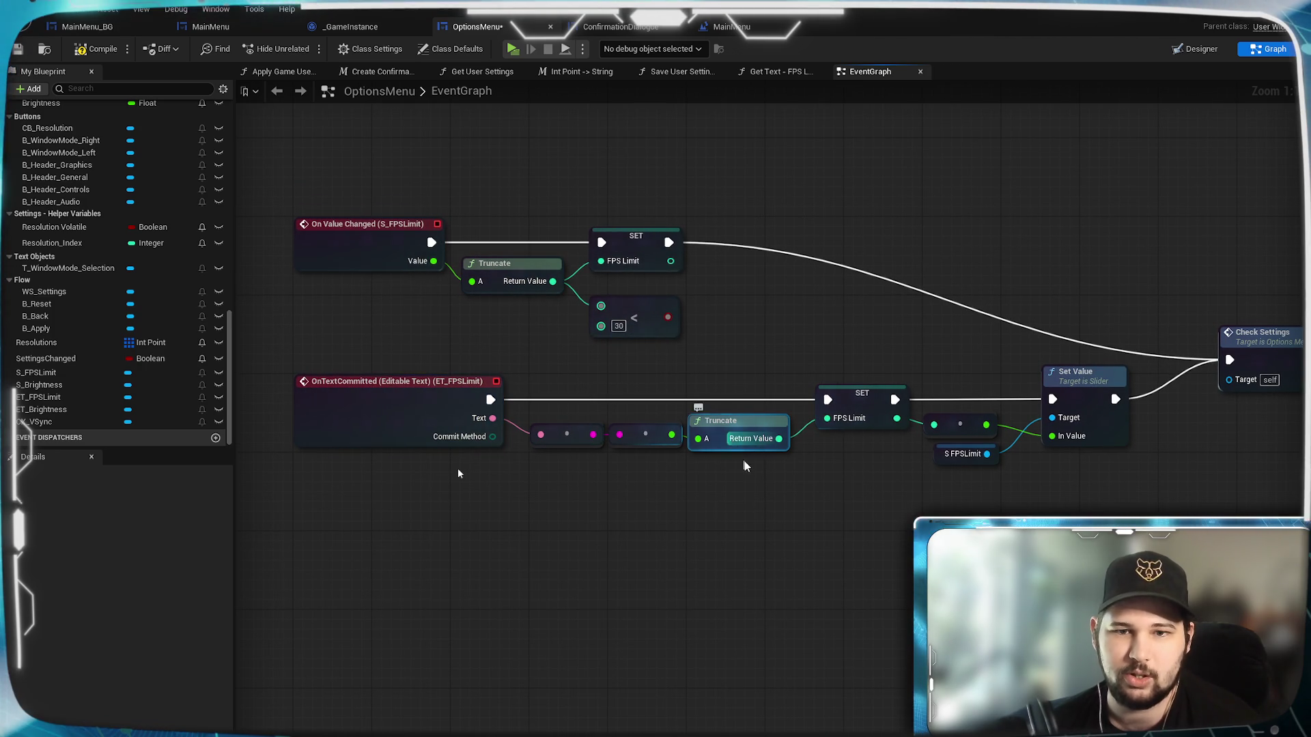
mouse_move(796, 456)
left_mouse_down()
mouse_move(692, 444)
mouse_move(713, 493)
left_mouse_up()
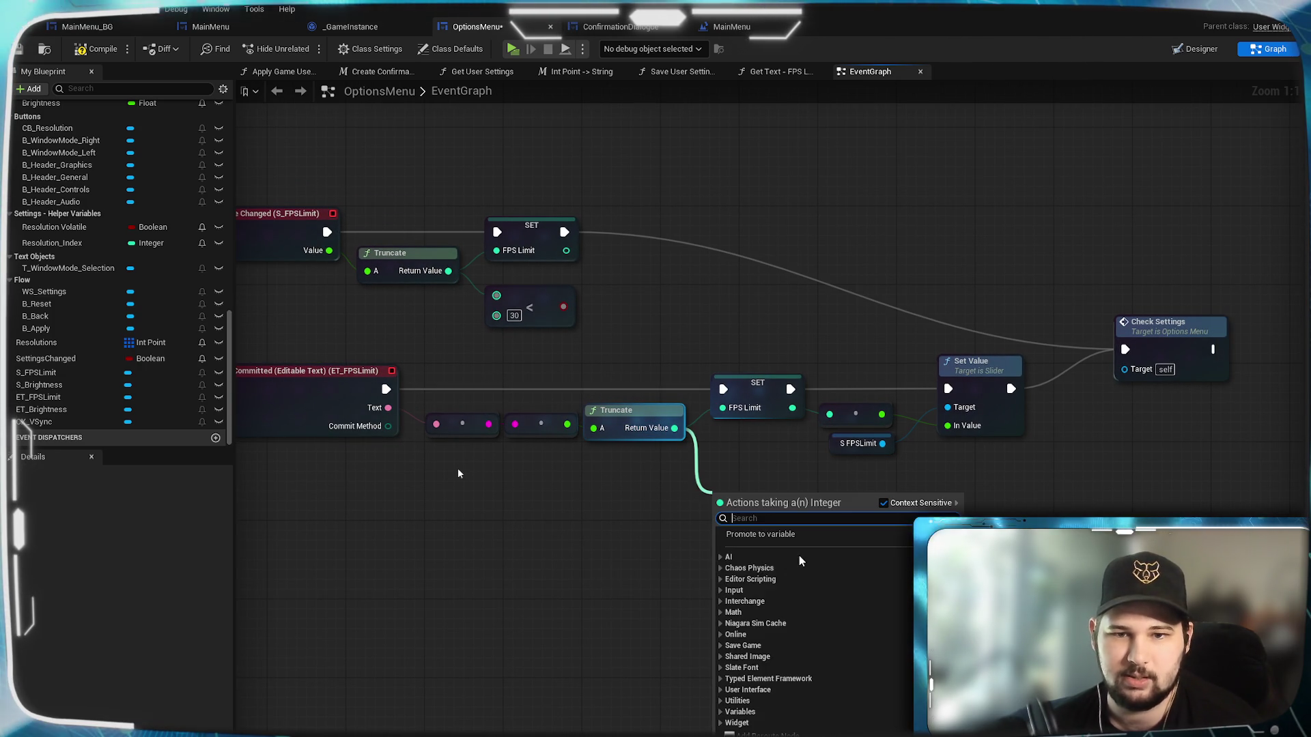
Add a second Less-than-30 node for the text box's truncated value.
type("<")
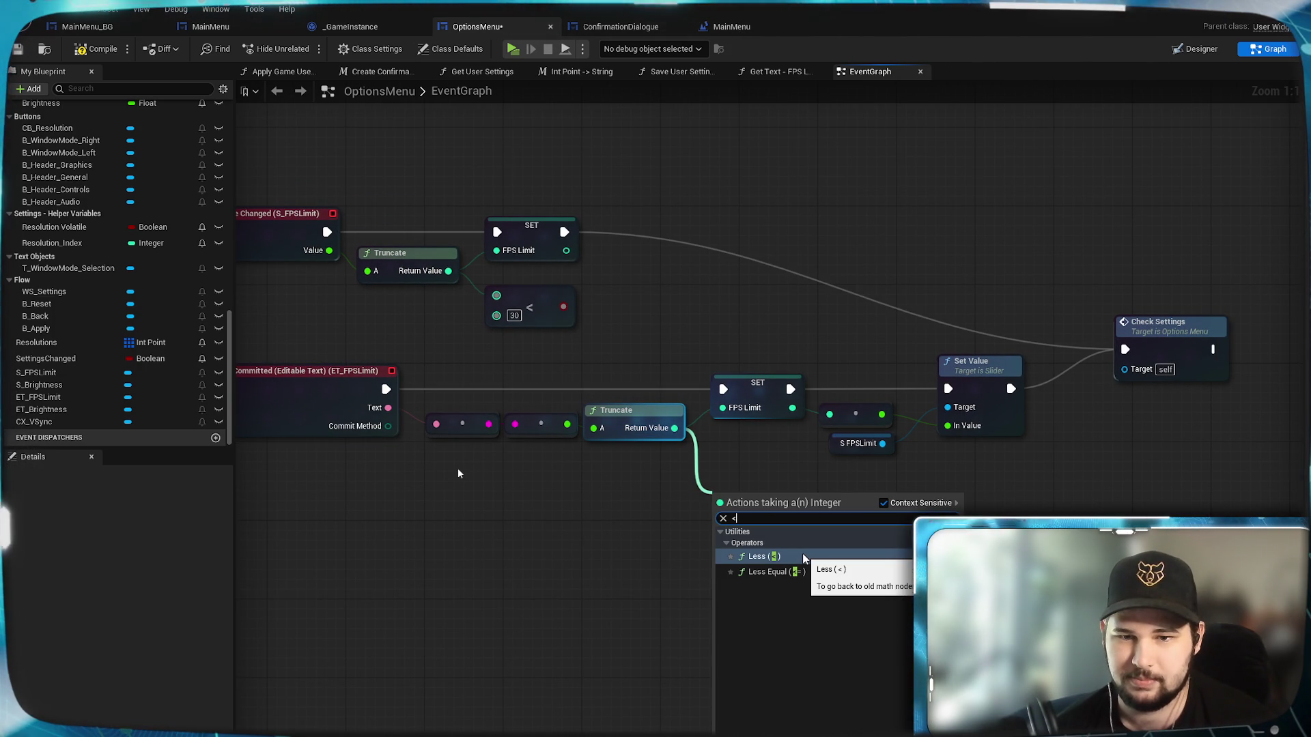
left_click(785, 557)
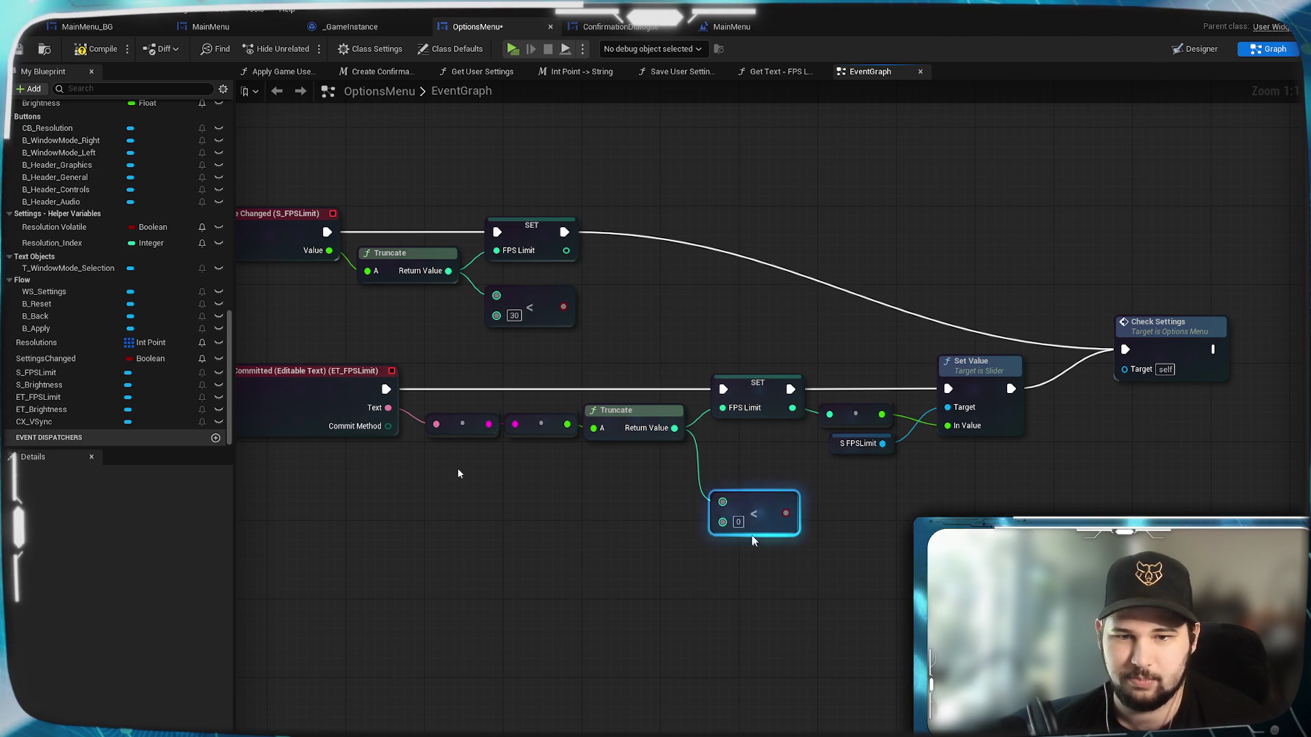
left_click(746, 522)
type("30")
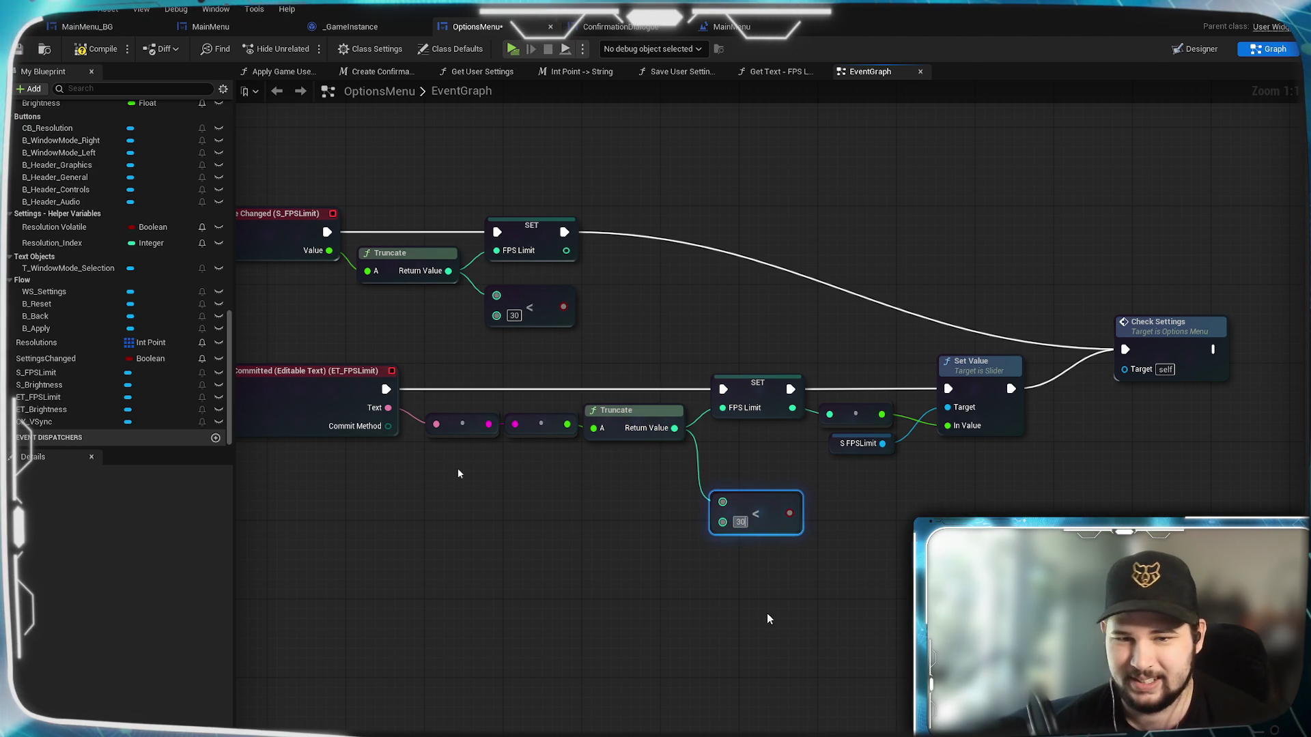
left_click_drag(778, 499, 767, 479)
right_click(876, 543)
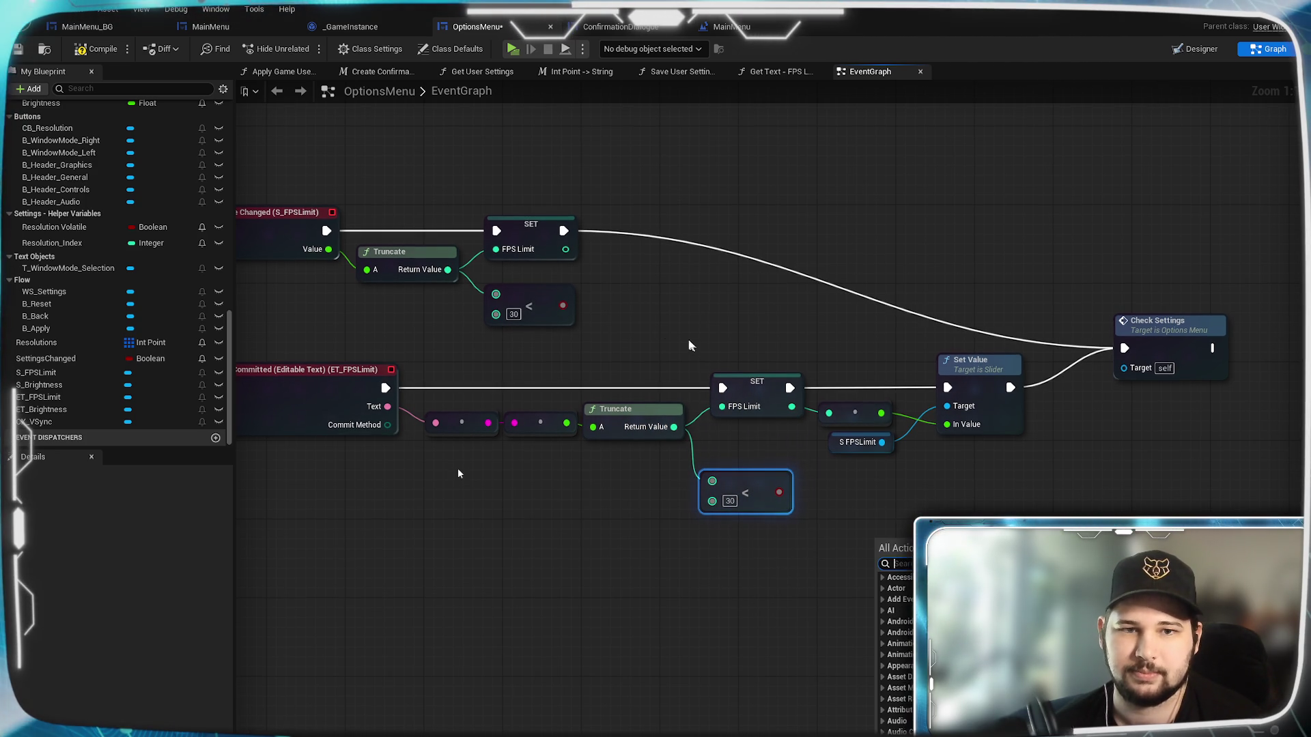
left_click(690, 526)
Link the upper Truncate result to Less input A and undo the comparison's stray output wire.
mouse_move(674, 427)
left_mouse_down()
mouse_move(642, 416)
mouse_move(496, 295)
left_mouse_up()
left_click_drag(652, 321, 844, 346)
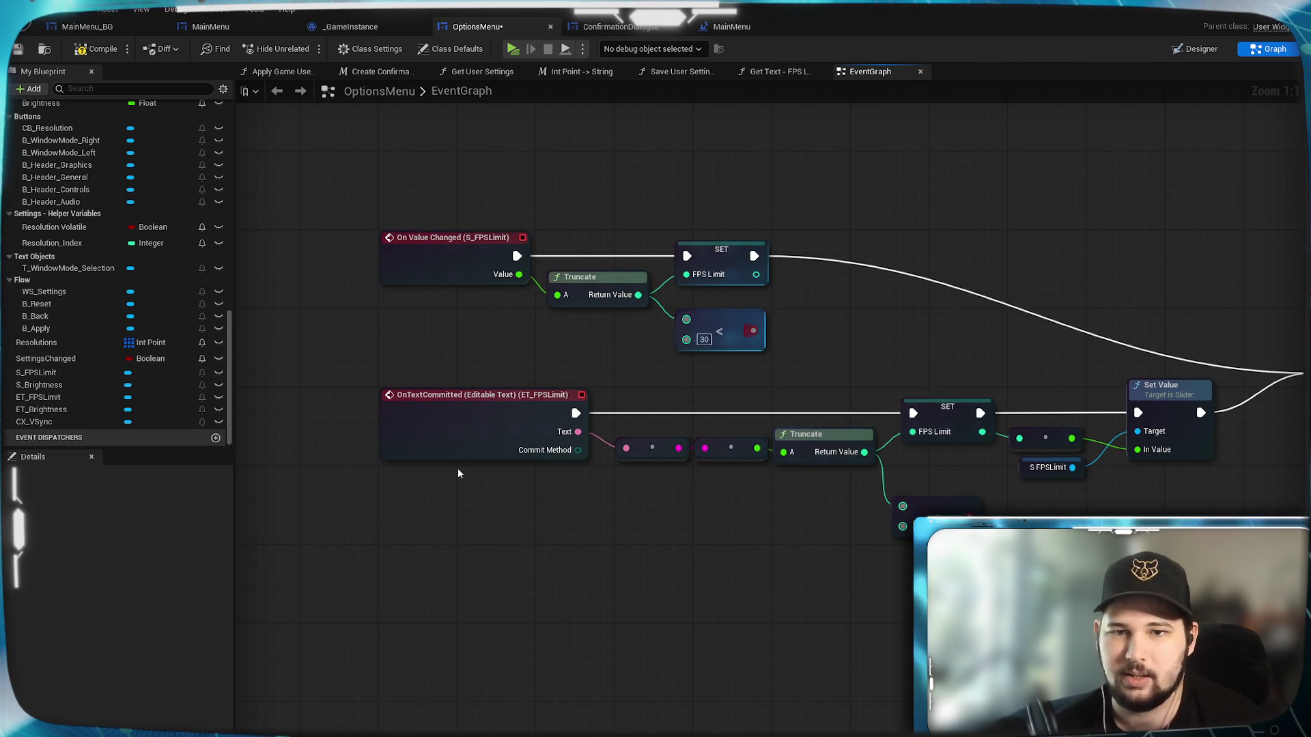
left_click_drag(753, 330, 1030, 509)
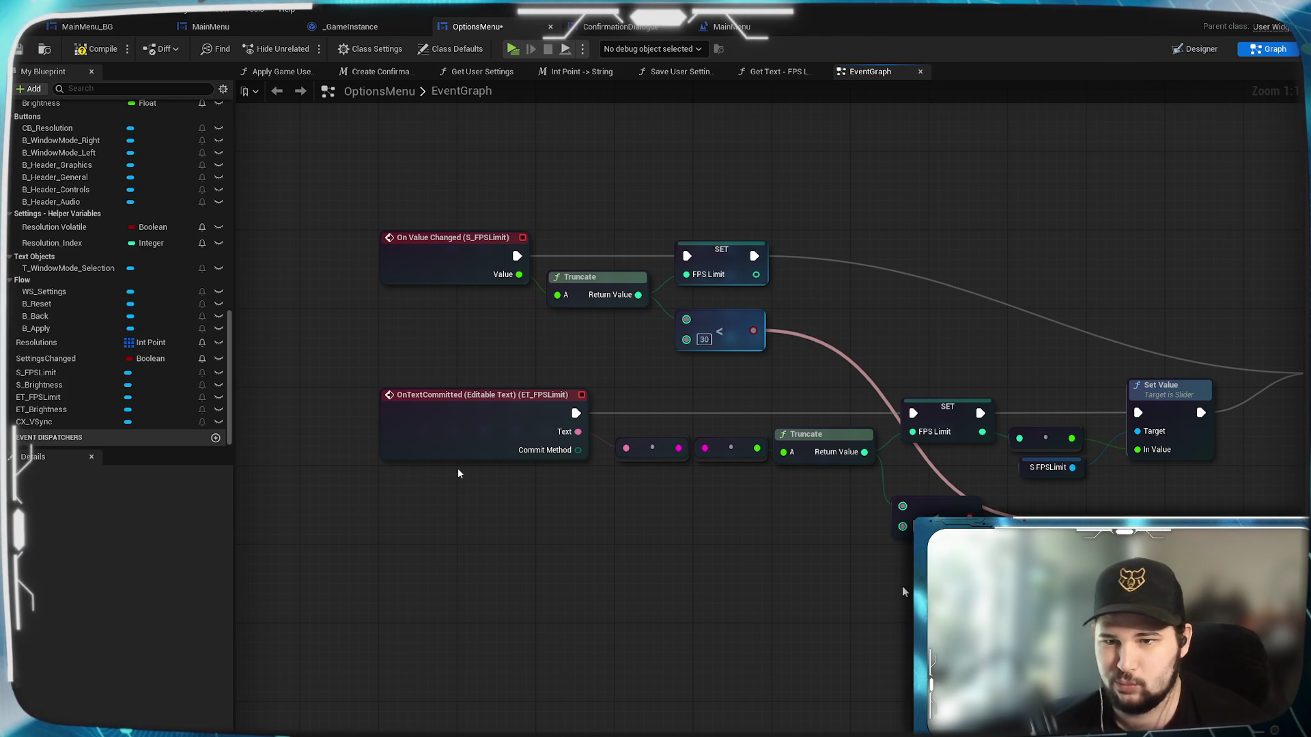
key("ctrl+z")
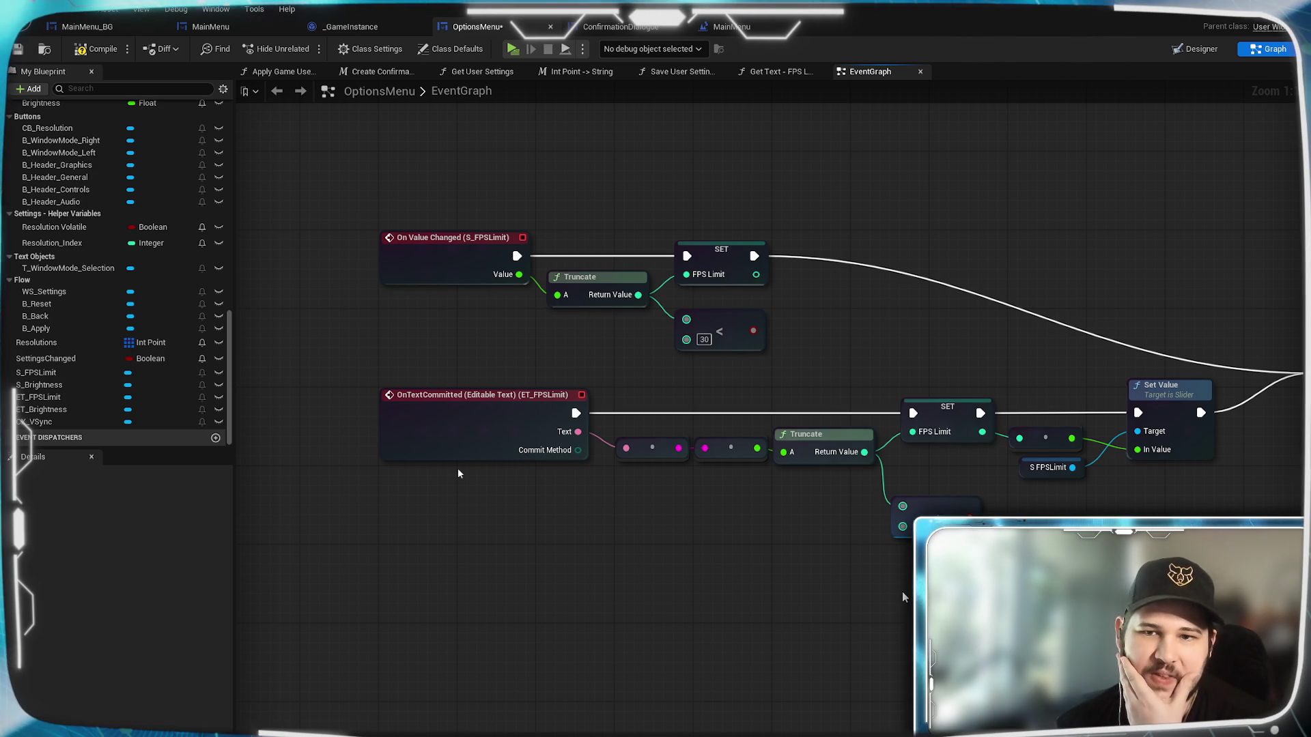
left_click_drag(803, 359, 744, 423)
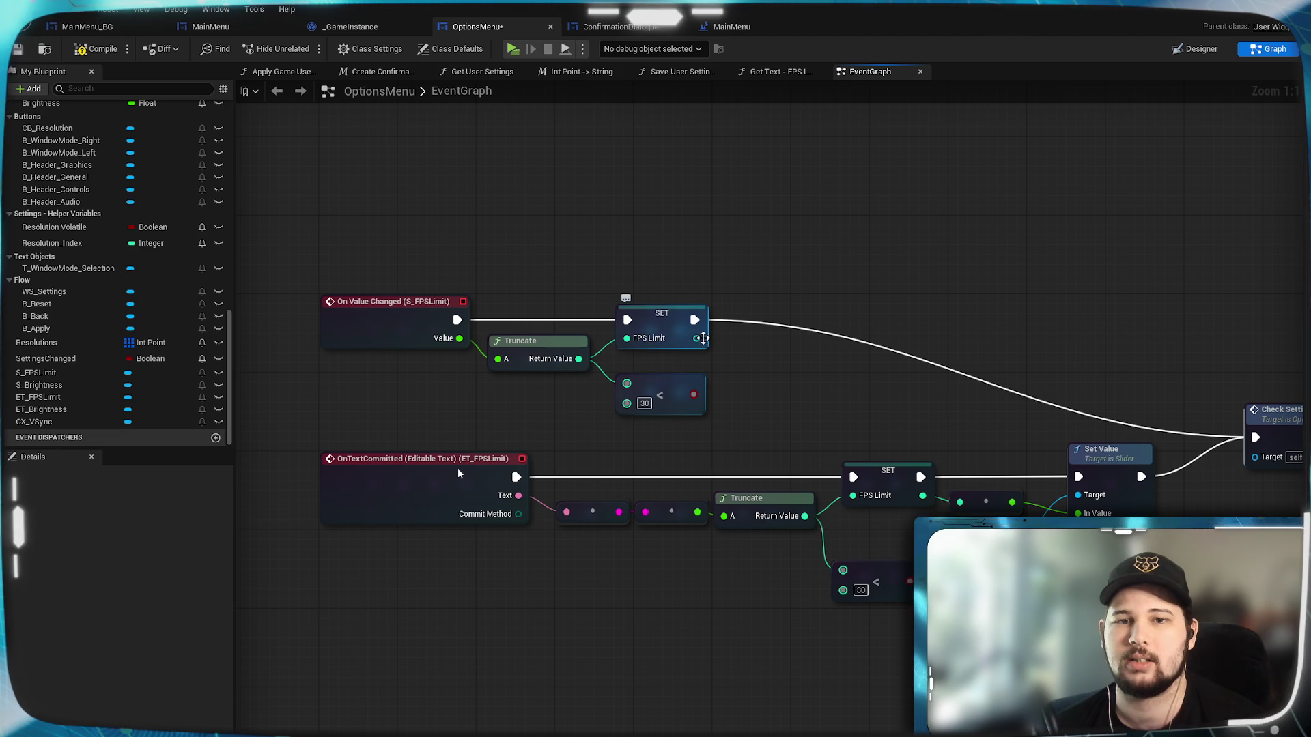
Create a Branch node driven by the slider's less-than-30 result, placed before SET FPS Limit.
left_click_drag(663, 323, 879, 325)
left_click_drag(694, 394, 736, 370)
type("branch")
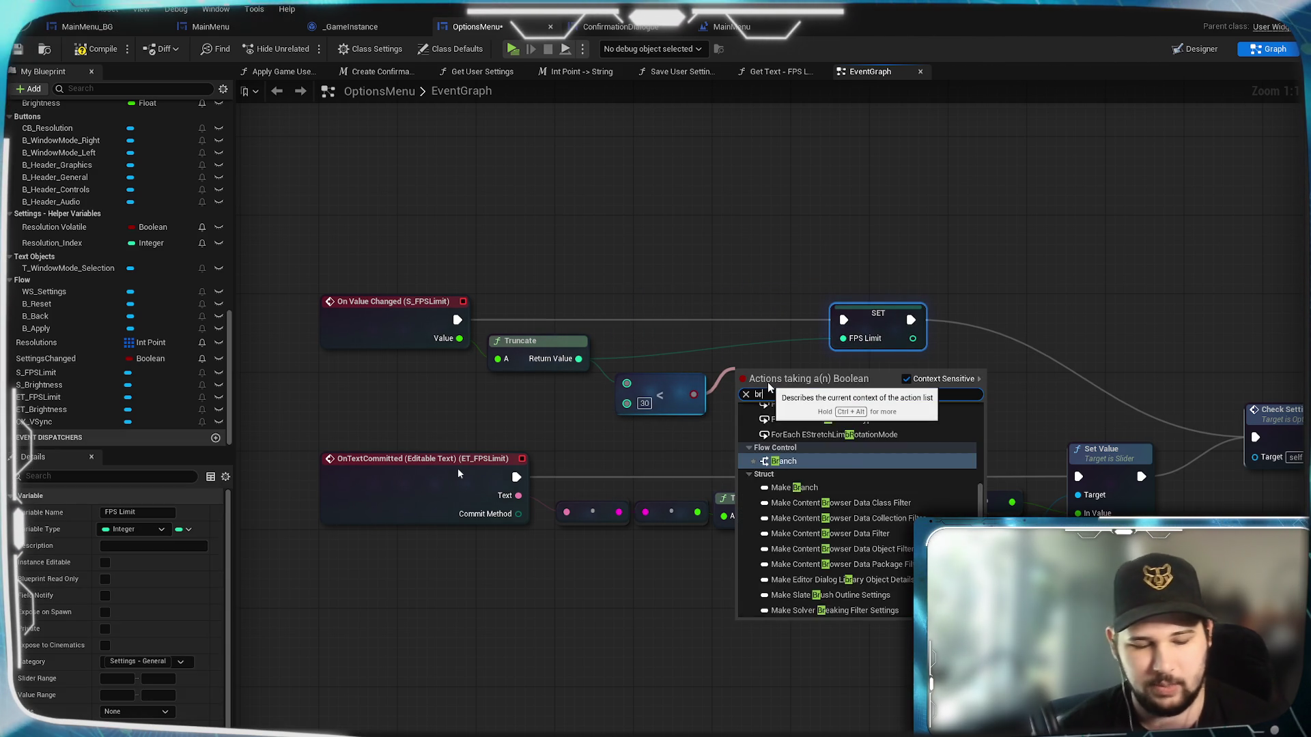
key("Return")
left_click_drag(767, 382, 757, 314)
Wire the slider's value-changed event into the Branch and Branch False into SET FPS Limit.
left_click_drag(859, 330, 976, 341)
left_click_drag(456, 321, 734, 319)
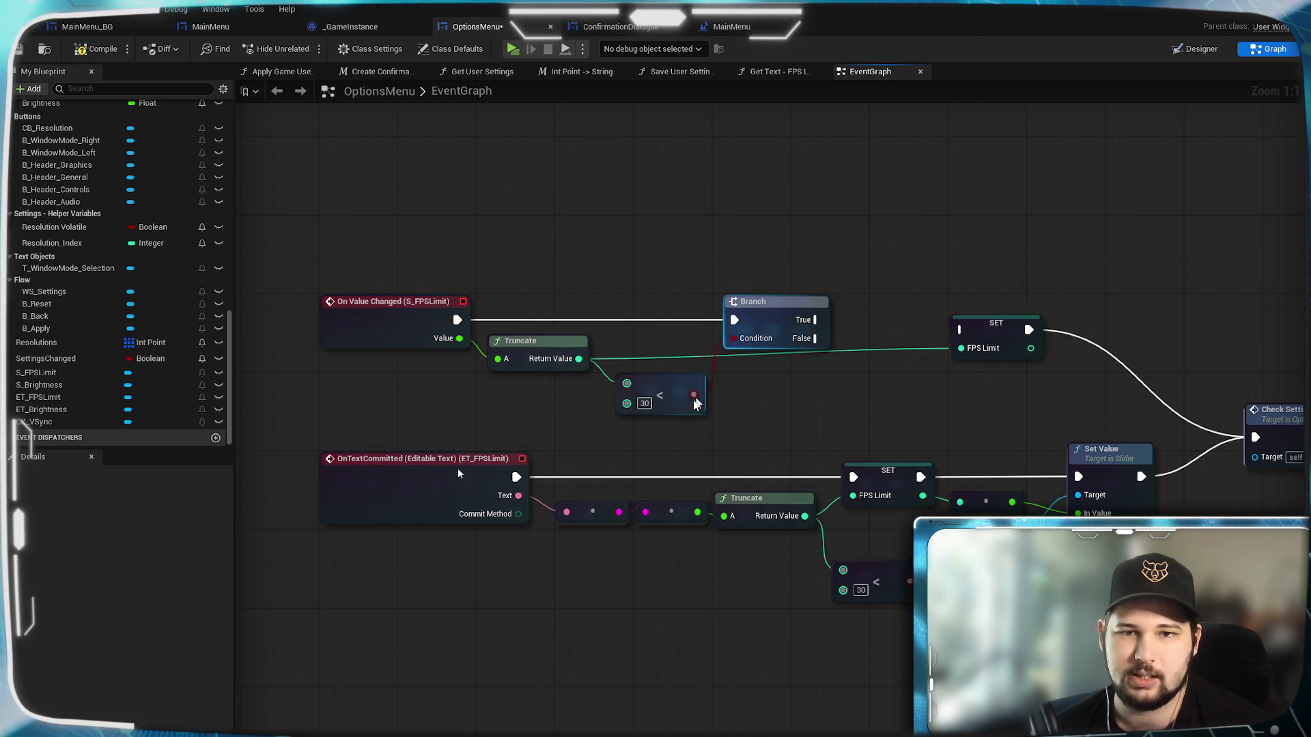
left_click_drag(679, 382, 669, 373)
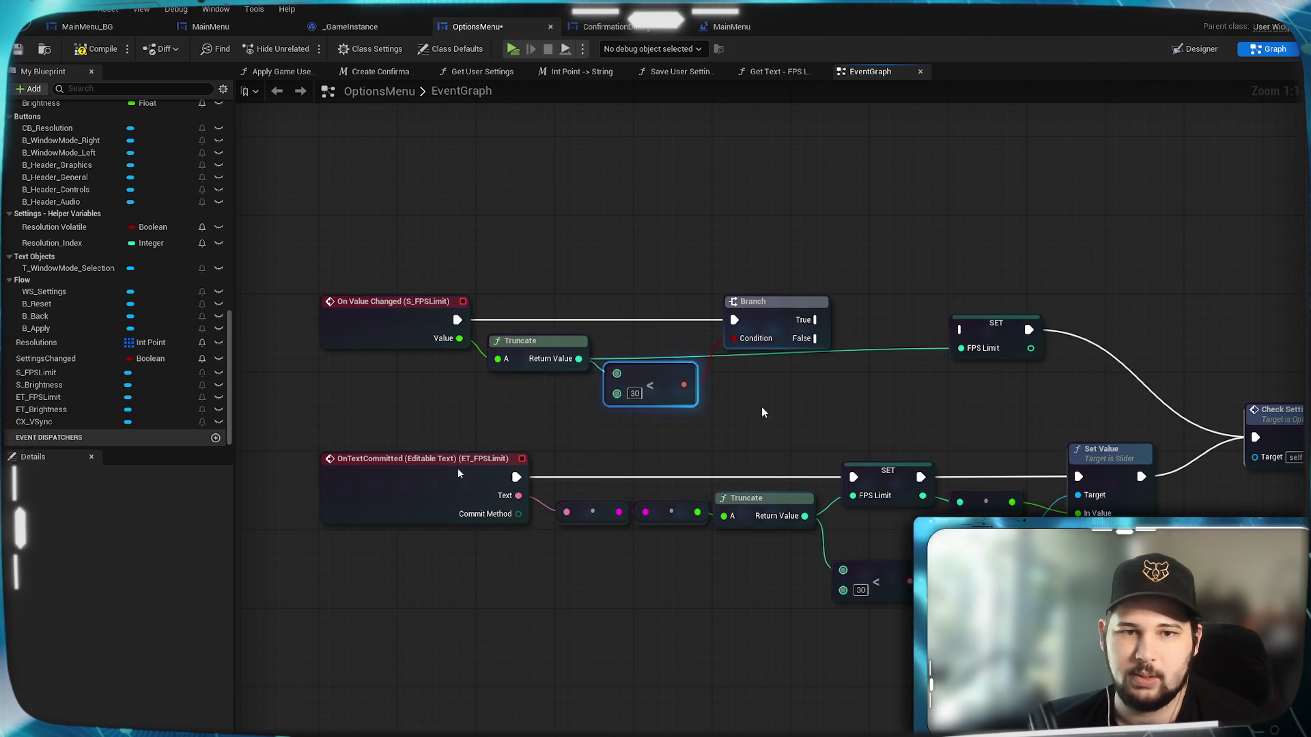
left_click(539, 345)
left_click(781, 401)
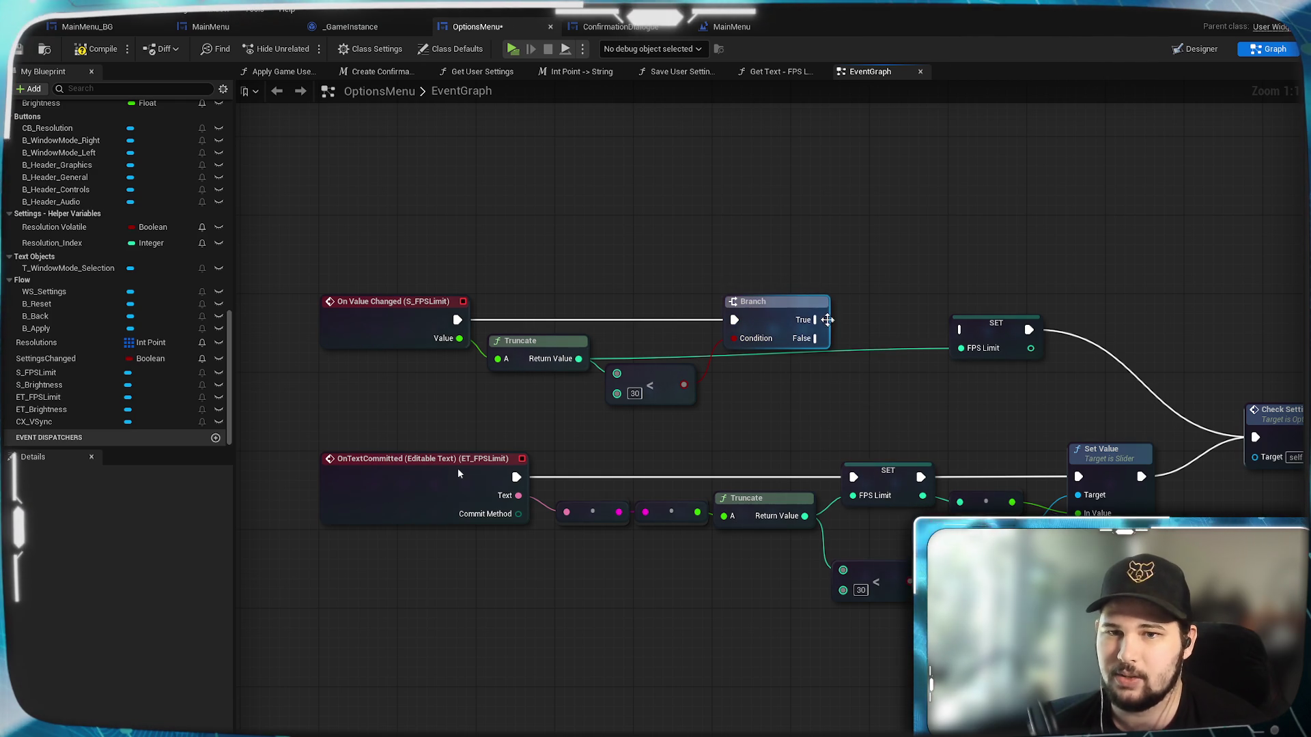
mouse_move(817, 339)
left_mouse_down()
mouse_move(978, 333)
mouse_move(915, 341)
mouse_move(926, 341)
left_mouse_up()
left_click(949, 289)
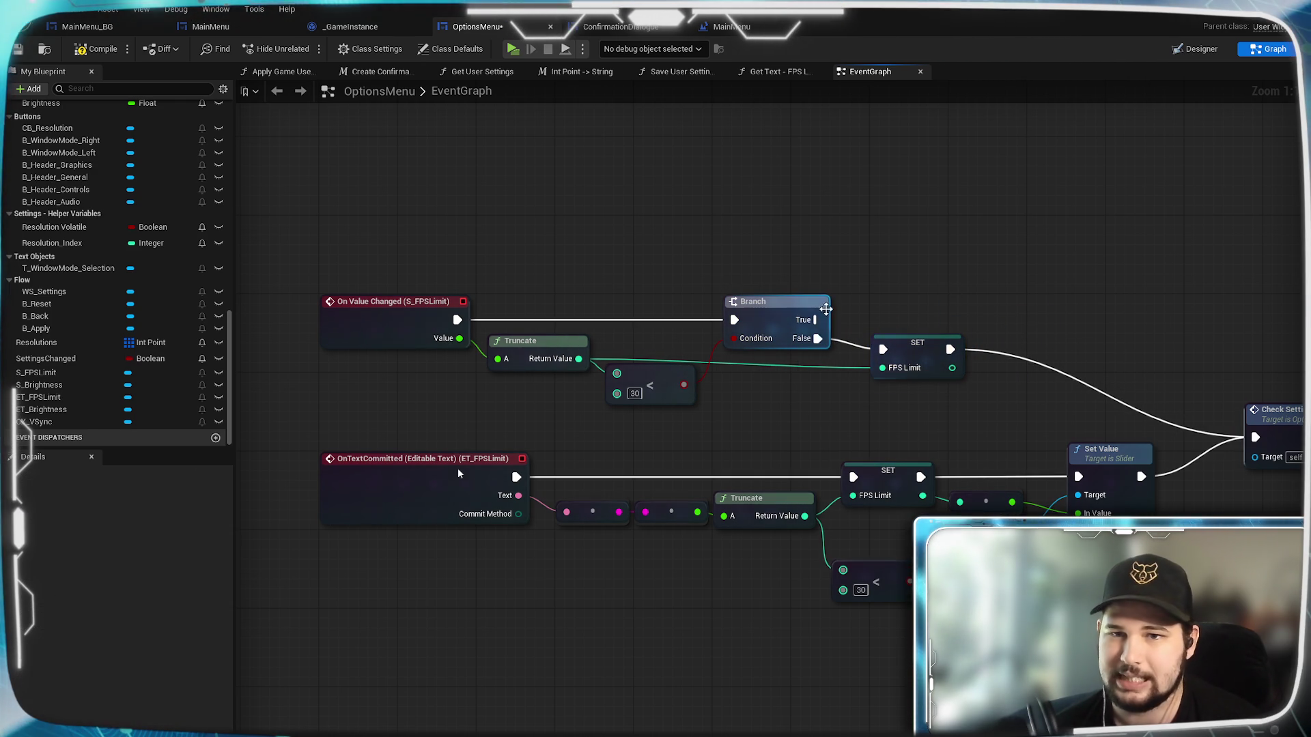
left_click_drag(815, 320, 871, 296)
Duplicate the SET FPS Limit node with value 0 and wire Branch True into it.
left_click(923, 224)
key("ctrl+z")
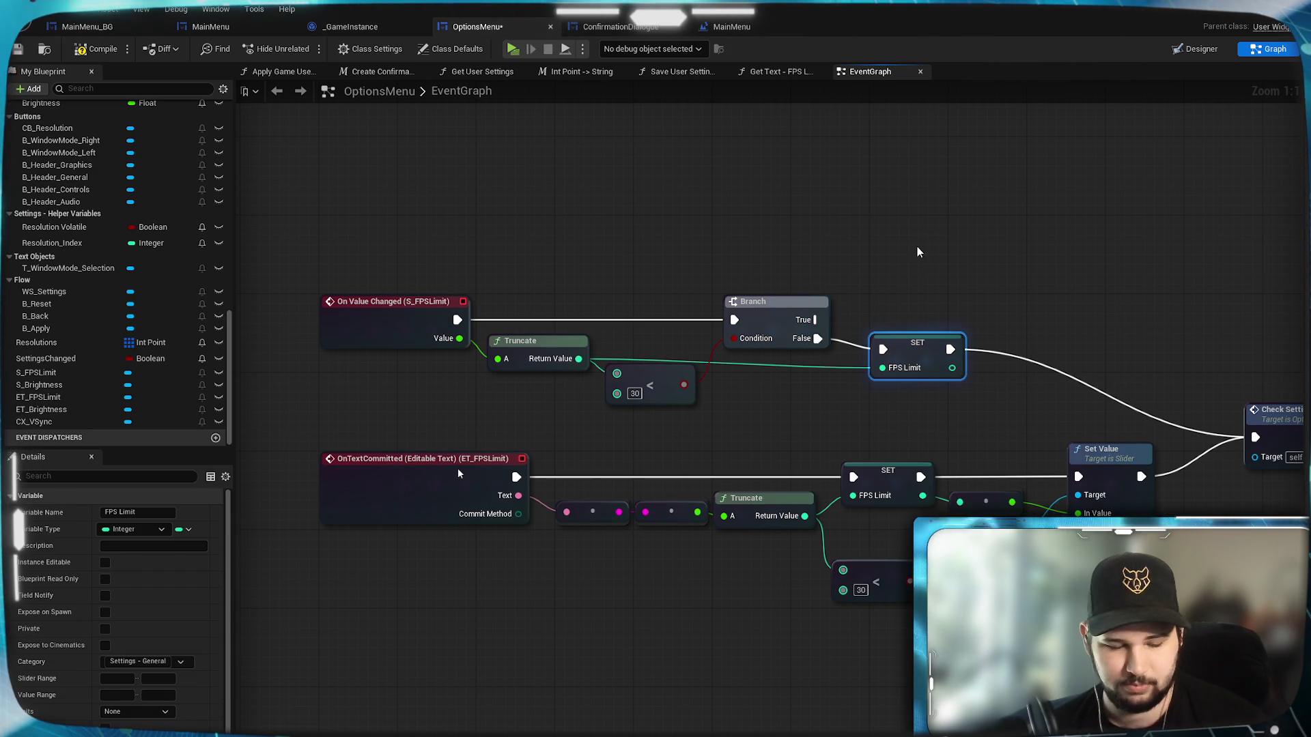
key("ctrl+c")
key("ctrl+v")
mouse_move(955, 244)
left_mouse_down()
mouse_move(912, 295)
mouse_move(913, 283)
left_mouse_up()
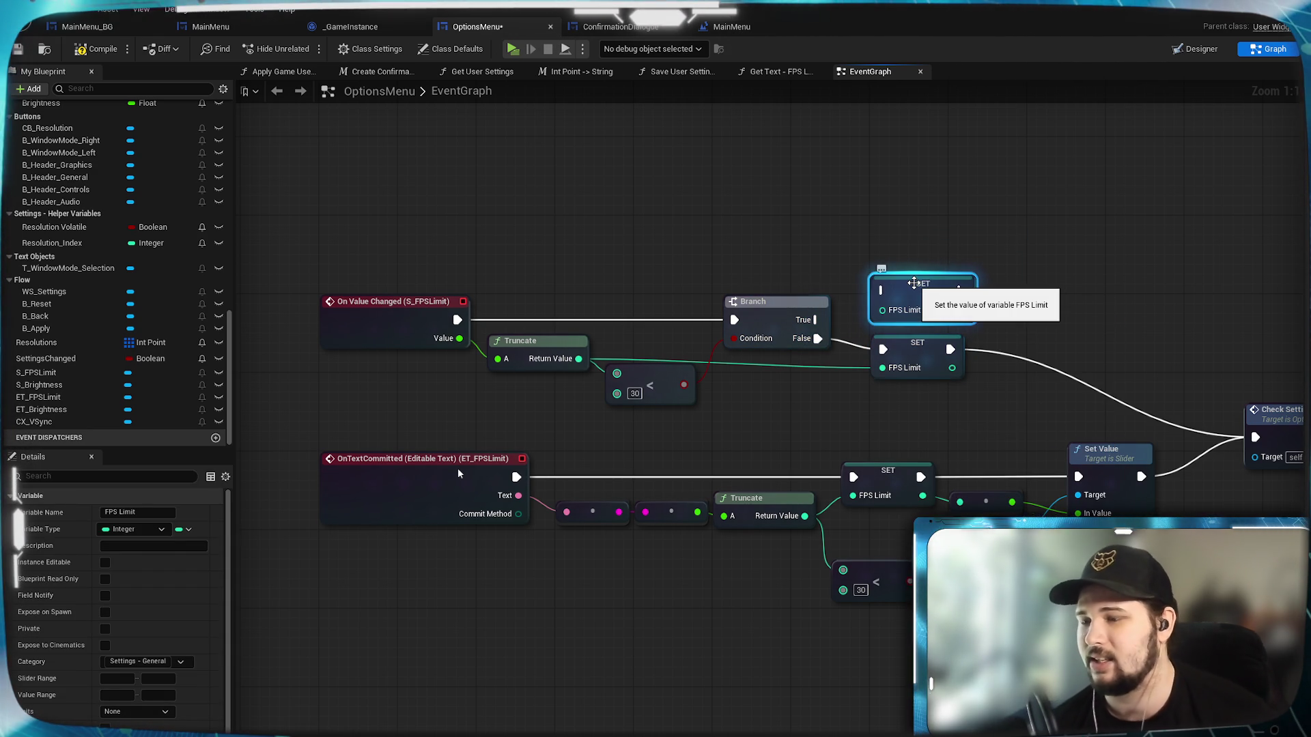
left_click_drag(818, 319, 883, 290)
left_click(939, 189)
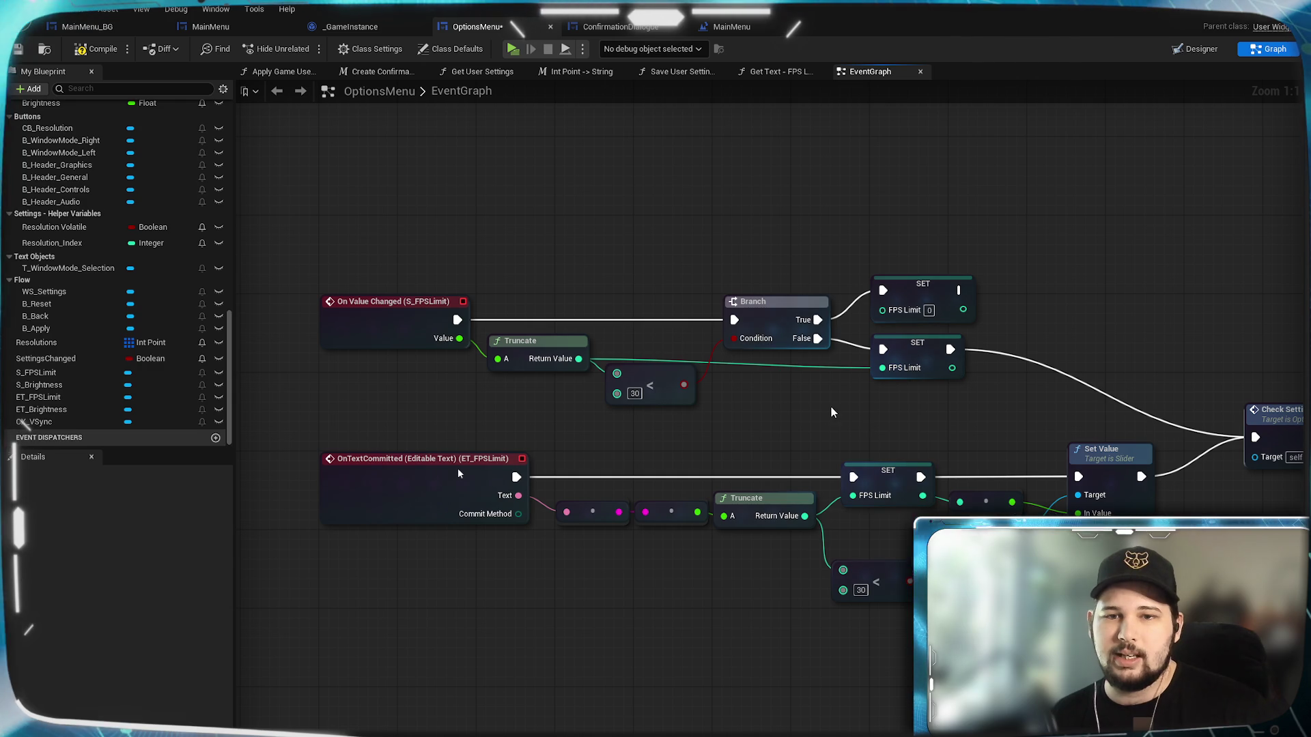
Compile and save the OptionsMenu blueprint and launch the game preview.
left_click(18, 51)
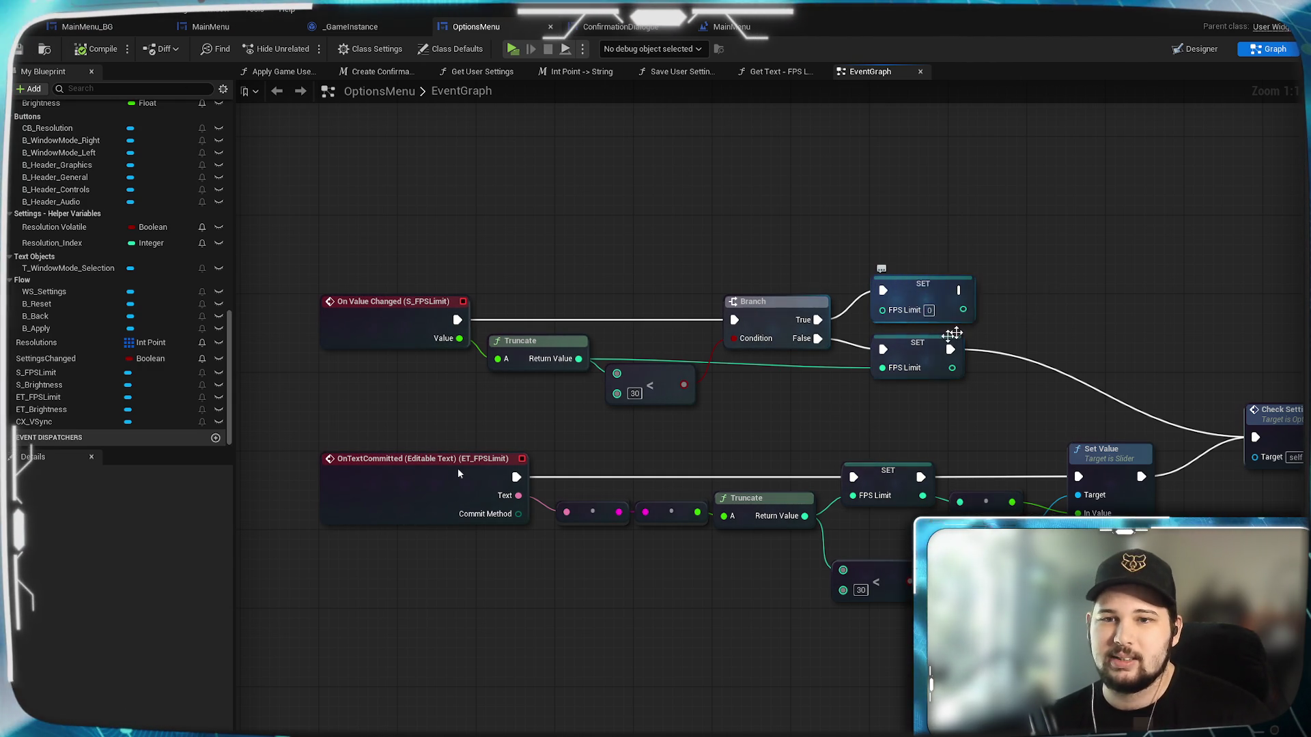
left_click_drag(928, 286, 927, 295)
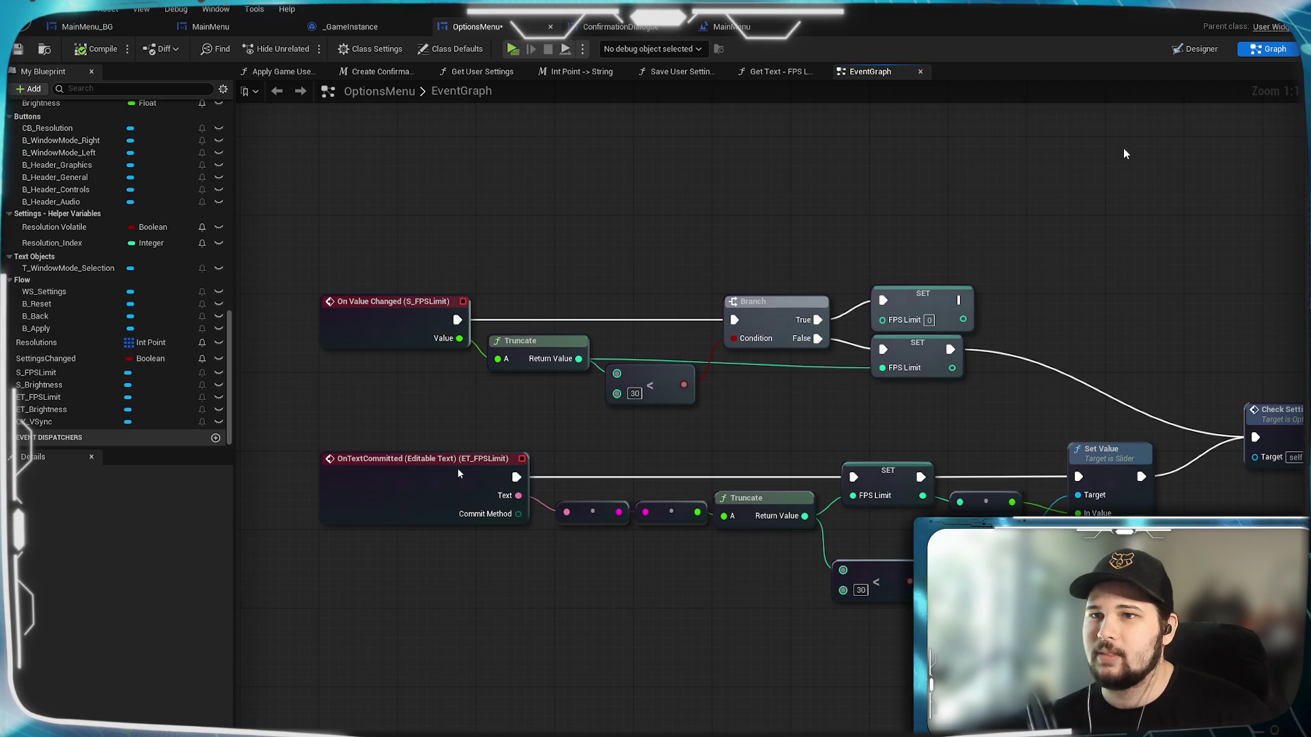
left_click(1189, 52)
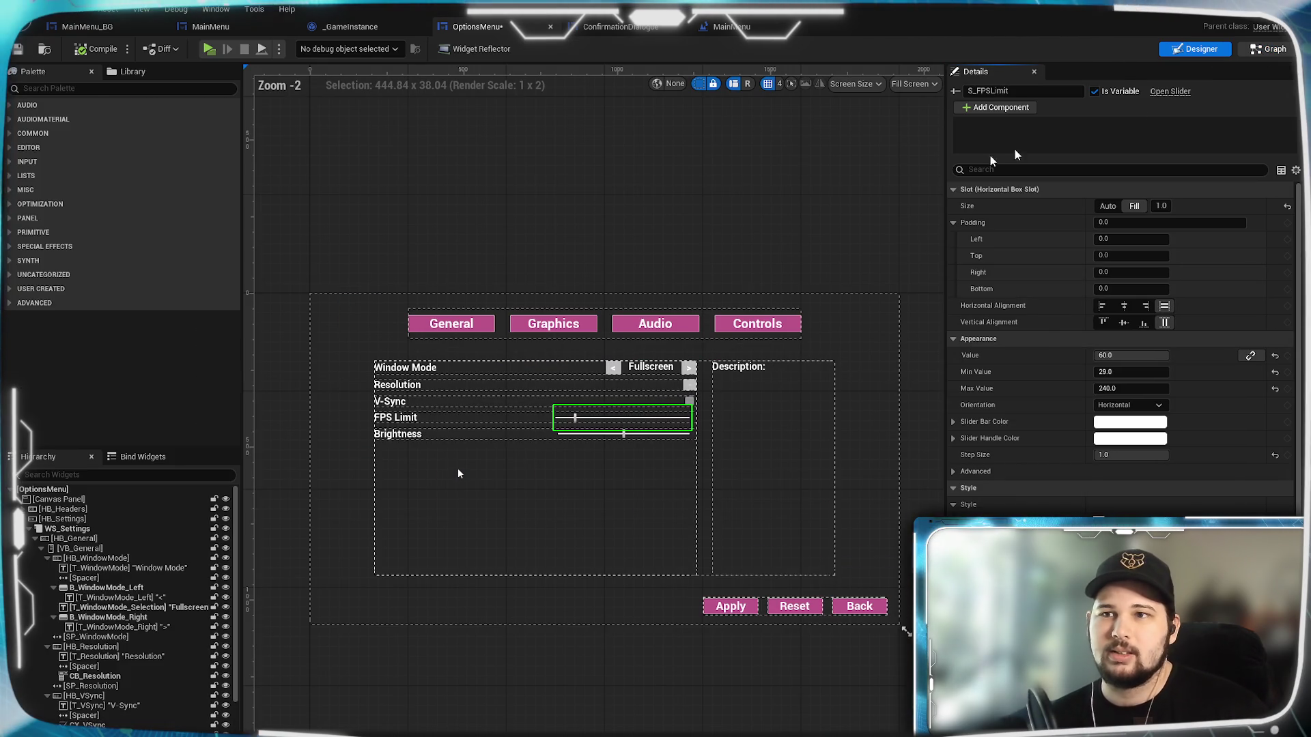
left_click(1267, 49)
mouse_move(920, 222)
left_mouse_down()
mouse_move(753, 187)
mouse_move(922, 253)
left_mouse_up()
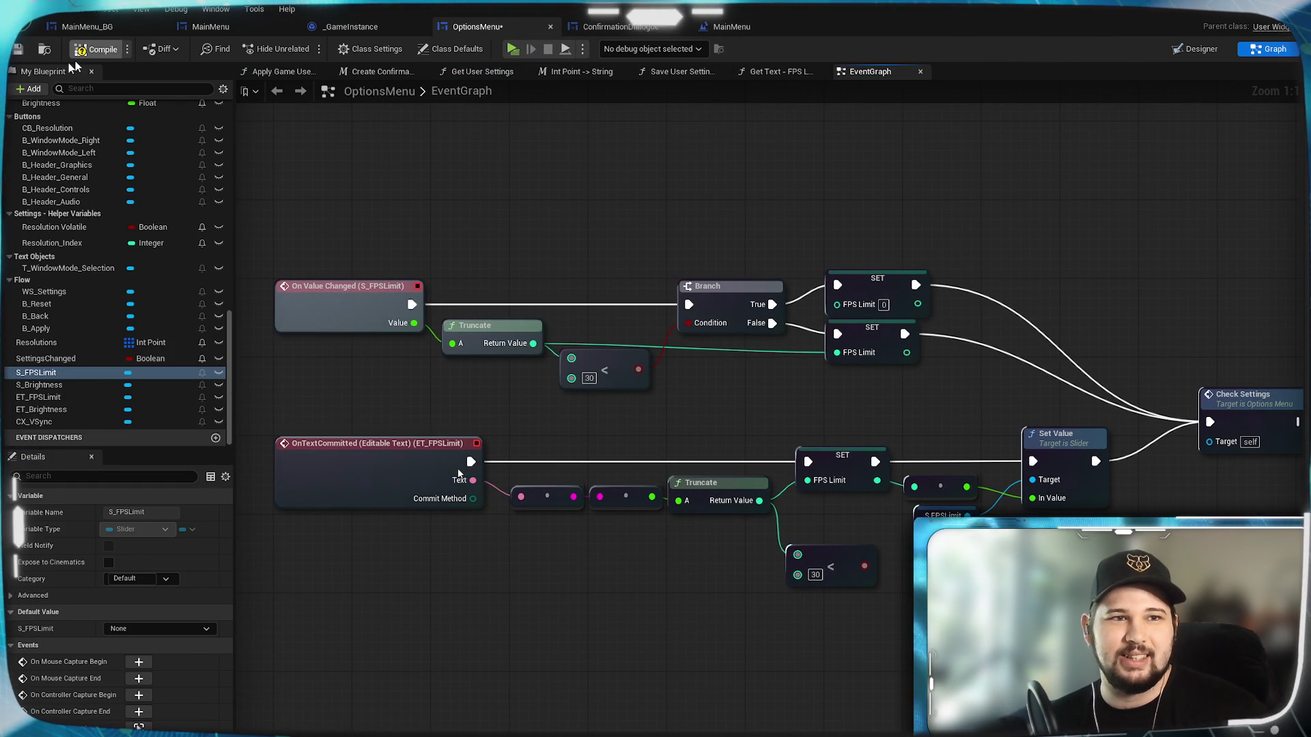
left_click(512, 49)
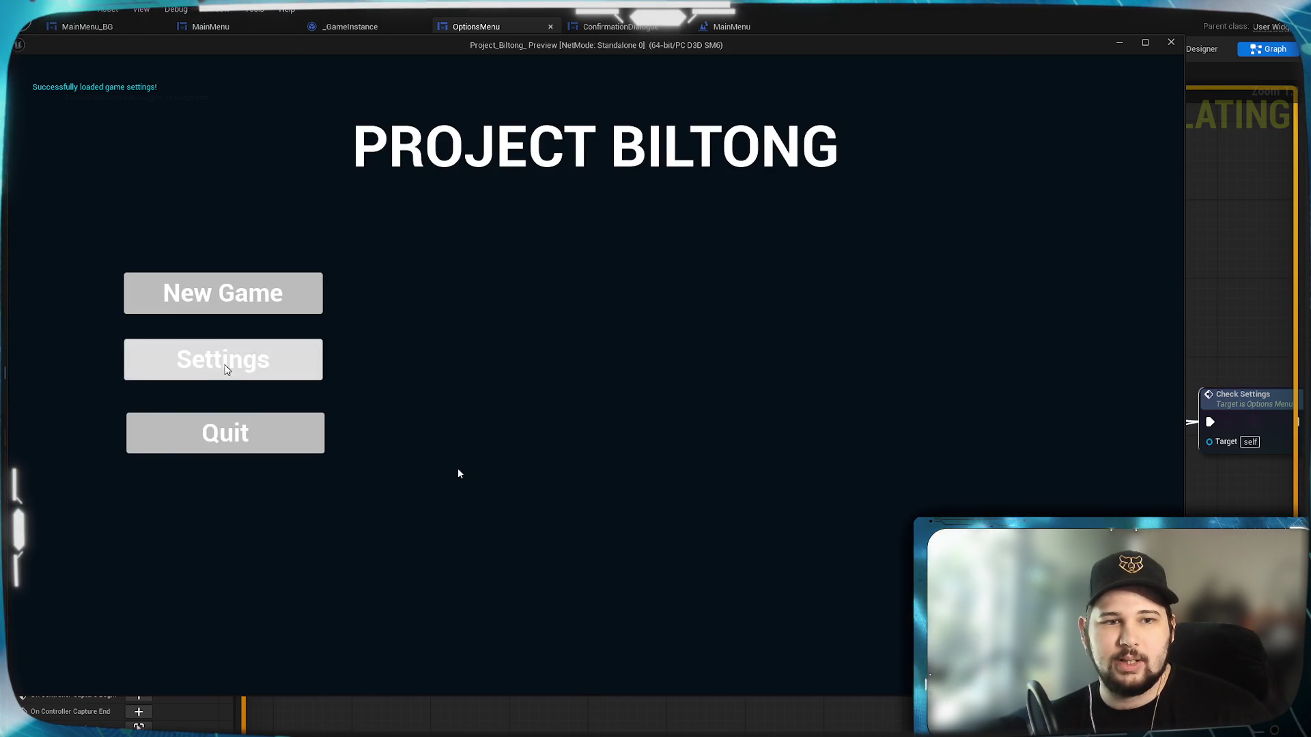
left_click(223, 360)
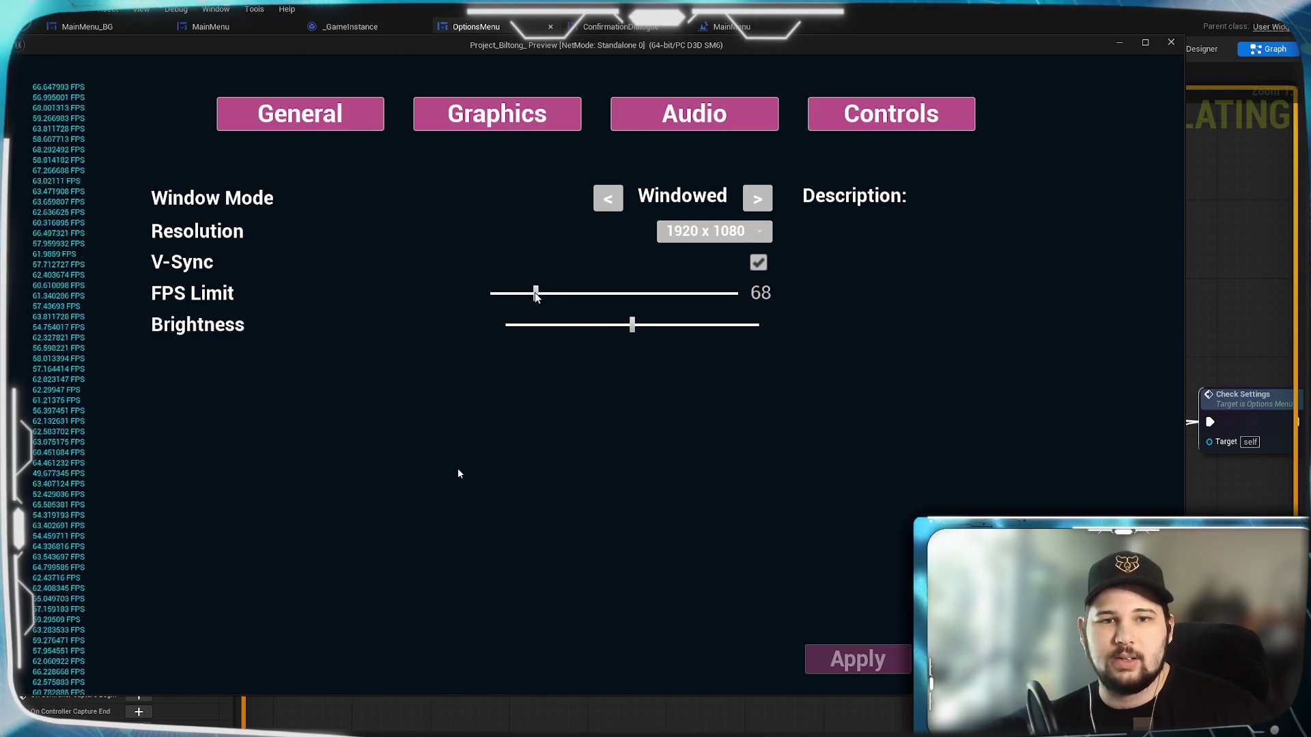
Set the FPS Limit slider to 30 in the preview and apply and confirm it.
mouse_move(536, 293)
left_mouse_down()
mouse_move(691, 302)
mouse_move(477, 293)
mouse_move(493, 293)
left_mouse_up()
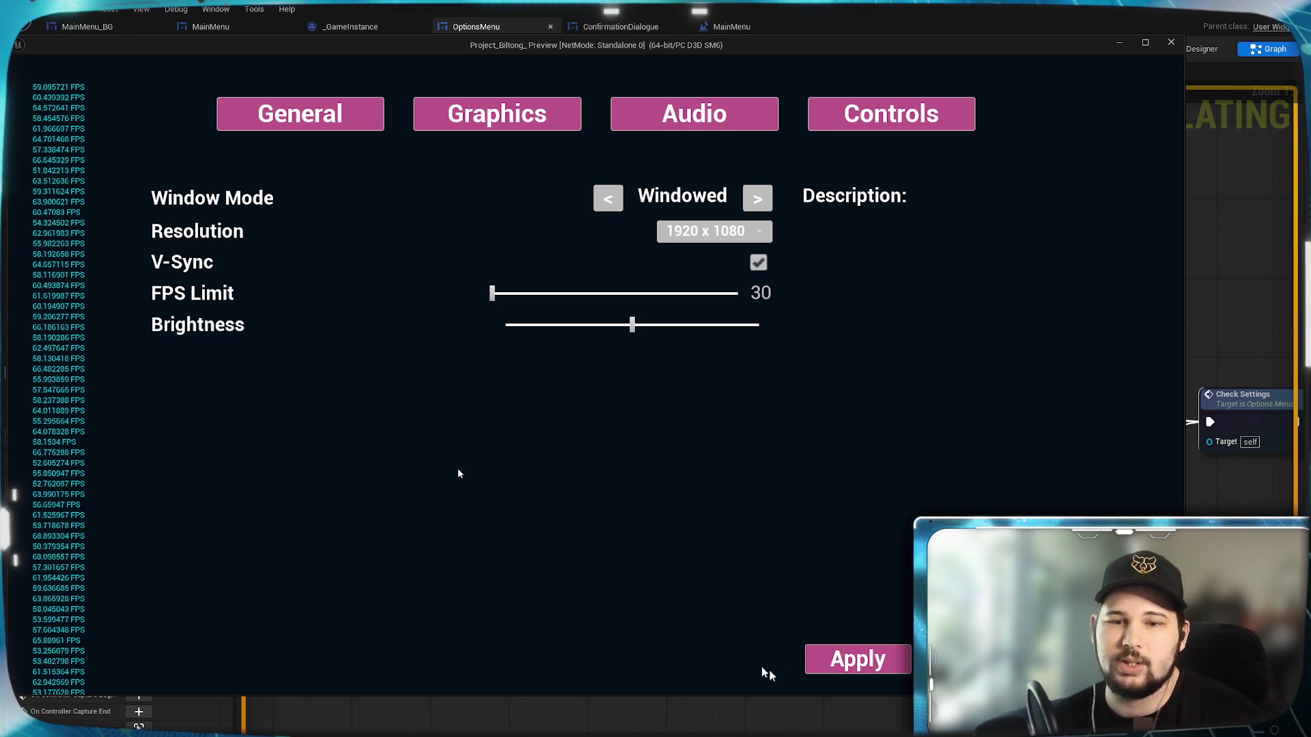
left_click(858, 667)
left_click(529, 423)
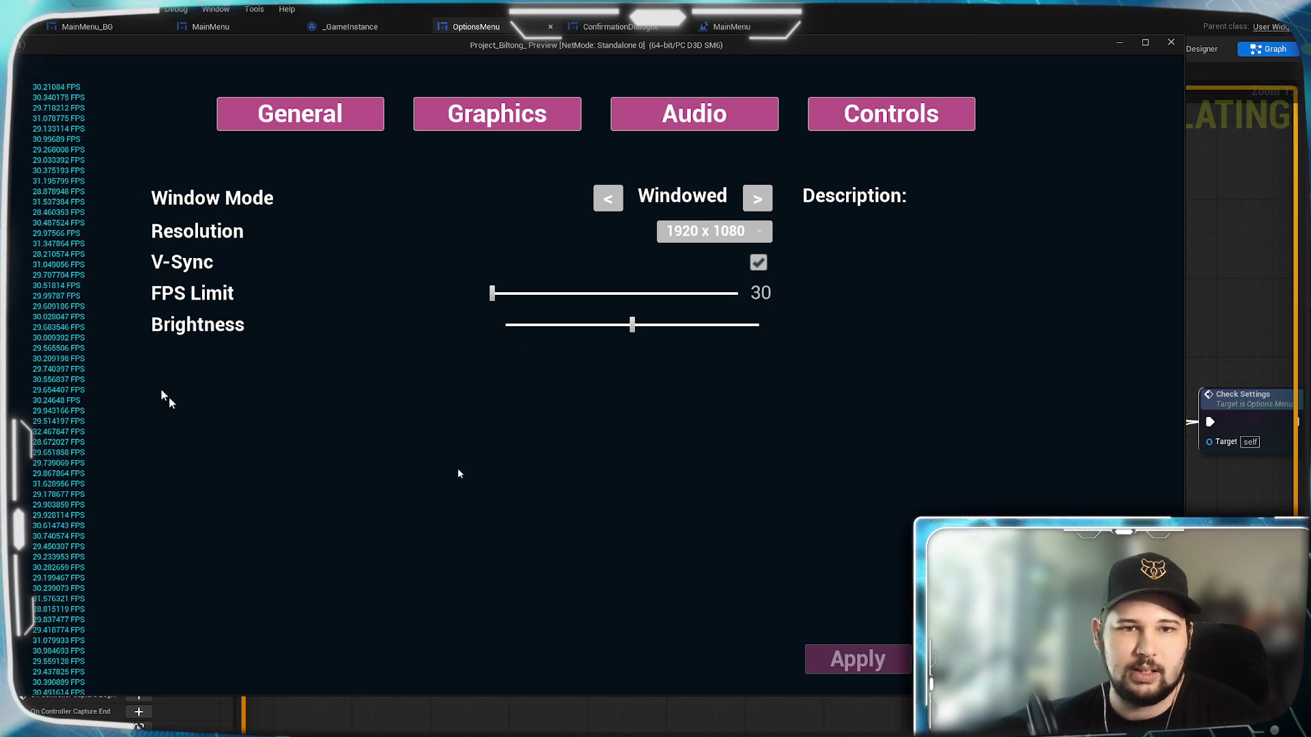
Try 39 and cancel, raise to 67, discard the changes on Escape and quit the preview.
left_click_drag(492, 293, 499, 293)
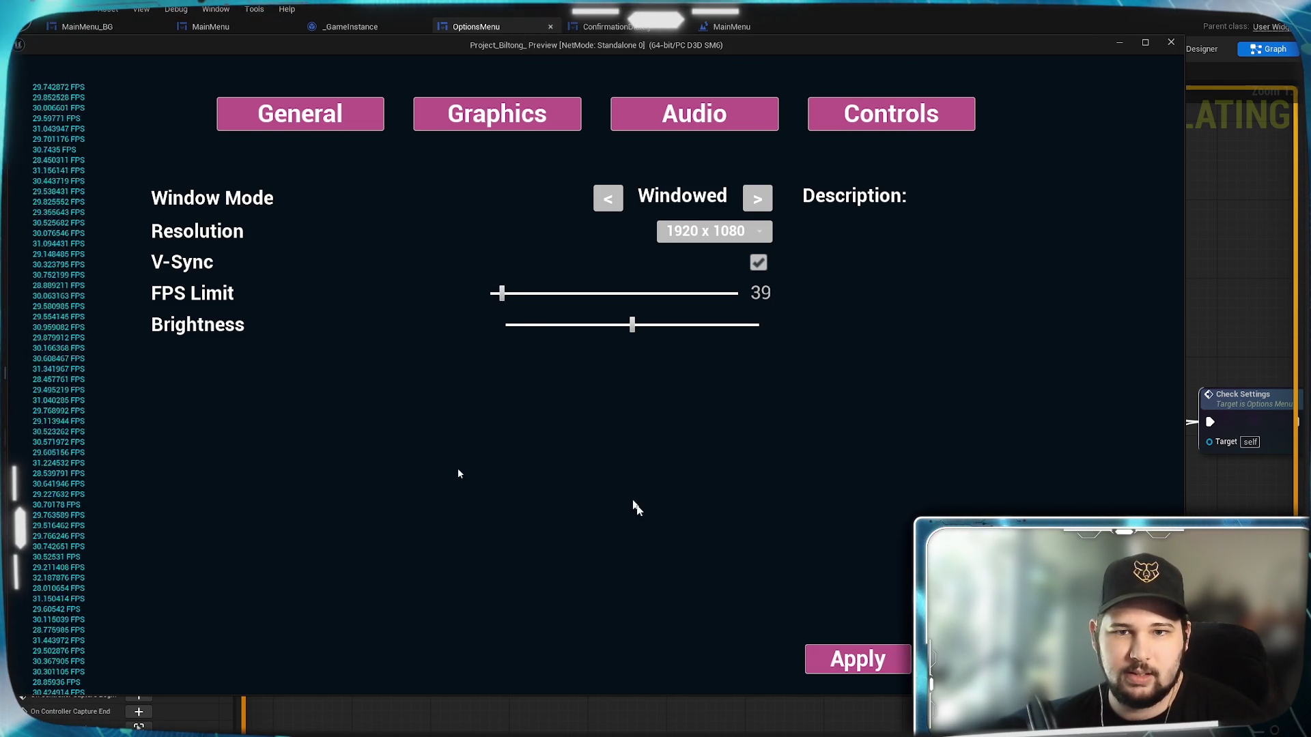
left_click(826, 659)
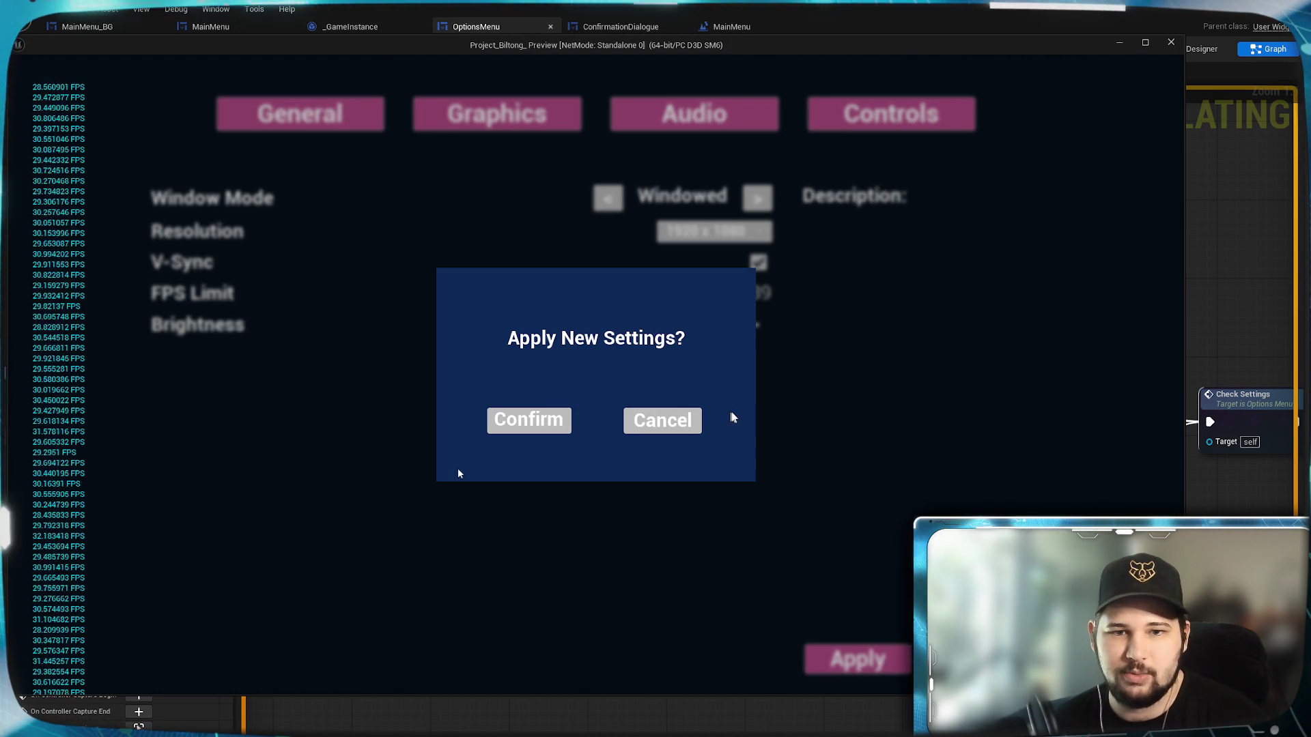
left_click(658, 418)
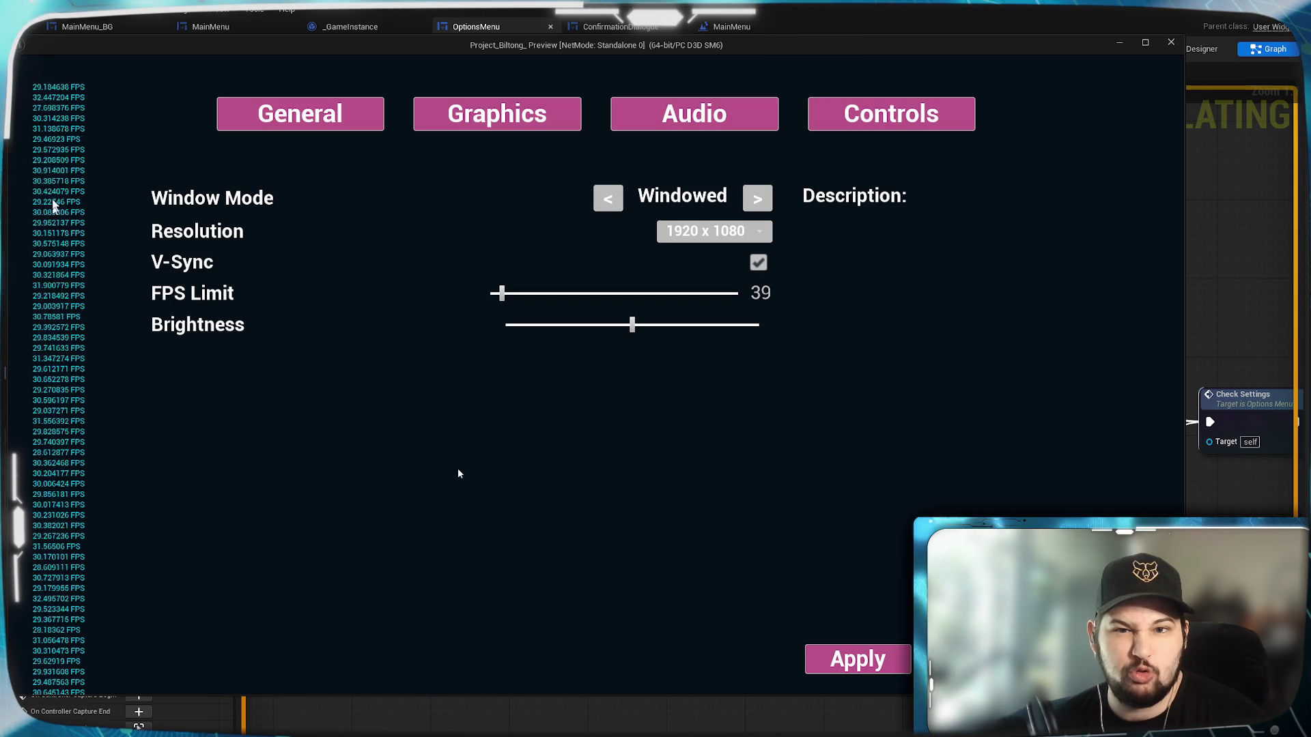
mouse_move(501, 293)
left_mouse_down()
mouse_move(574, 293)
mouse_move(527, 293)
left_mouse_up()
key("Escape")
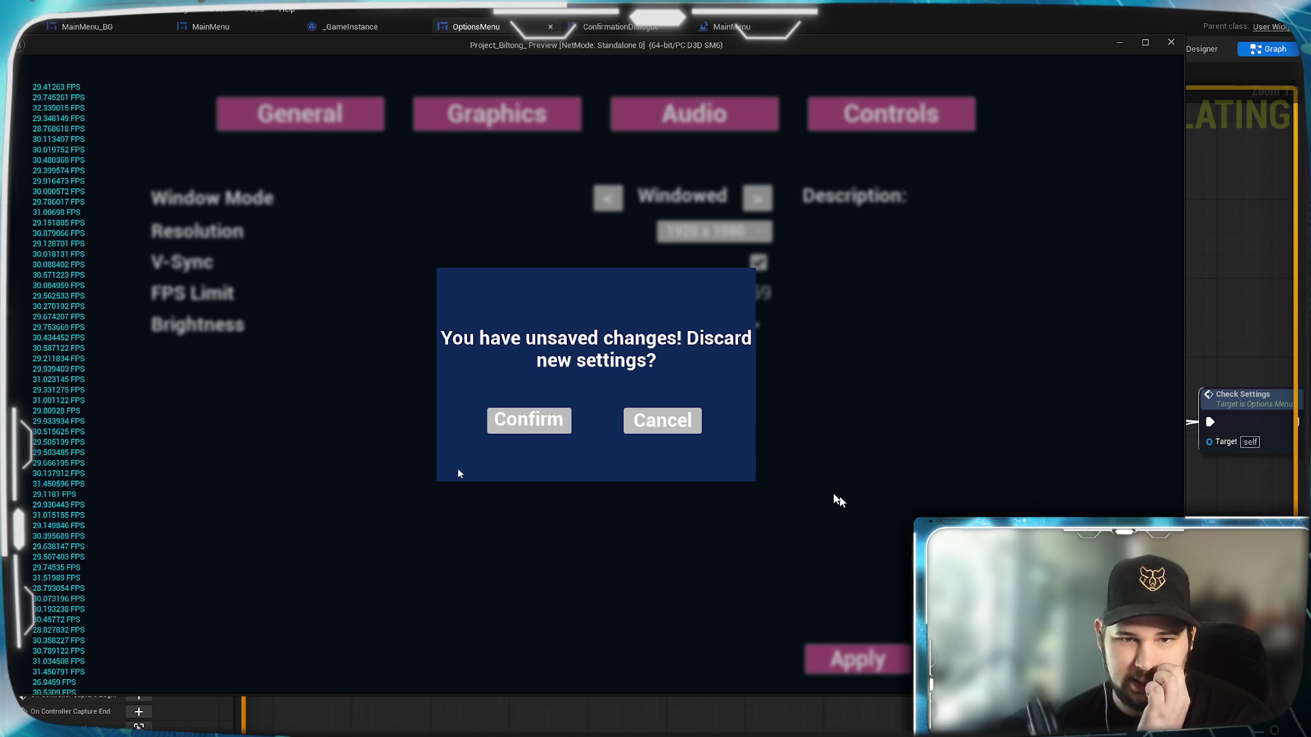
left_click(522, 424)
left_click(205, 430)
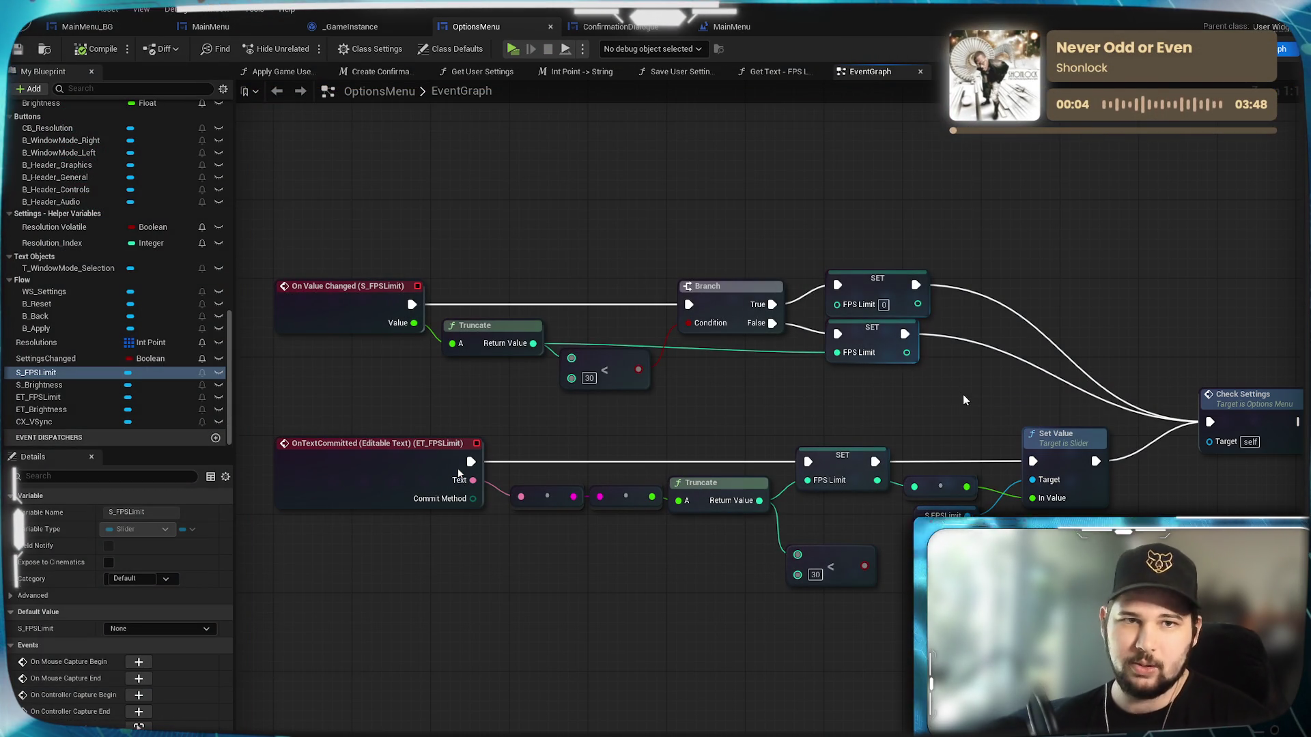
Back in the editor, save the OptionsMenu blueprint.
left_click_drag(960, 391, 890, 402)
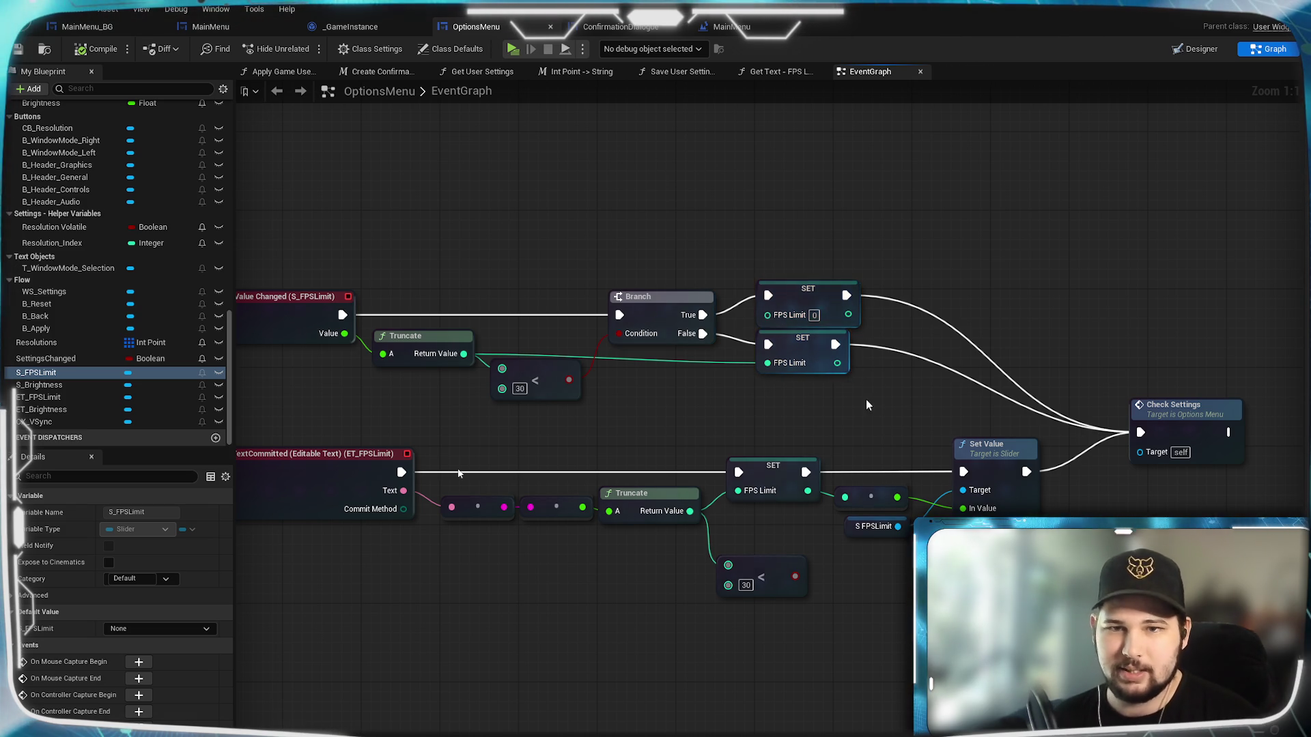
left_click_drag(867, 405, 967, 353)
left_click_drag(821, 375, 849, 391)
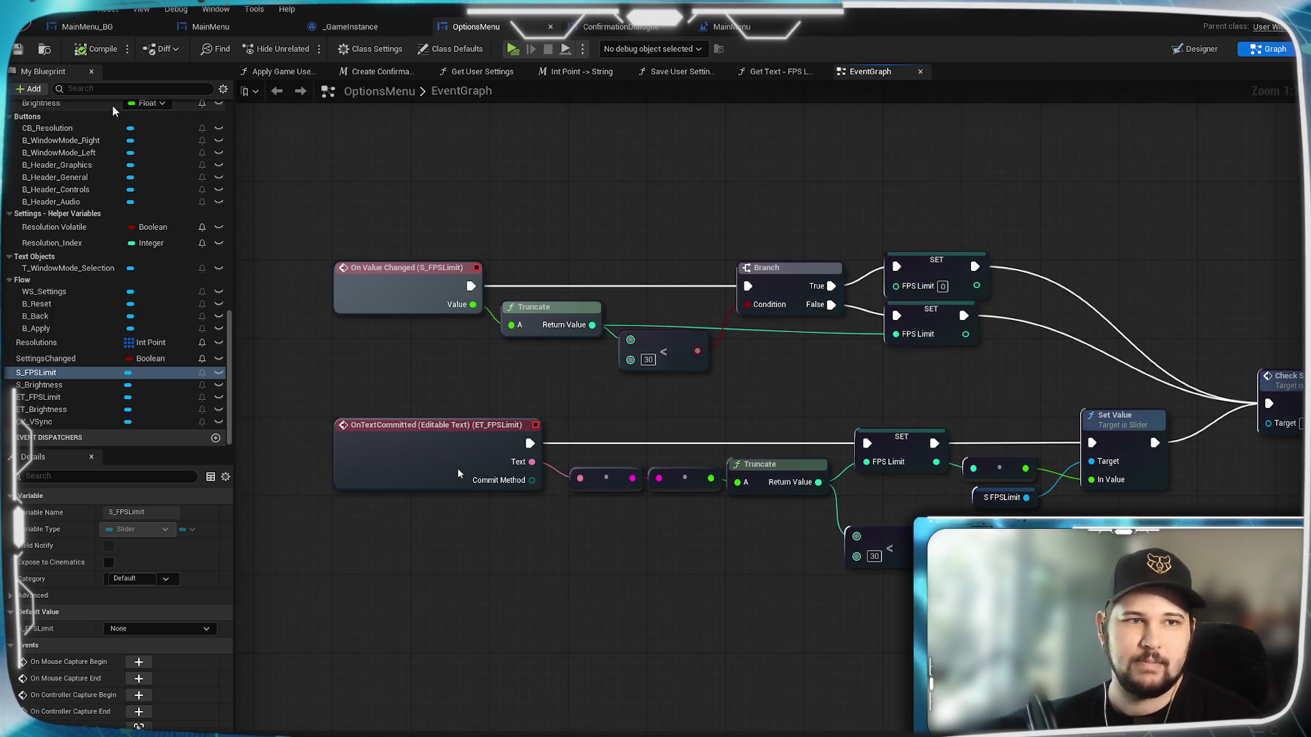
left_click(18, 49)
Move the text handler's SET/Set Value nodes right and its conversion and Truncate nodes lower.
mouse_move(1019, 381)
left_mouse_down()
mouse_move(946, 383)
mouse_move(1026, 440)
mouse_move(1058, 401)
left_mouse_up()
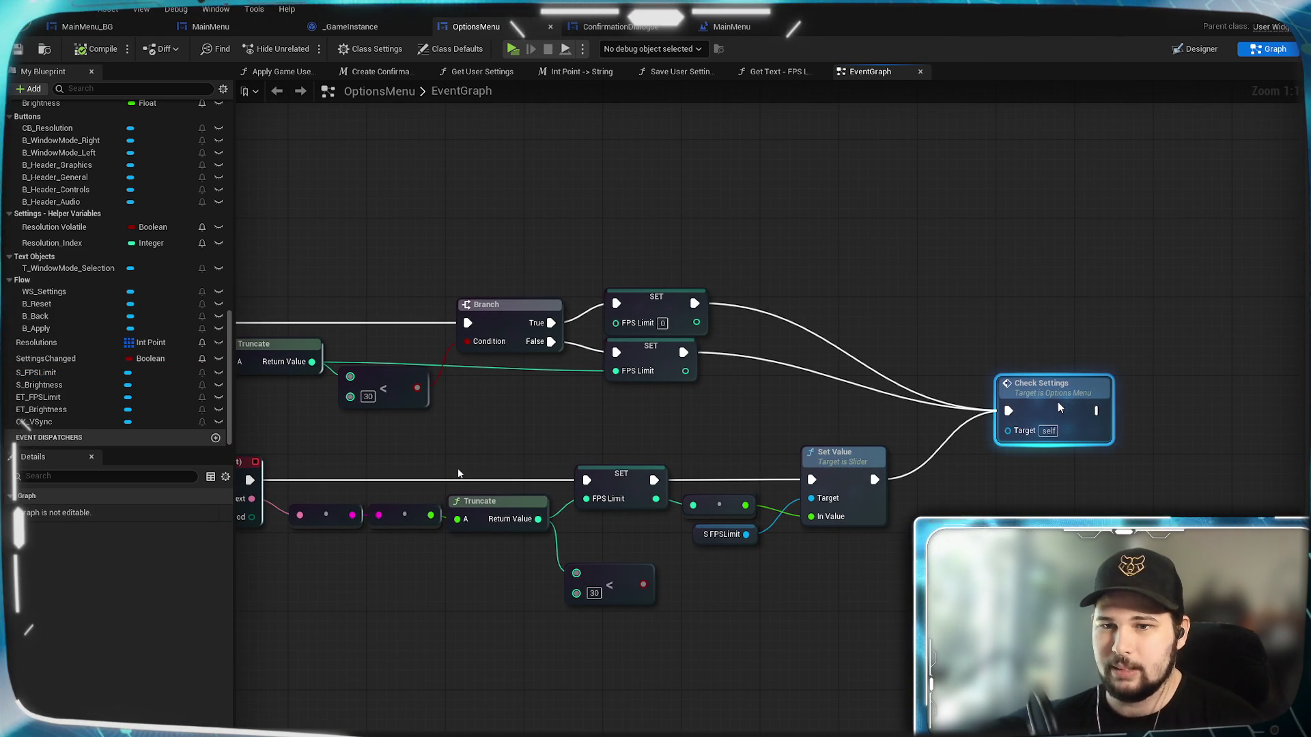
mouse_move(633, 432)
left_mouse_down()
mouse_move(936, 411)
mouse_move(861, 396)
left_mouse_up()
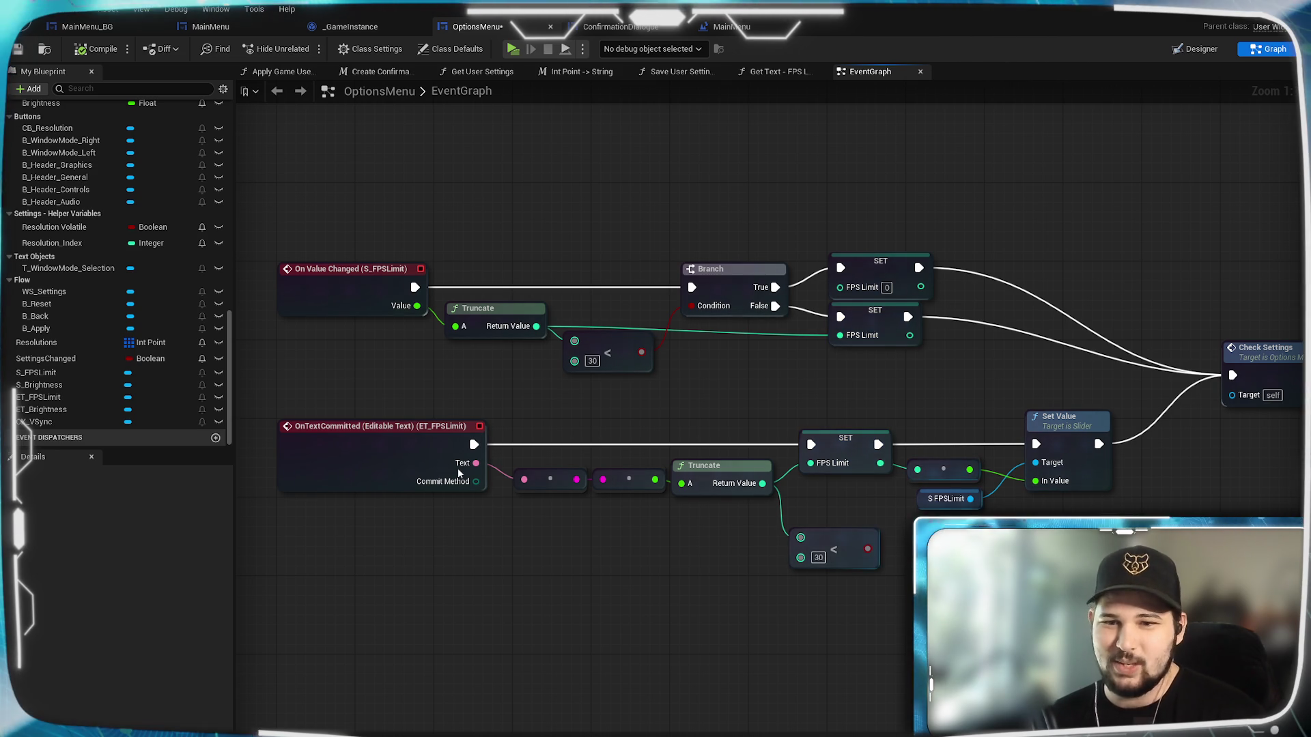
left_click_drag(458, 473, 395, 455)
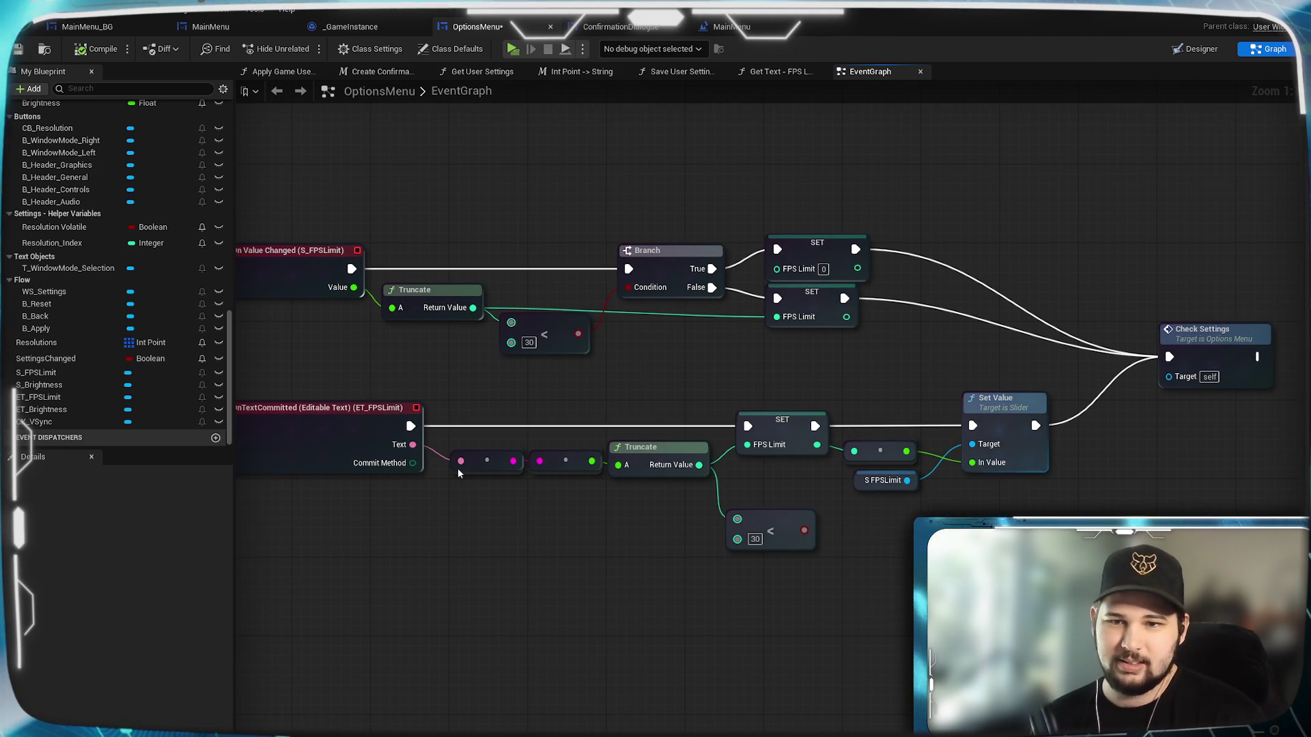
mouse_move(1032, 519)
left_mouse_down()
mouse_move(836, 382)
mouse_move(727, 405)
mouse_move(840, 423)
mouse_move(815, 404)
mouse_move(799, 432)
mouse_move(1027, 451)
mouse_move(983, 450)
left_mouse_up()
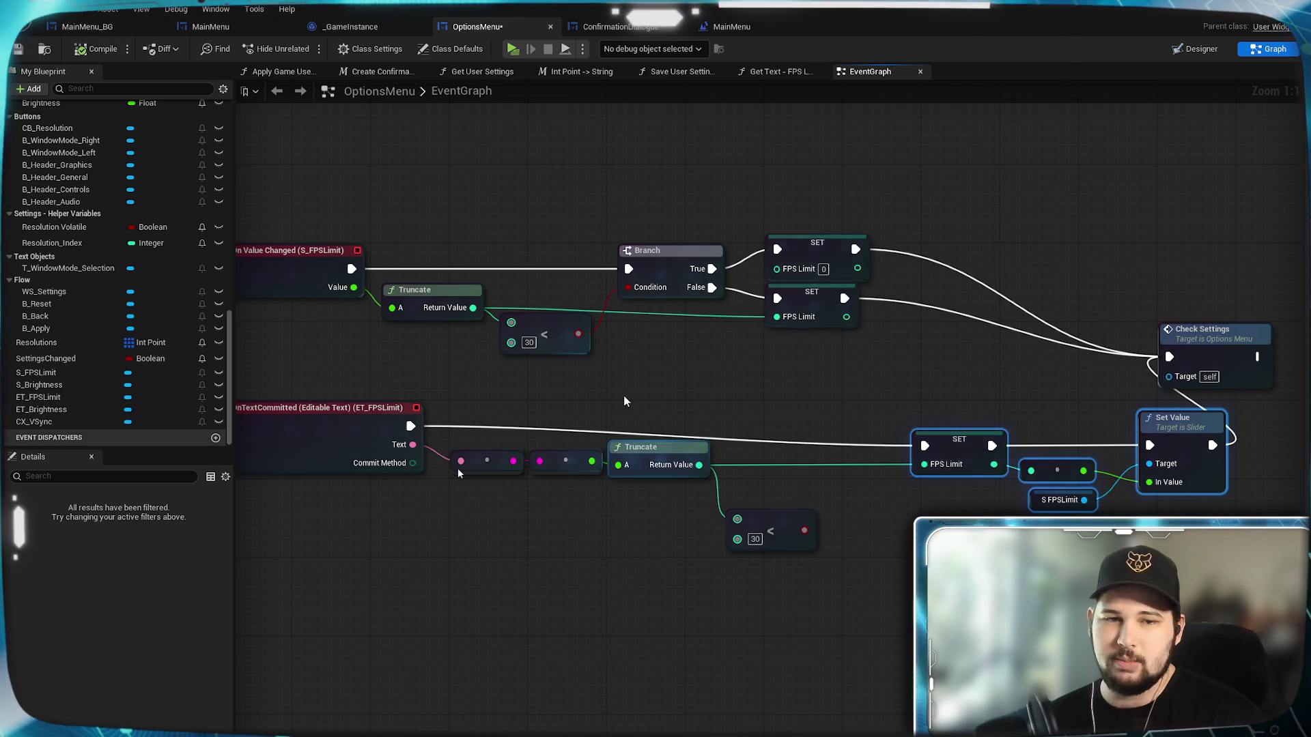
left_click_drag(623, 401, 944, 393)
mouse_move(970, 485)
left_mouse_down()
mouse_move(757, 437)
mouse_move(588, 503)
mouse_move(666, 502)
mouse_move(661, 480)
left_mouse_up()
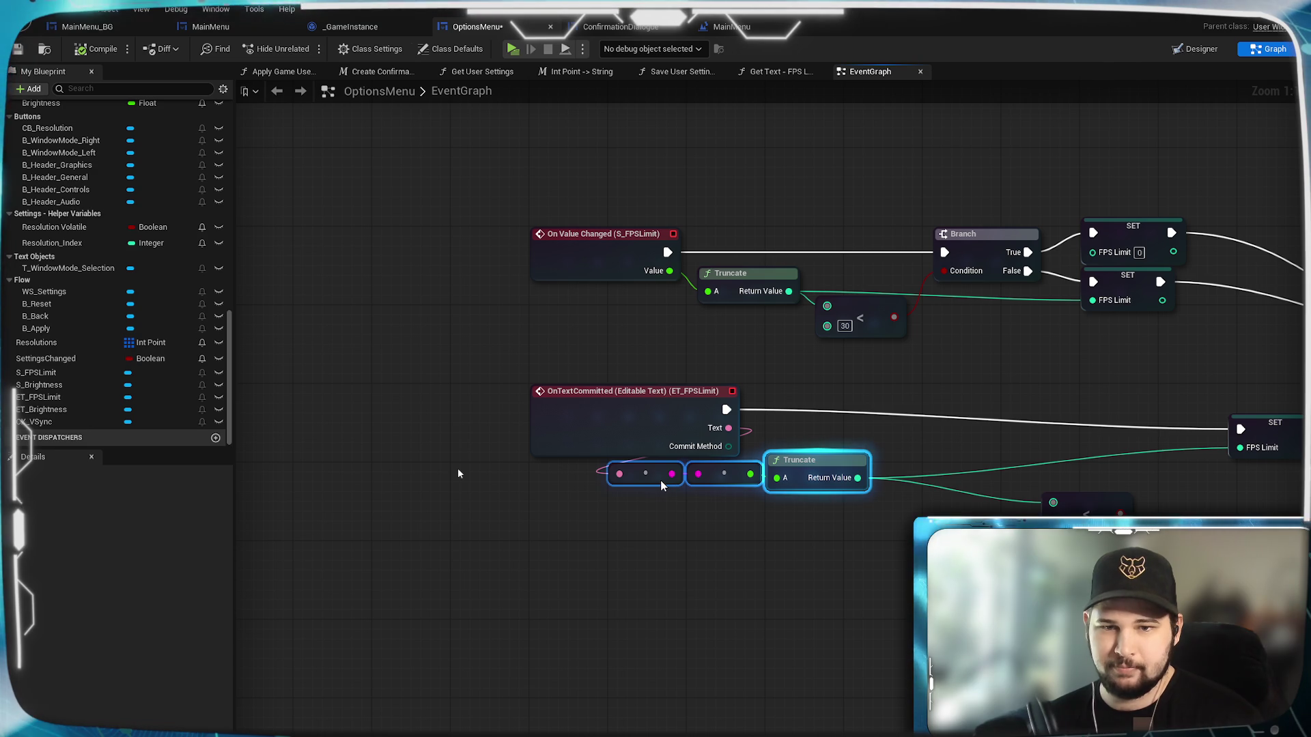
left_click(678, 544)
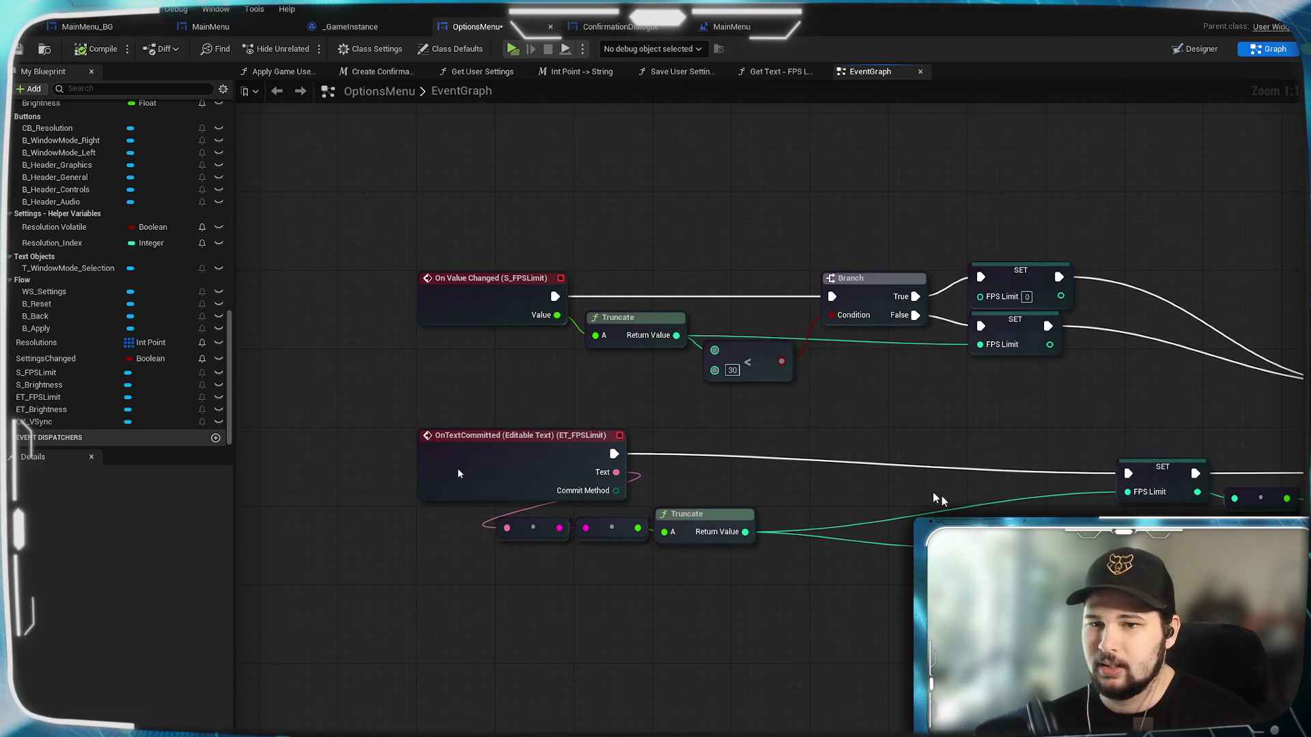
Add a Branch node after the text box's OnTextCommitted event.
mouse_move(614, 453)
left_mouse_down()
mouse_move(874, 456)
mouse_move(866, 448)
left_mouse_up()
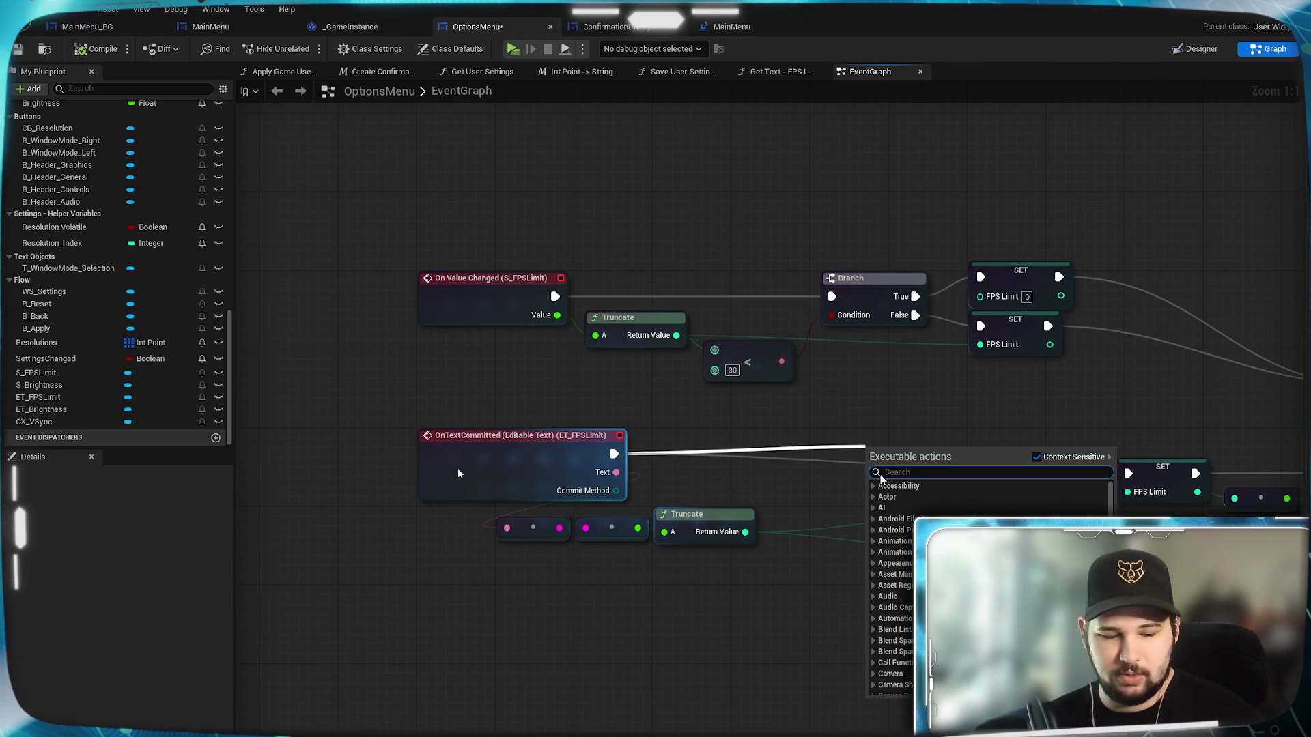
type("bv")
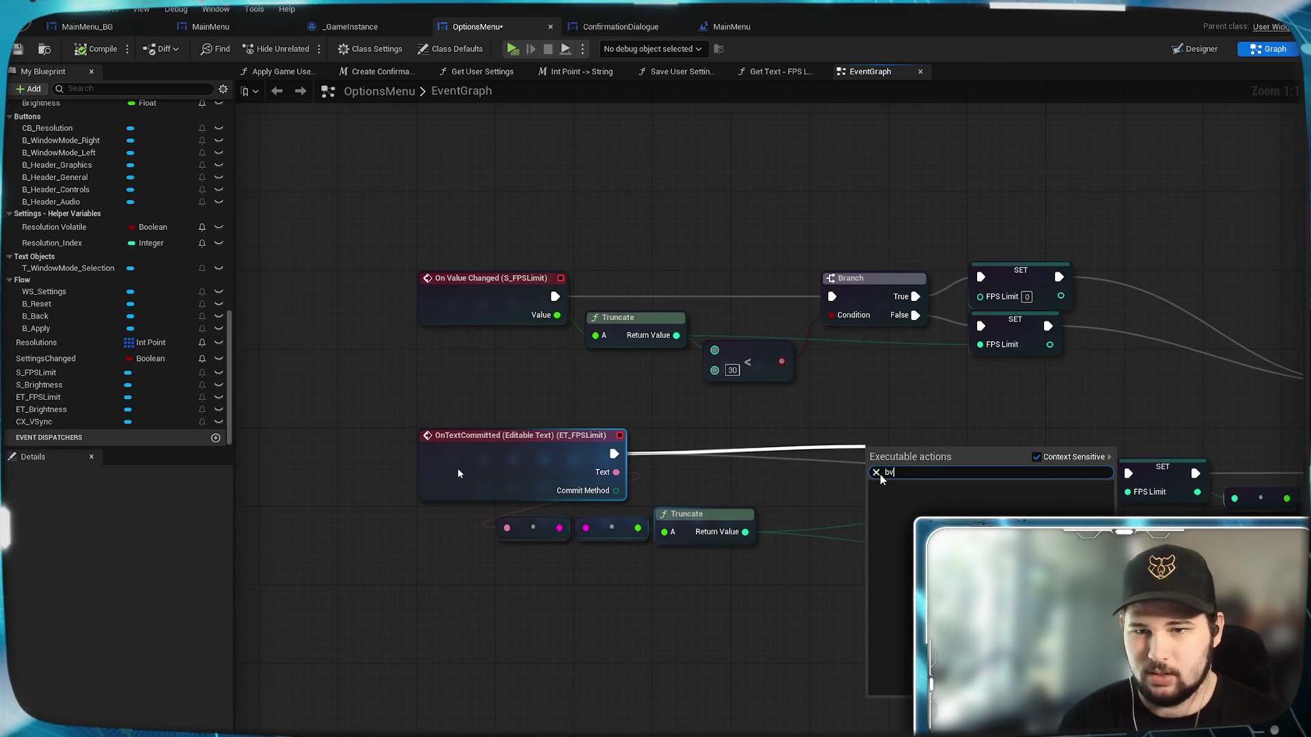
key("BackSpace")
type("r")
key("Return")
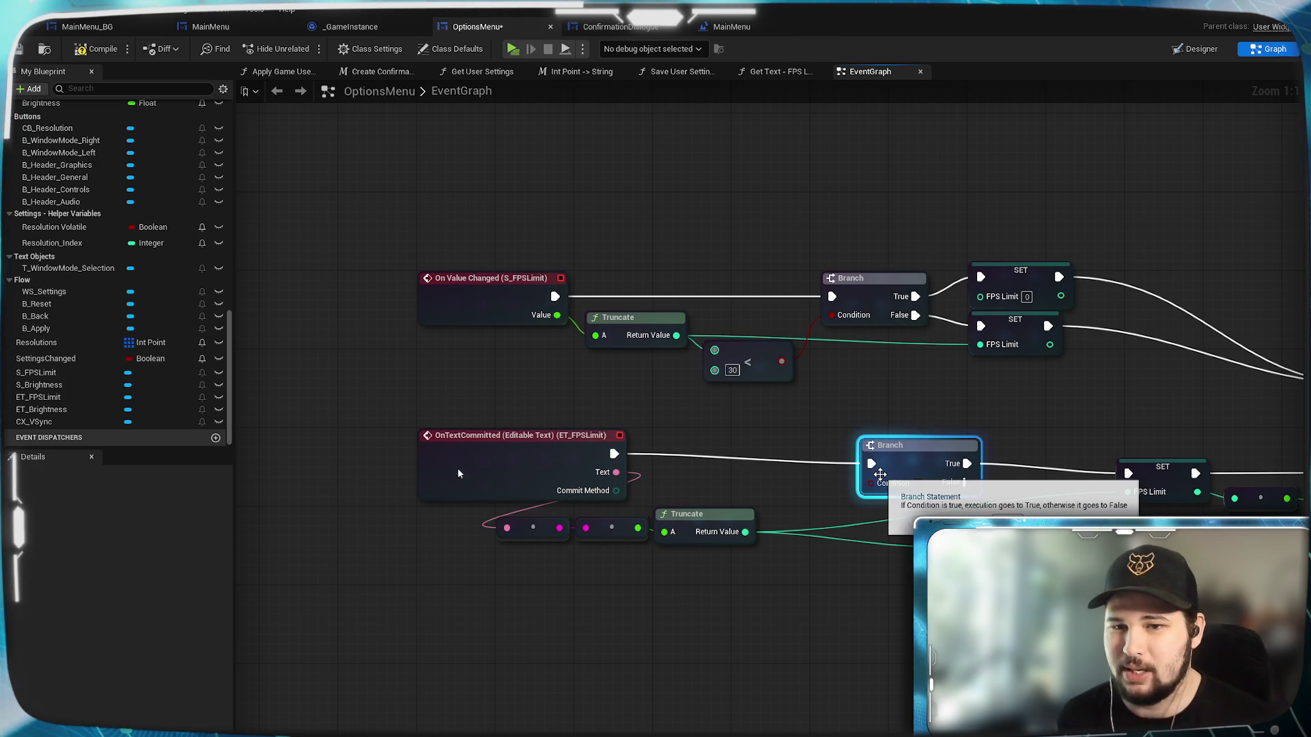
Paste a < 30 comparison fed by the text handler's Truncate result and position it.
key("ctrl+v")
mouse_move(818, 553)
left_mouse_down()
mouse_move(848, 547)
mouse_move(870, 483)
mouse_move(936, 444)
left_mouse_up()
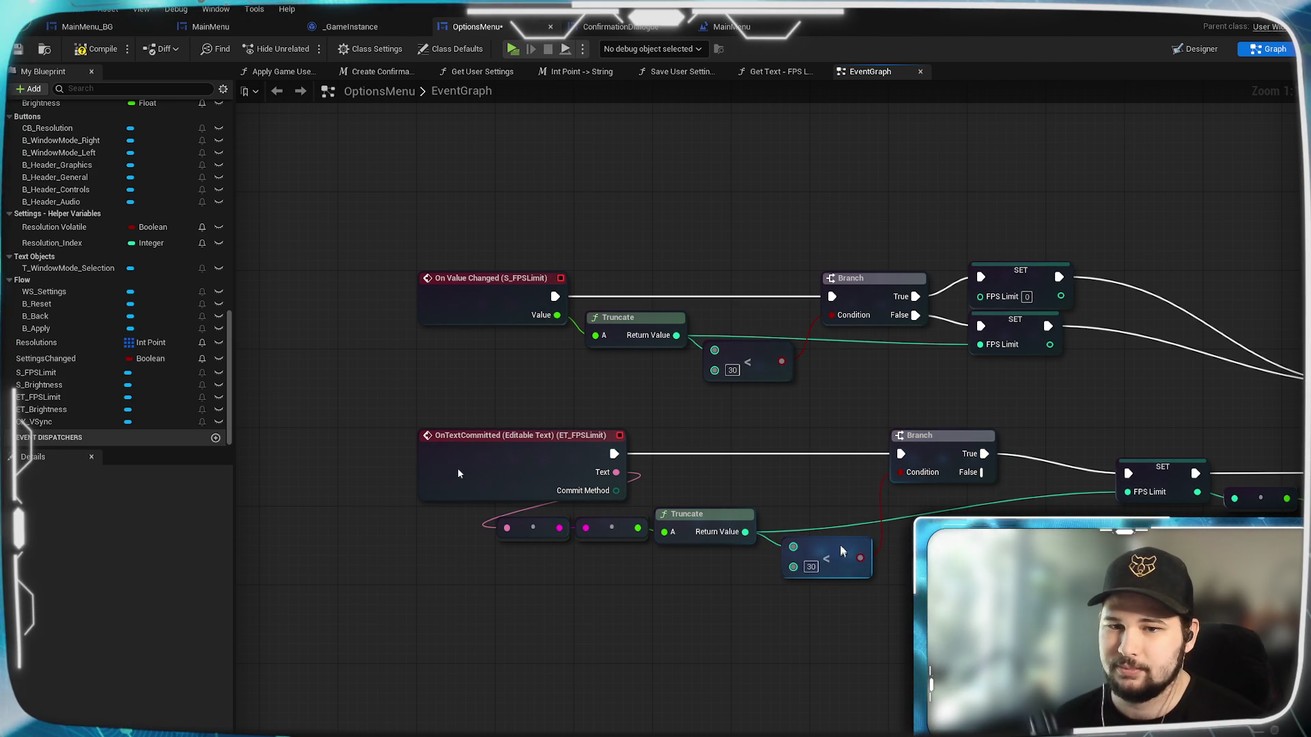
left_click_drag(831, 486, 840, 472)
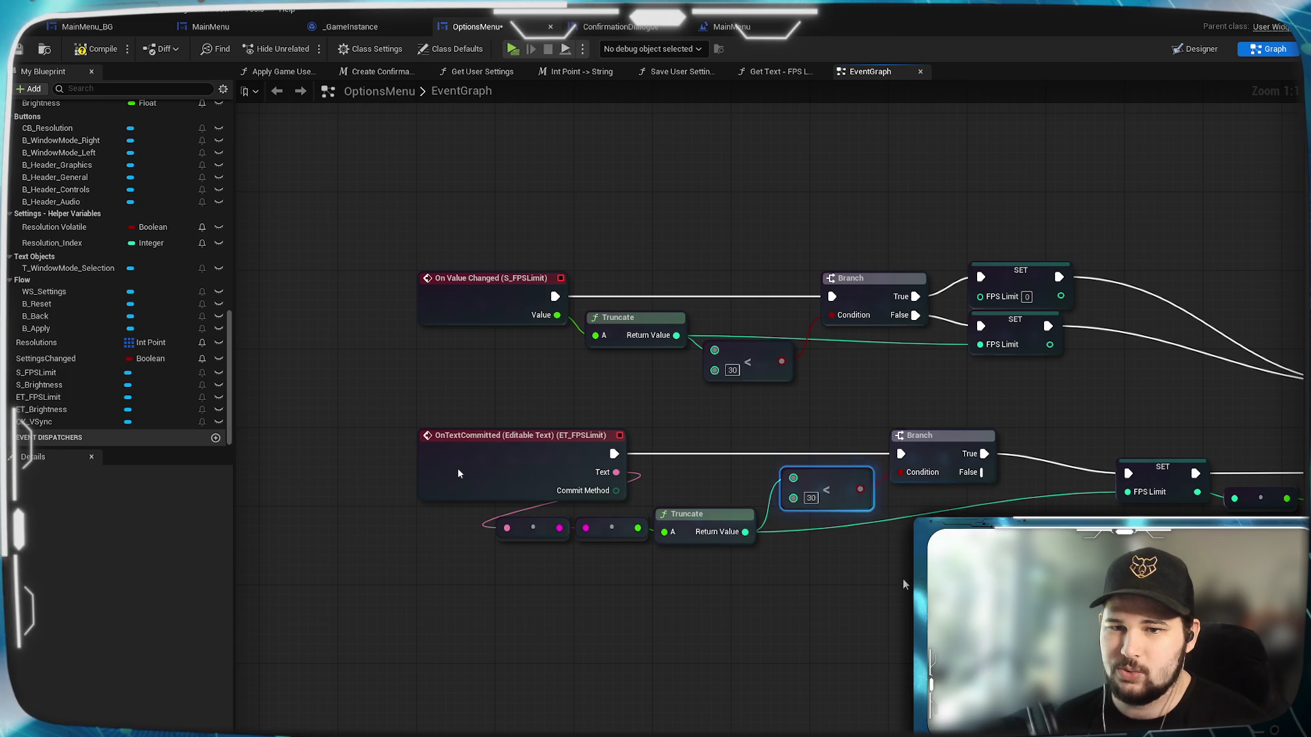
left_click(929, 649)
left_click_drag(765, 354, 765, 324)
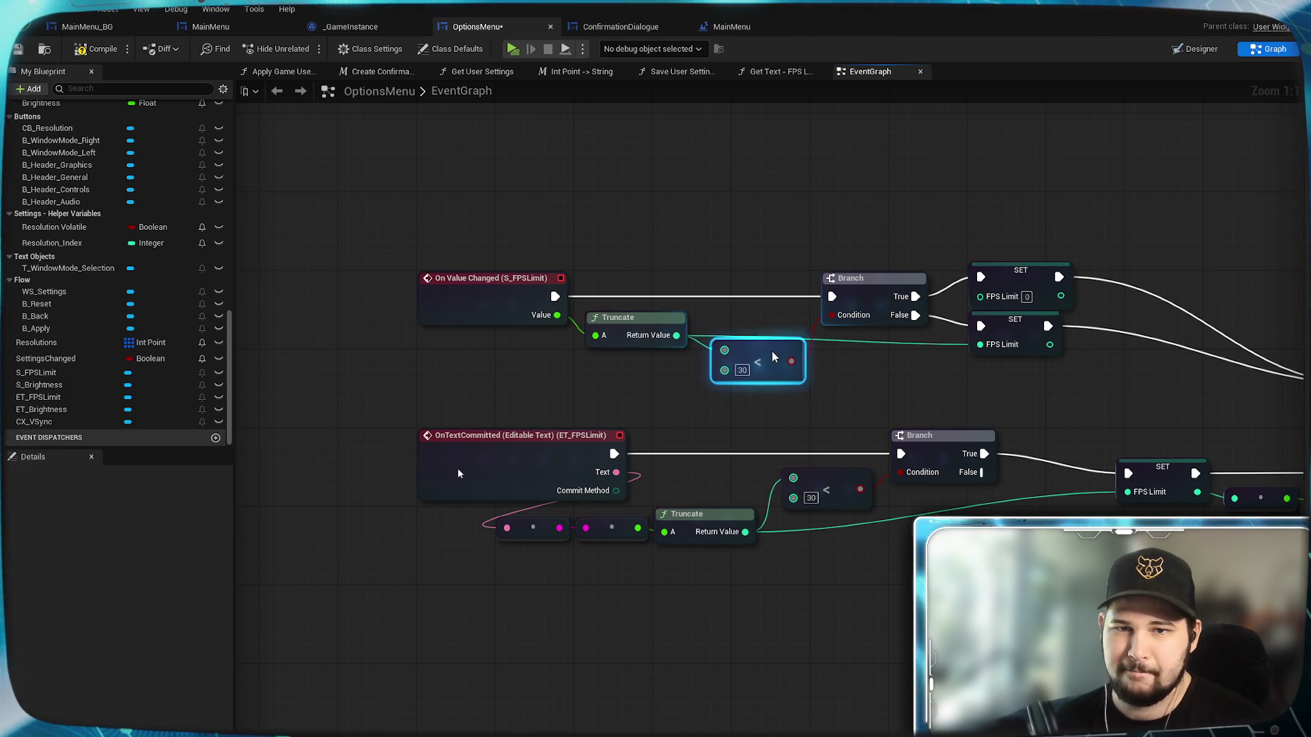
left_click_drag(772, 354, 772, 374)
left_click(884, 371)
Wire the text Branch's False to SET FPS Limit and True to the SET FPS Limit 0 node.
left_click_drag(1022, 499, 850, 462)
mouse_move(810, 421)
left_mouse_down()
mouse_move(849, 444)
mouse_move(962, 437)
mouse_move(954, 423)
left_mouse_up()
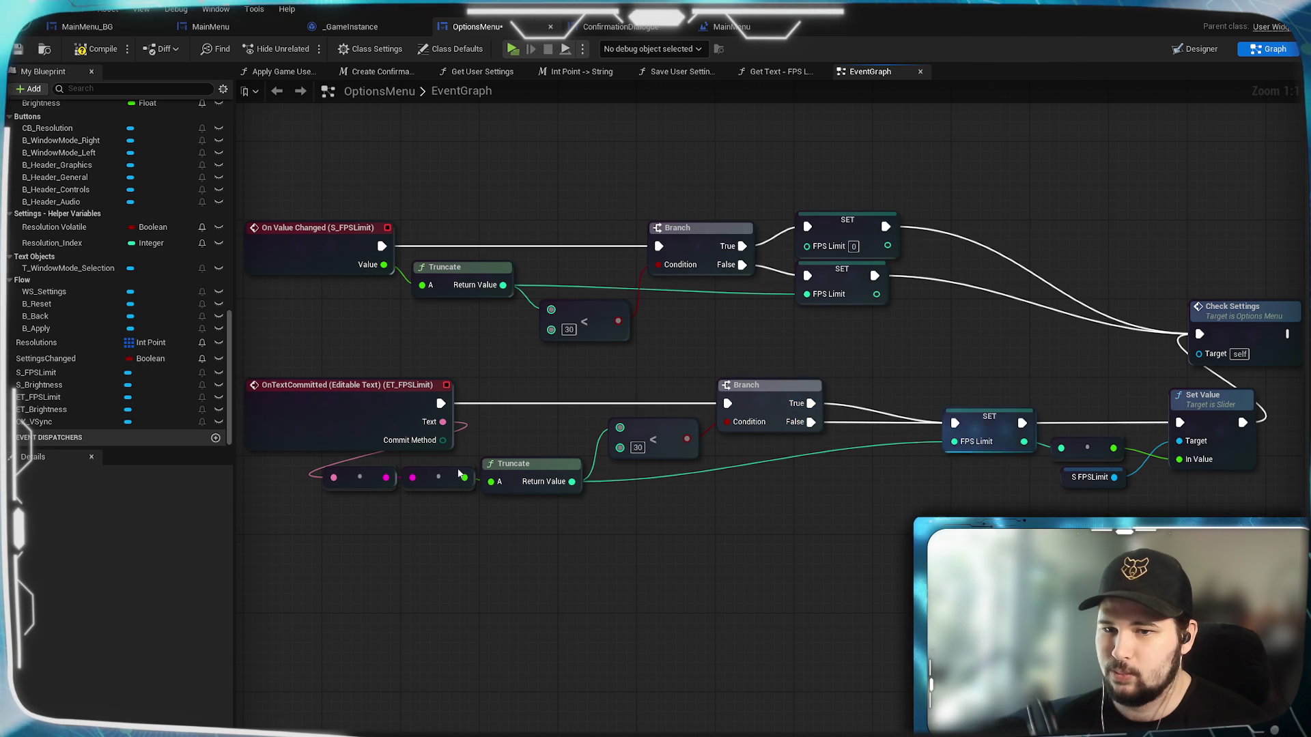
left_click(856, 233)
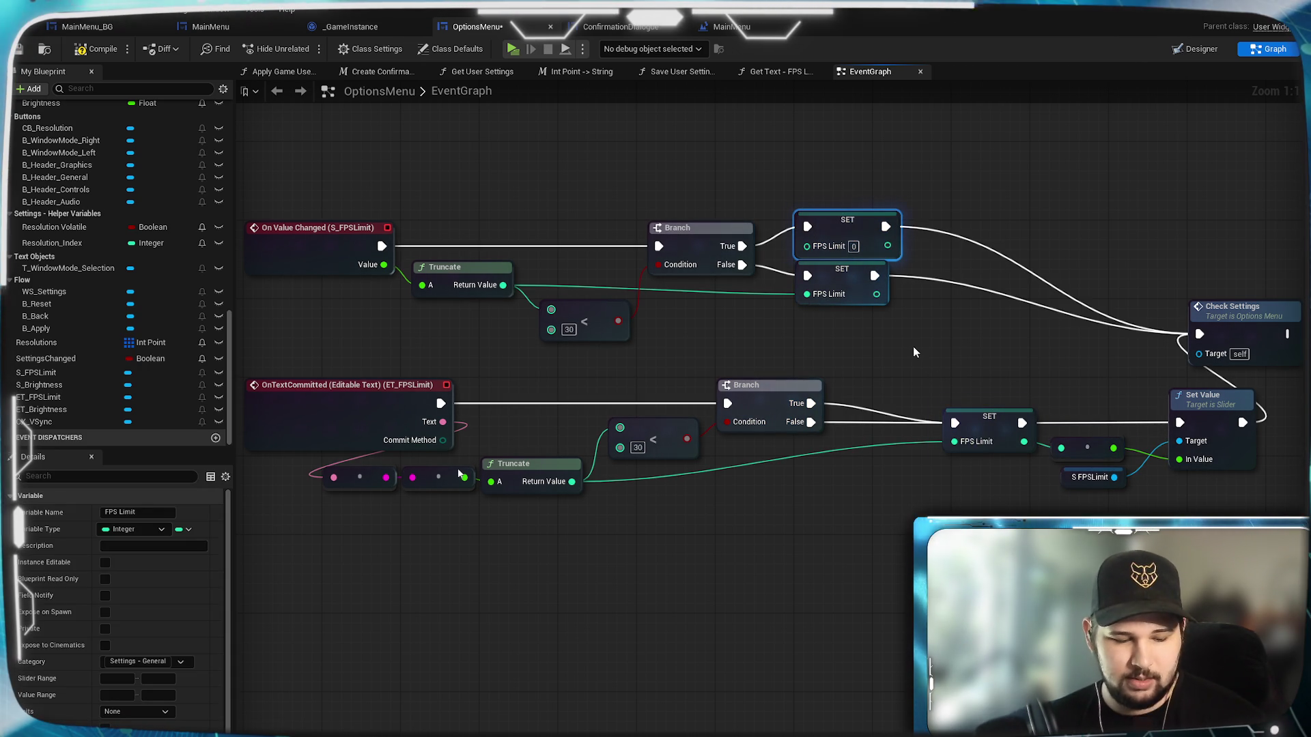
mouse_move(916, 352)
left_mouse_down()
mouse_move(932, 357)
mouse_move(909, 387)
left_mouse_up()
left_click(819, 331, "ctrl")
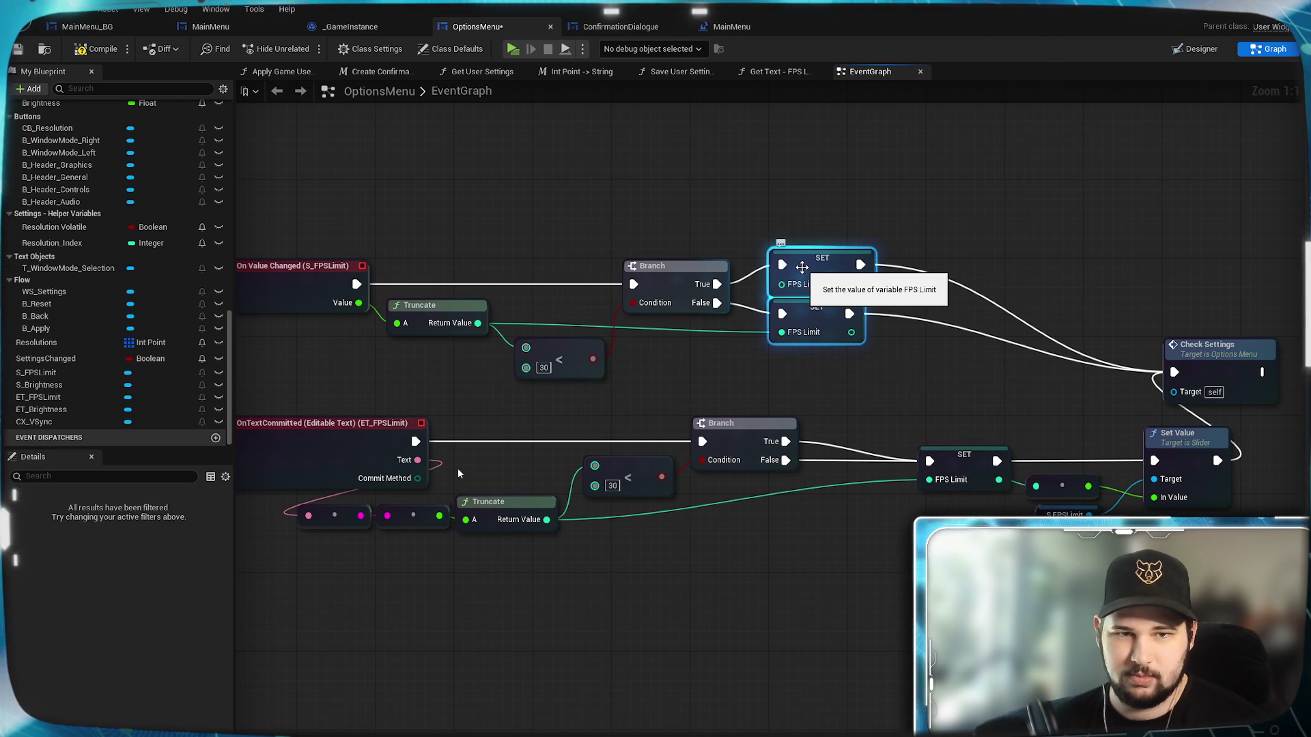
left_click(751, 431)
mouse_move(785, 441)
left_mouse_down()
mouse_move(812, 437)
mouse_move(822, 382)
mouse_move(759, 283)
mouse_move(783, 264)
left_mouse_up()
mouse_move(932, 393)
left_mouse_down()
mouse_move(804, 251)
mouse_move(919, 264)
left_mouse_up()
left_click(932, 399)
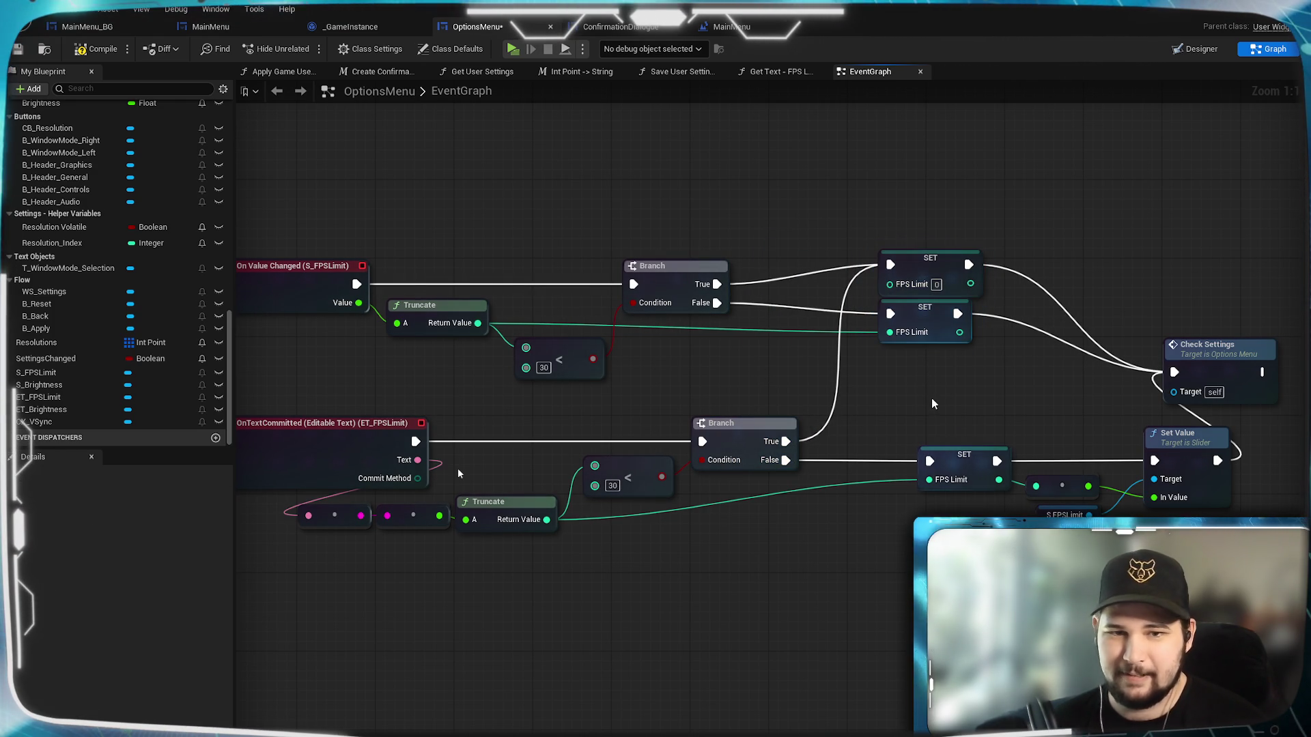
Save the OptionsMenu blueprint and launch the game preview.
mouse_move(463, 569)
left_mouse_down()
mouse_move(723, 556)
mouse_move(588, 614)
left_mouse_up()
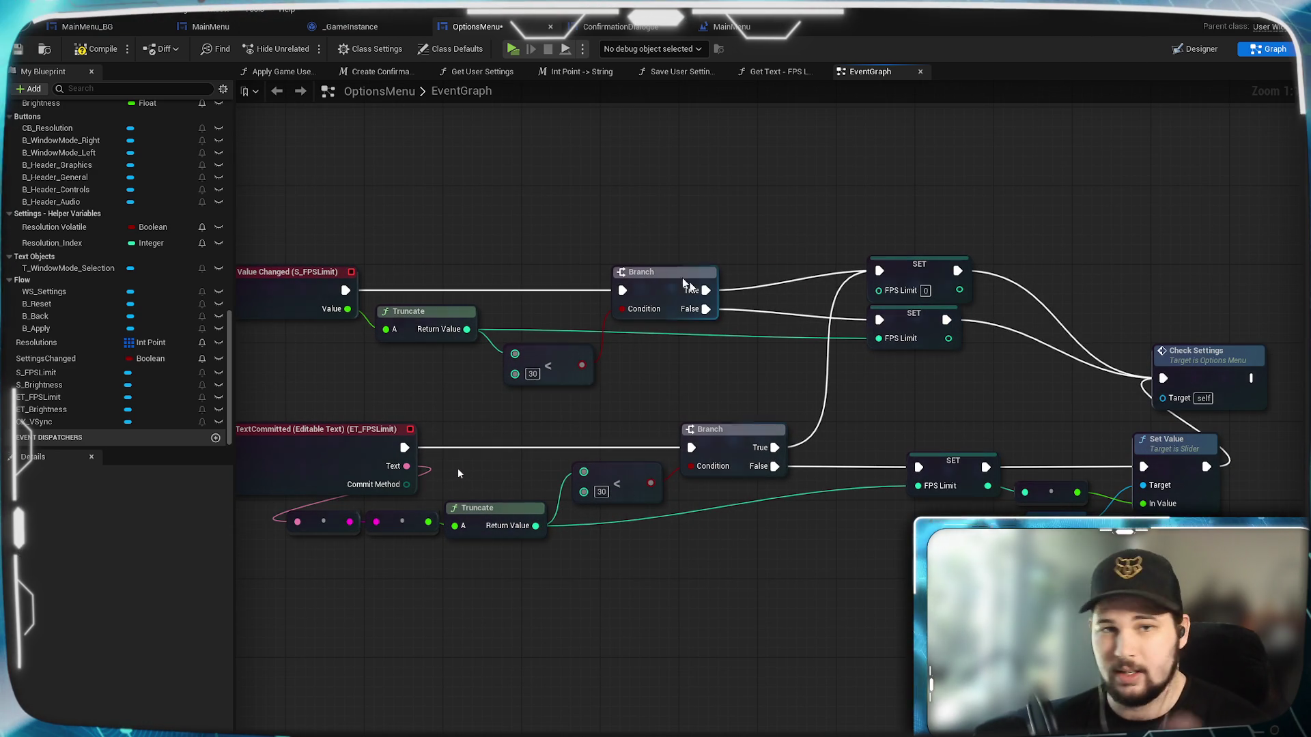
left_click(23, 51)
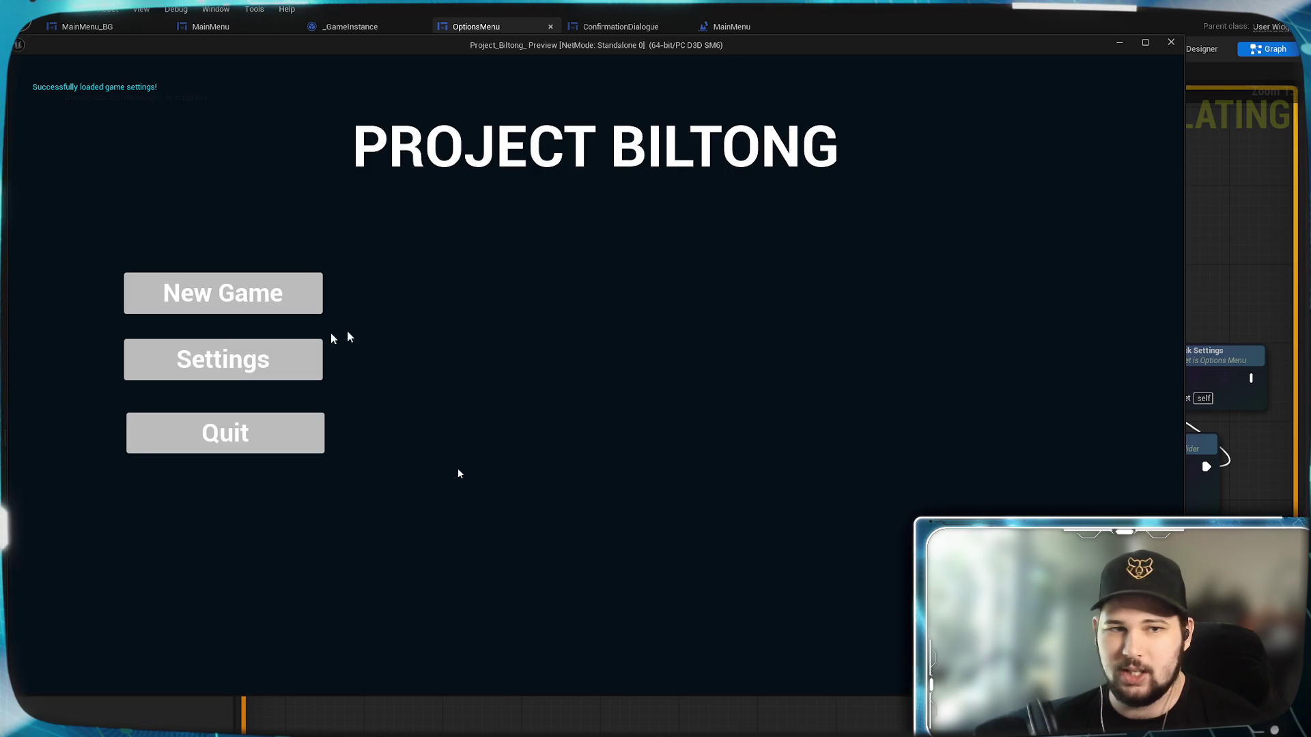
left_click(300, 359)
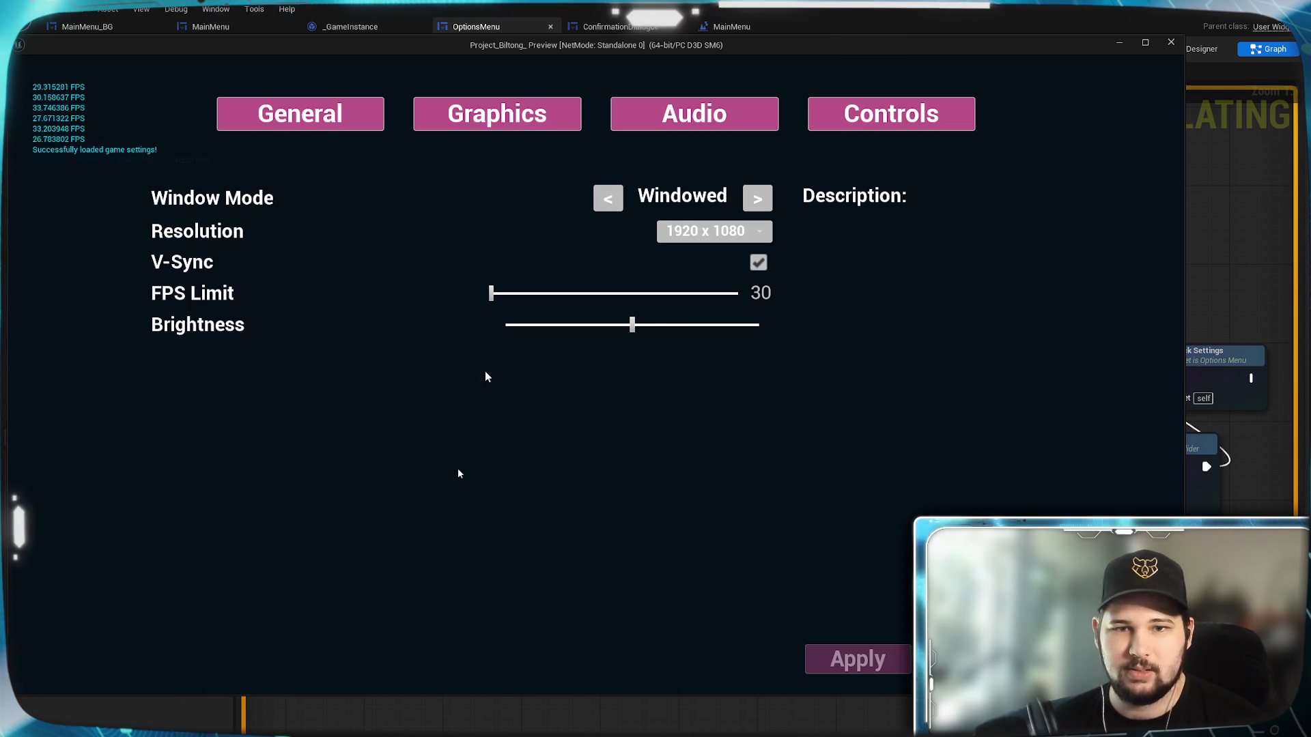
Enter an FPS Limit of 50 in the running game, then apply and confirm it.
left_click(761, 294)
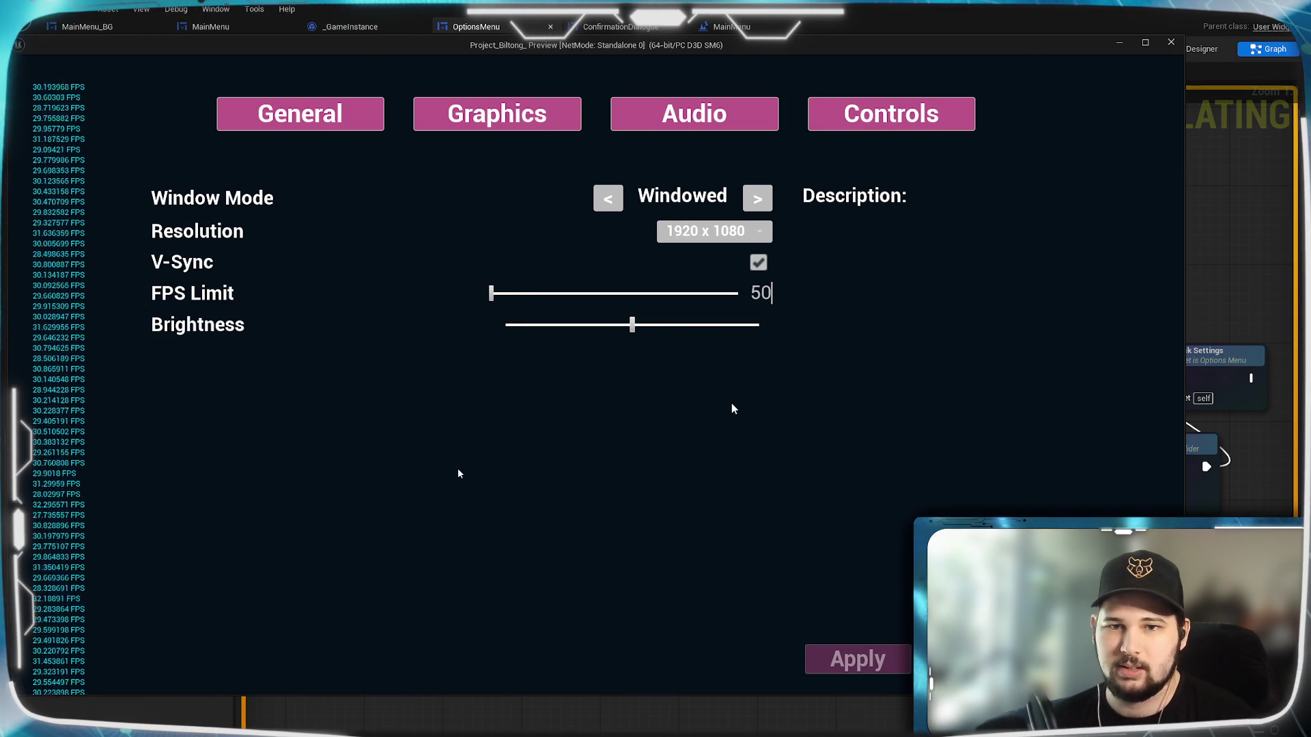
key("Return")
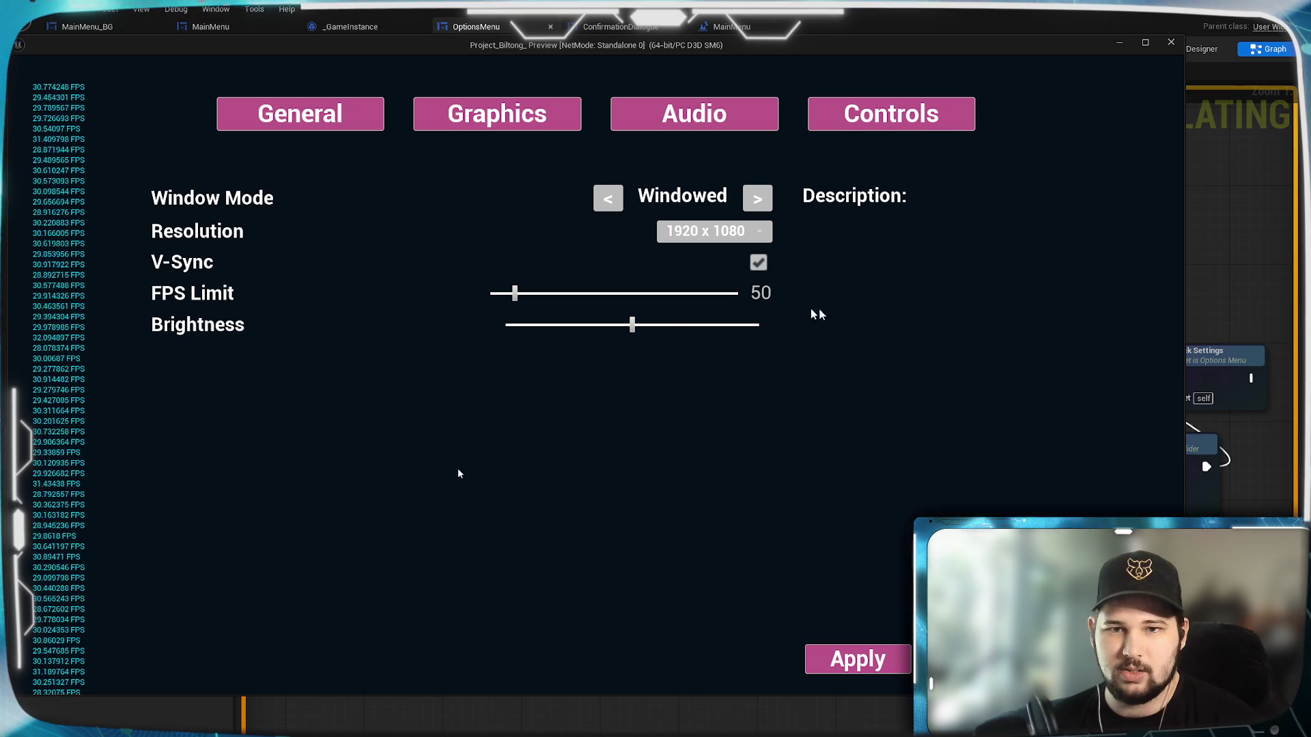
left_click(851, 660)
left_click(517, 429)
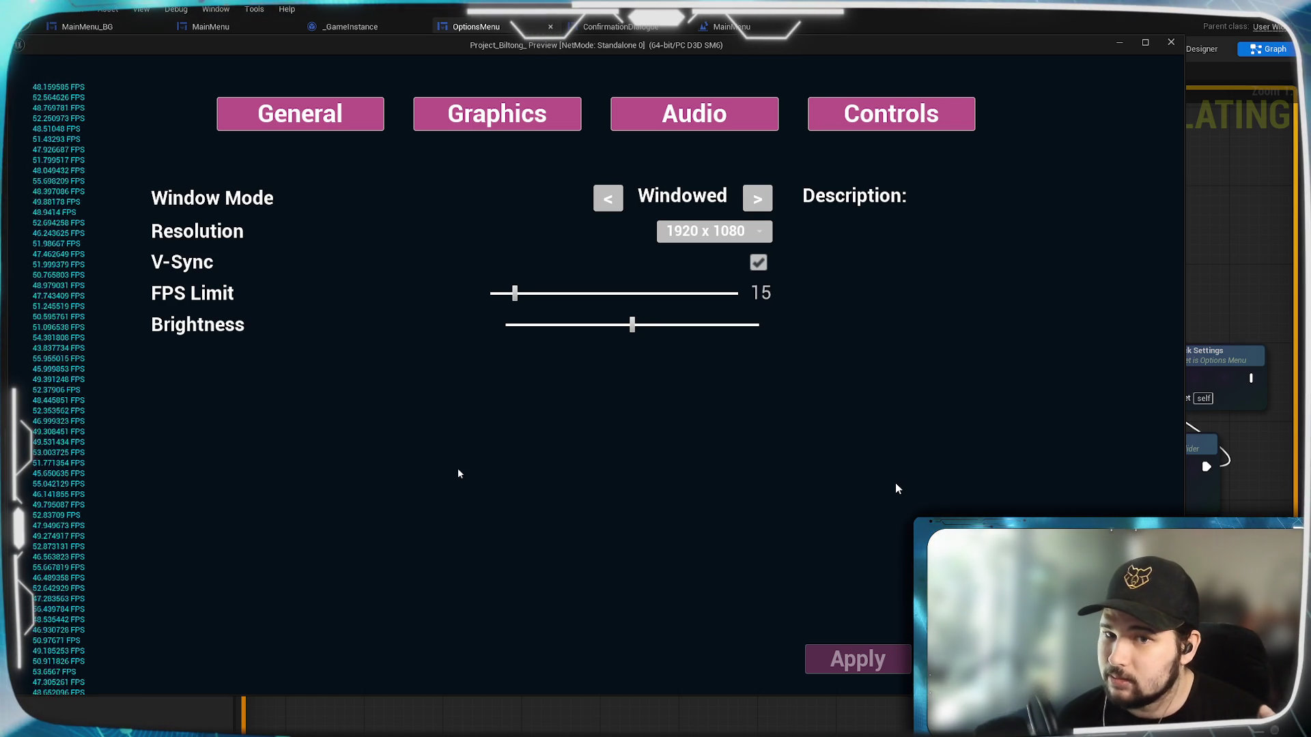
Enter 15 so it resets to 0, then discard the changes and end the preview.
key("Return")
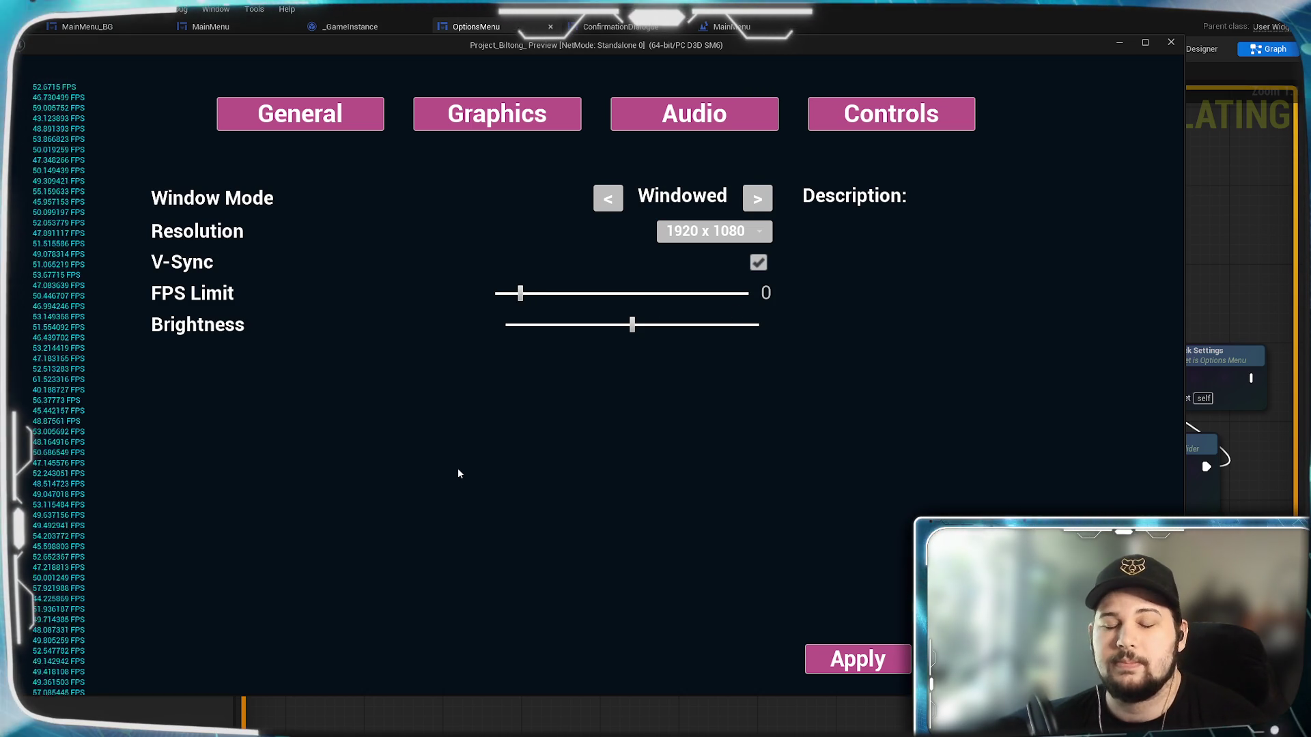
key("Escape")
left_click(531, 425)
key("Escape")
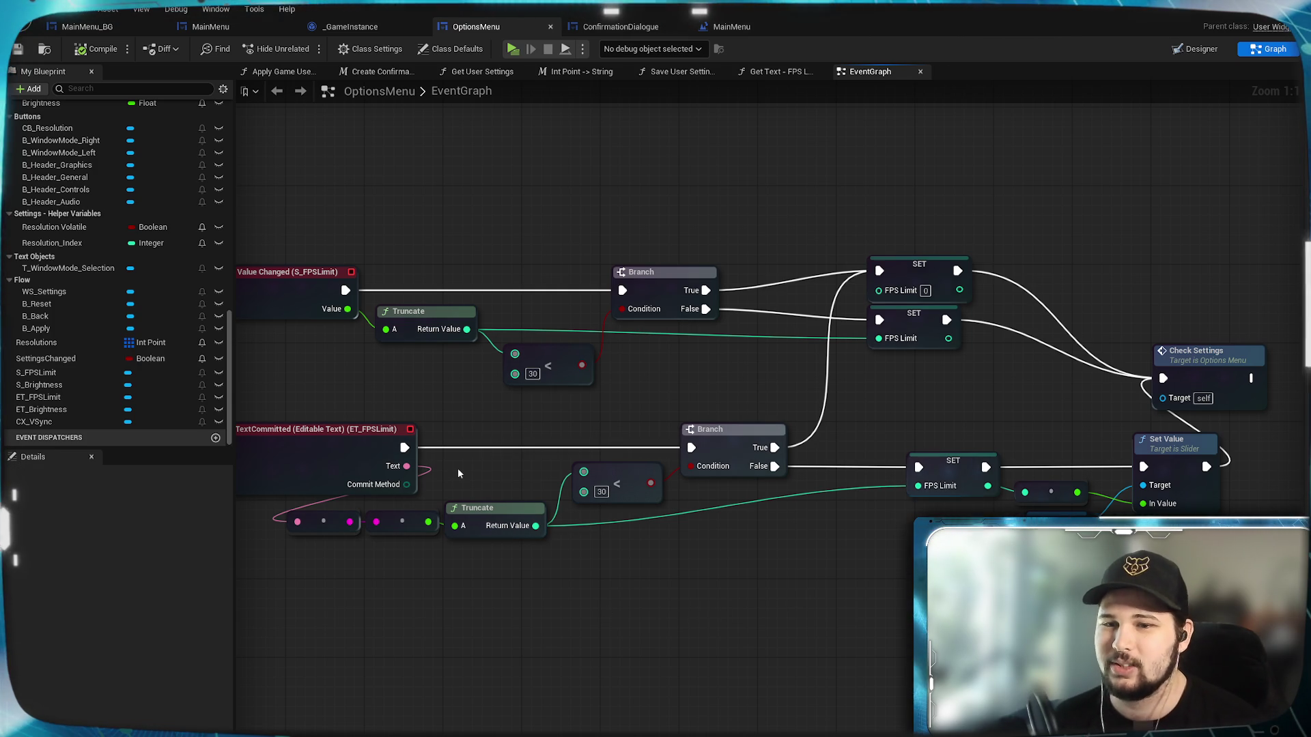
Duplicate the SET FPS Limit 0 node and wire the text-commit Branch's True output into the copy.
left_click_drag(458, 473, 369, 476)
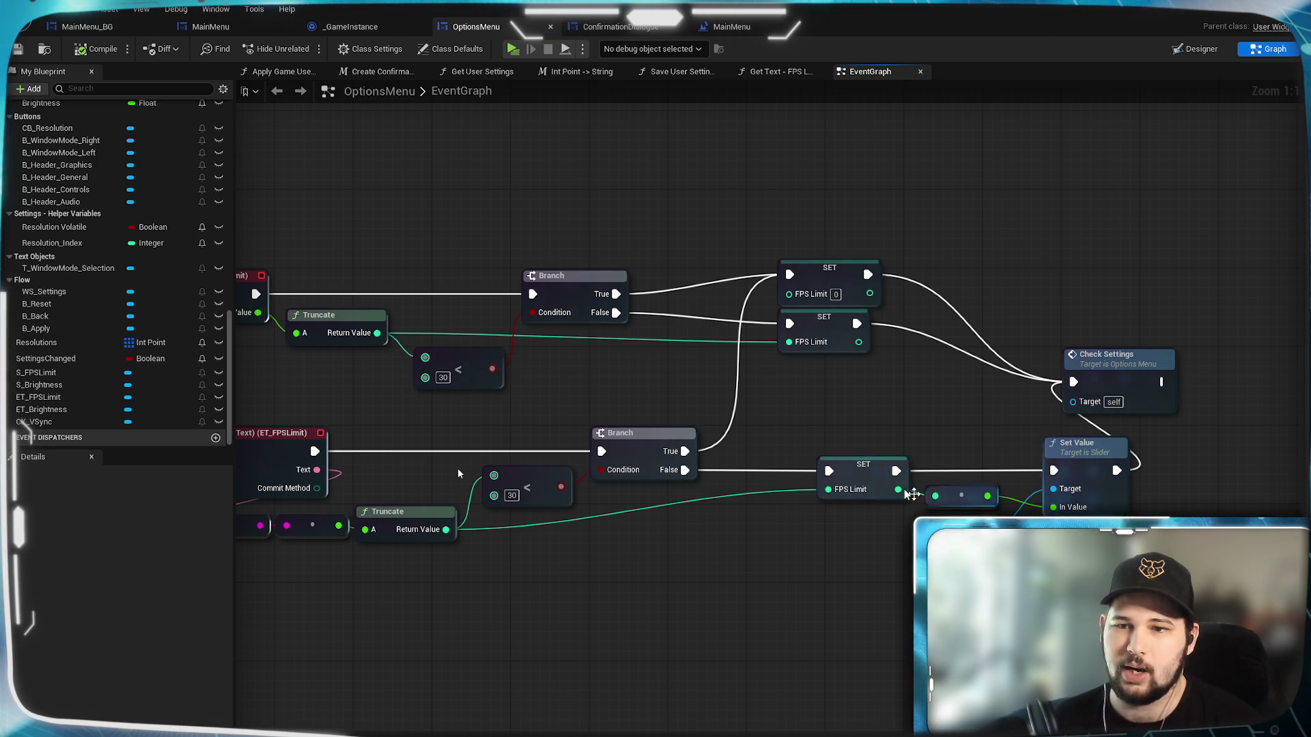
mouse_move(838, 337)
left_mouse_down()
mouse_move(784, 399)
mouse_move(808, 413)
mouse_move(924, 343)
left_mouse_up()
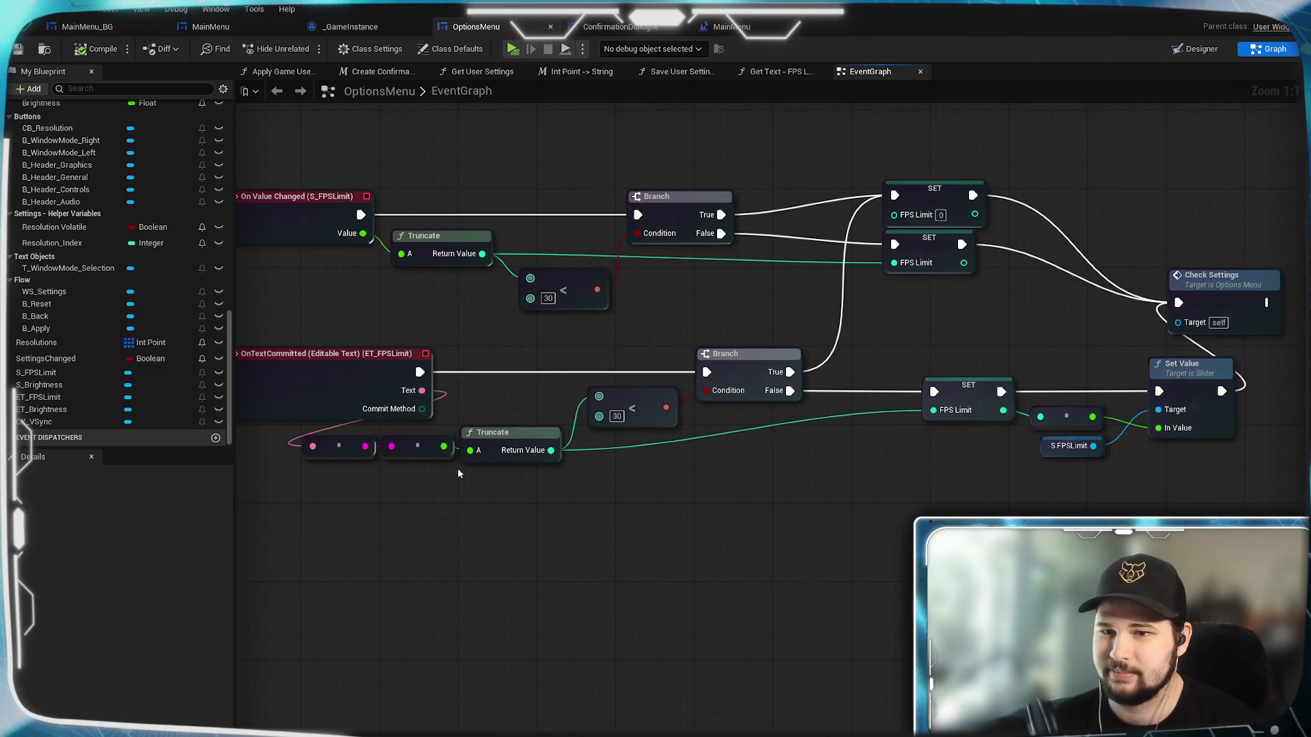
mouse_move(1059, 498)
left_mouse_down()
mouse_move(974, 414)
mouse_move(935, 493)
left_mouse_up()
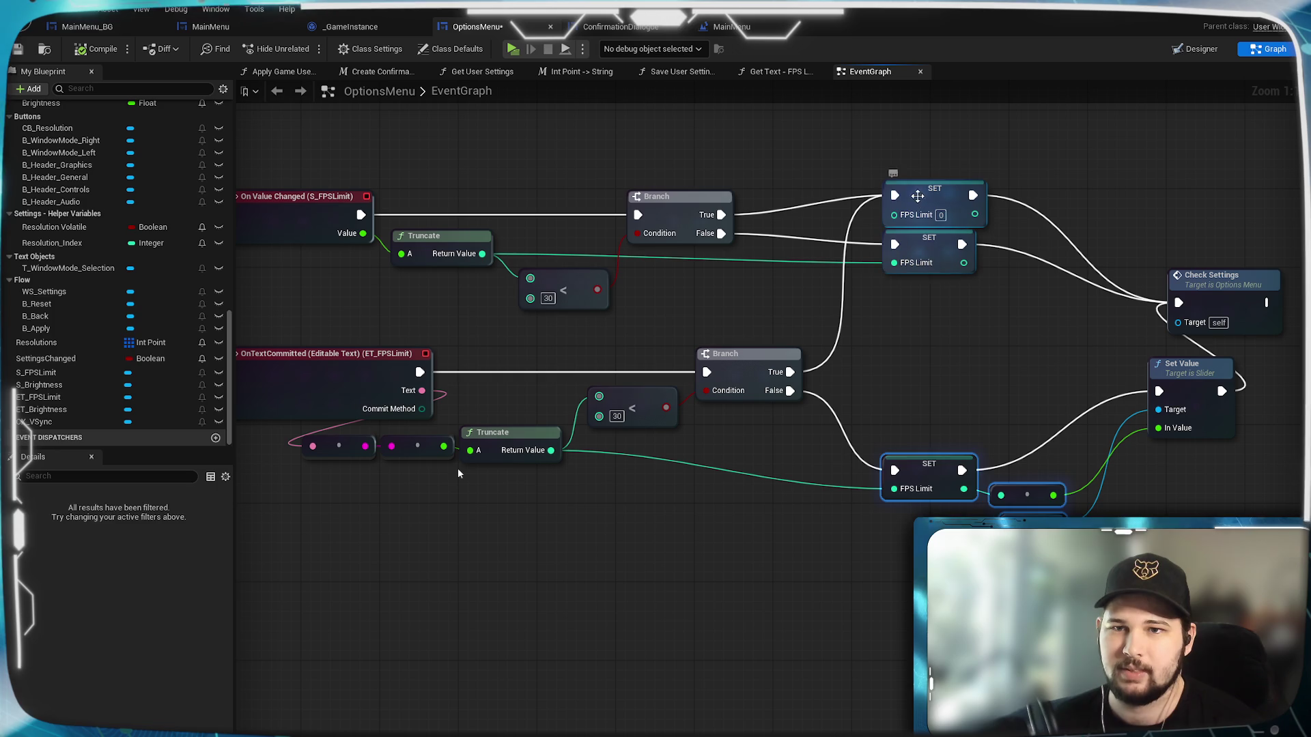
left_click(899, 213)
key("ctrl+c")
key("ctrl+v")
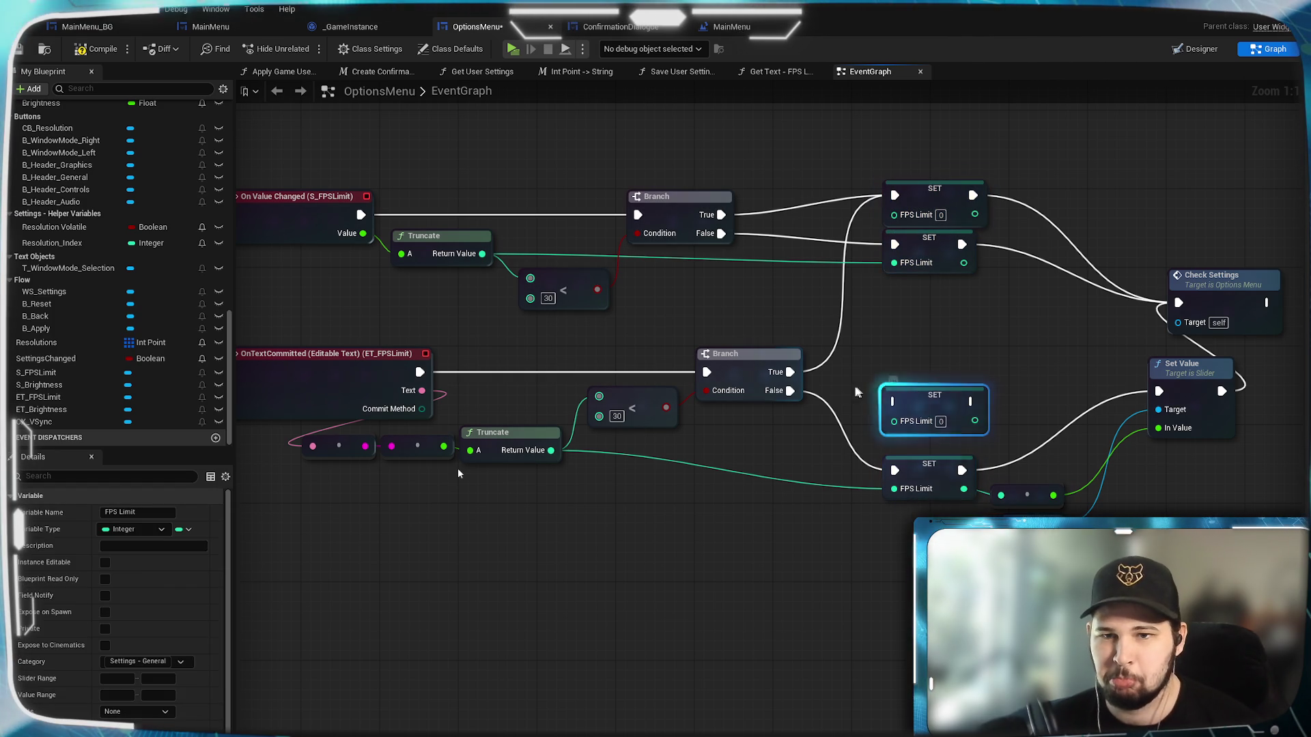
mouse_move(790, 372)
left_mouse_down()
mouse_move(894, 403)
mouse_move(1159, 391)
left_mouse_up()
left_click(1080, 325)
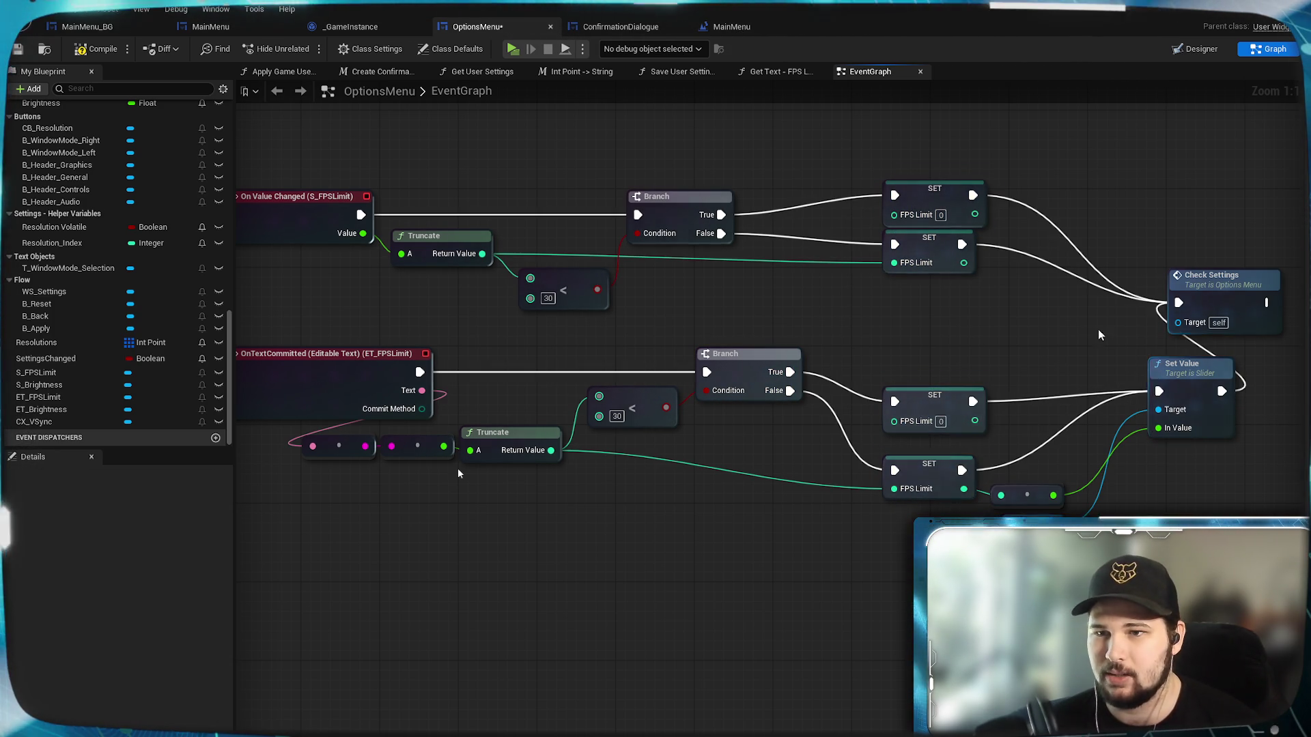
left_click_drag(1069, 339, 1181, 341)
left_click_drag(812, 393, 1015, 357)
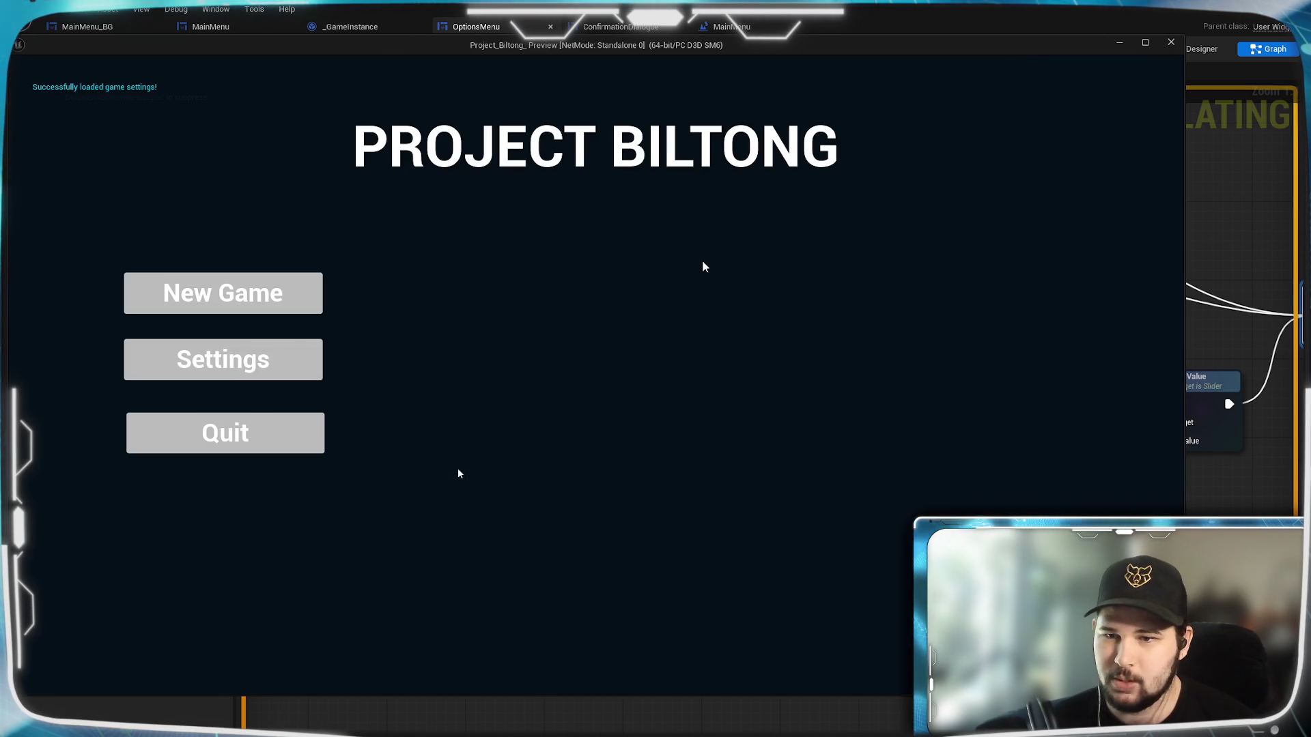
In a relaunched preview, enter FPS Limit 20, apply and confirm, then return to the main menu and quit.
left_click(215, 368)
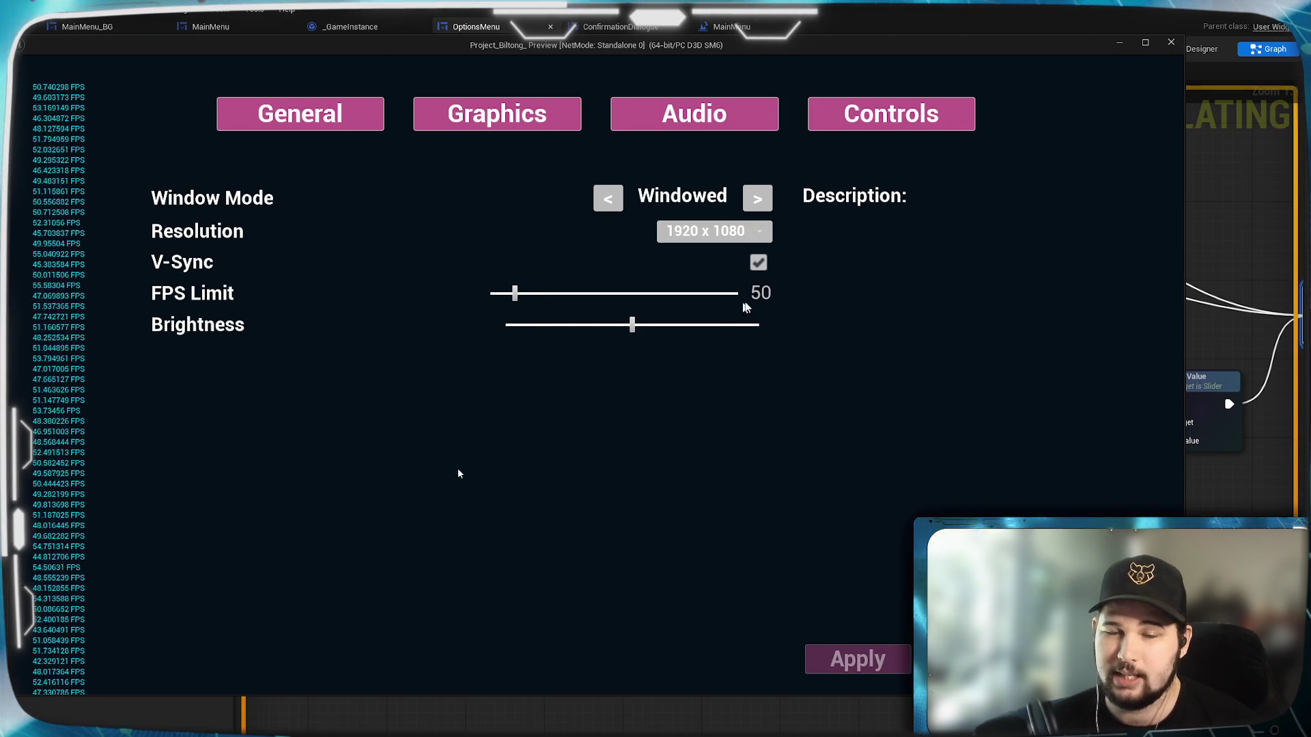
left_click(761, 294)
type("20")
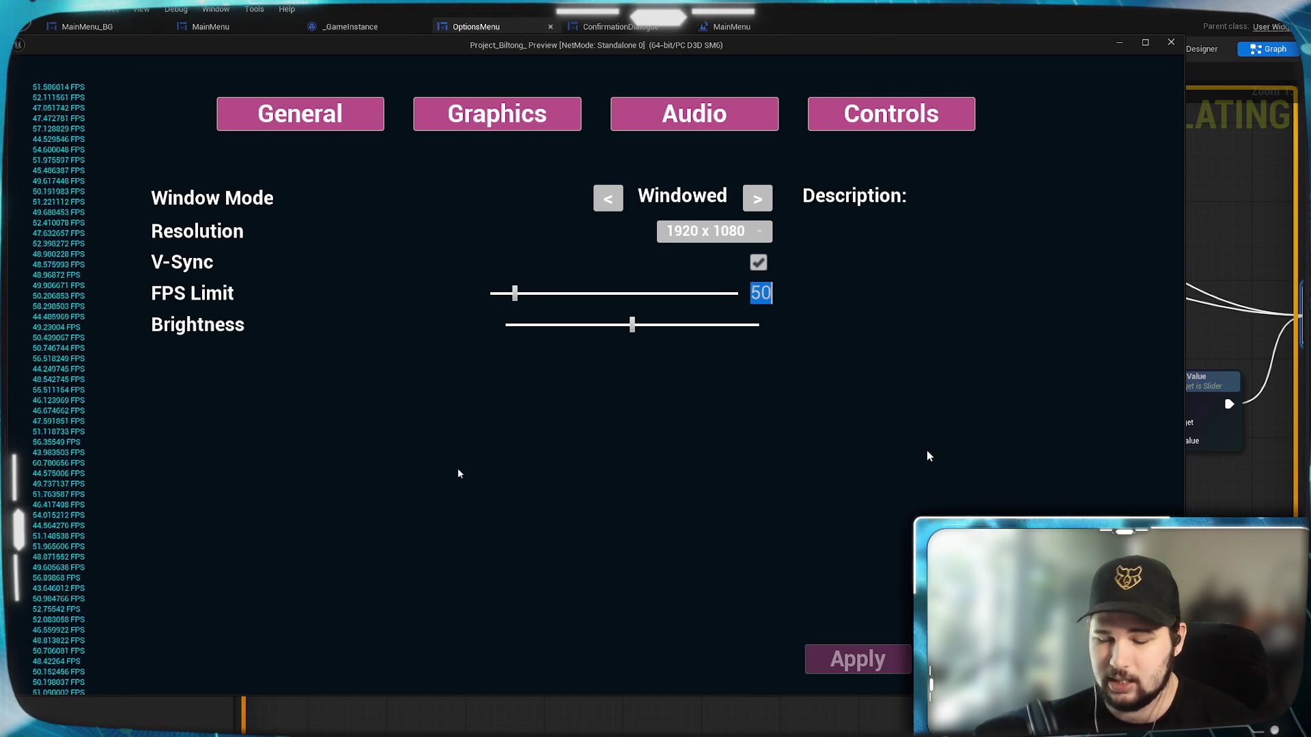
type("0")
key("Return")
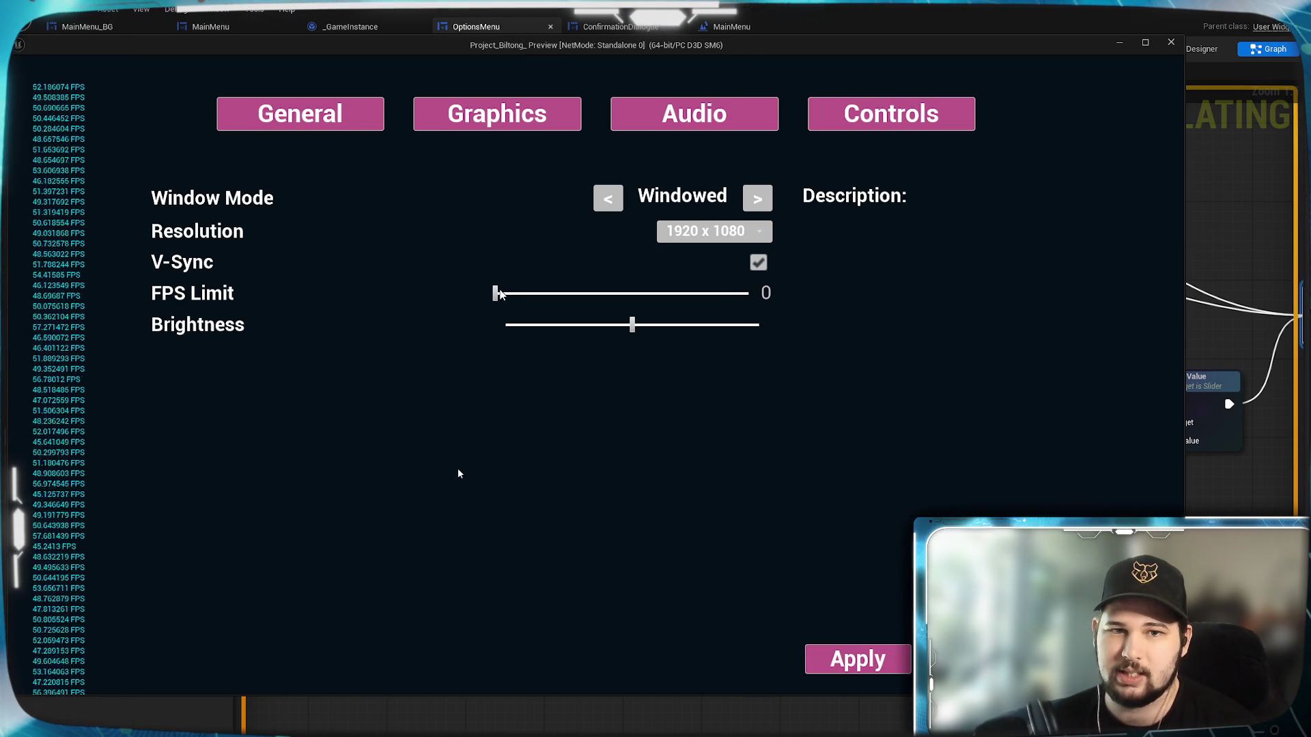
left_click(823, 658)
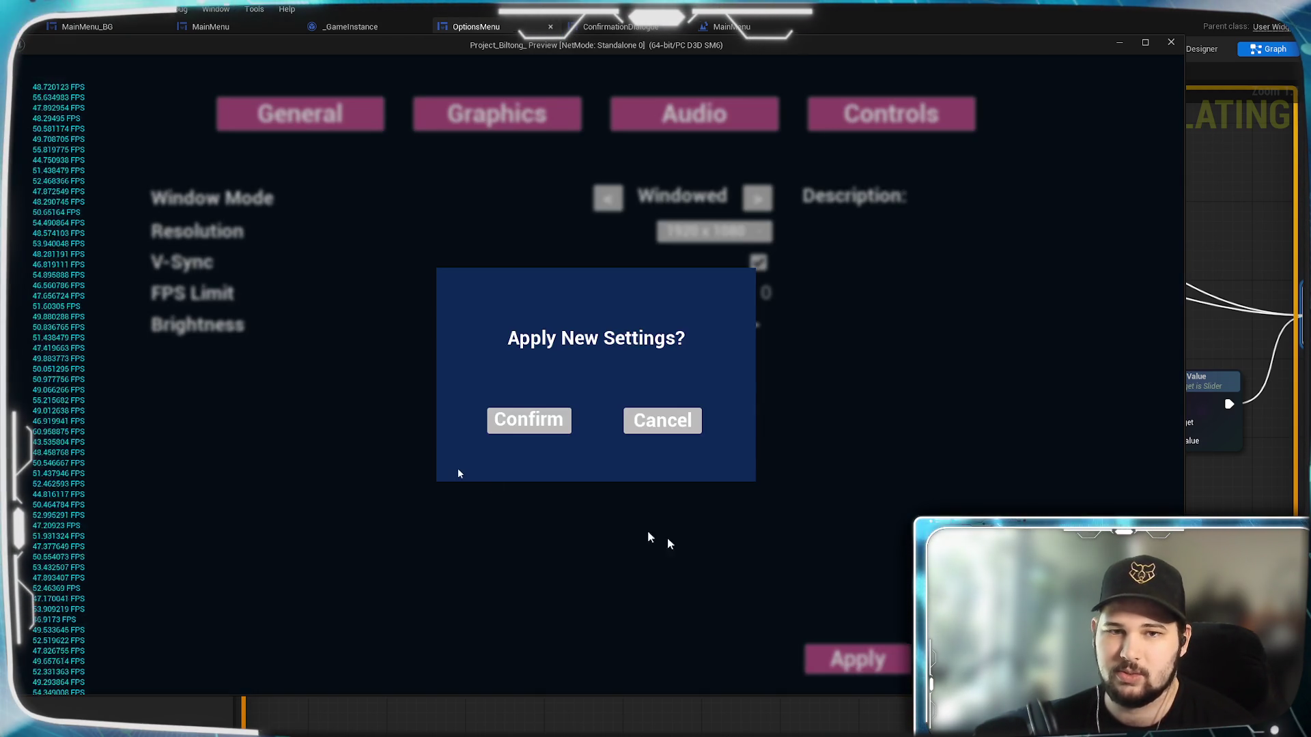
left_click(539, 432)
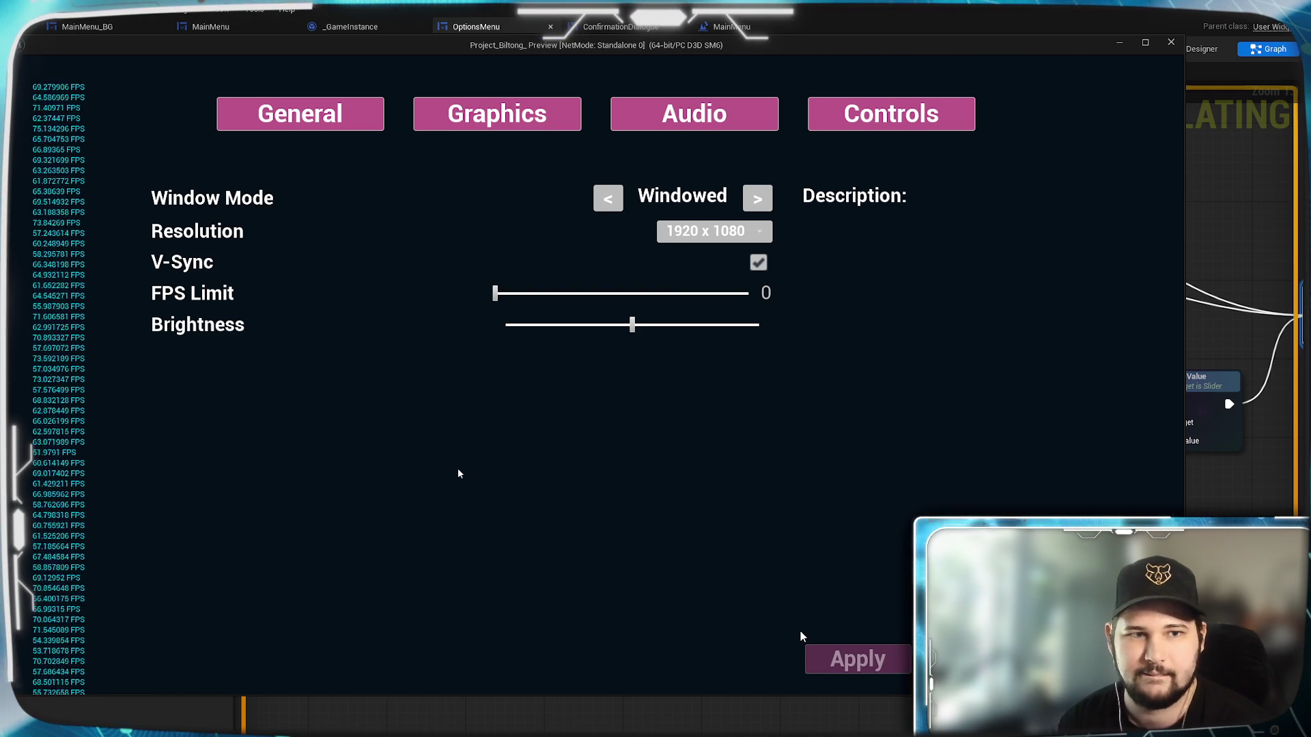
key("Escape")
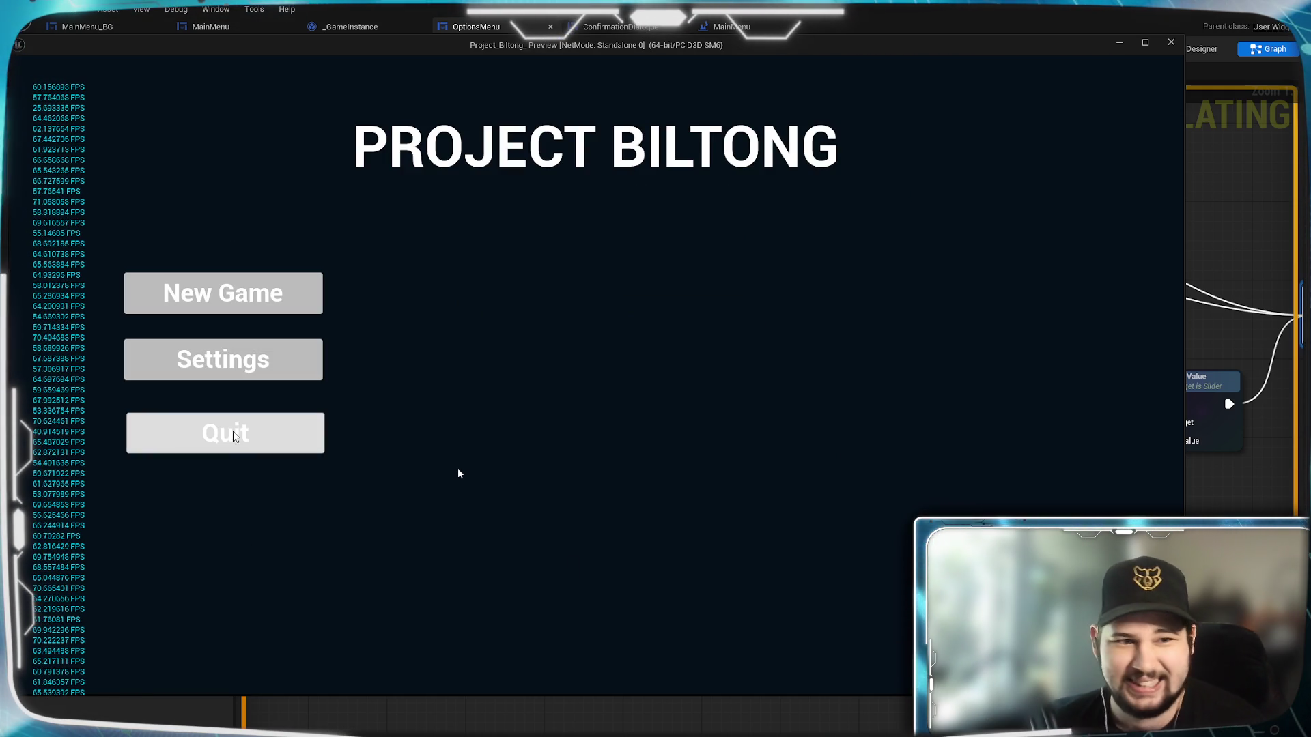
left_click(235, 437)
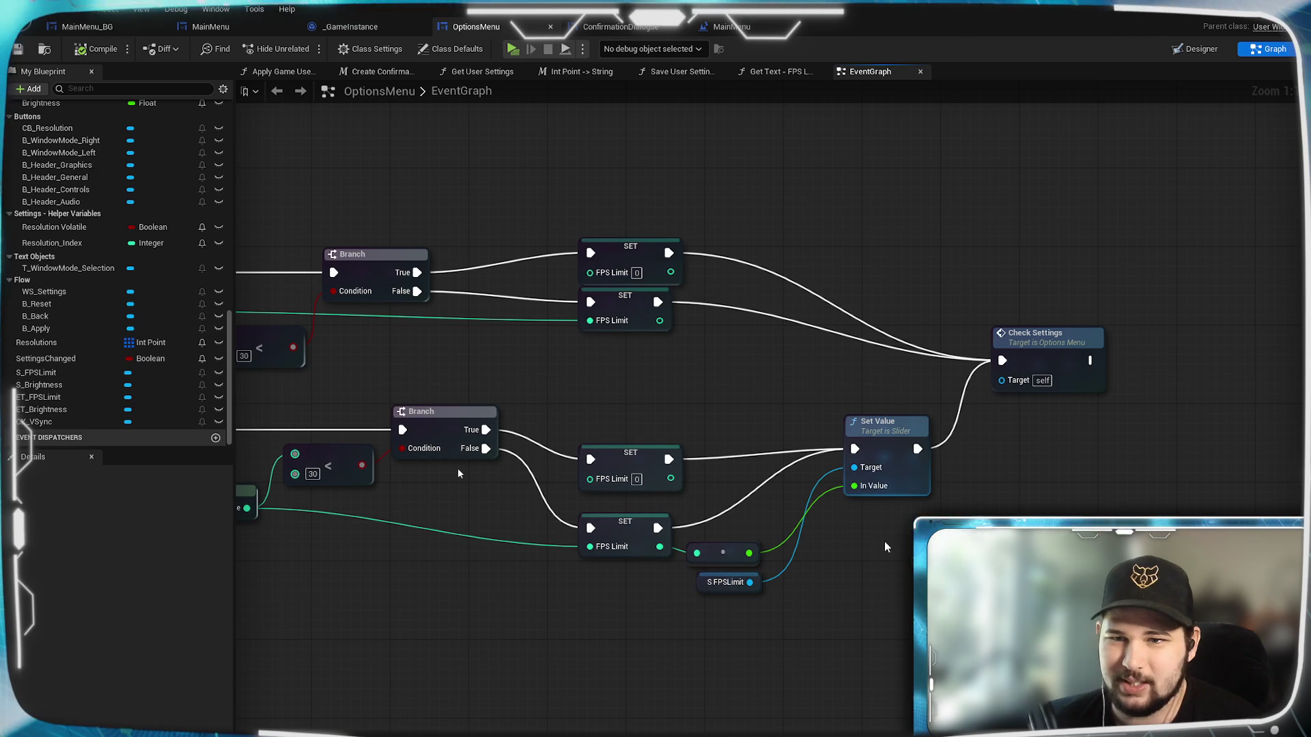
Inspect the Apply Game User Settings function graph, then return to the OptionsMenu event graph.
left_click_drag(458, 473, 758, 447)
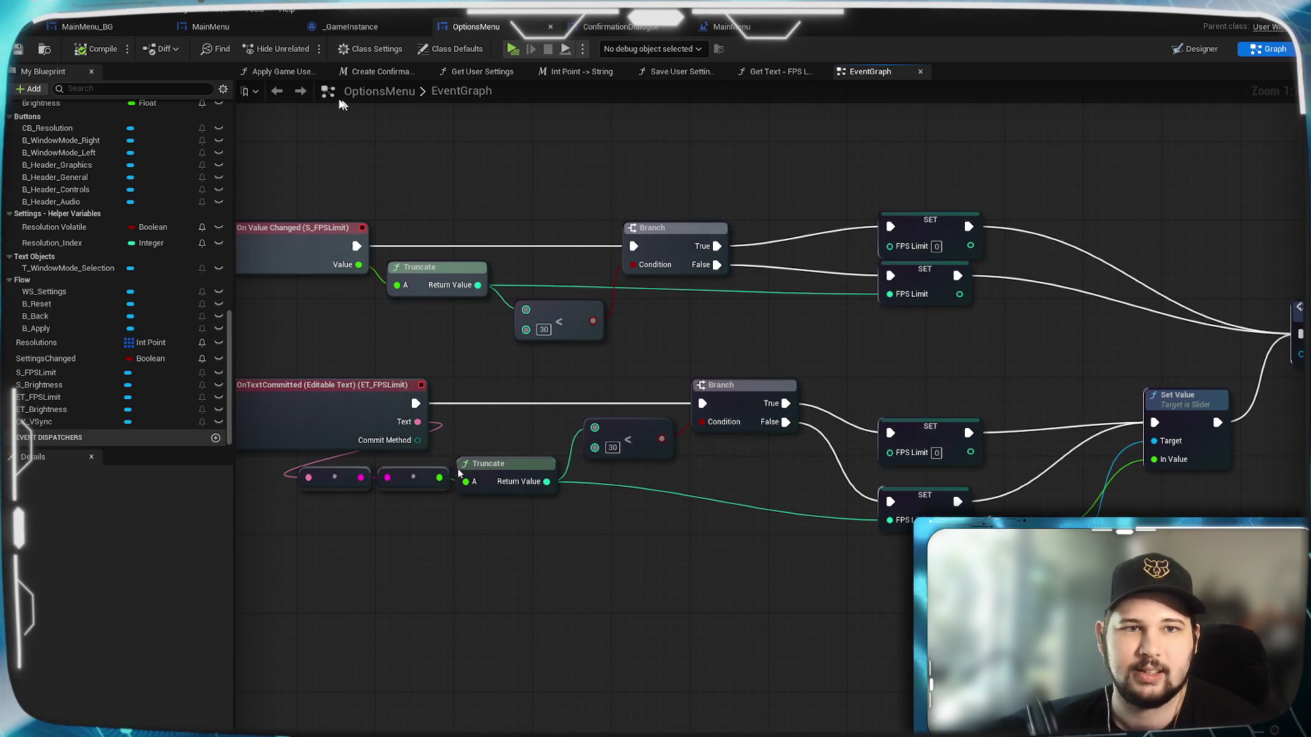
left_click(283, 71)
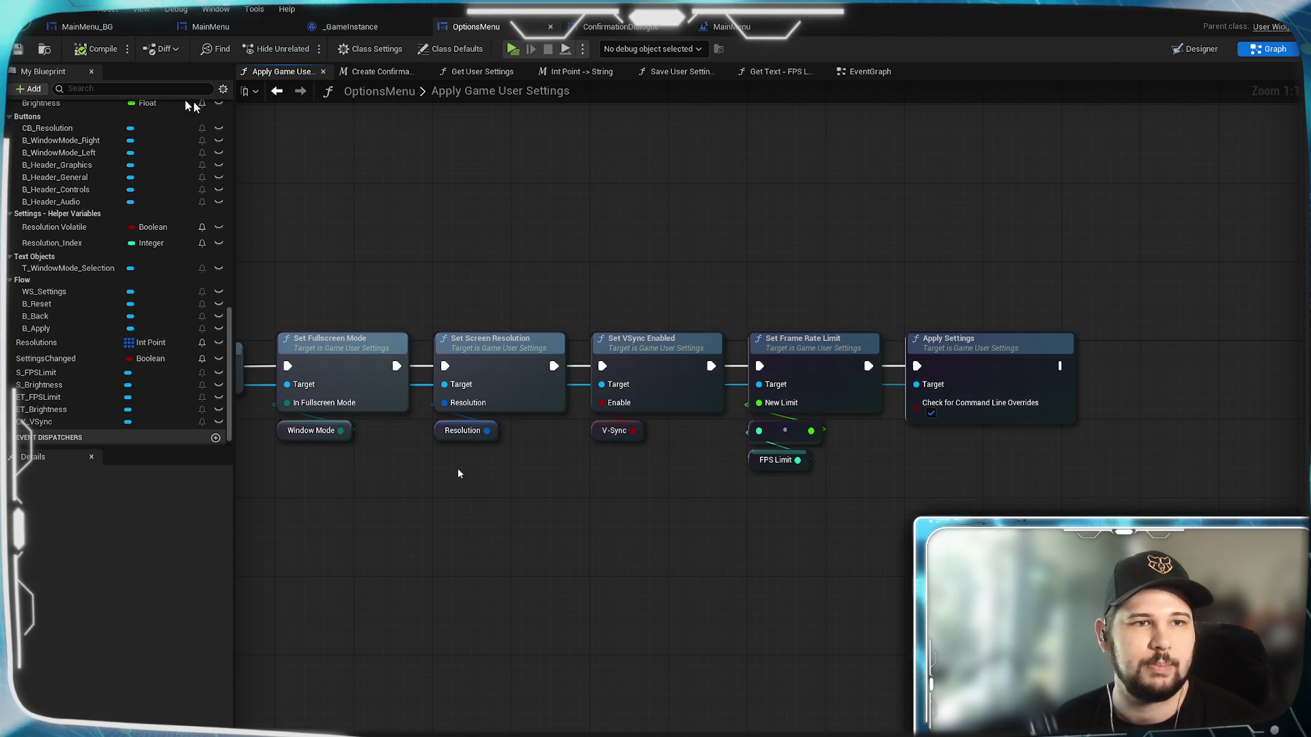
left_click(869, 71)
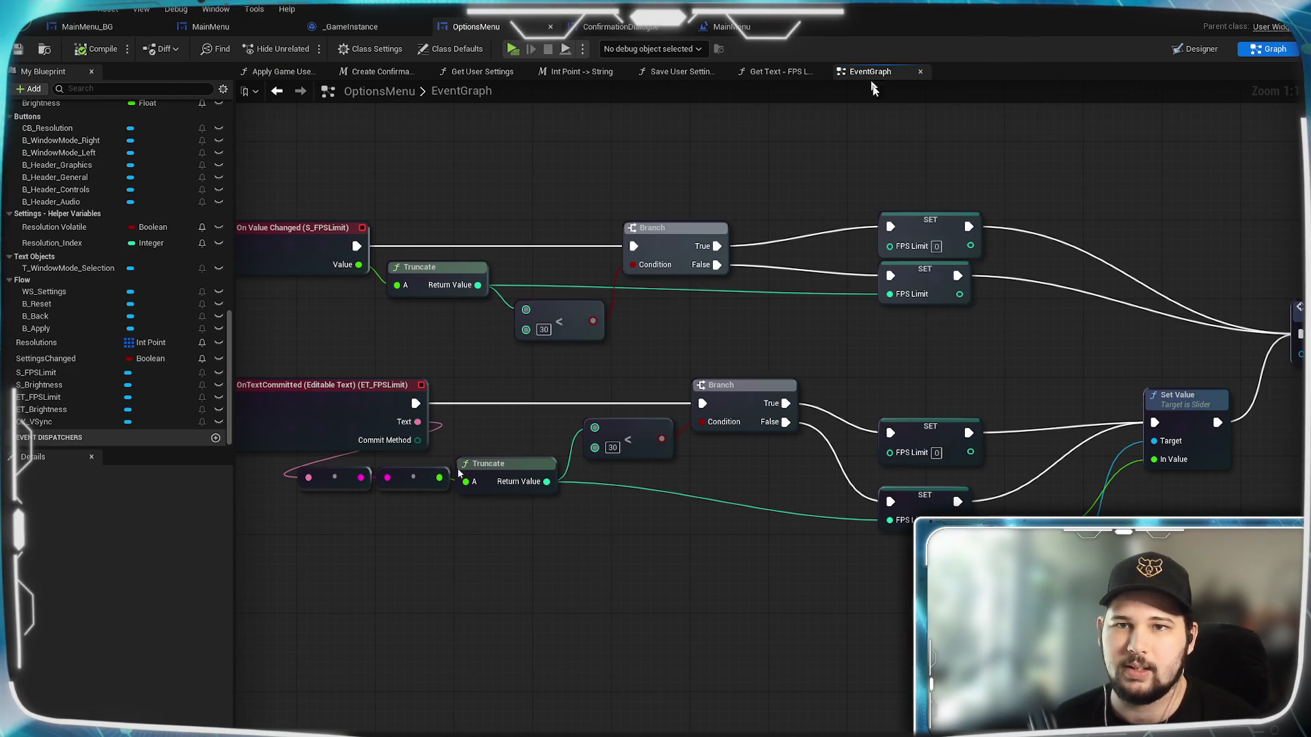
Pan back to the FPS Limit event nodes and select the upper Truncate node.
scroll(1147, 381, "down", 2)
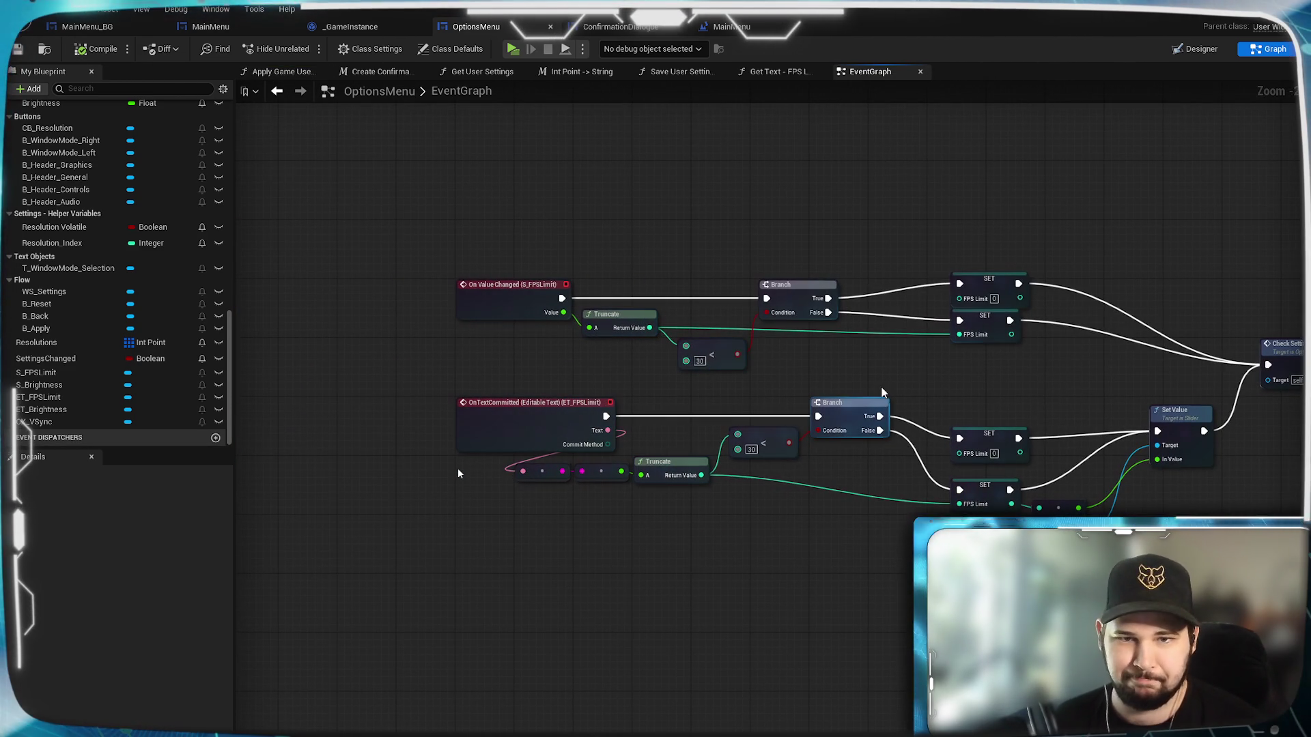
scroll(959, 404, "up", 1)
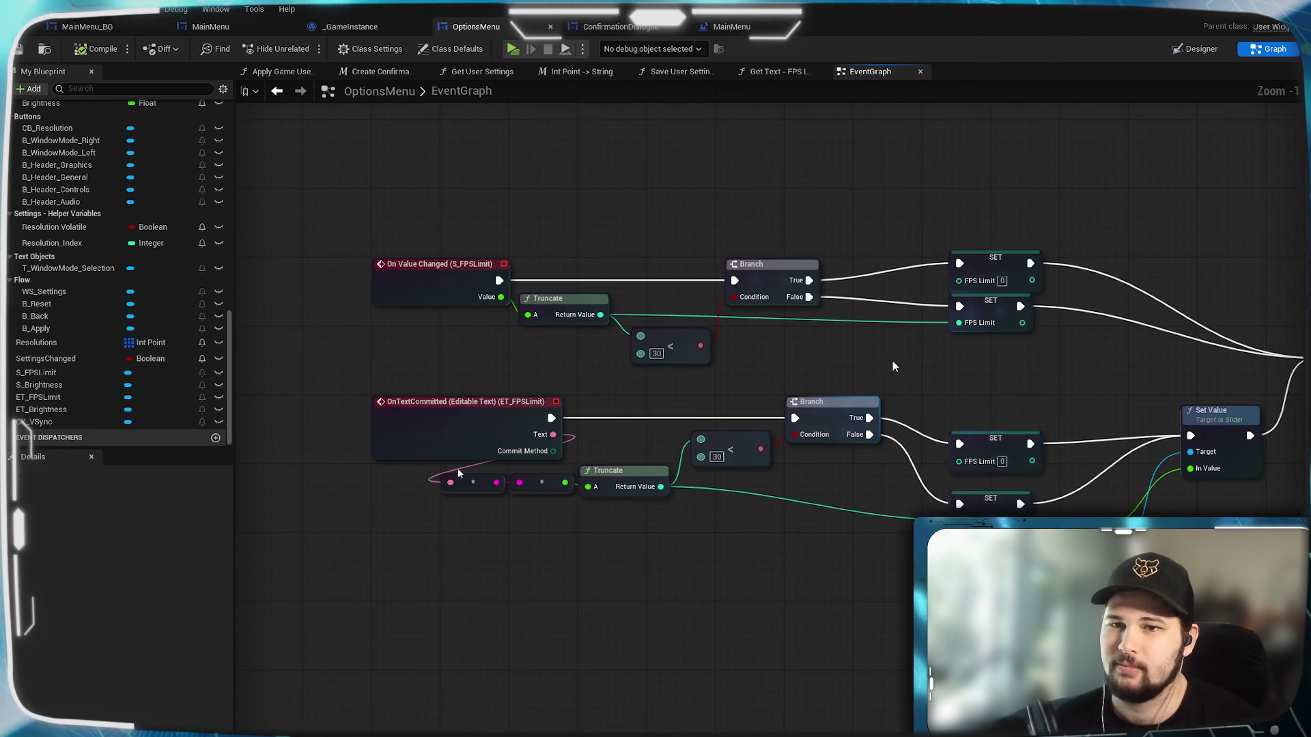
scroll(965, 430, "up", 1)
scroll(944, 437, "up", 1)
left_click_drag(943, 437, 895, 378)
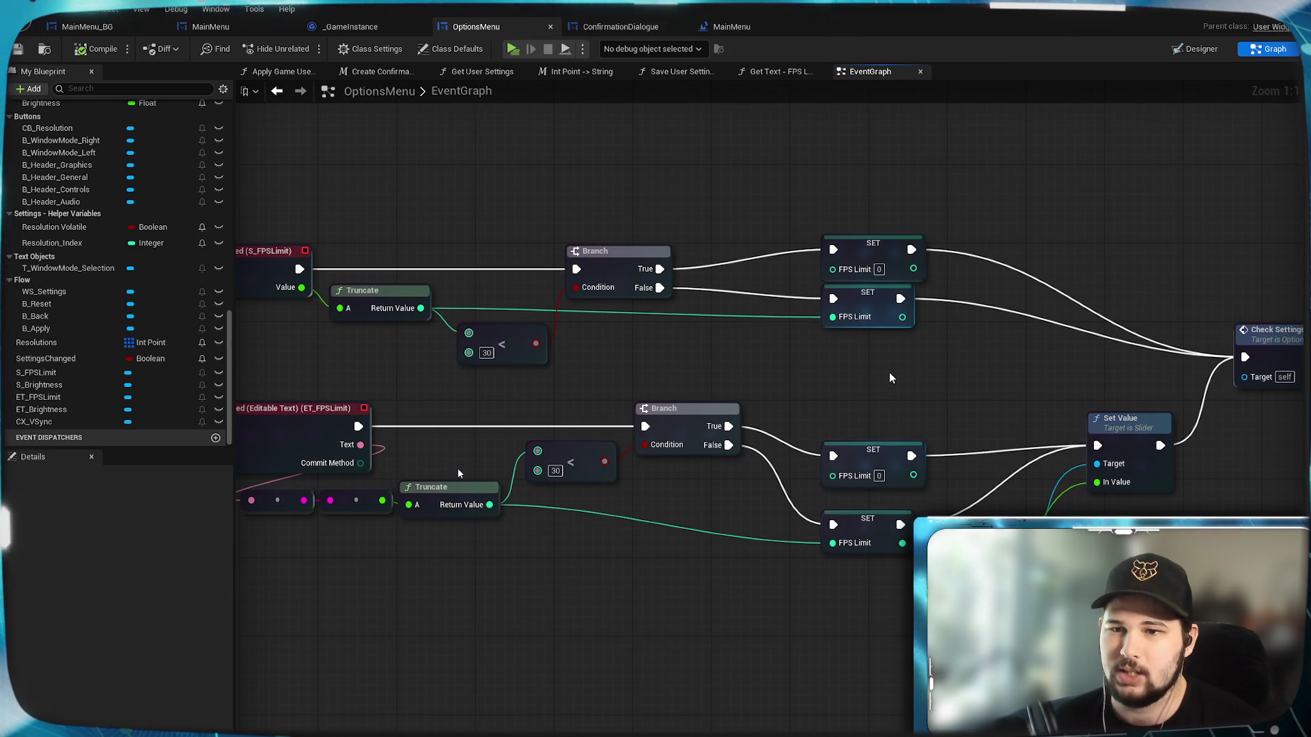
left_click_drag(784, 362, 877, 359)
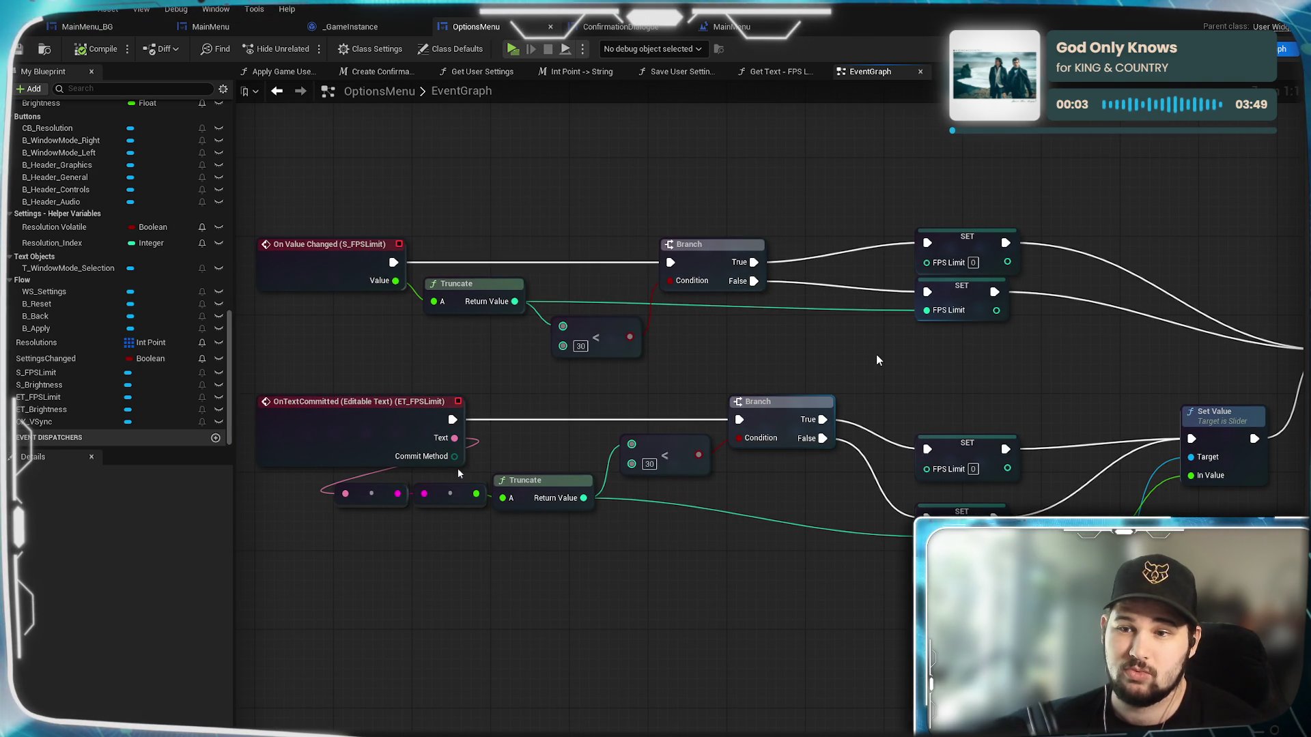
mouse_move(968, 383)
left_mouse_down()
mouse_move(832, 356)
mouse_move(1126, 375)
mouse_move(740, 369)
mouse_move(997, 360)
mouse_move(821, 365)
left_mouse_up()
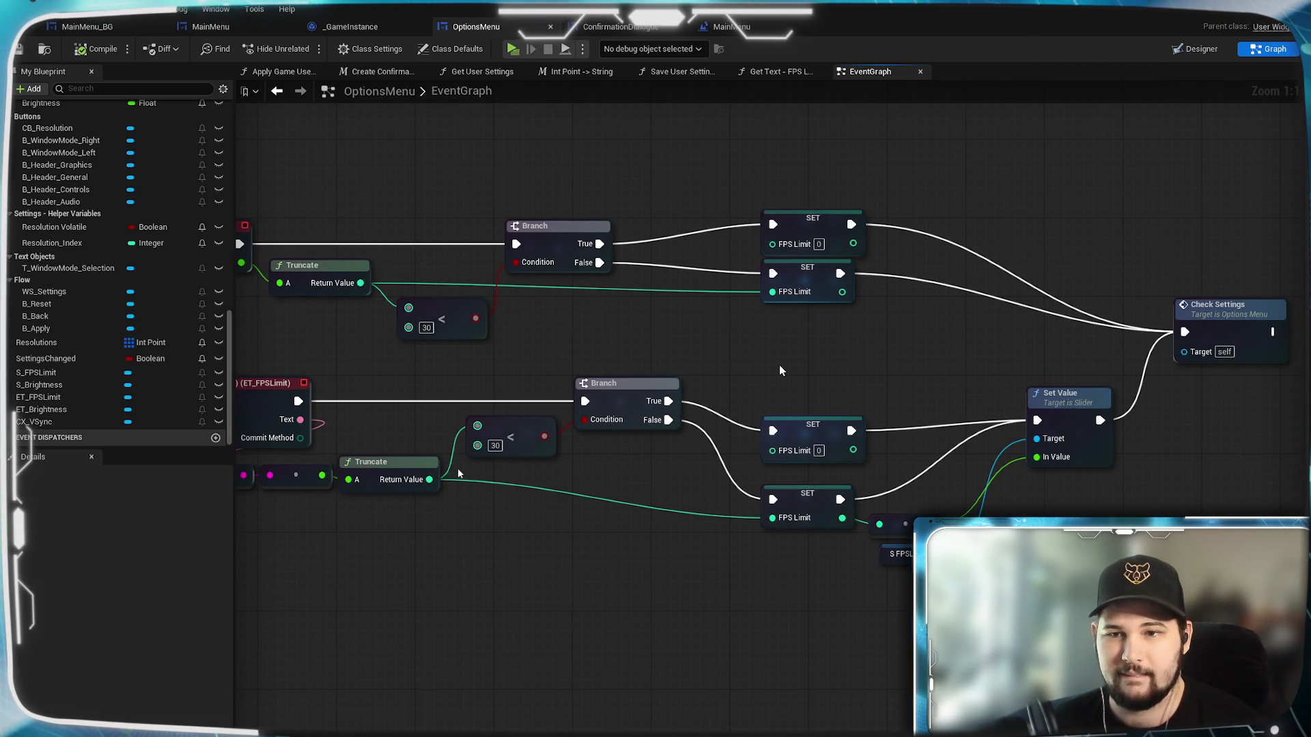
left_click_drag(855, 351, 904, 341)
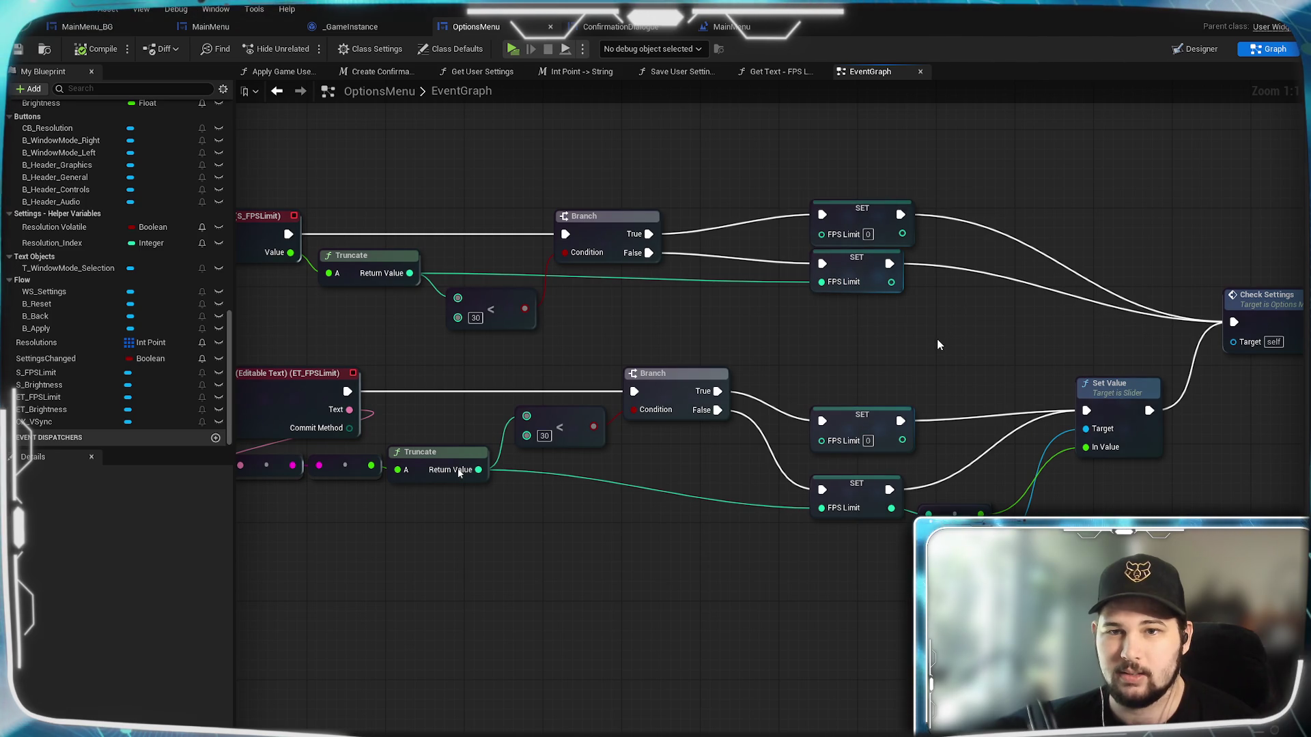
left_click_drag(803, 345, 1012, 344)
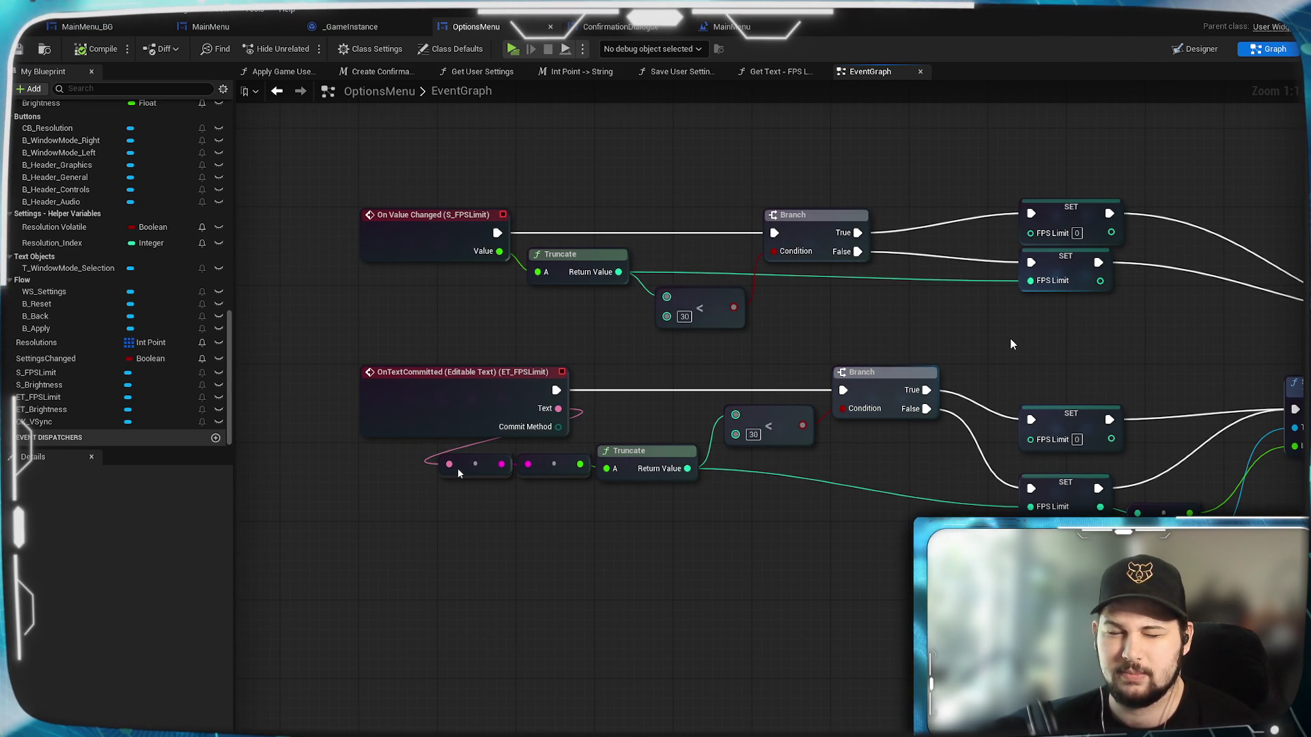
mouse_move(876, 317)
left_mouse_down()
mouse_move(950, 340)
mouse_move(920, 373)
mouse_move(822, 386)
left_mouse_up()
left_click(618, 328)
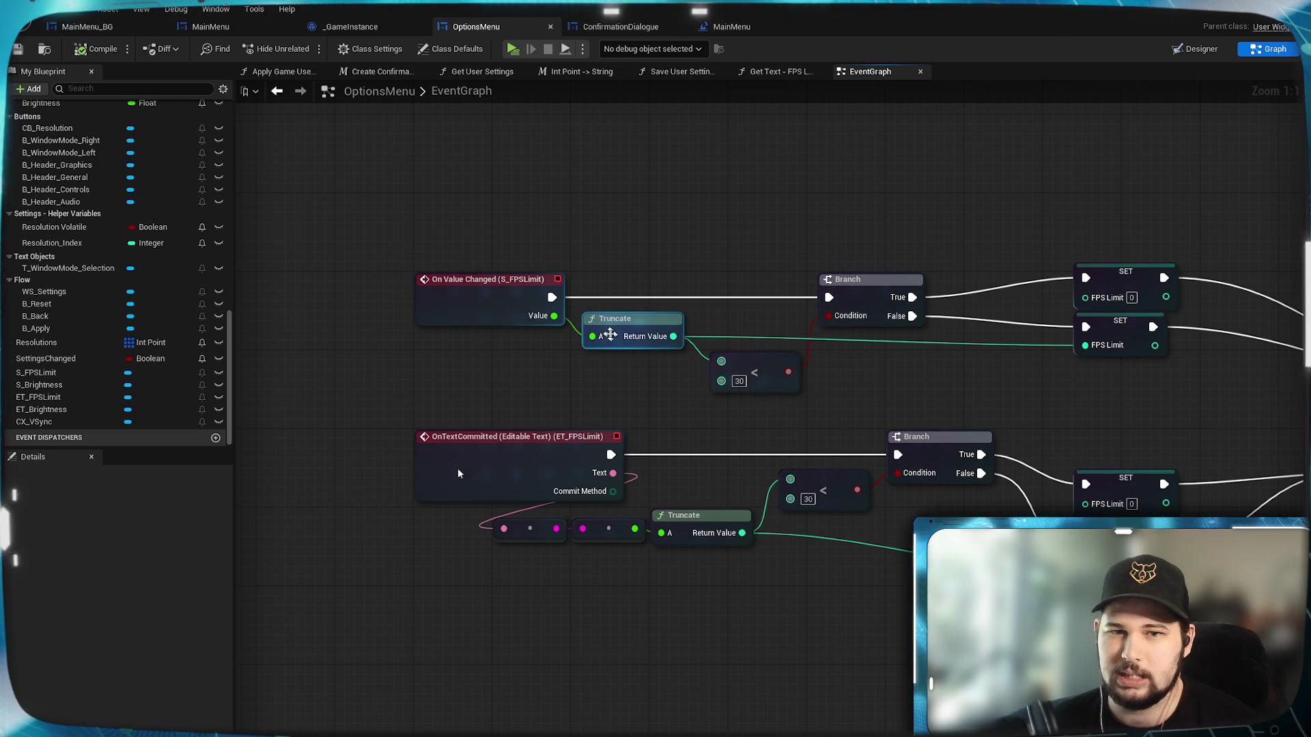
Nudge the upper Truncate node slightly up and left.
mouse_move(630, 331)
left_mouse_down()
mouse_move(613, 324)
mouse_move(626, 324)
left_mouse_up()
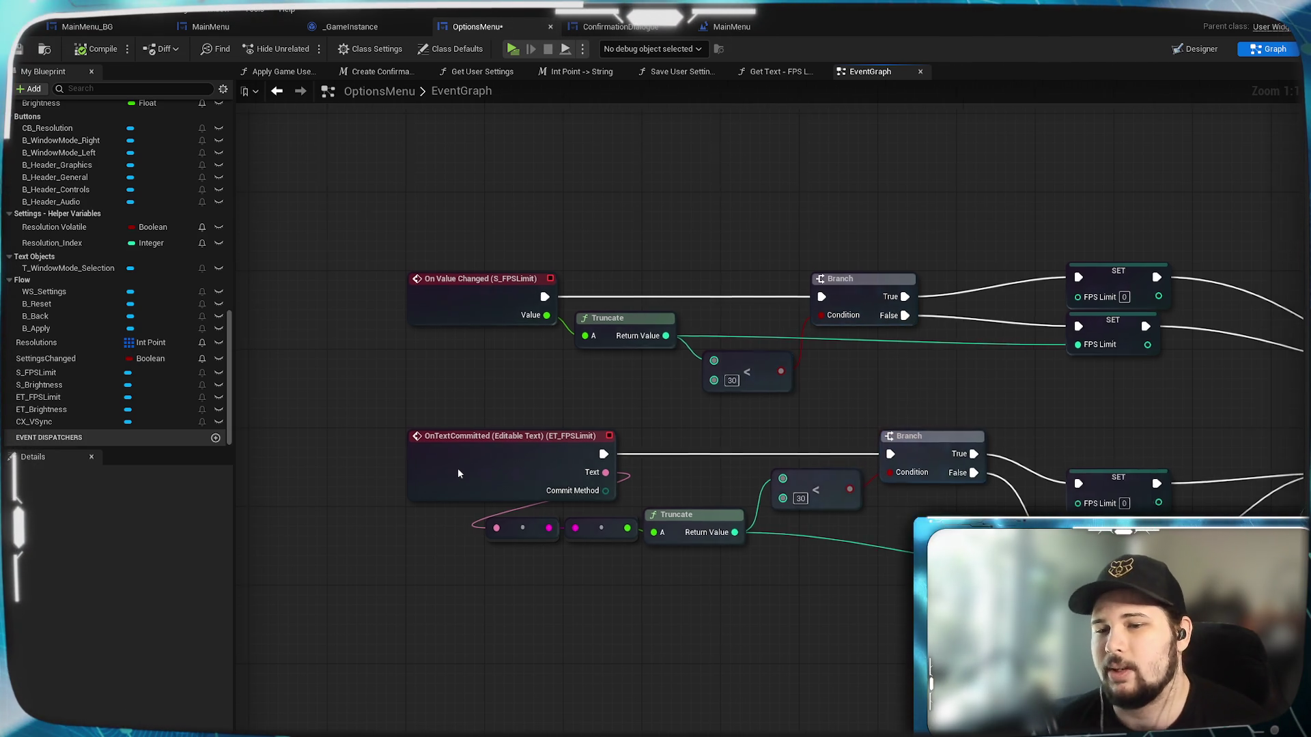
scroll(882, 400, "down", 1)
scroll(1166, 412, "up", 1)
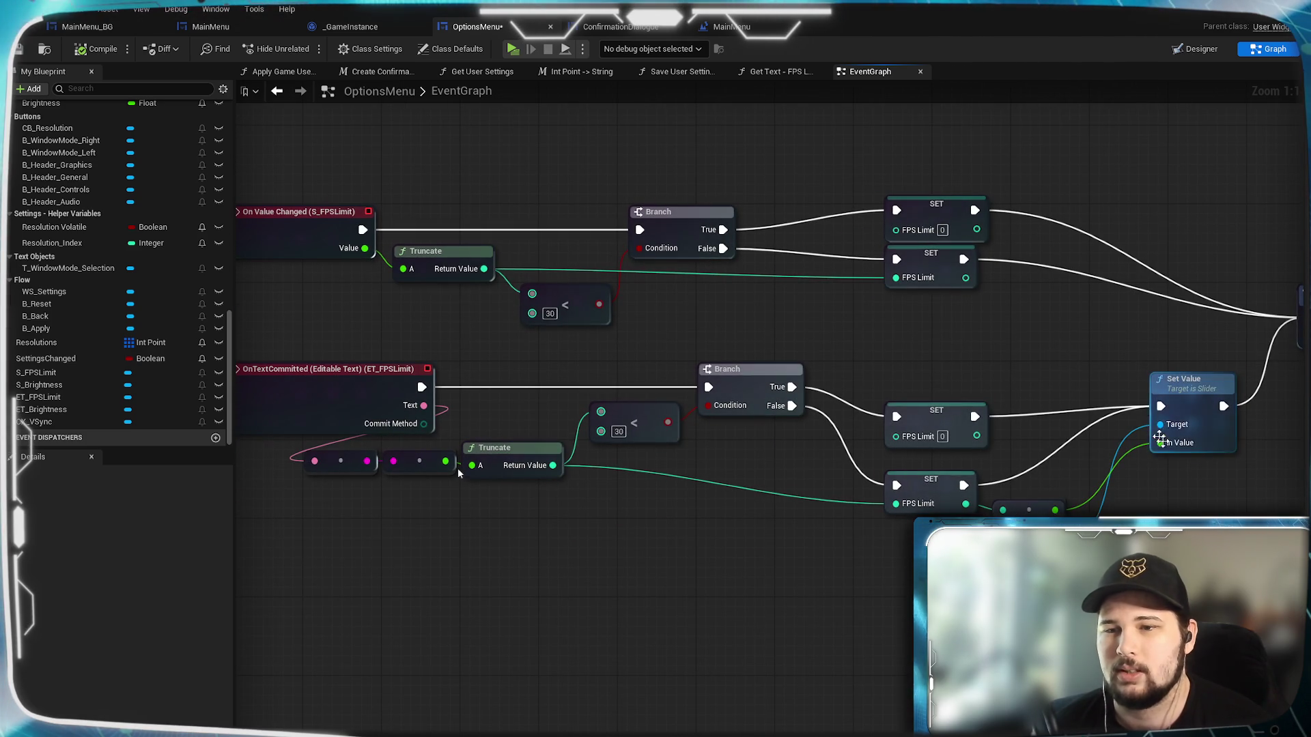
mouse_move(643, 579)
left_mouse_down()
mouse_move(791, 568)
mouse_move(738, 609)
left_mouse_up()
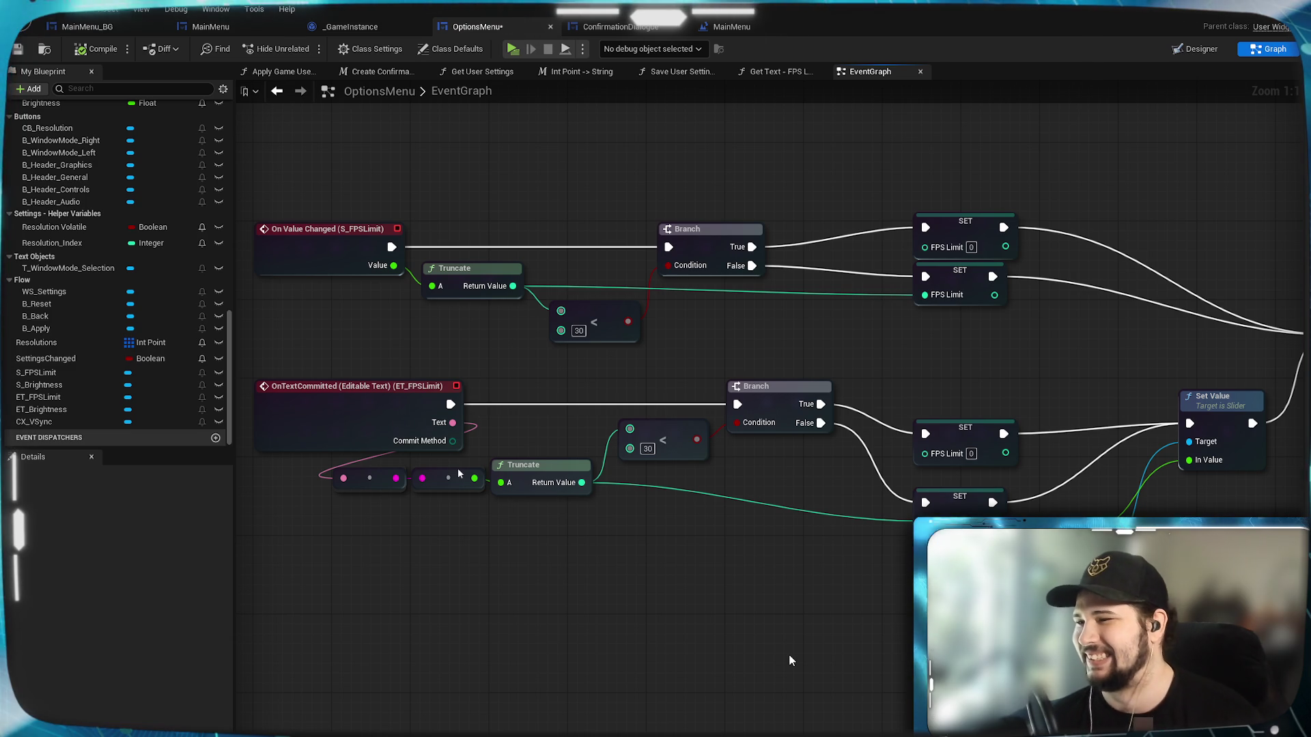
left_click_drag(788, 643, 821, 686)
scroll(820, 686, "down", 1)
scroll(772, 597, "up", 1)
Reposition the lower Truncate group, its compare node and the lower Branch further left.
left_click_drag(828, 600, 560, 526)
mouse_move(751, 557)
left_mouse_down()
mouse_move(731, 543)
mouse_move(747, 535)
left_mouse_up()
left_click(772, 573)
left_click_drag(778, 576, 553, 501)
left_click_drag(751, 530, 753, 544)
left_click_drag(960, 481, 911, 501)
left_click(1055, 467)
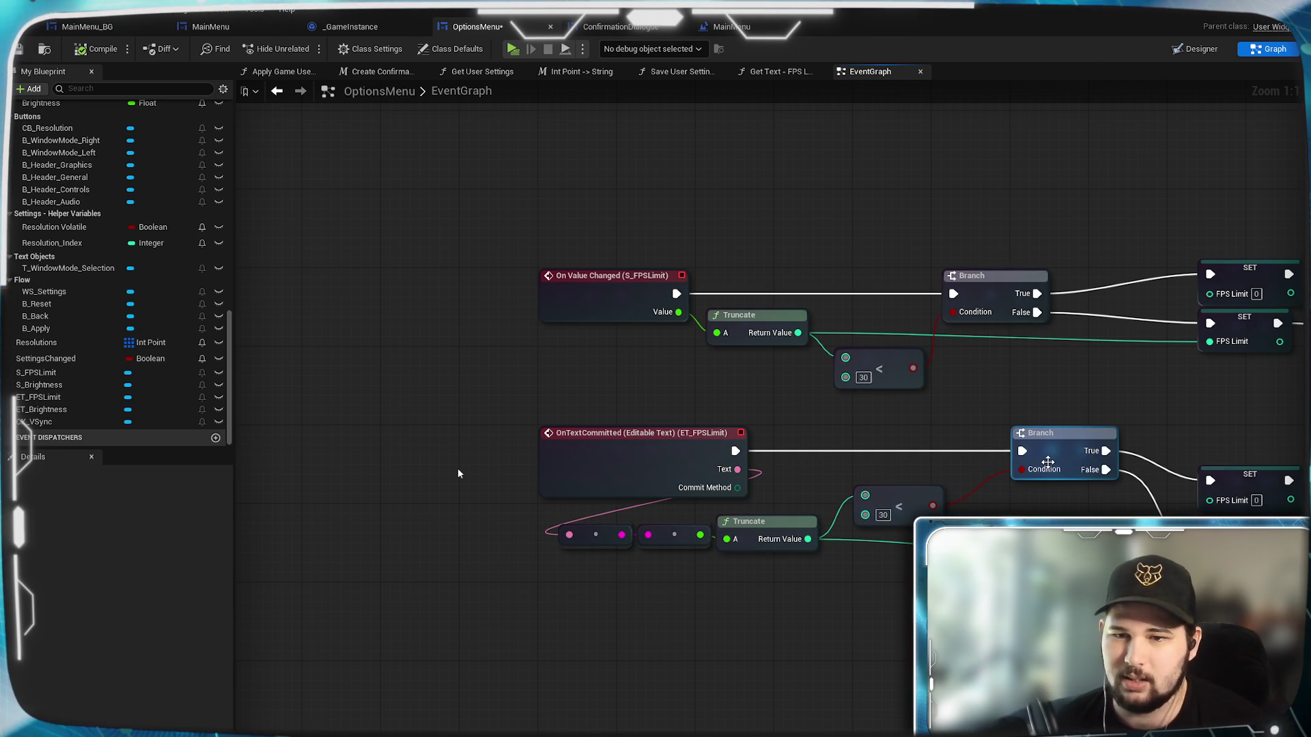
left_click_drag(1055, 467, 1035, 467)
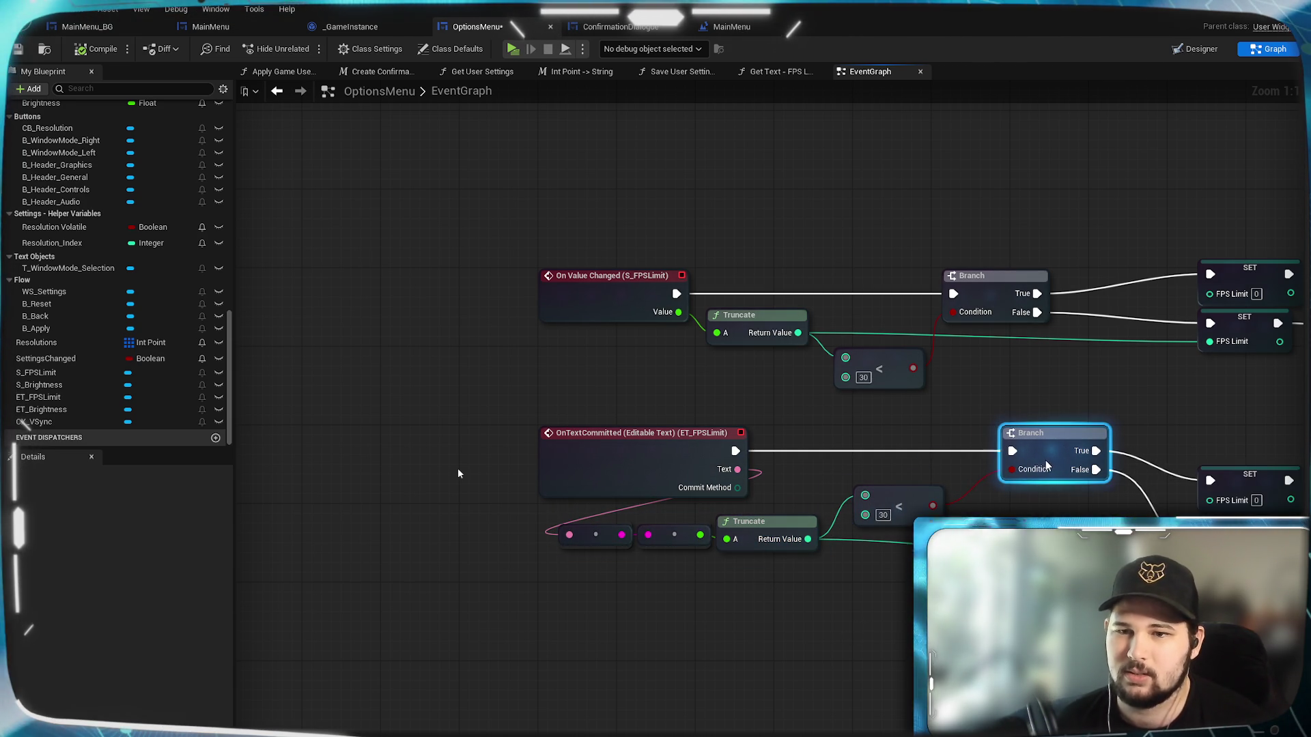
Stack the second SET under the first and place Set Value with an S_FPSLimit getter beside them.
mouse_move(1222, 489)
left_mouse_down()
mouse_move(1001, 491)
mouse_move(981, 451)
mouse_move(971, 461)
left_mouse_up()
left_click_drag(997, 546, 993, 509)
left_click(765, 590)
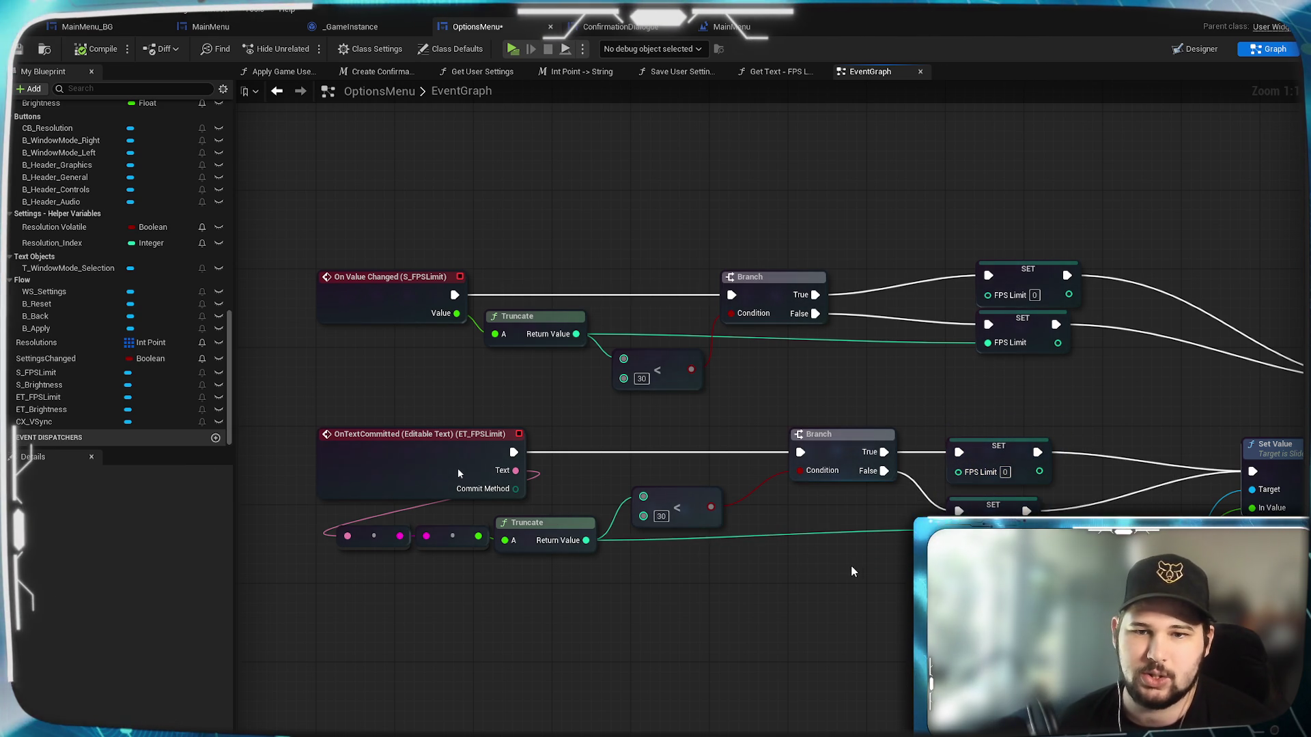
left_click_drag(818, 559, 602, 600)
mouse_move(1020, 510)
left_mouse_down()
mouse_move(886, 497)
mouse_move(1016, 440)
left_mouse_up()
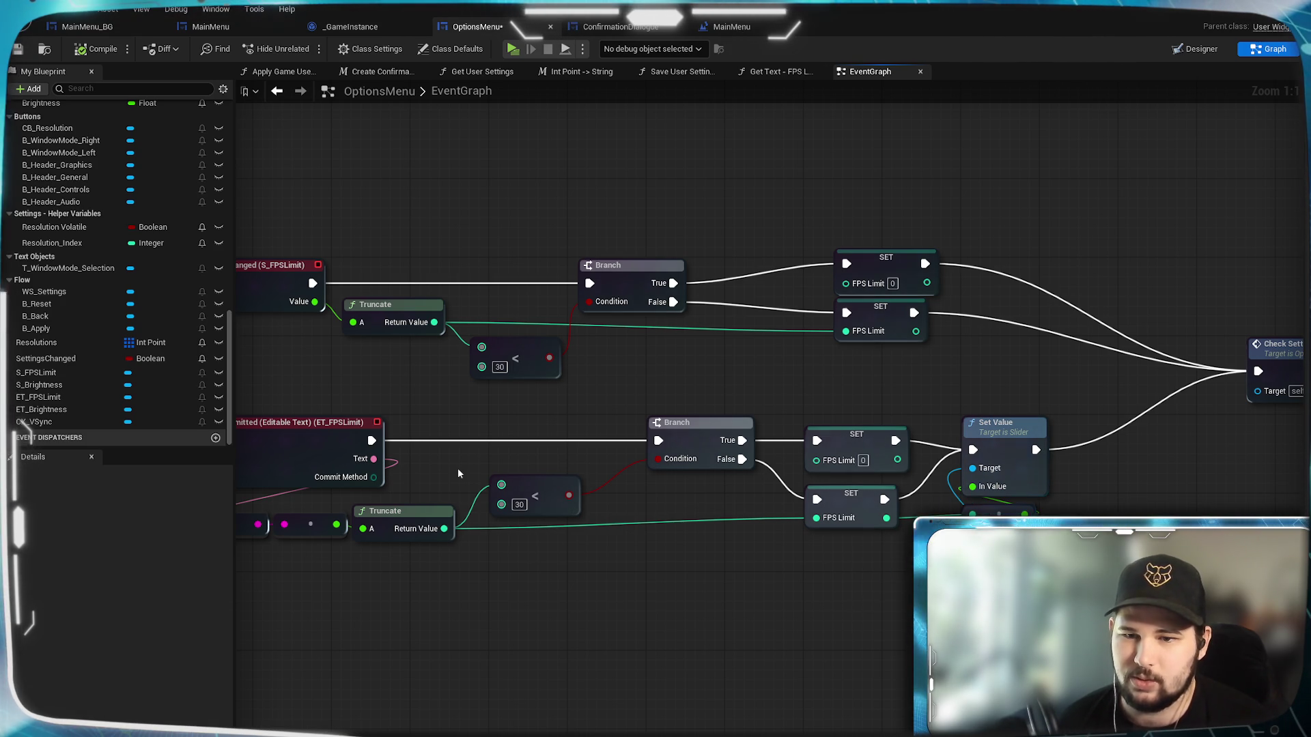
mouse_move(36, 372)
left_mouse_down()
mouse_move(1009, 411)
mouse_move(1003, 389)
left_mouse_up()
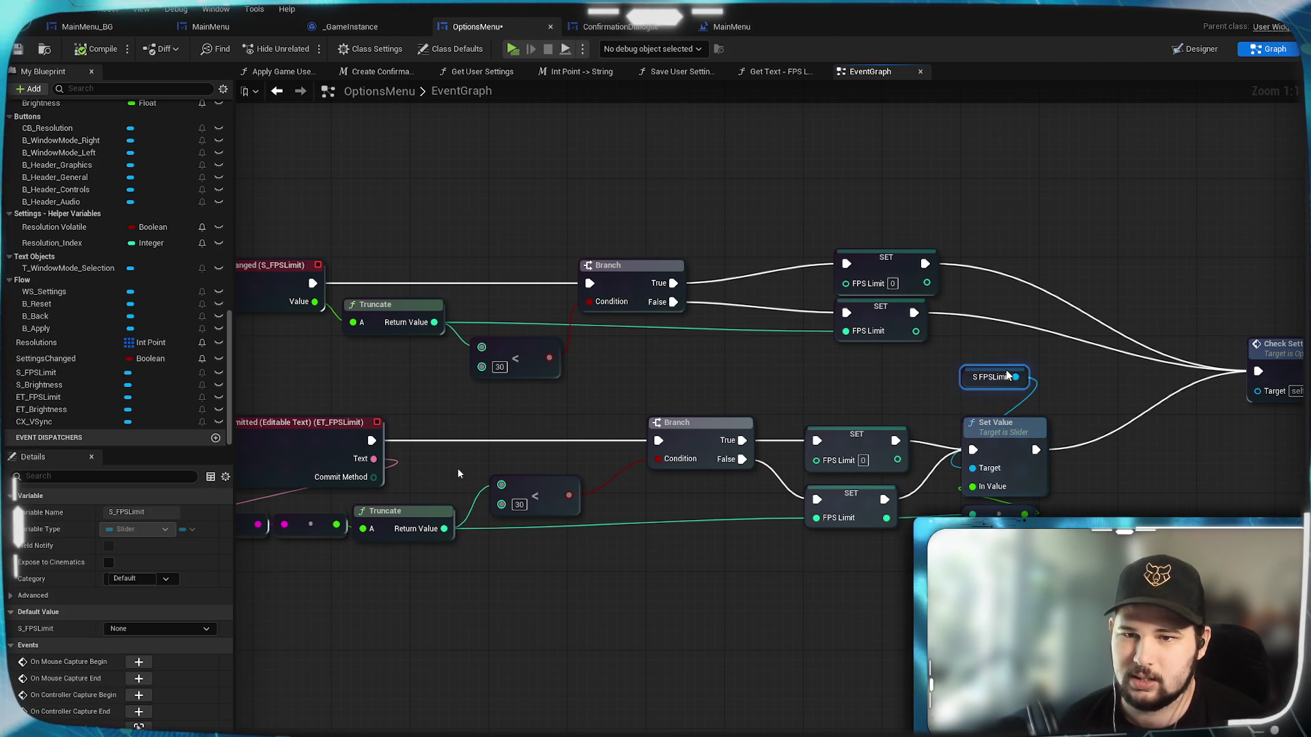
Readjust both SET nodes vertically and shift Check Settings further right.
left_click_drag(919, 500, 1089, 461)
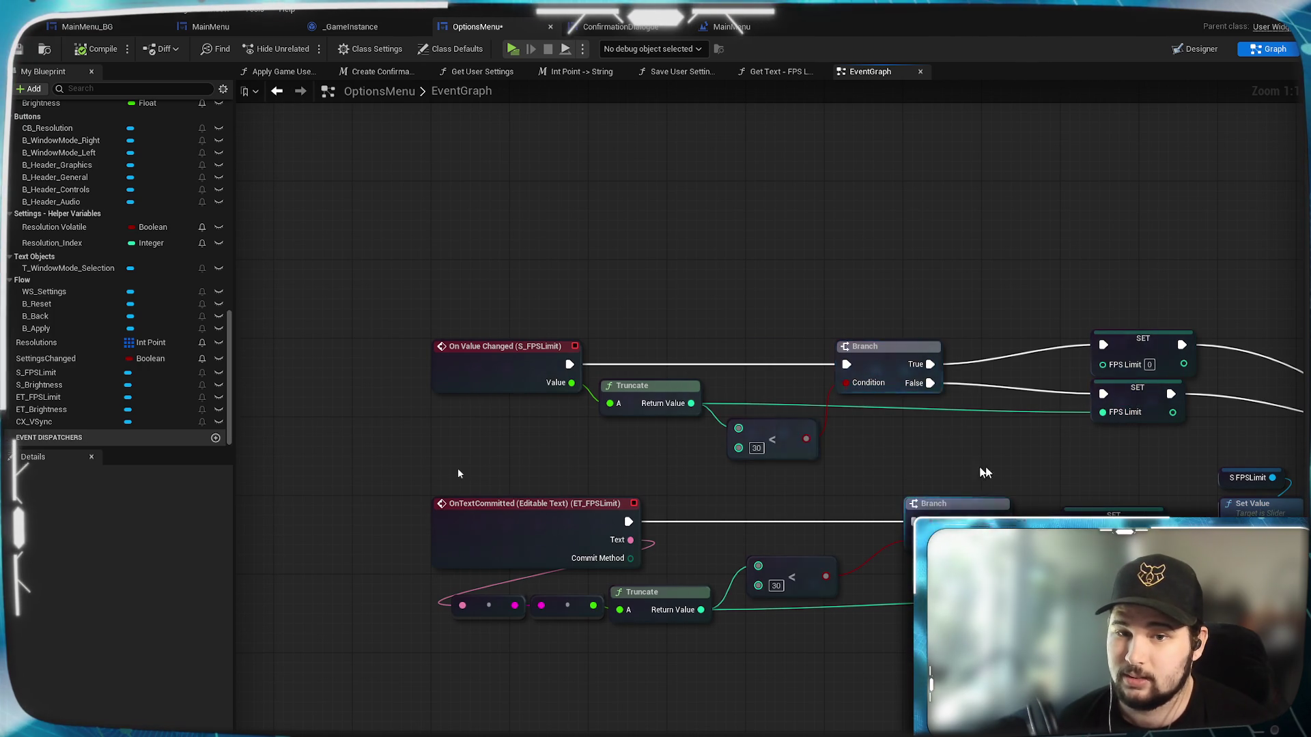
left_click_drag(936, 463, 781, 437)
mouse_move(956, 410)
left_mouse_down()
mouse_move(946, 444)
mouse_move(947, 433)
left_mouse_up()
left_click(962, 383)
left_click_drag(974, 316, 946, 371)
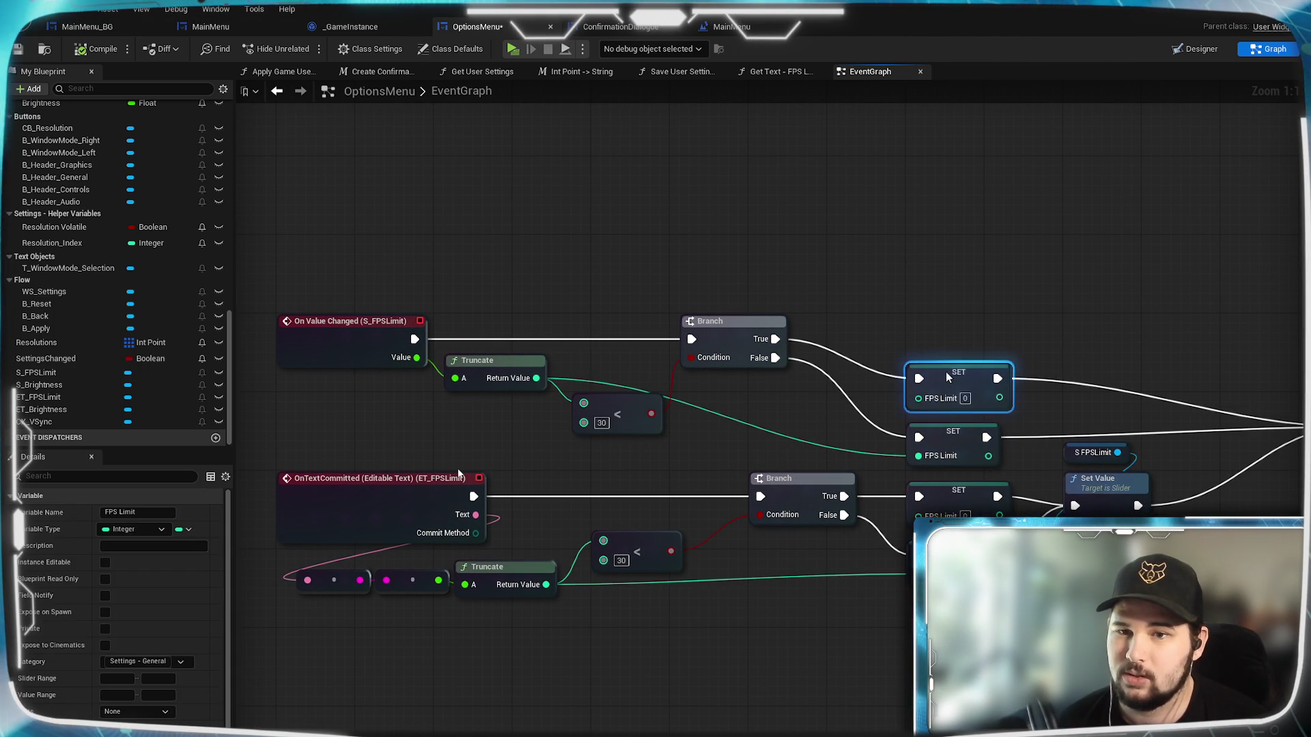
left_click_drag(998, 327, 760, 327)
mouse_move(1086, 420)
left_mouse_down()
mouse_move(1166, 423)
mouse_move(1034, 435)
left_mouse_up()
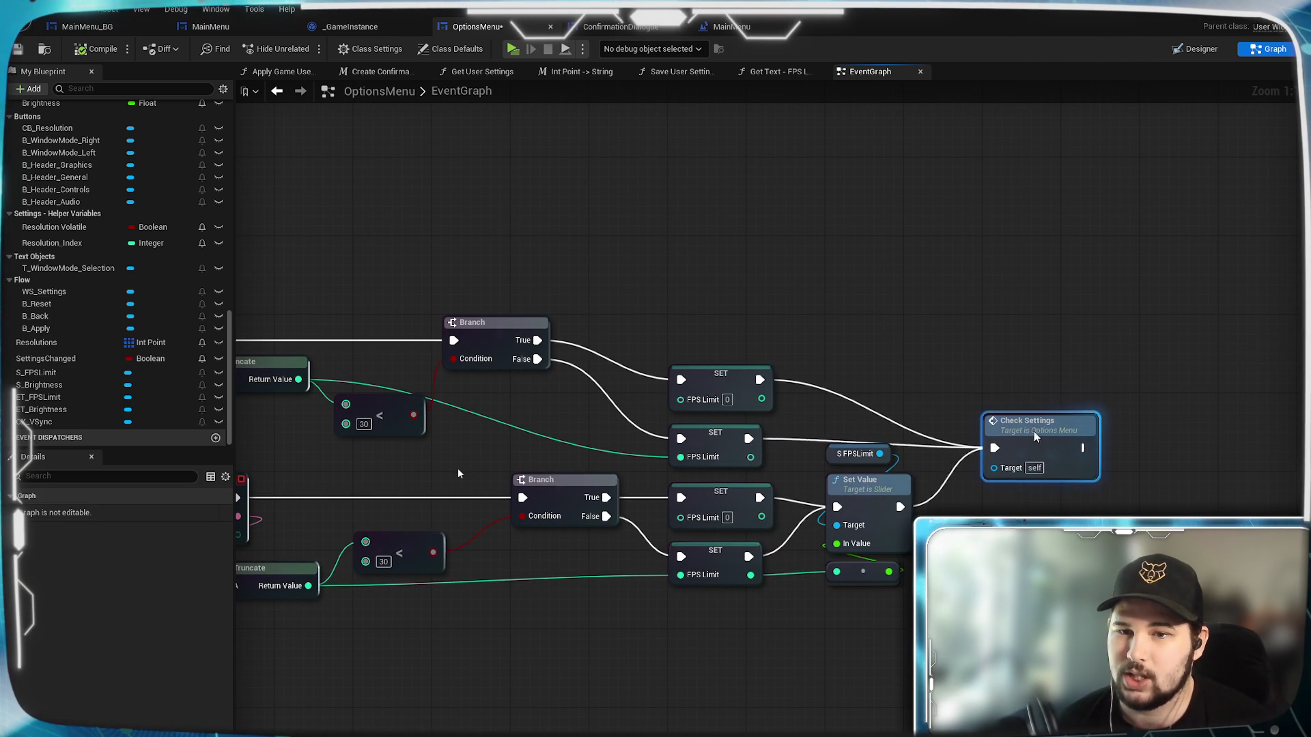
Move the upper compare node, On Value Changed event and its Truncate down into line.
left_click_drag(999, 356, 1149, 366)
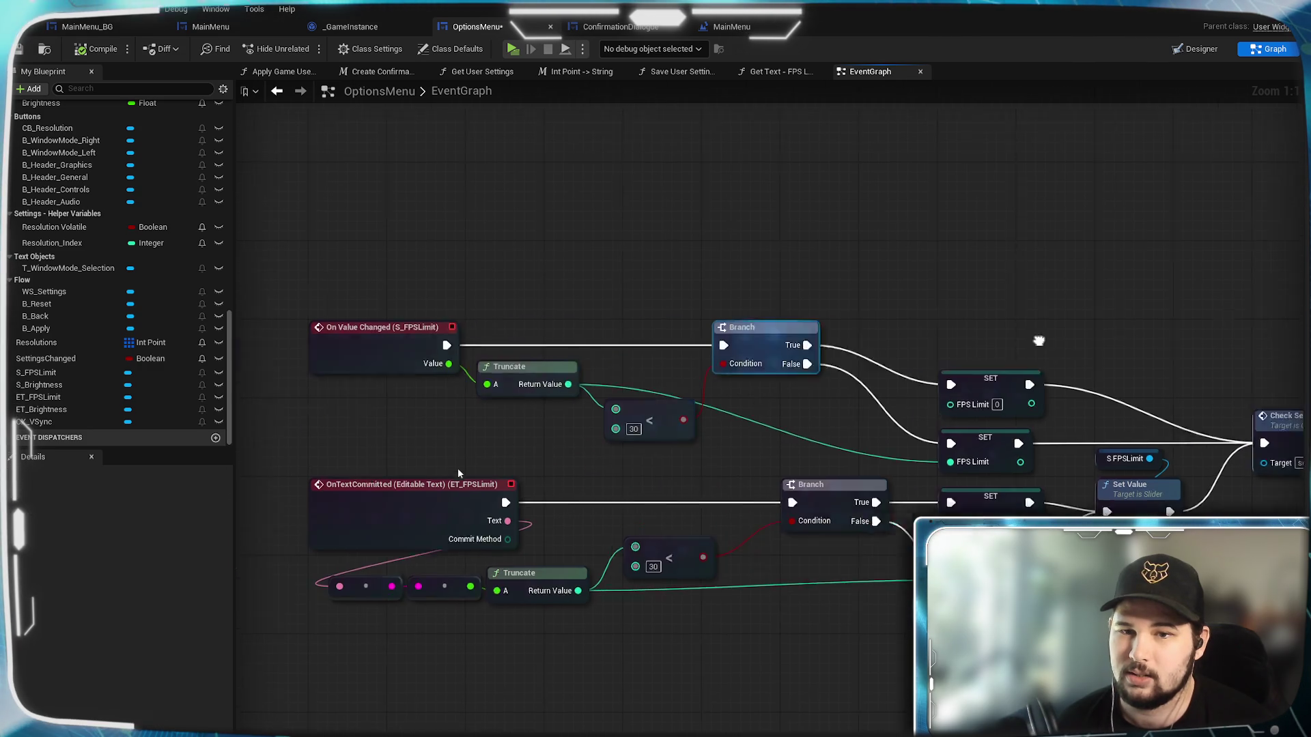
left_click_drag(881, 325, 1141, 335)
mouse_move(916, 345)
left_mouse_down()
mouse_move(1005, 342)
mouse_move(1072, 386)
left_mouse_up()
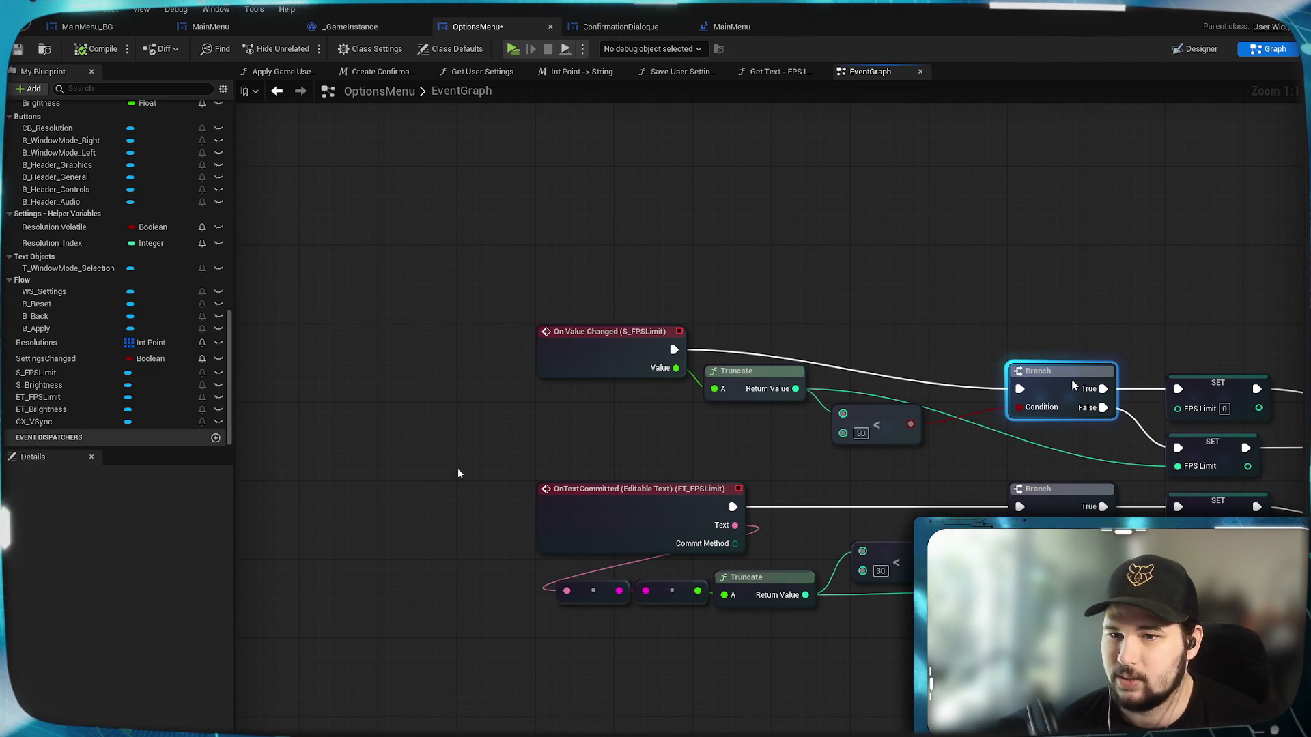
left_click(1096, 299)
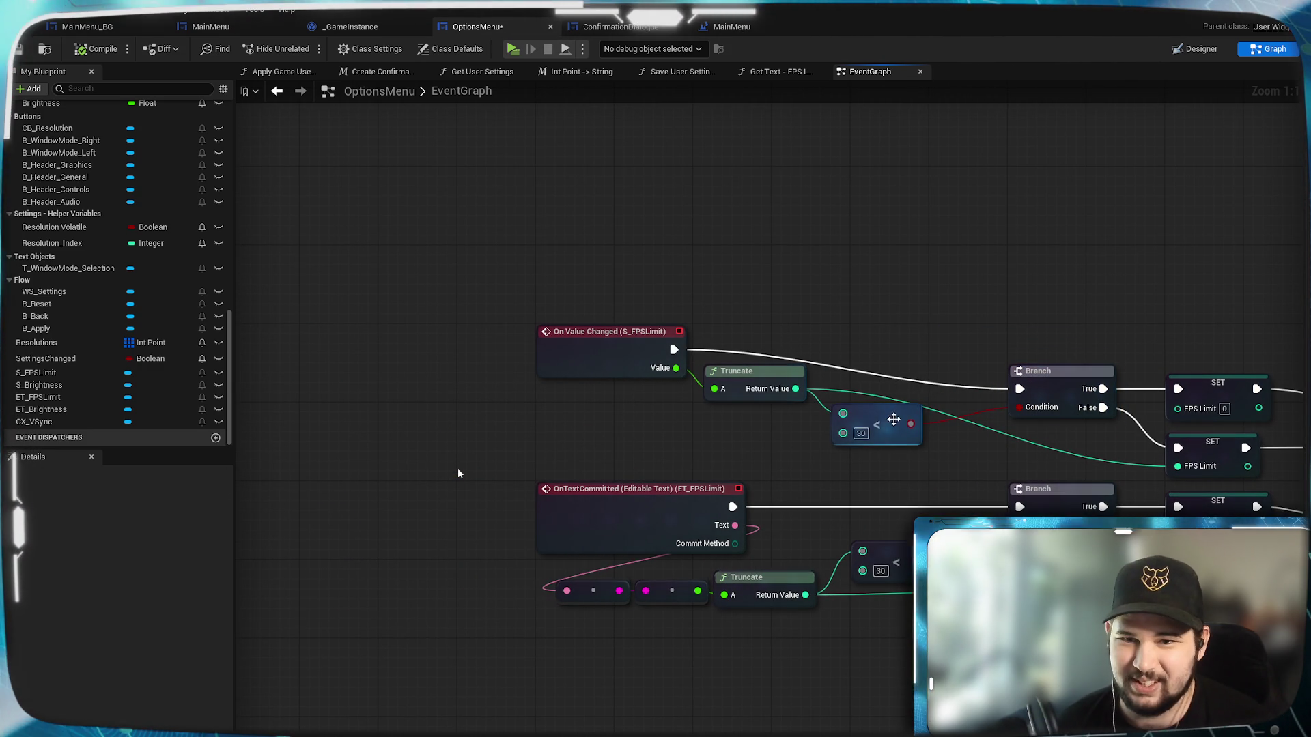
left_click_drag(893, 420, 913, 441)
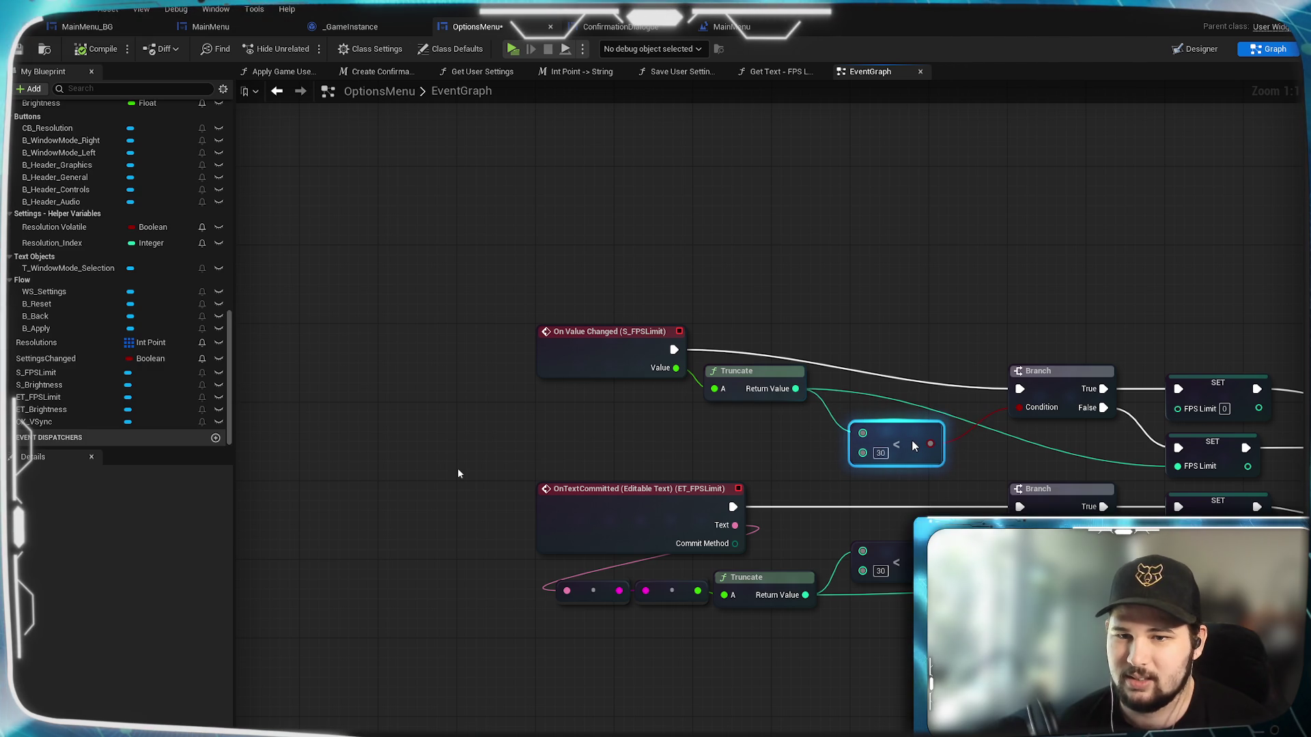
left_click(742, 371)
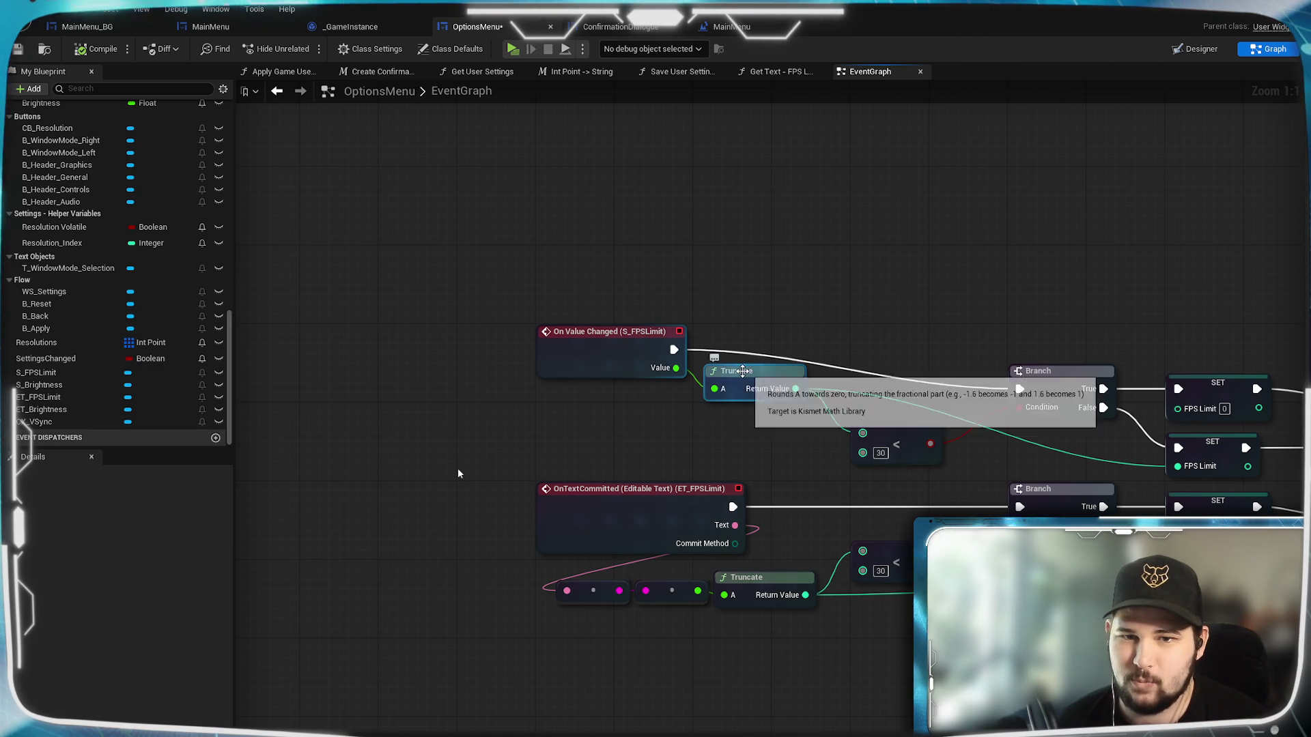
left_click(610, 368, "ctrl")
left_click_drag(609, 369, 610, 408)
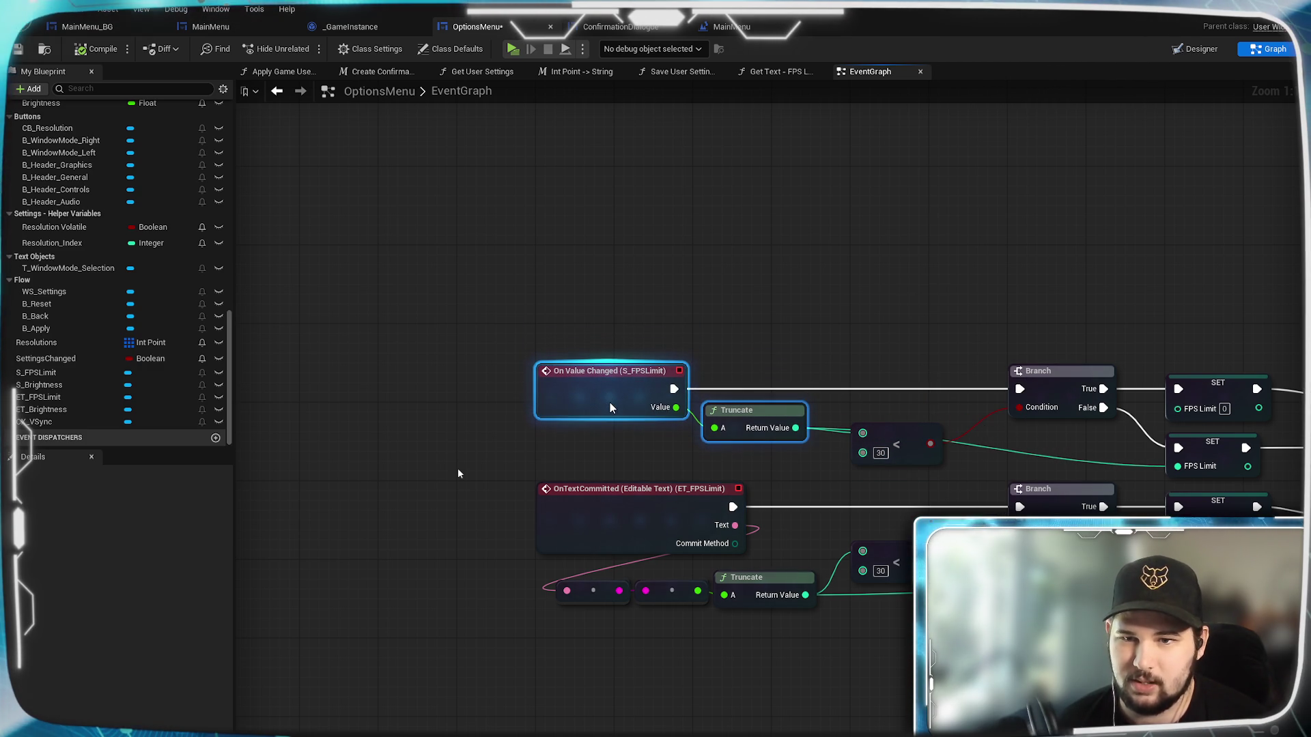
left_click(813, 257)
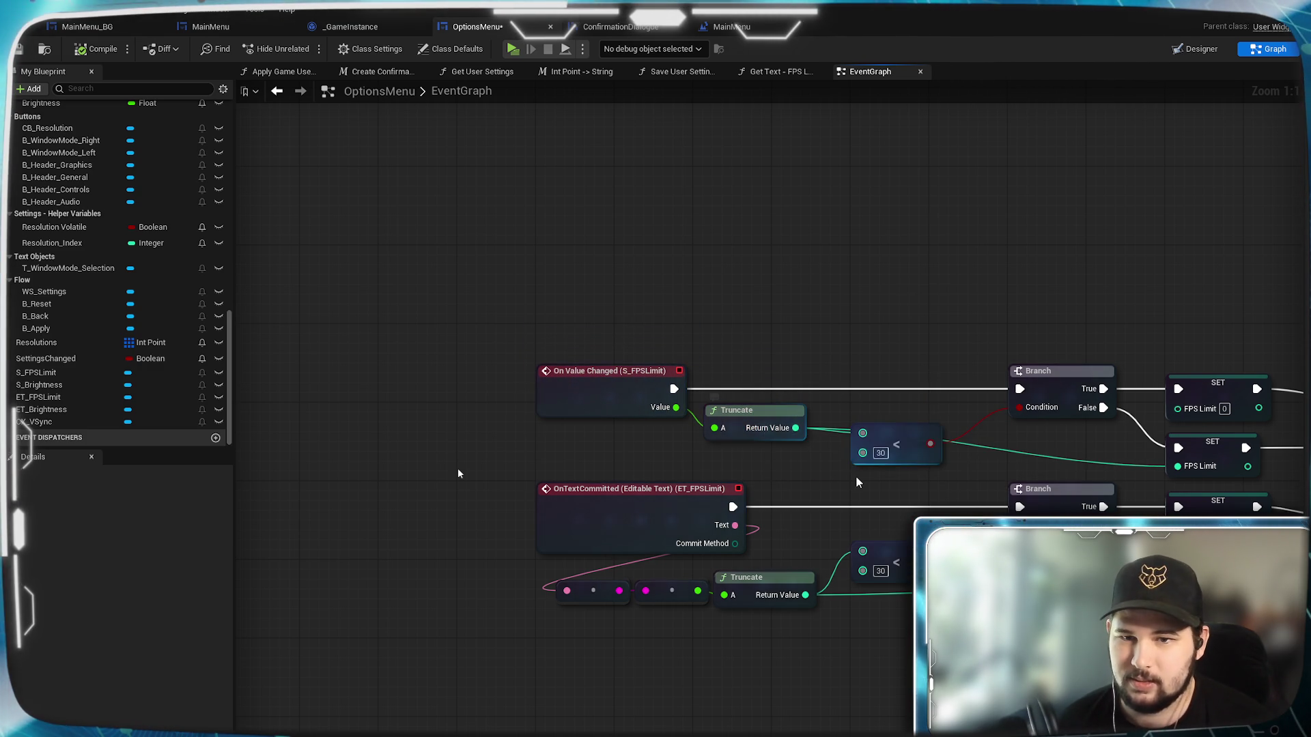
Add two aligned reroute points on the upper FPS Limit wire.
double_click(990, 448)
mouse_move(990, 448)
left_mouse_down()
mouse_move(889, 490)
mouse_move(837, 482)
mouse_move(862, 489)
left_mouse_up()
double_click(1137, 459)
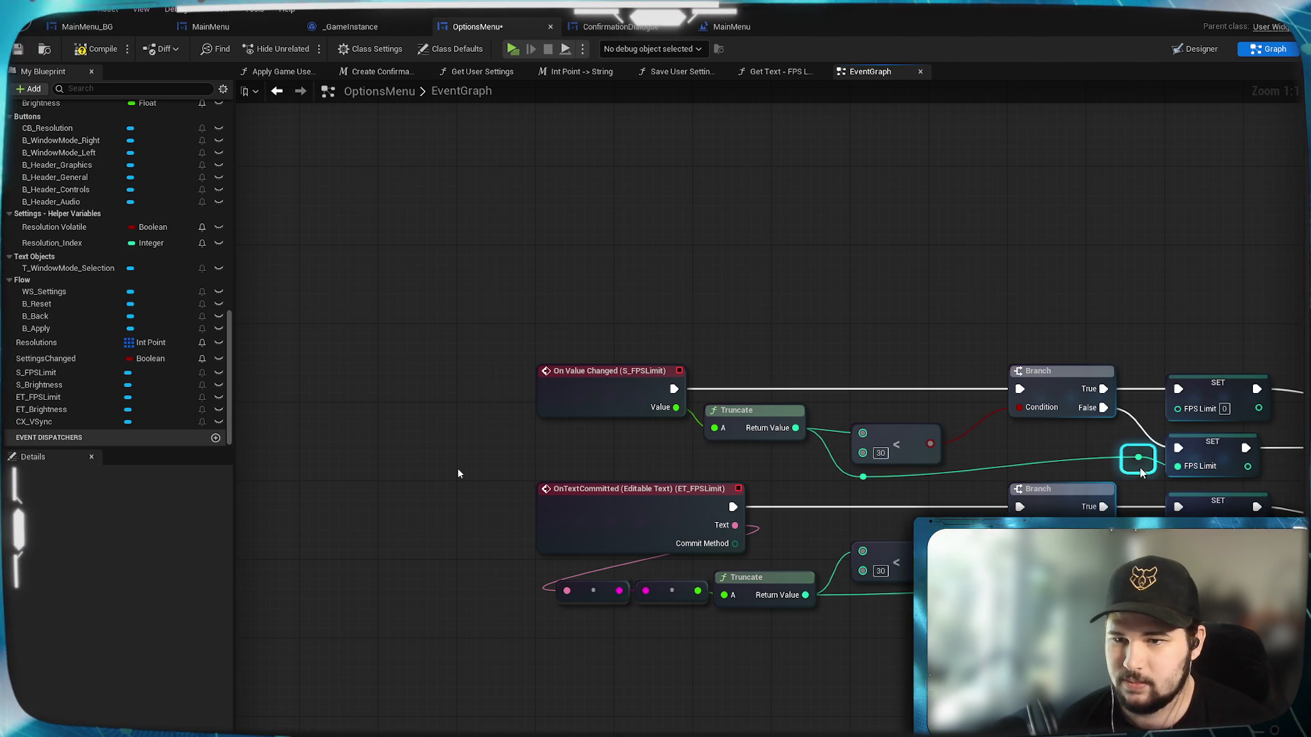
left_click_drag(1140, 468, 1106, 482)
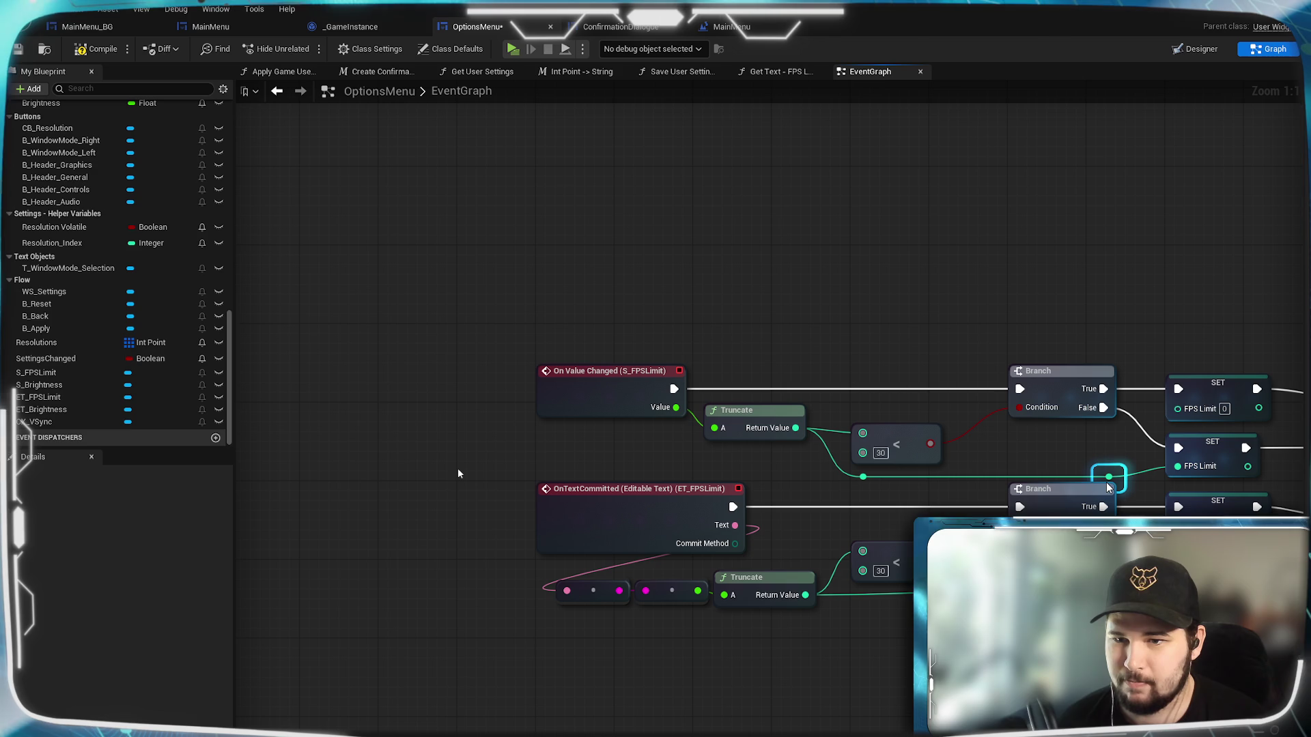
left_click(1039, 444)
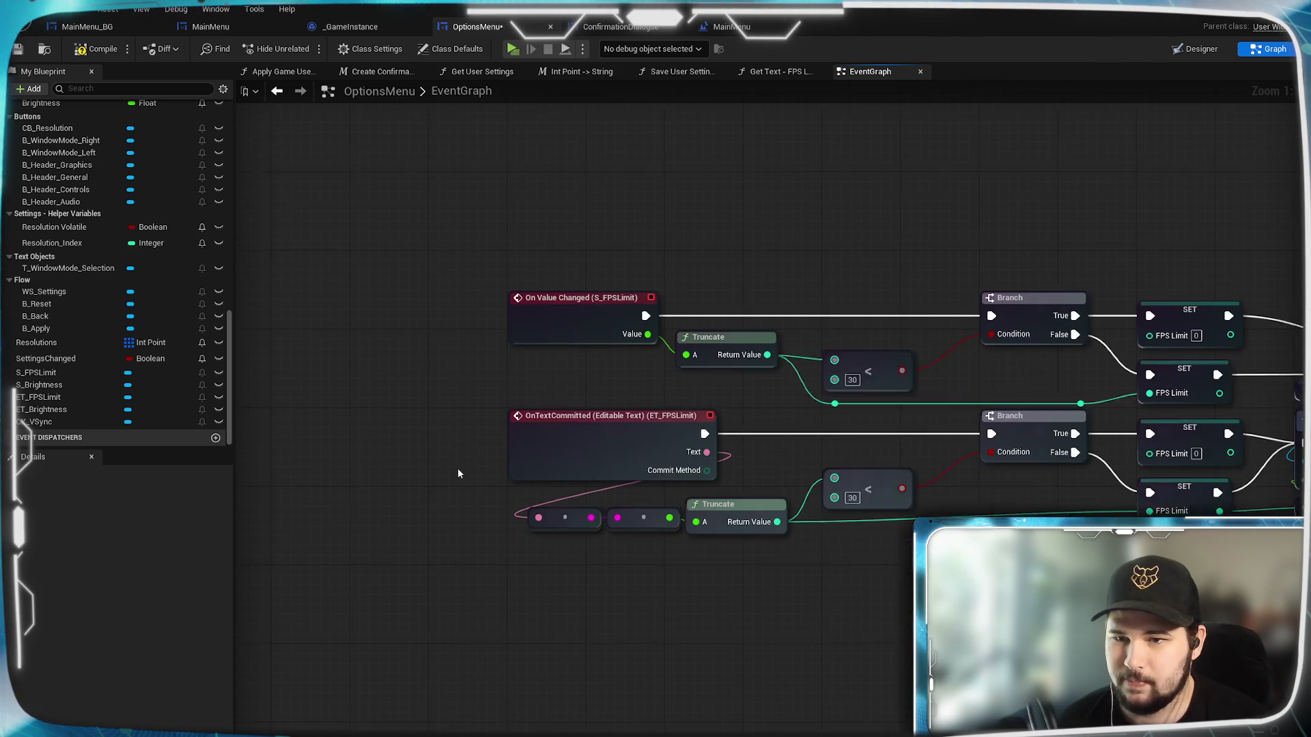
Add two reroute points on the lower FPS Limit wire.
double_click(827, 485)
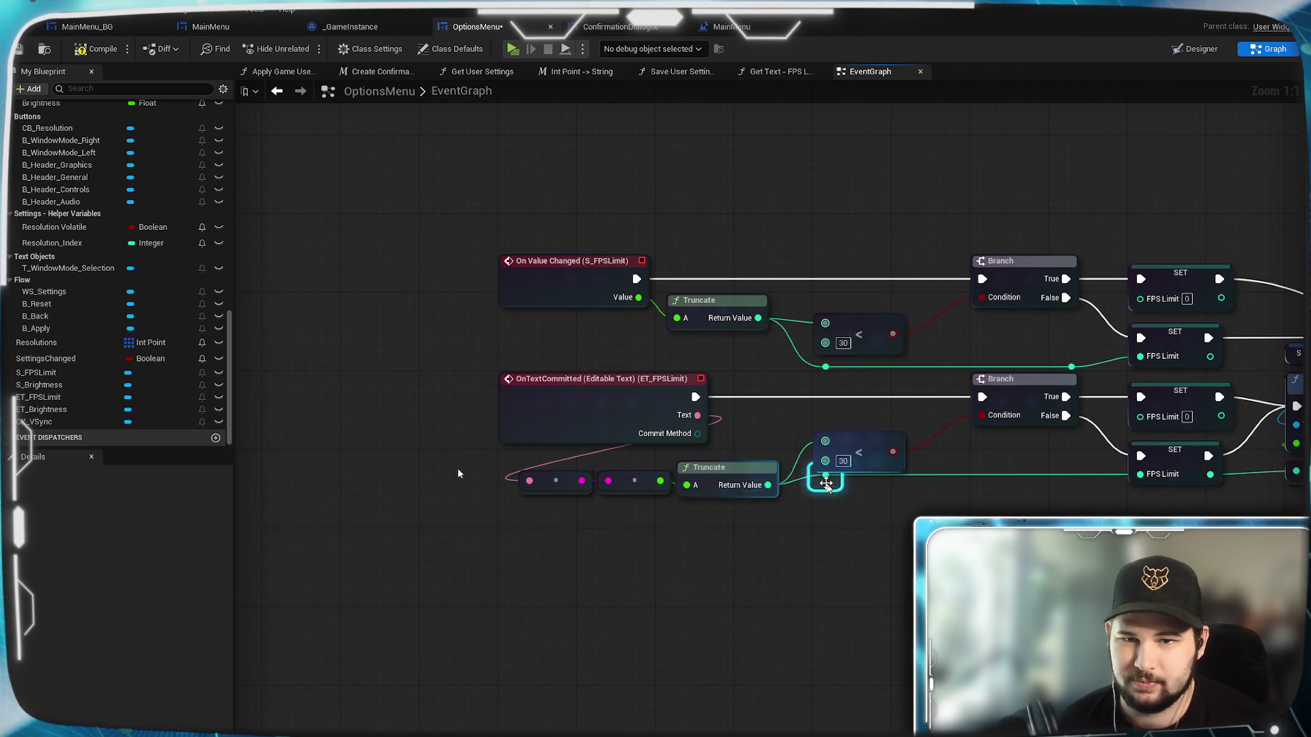
left_click_drag(827, 482, 829, 496)
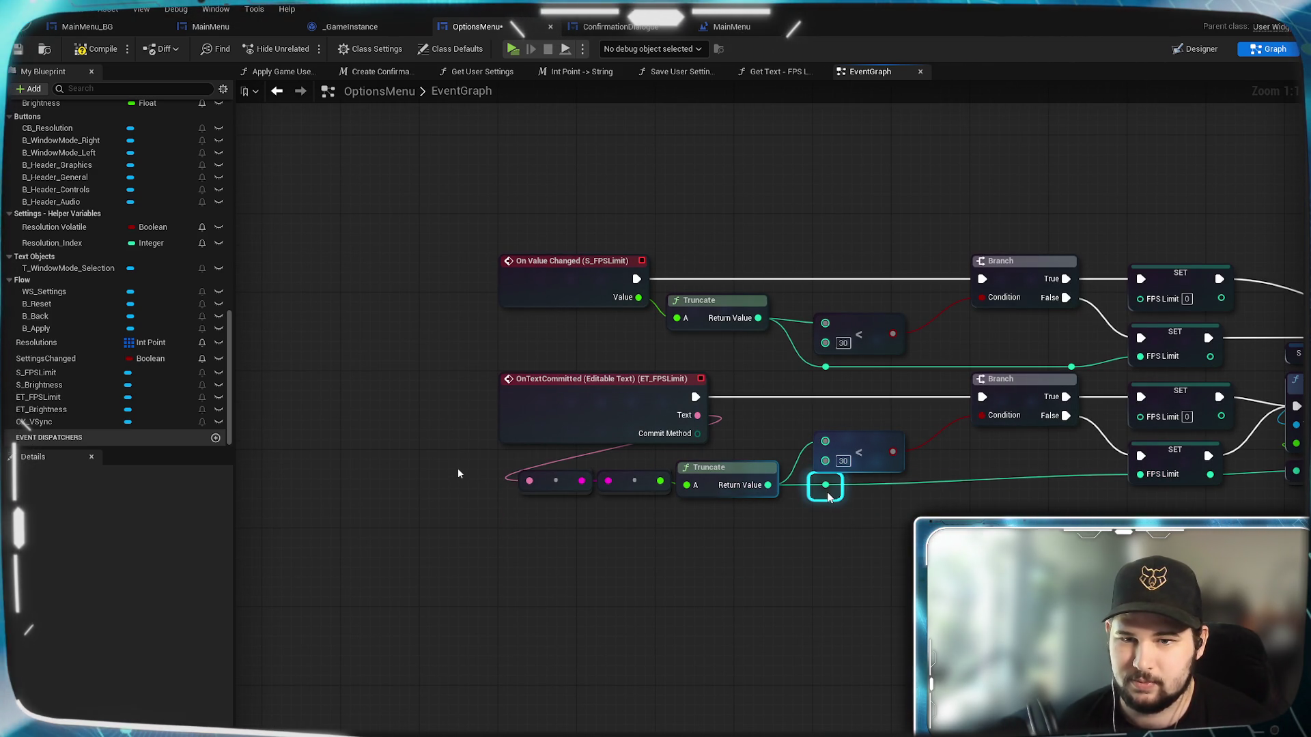
left_click(880, 512)
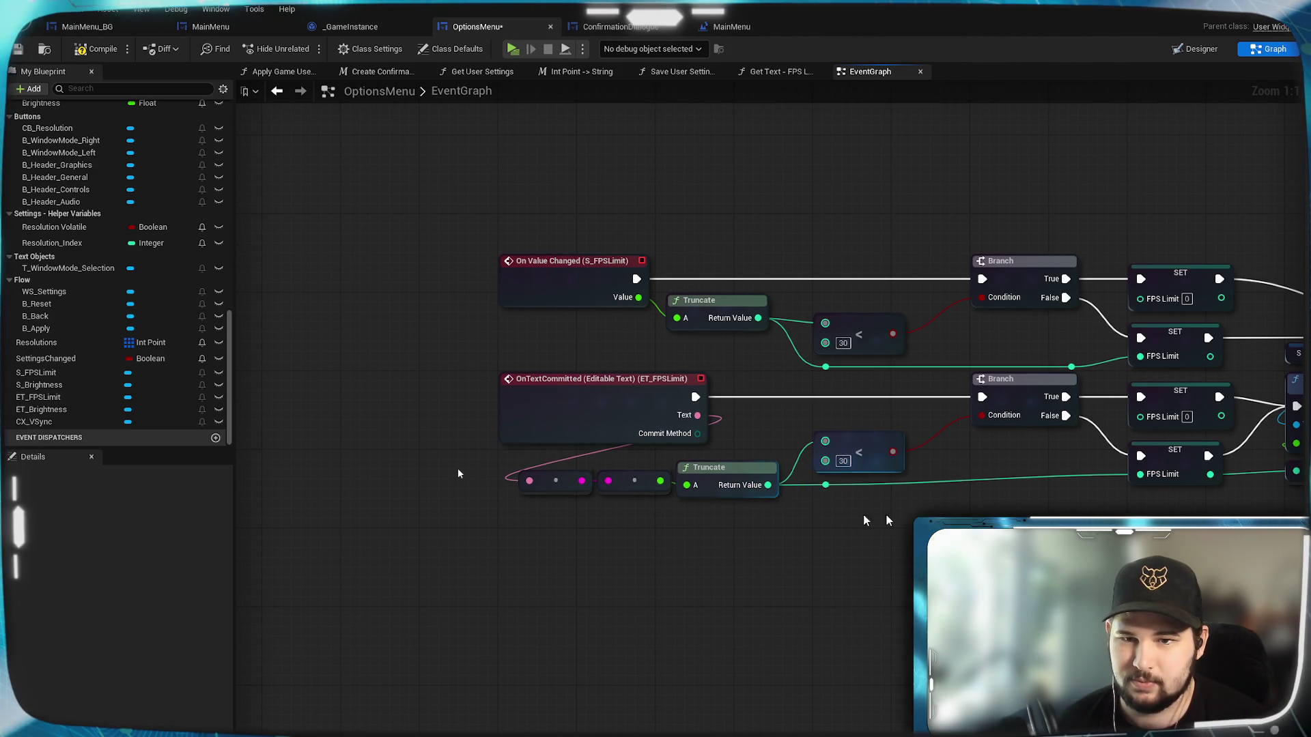
double_click(1076, 475)
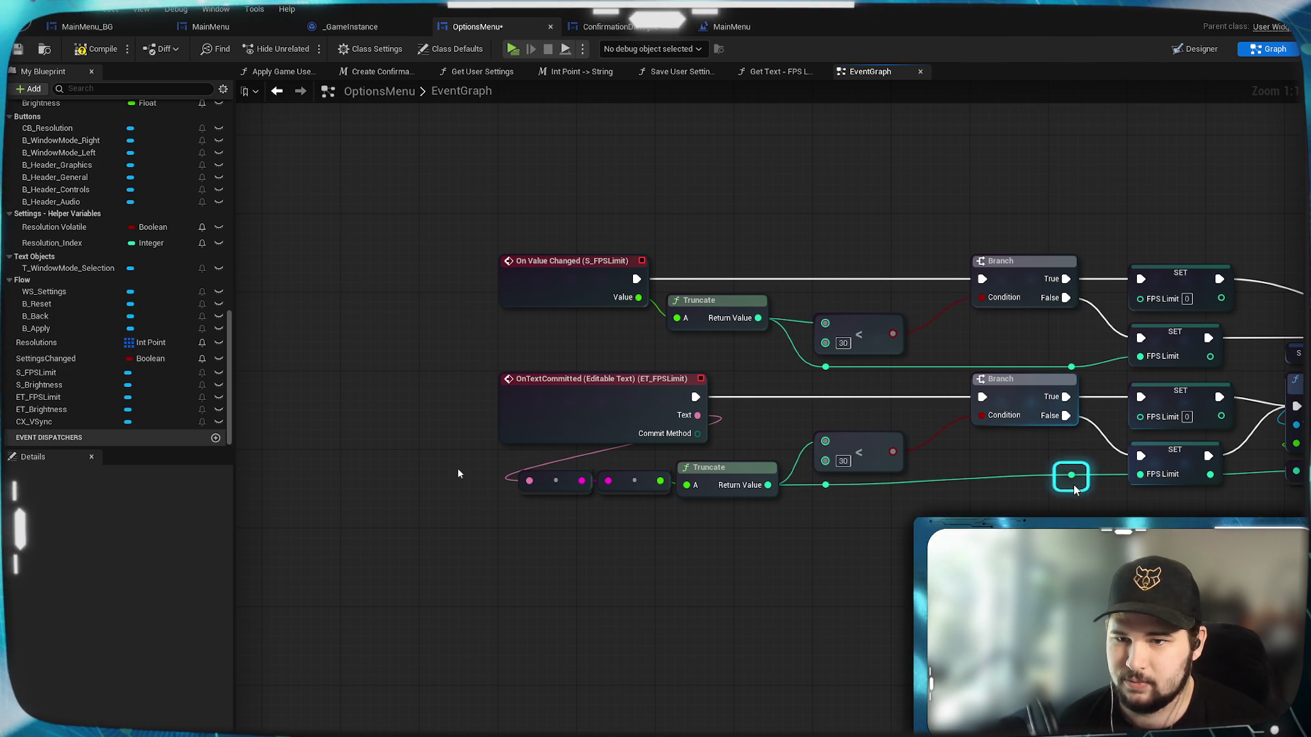
left_click(1072, 492)
left_click_drag(1071, 492, 1101, 506)
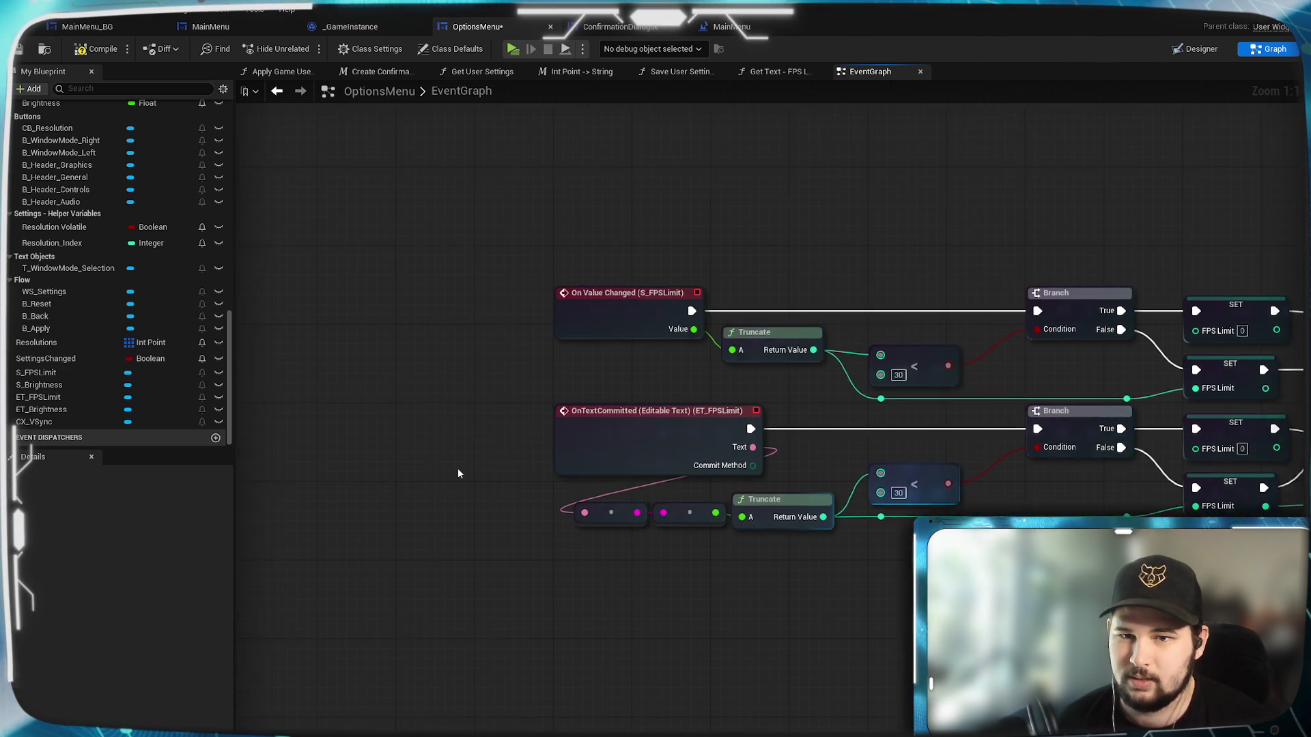
left_click_drag(1004, 375, 969, 406)
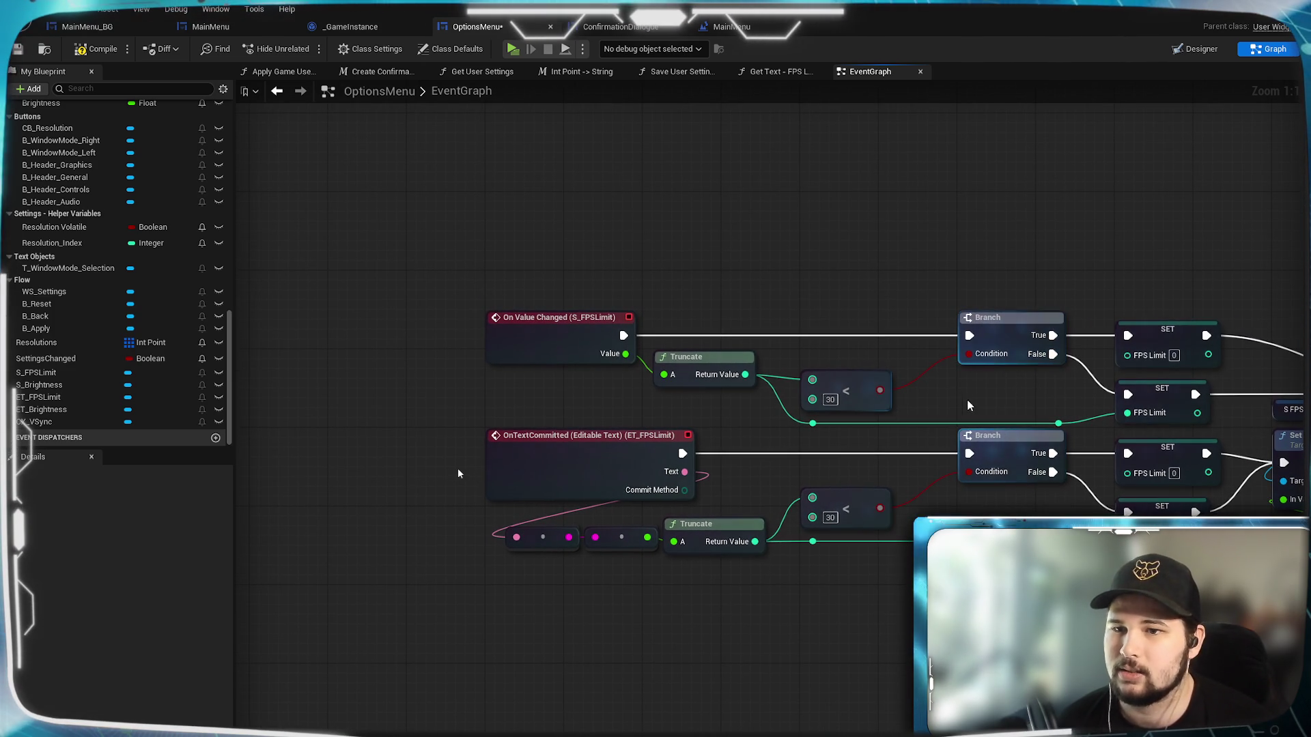
Raise the upper comparison node and level both upper reroute points to straighten the wire.
left_click_drag(836, 388, 838, 366)
left_click(828, 426)
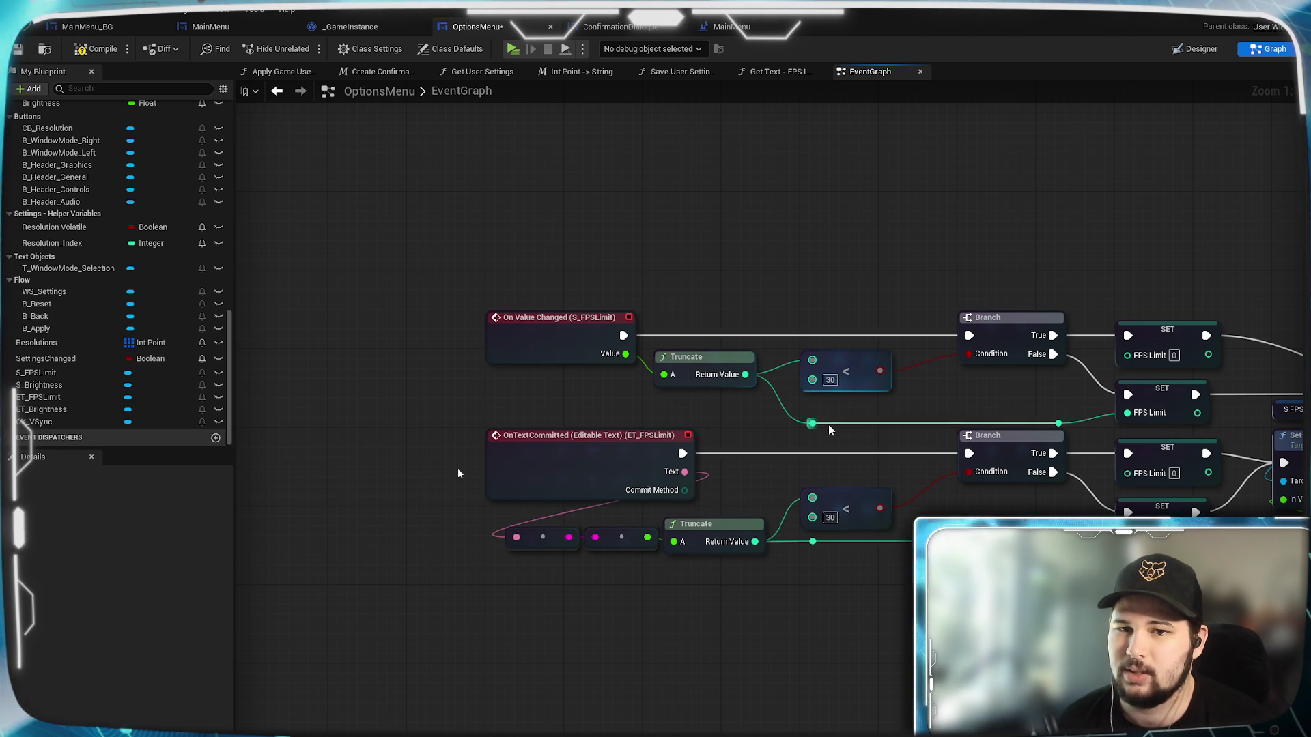
left_click(812, 423)
left_click(1058, 423, "ctrl")
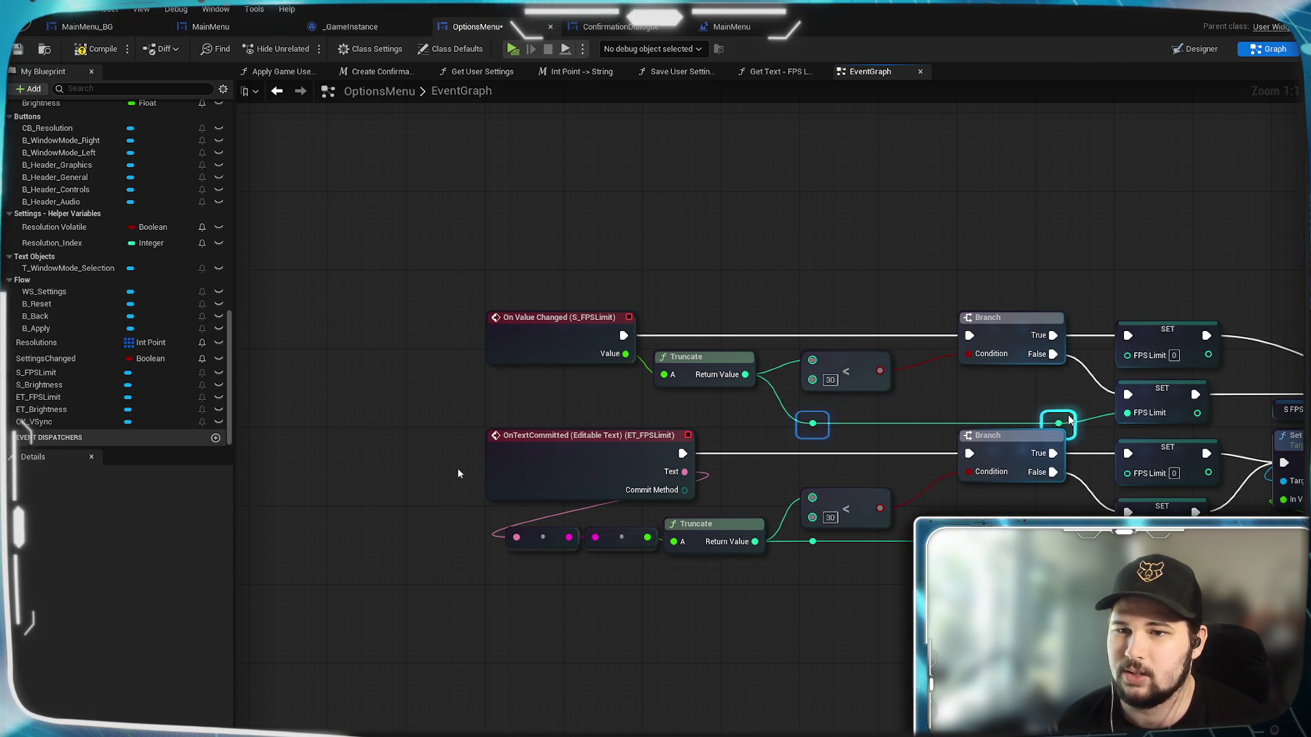
left_click(815, 426)
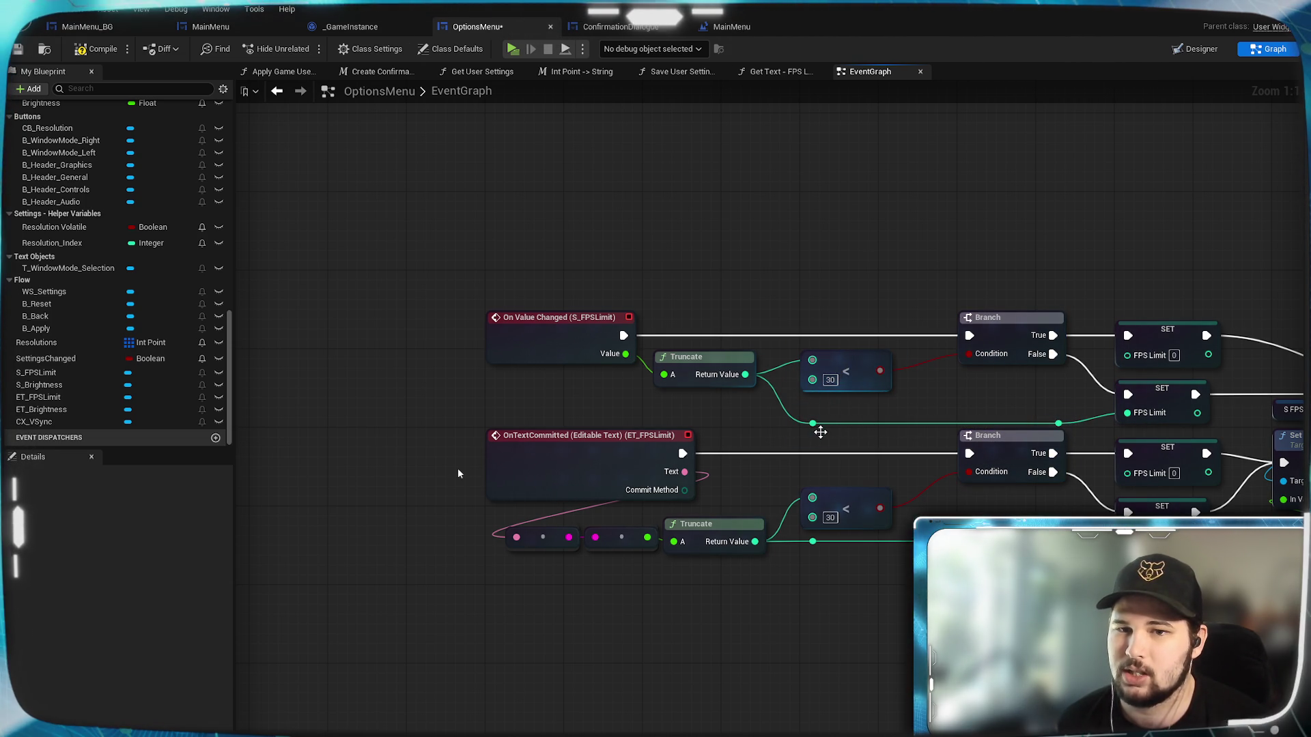
left_click_drag(820, 431, 821, 411)
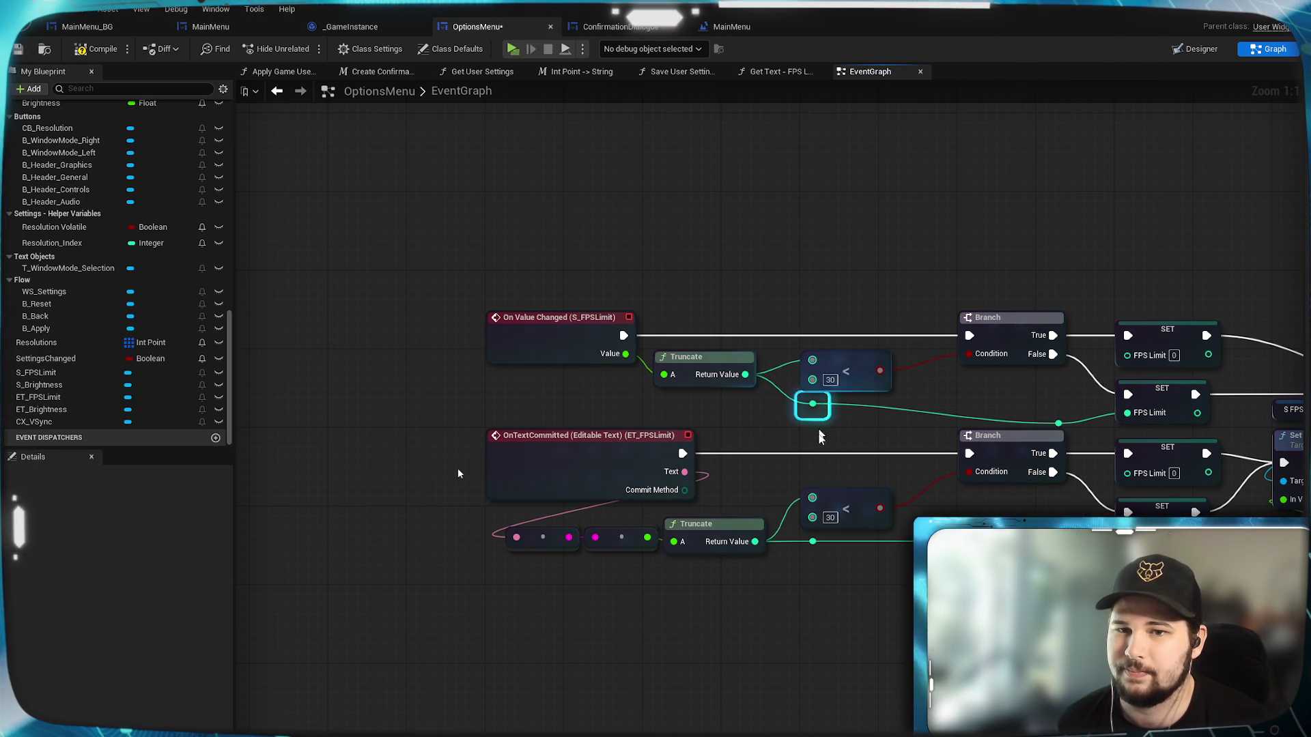
left_click_drag(1069, 428, 1069, 409)
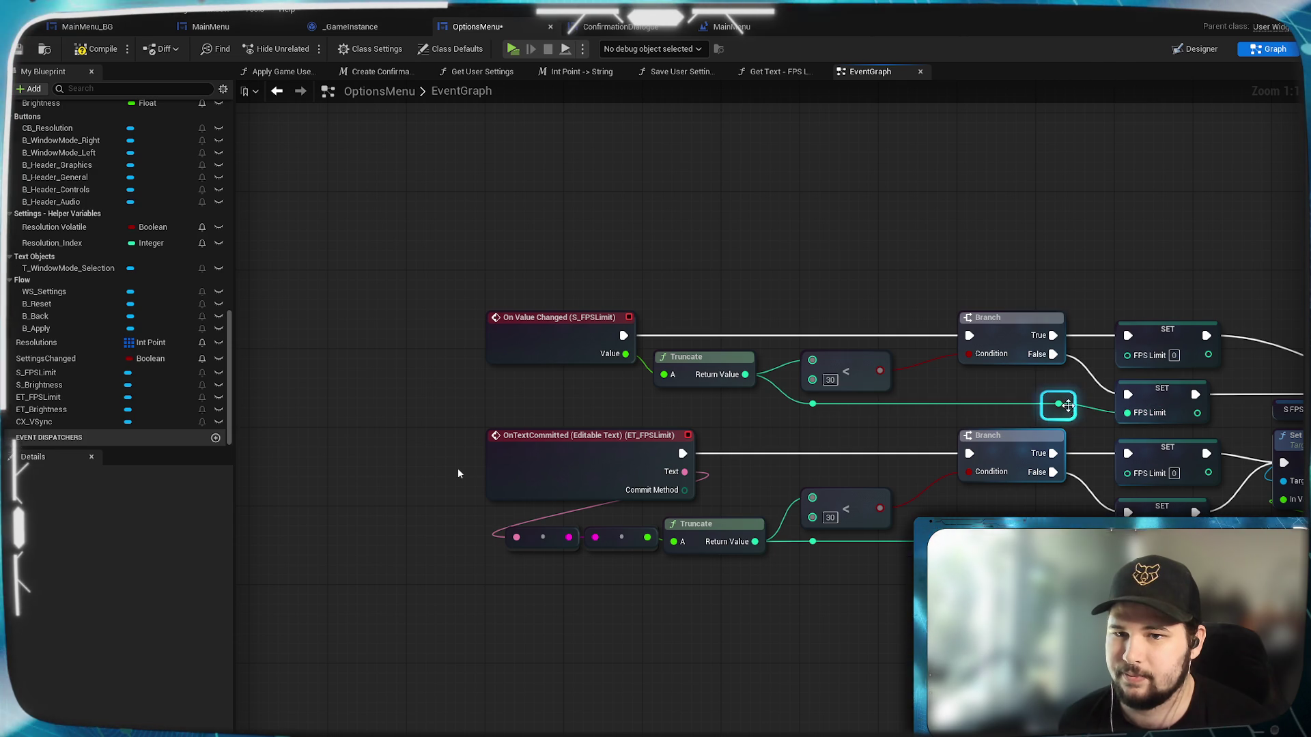
left_click(843, 433)
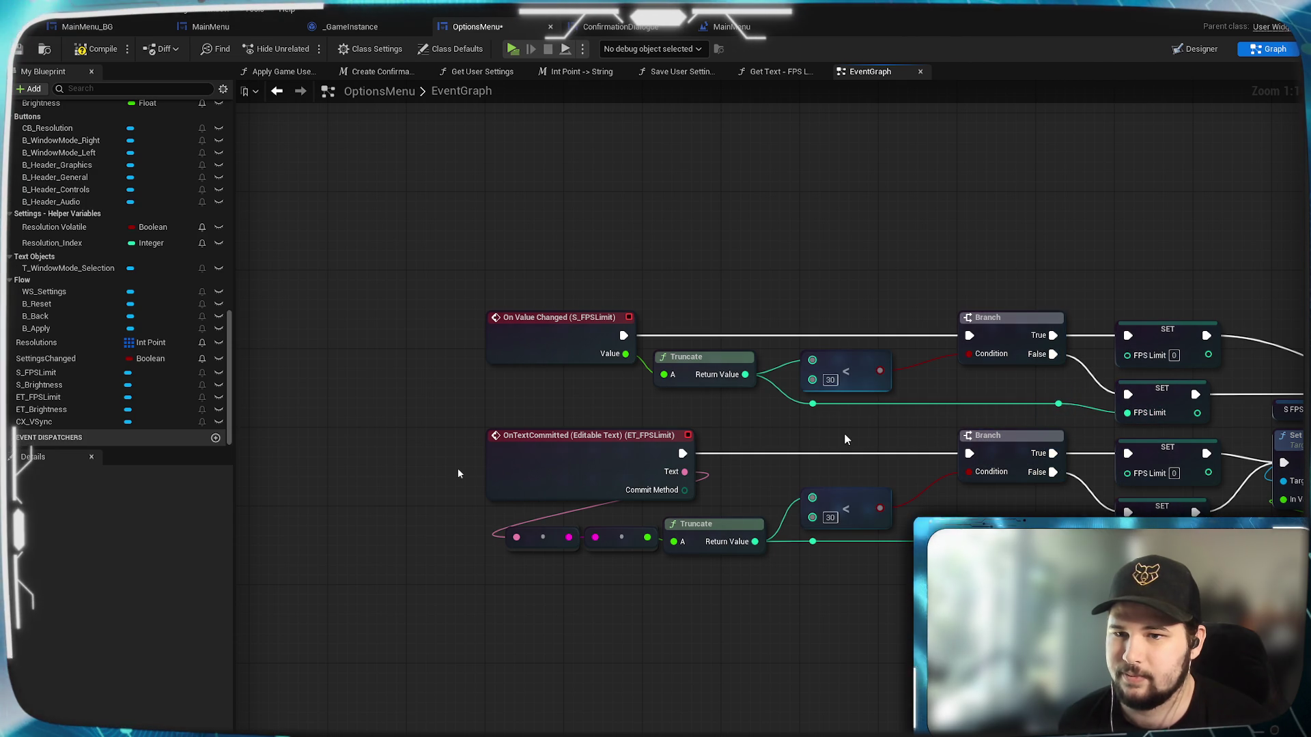
Raise the lower comparison node and the Truncate-wire reroute point slightly.
left_click_drag(834, 498, 833, 477)
left_click(818, 544)
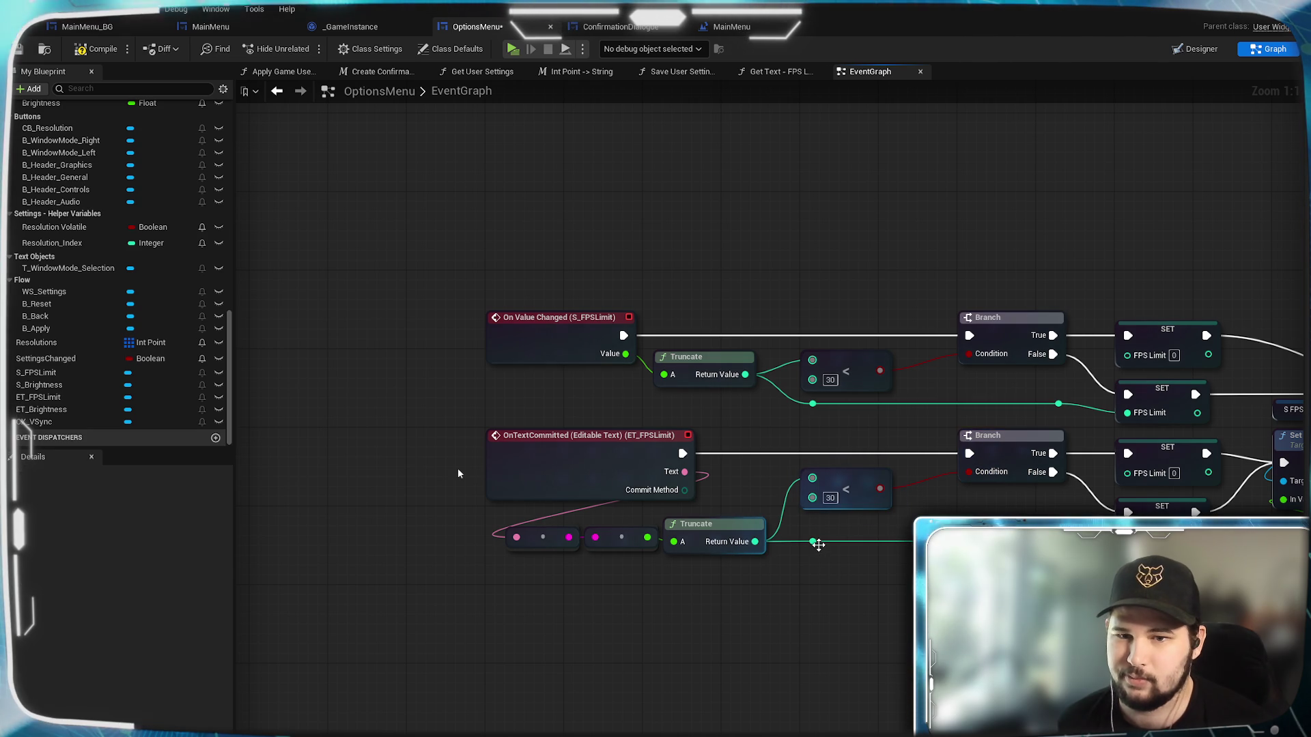
left_click_drag(818, 545, 818, 525)
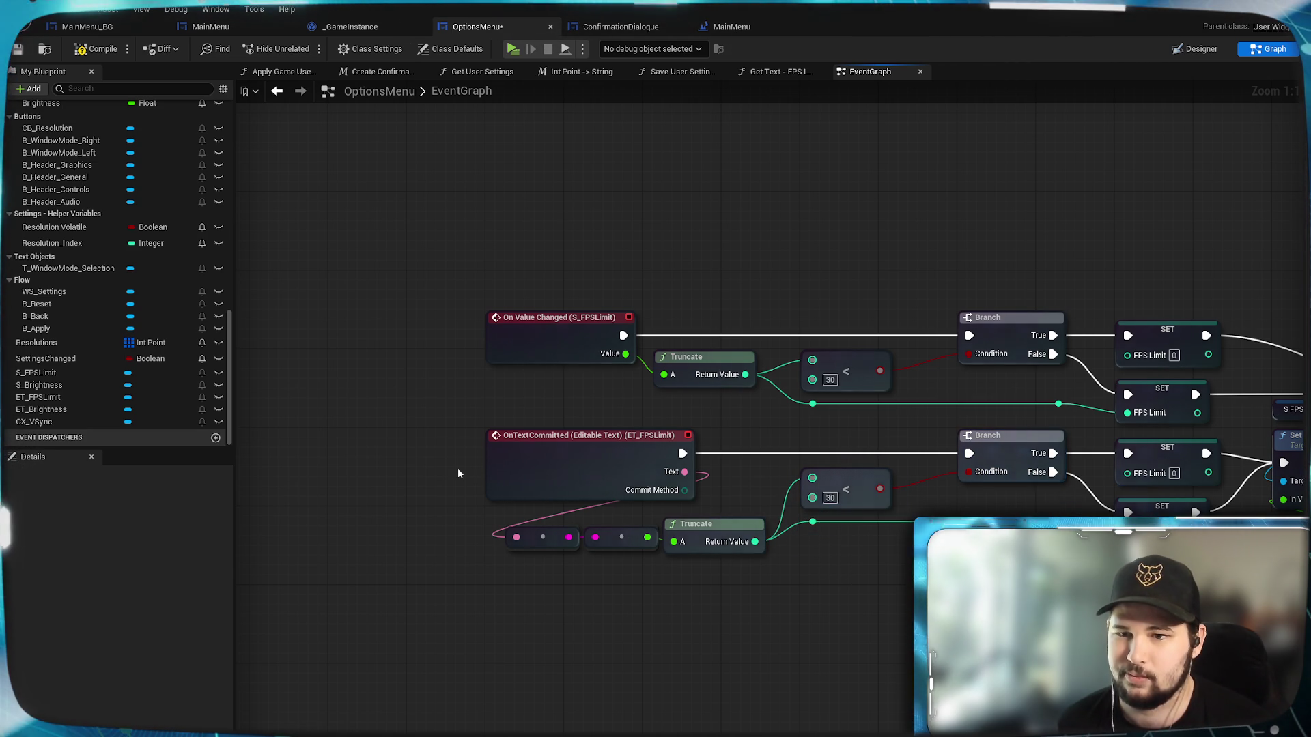
mouse_move(834, 594)
left_mouse_down()
mouse_move(850, 621)
mouse_move(694, 616)
left_mouse_up()
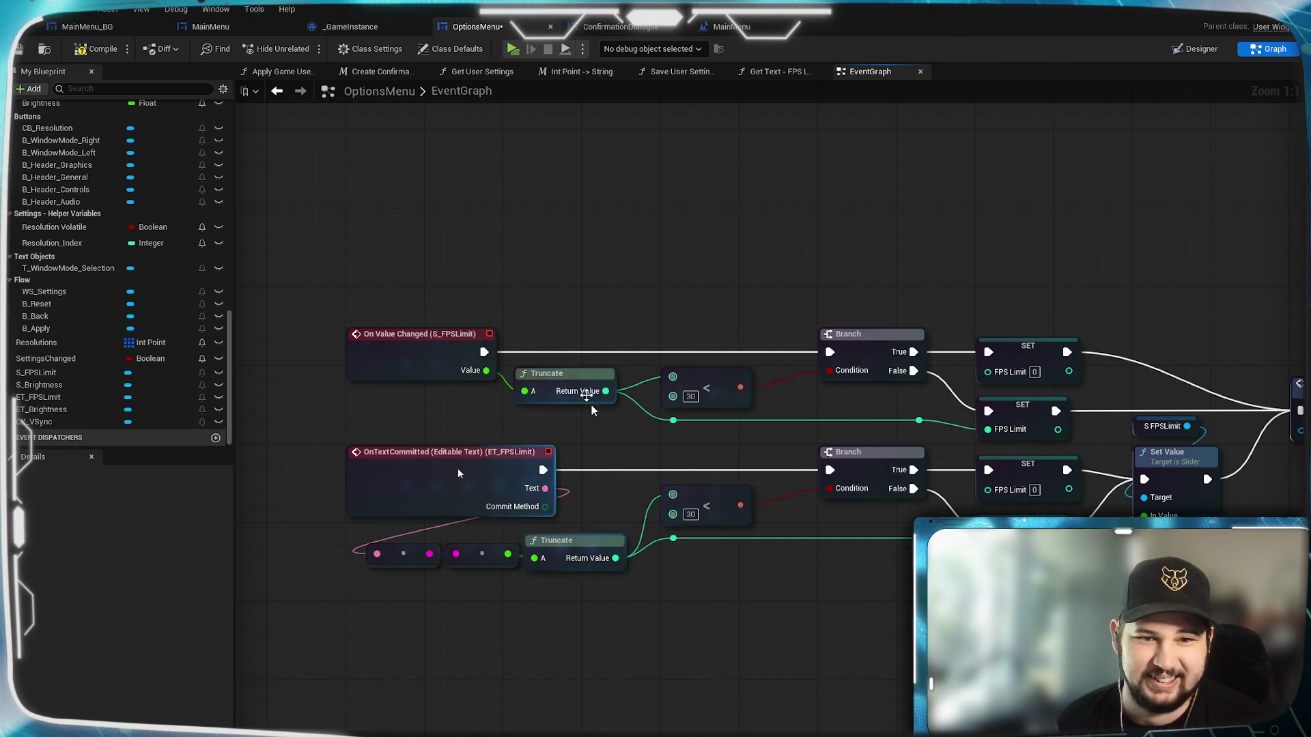
mouse_move(594, 456)
left_mouse_down()
mouse_move(345, 465)
mouse_move(521, 444)
mouse_move(489, 426)
left_mouse_up()
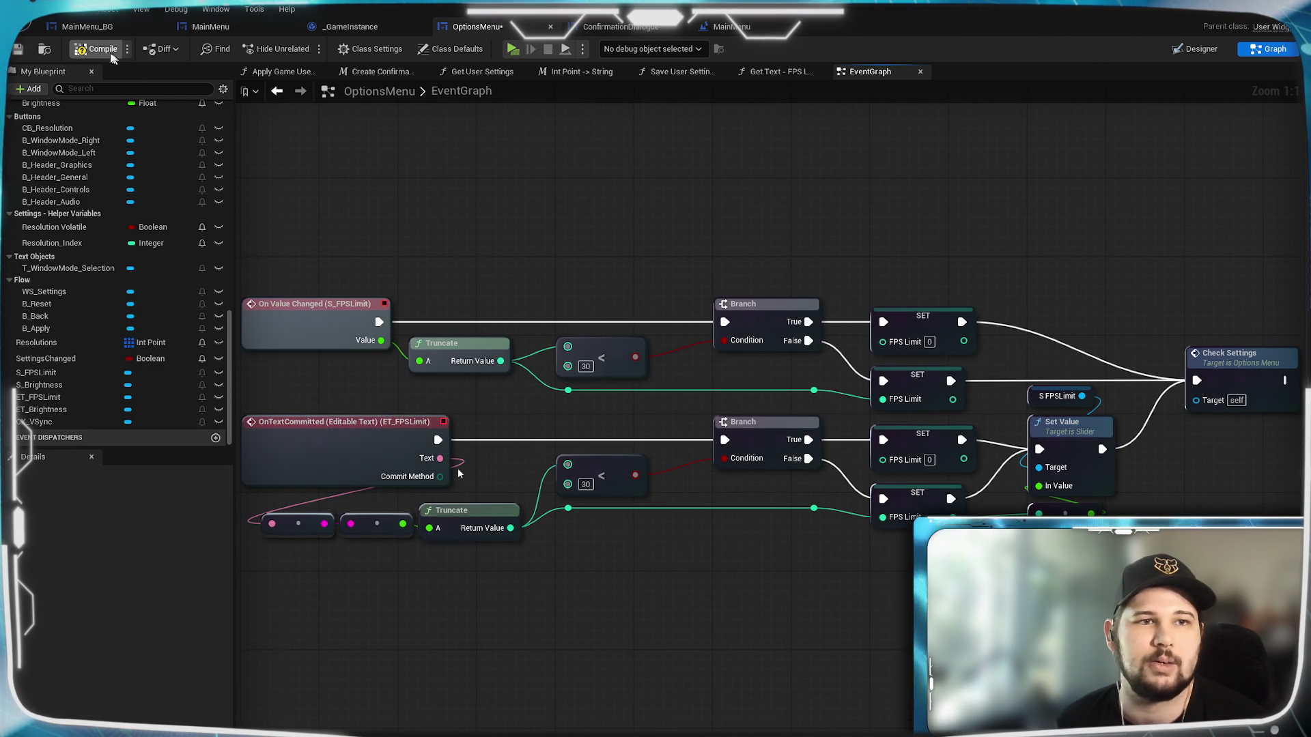
Compile the OptionsMenu blueprint.
left_click(103, 49)
mouse_move(455, 255)
left_mouse_down()
mouse_move(768, 257)
mouse_move(571, 295)
mouse_move(703, 316)
mouse_move(628, 302)
left_mouse_up()
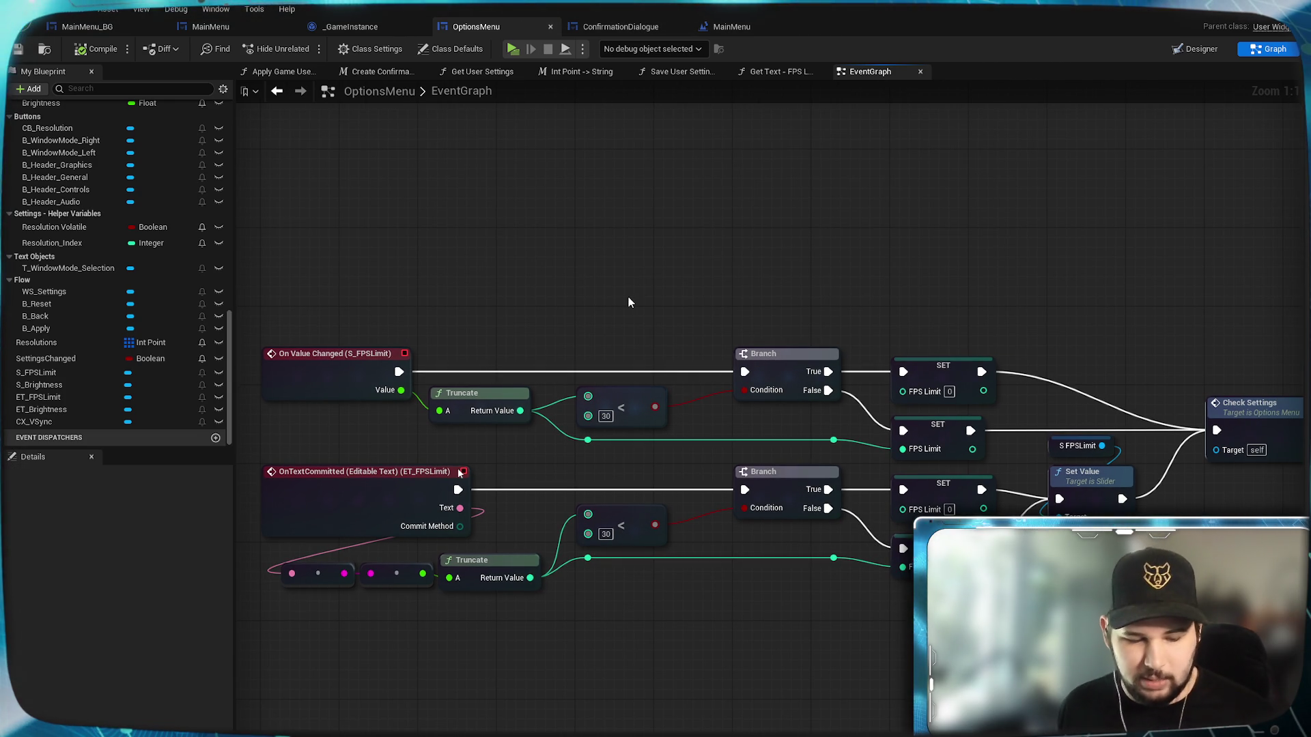
mouse_move(555, 285)
left_mouse_down()
mouse_move(664, 321)
mouse_move(535, 292)
left_mouse_up()
In a game preview, drag the FPS Limit slider and step it with arrow keys, then discard changes.
left_click(516, 55)
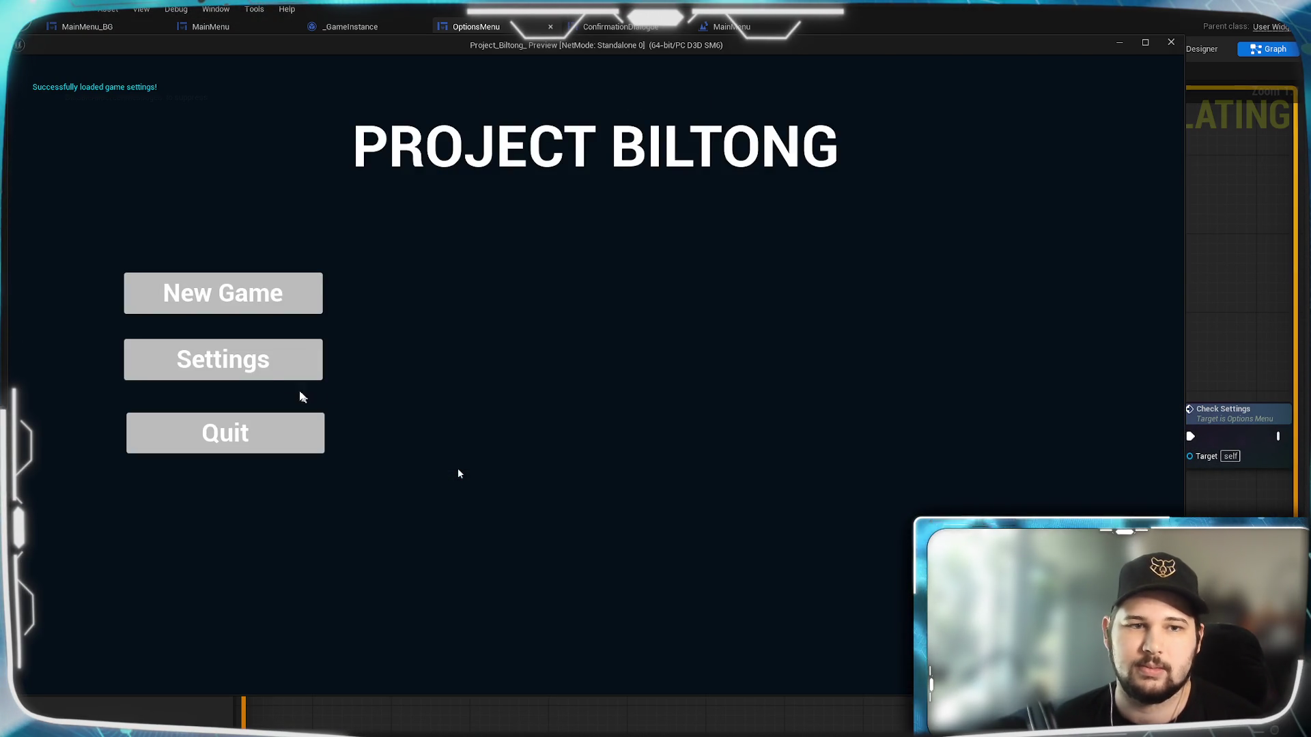
left_click(301, 374)
left_click_drag(496, 294, 575, 296)
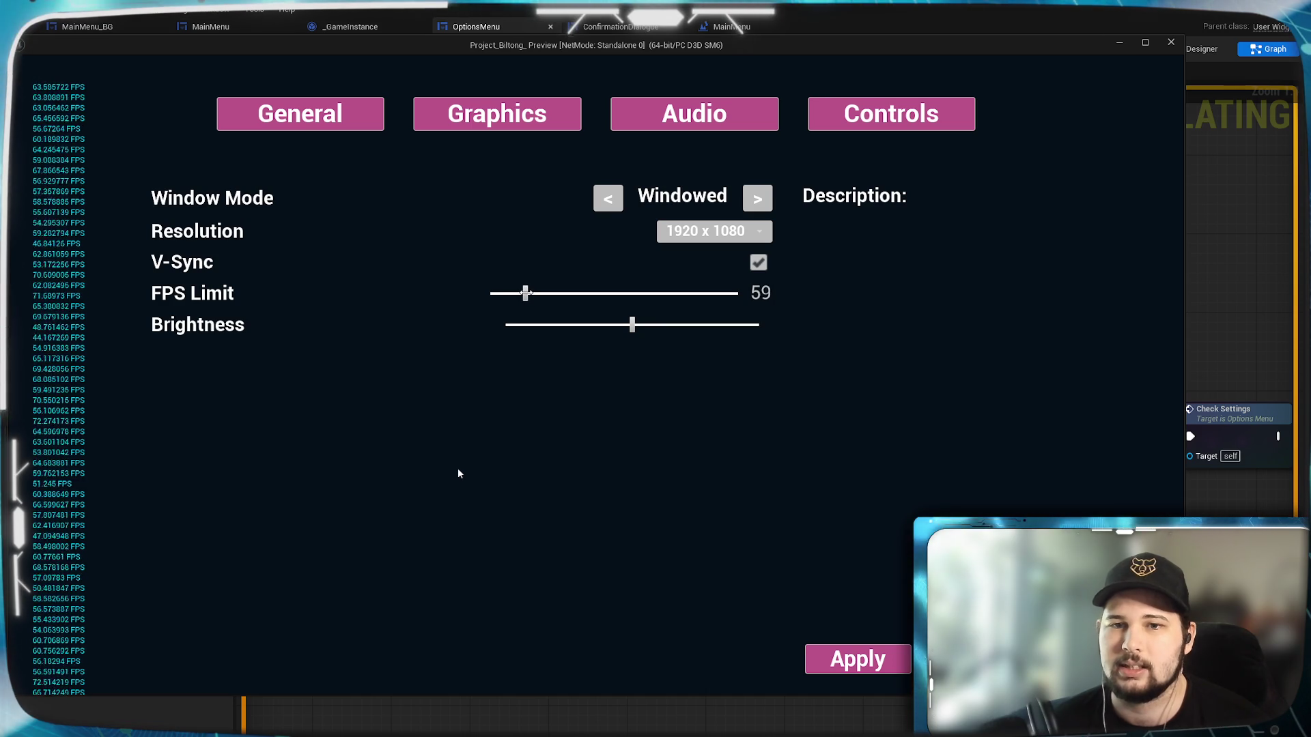
key("Right")
key("Right")
key("Right")
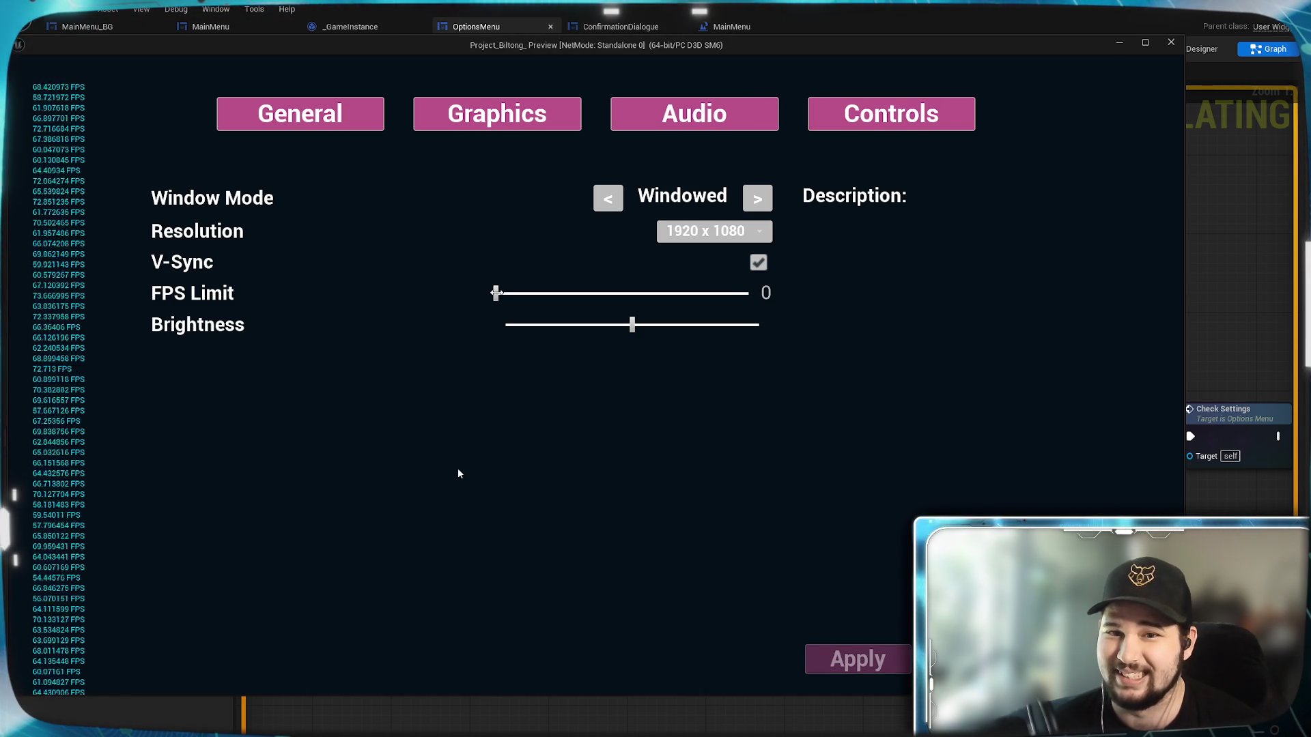
key("Right")
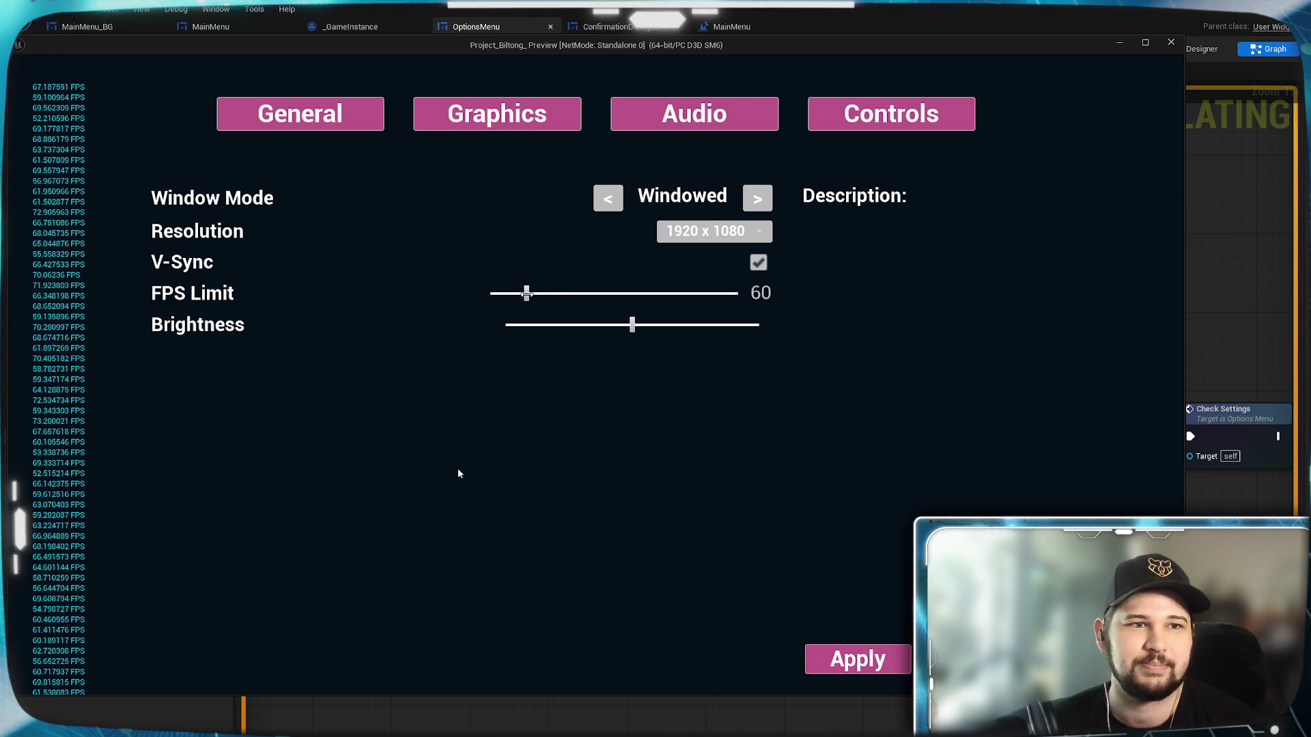
key("Escape")
left_click(533, 419)
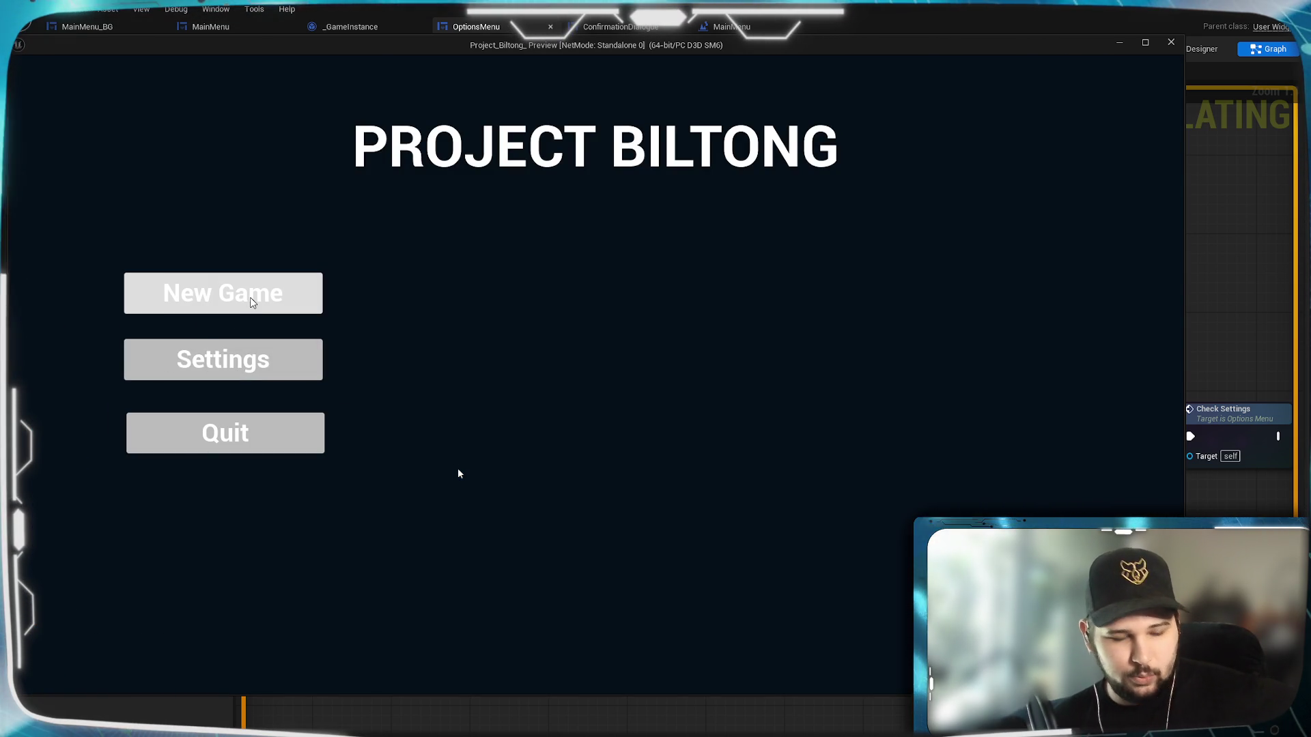
Quit the game preview and pan back over the OptionsMenu event graph.
left_click(250, 448)
mouse_move(662, 335)
left_mouse_down()
mouse_move(734, 319)
mouse_move(676, 301)
left_mouse_up()
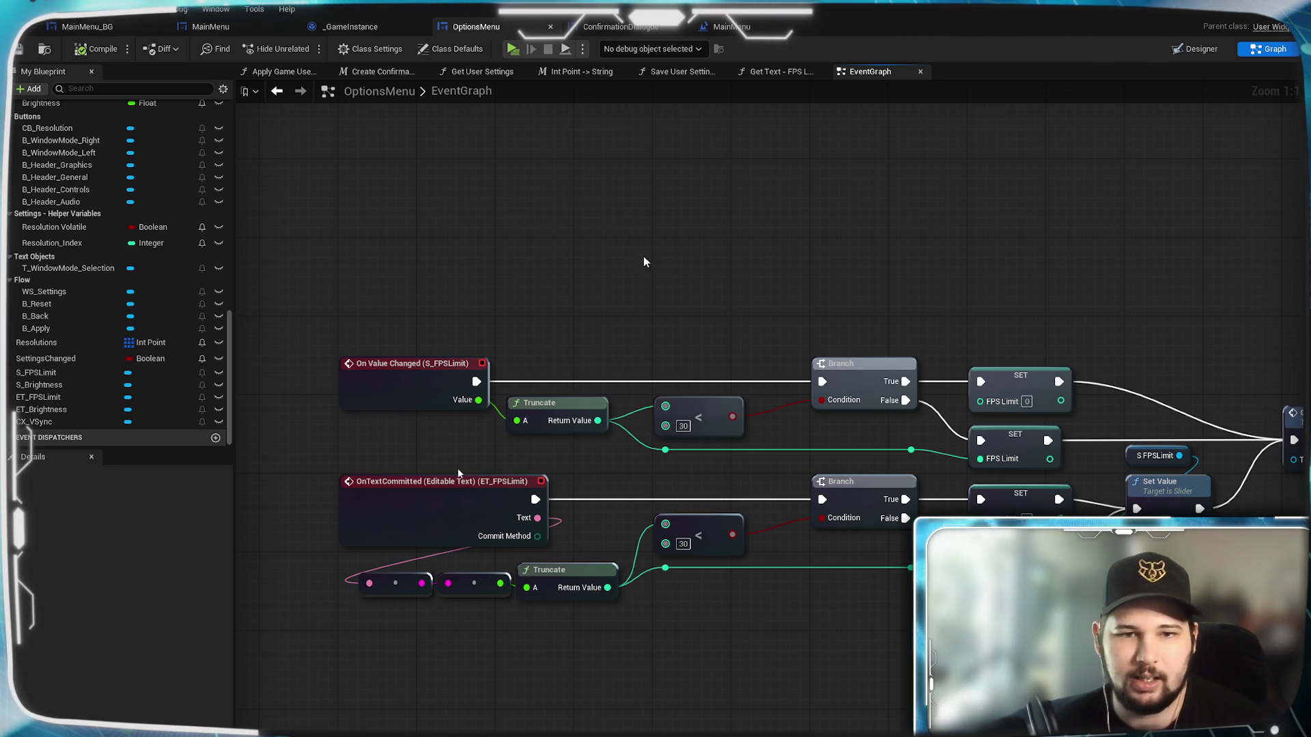
Search the graph's action list for 'shift' to list Is Shift Down and related nodes.
mouse_move(621, 293)
left_mouse_down()
mouse_move(614, 214)
mouse_move(629, 313)
left_mouse_up()
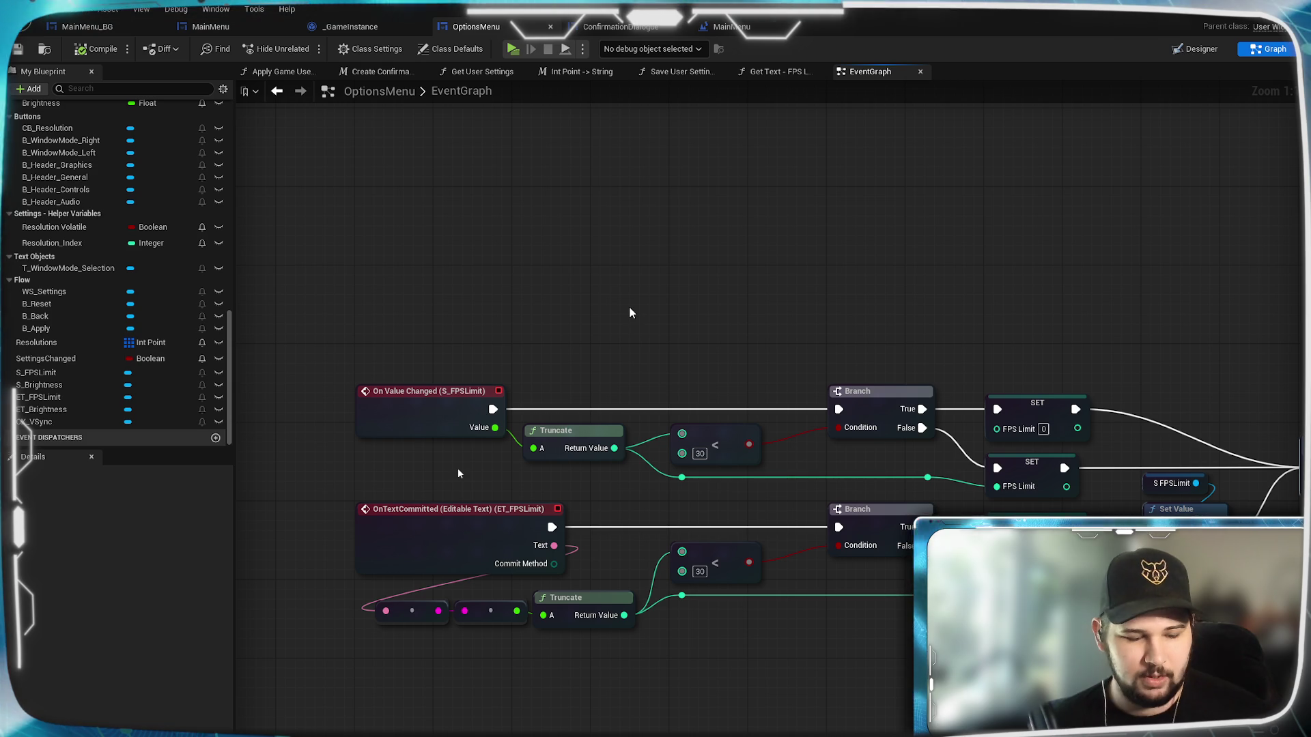
left_click_drag(614, 321, 606, 354)
right_click(527, 329)
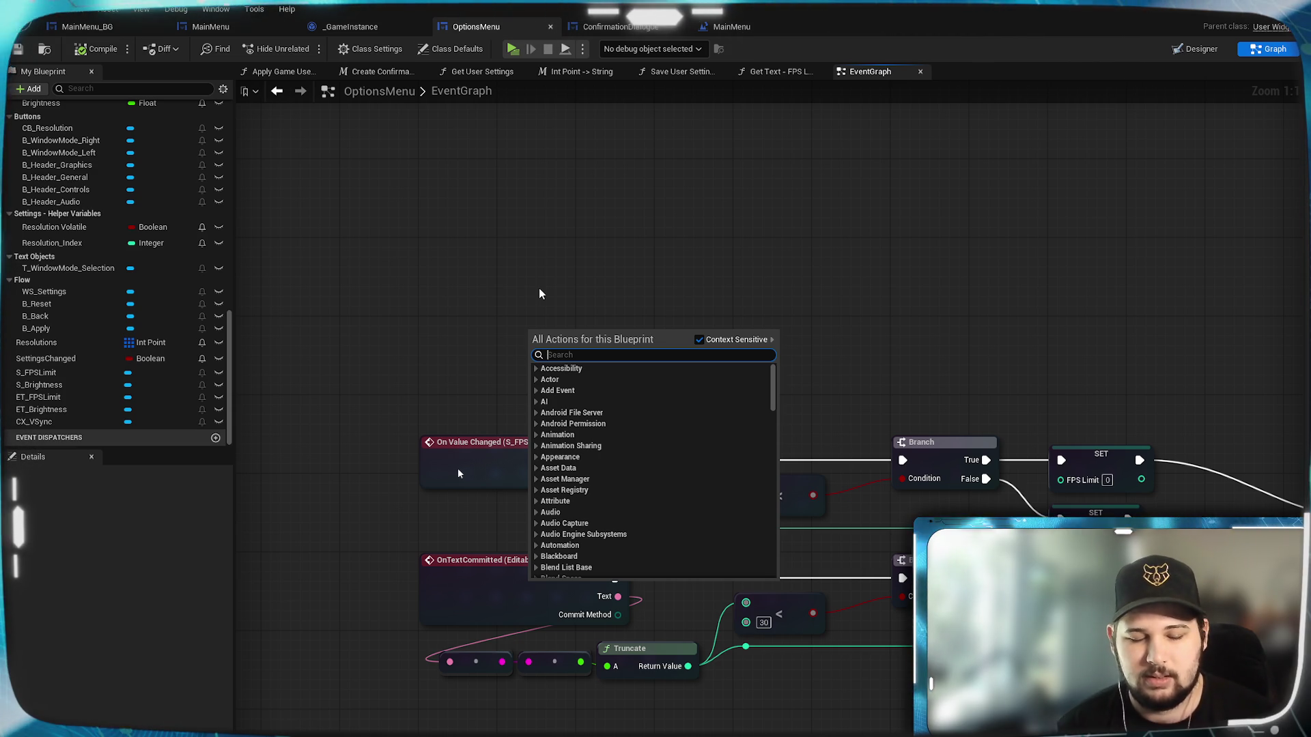
type("shhift")
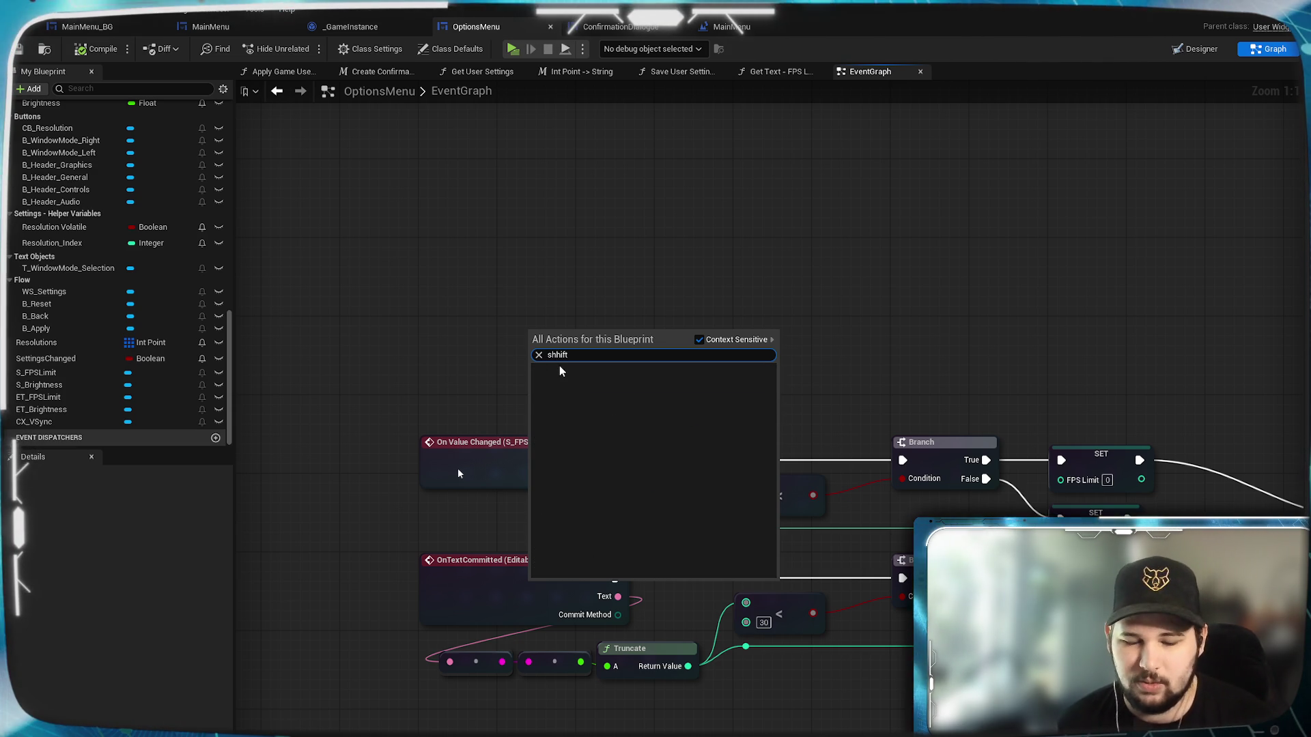
key("BackSpace")
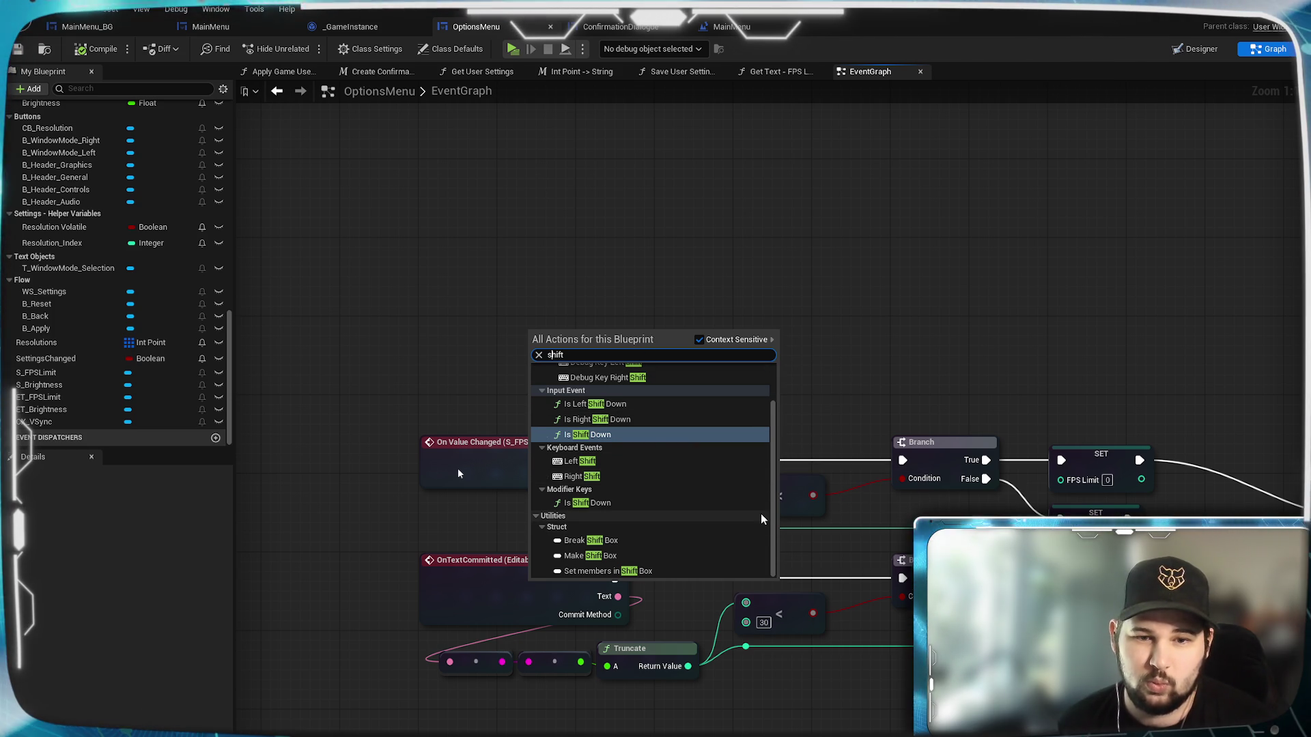
scroll(761, 514, "up", 2)
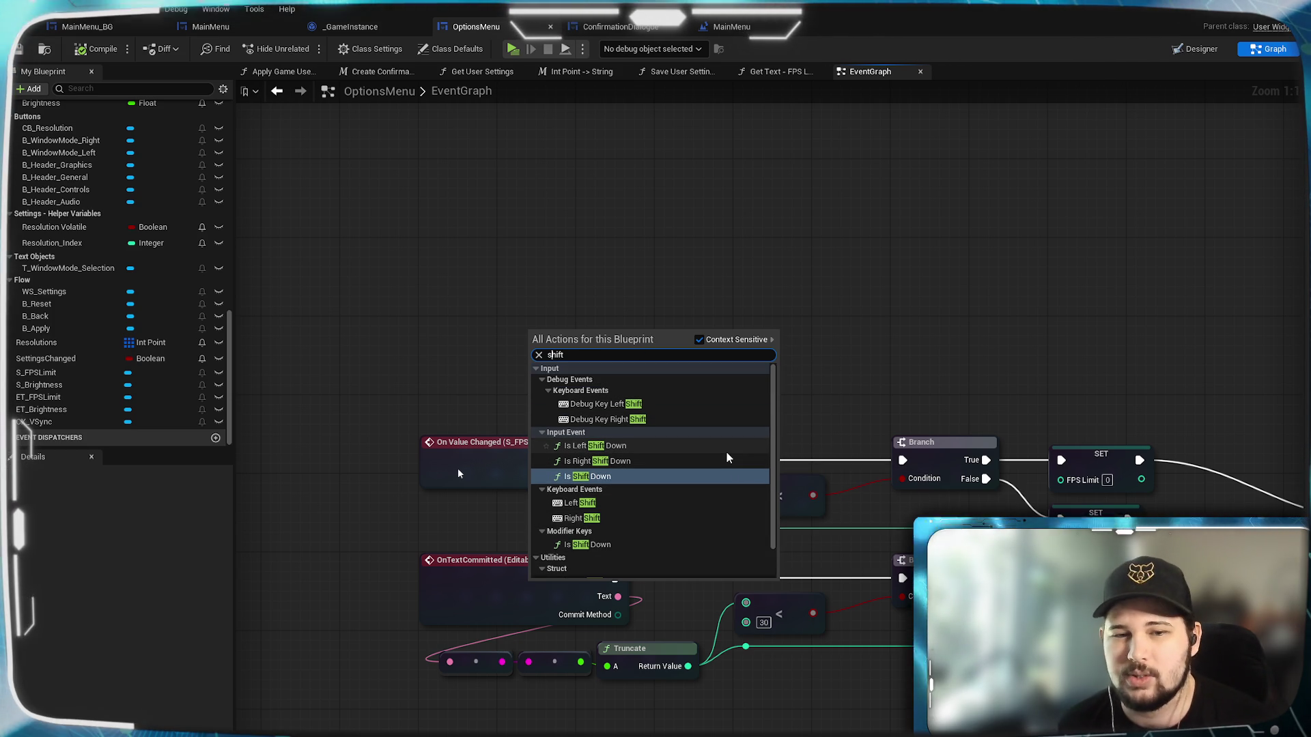
scroll(726, 458, "down", 2)
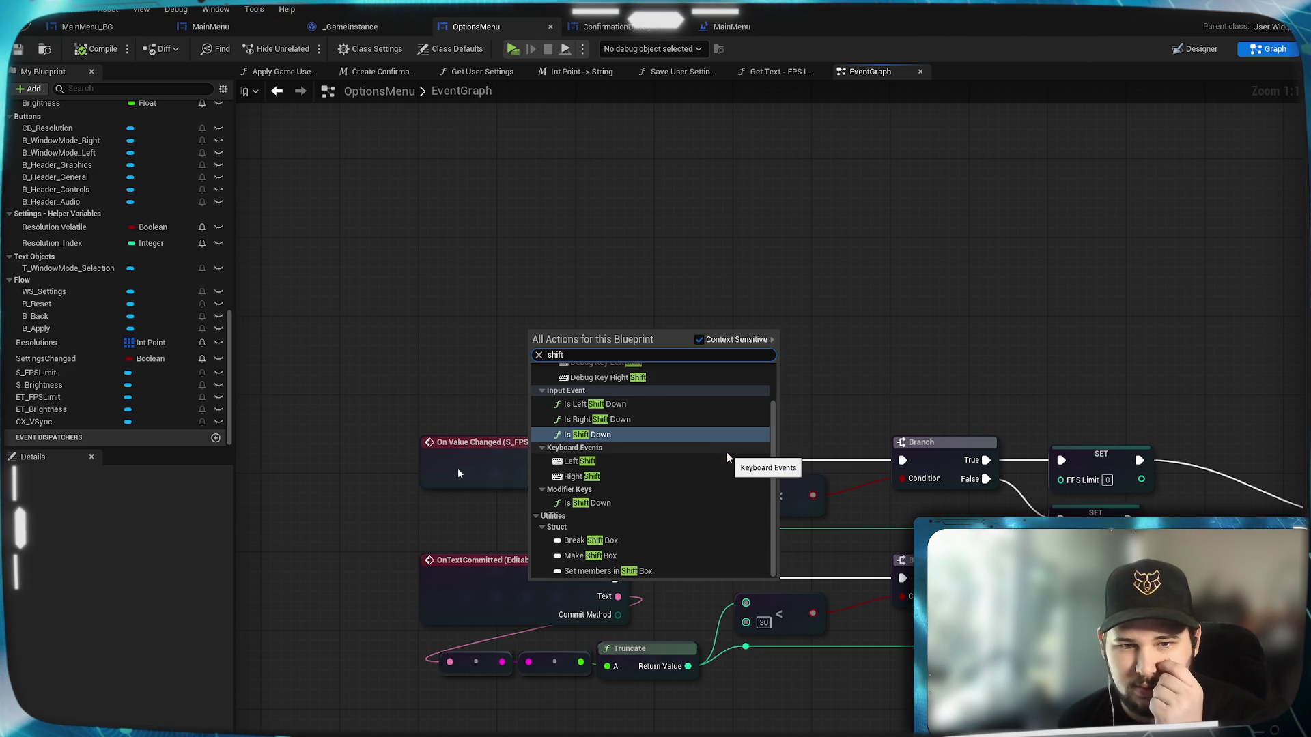